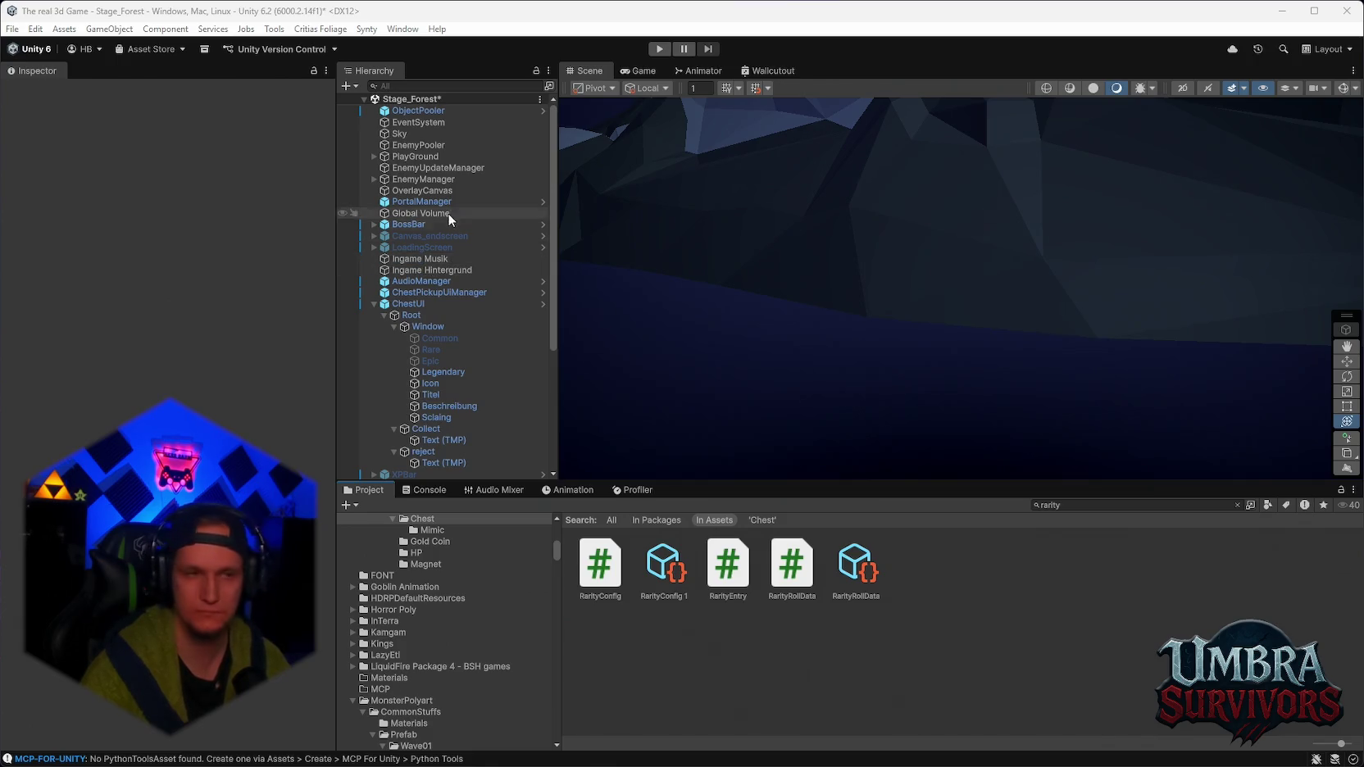
Select ChestPickupUIManager and expand its Tag Profiles section in the Inspector.
click(426, 291)
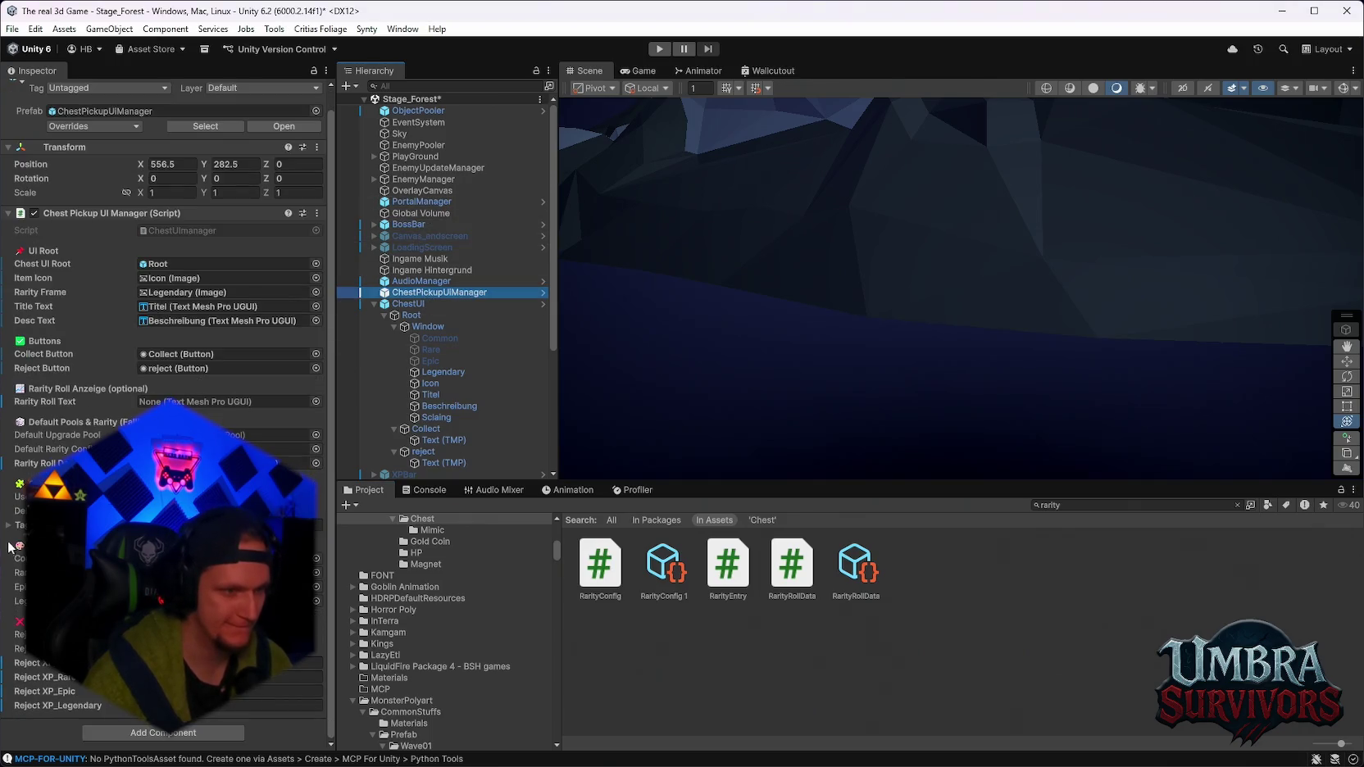
click(8, 526)
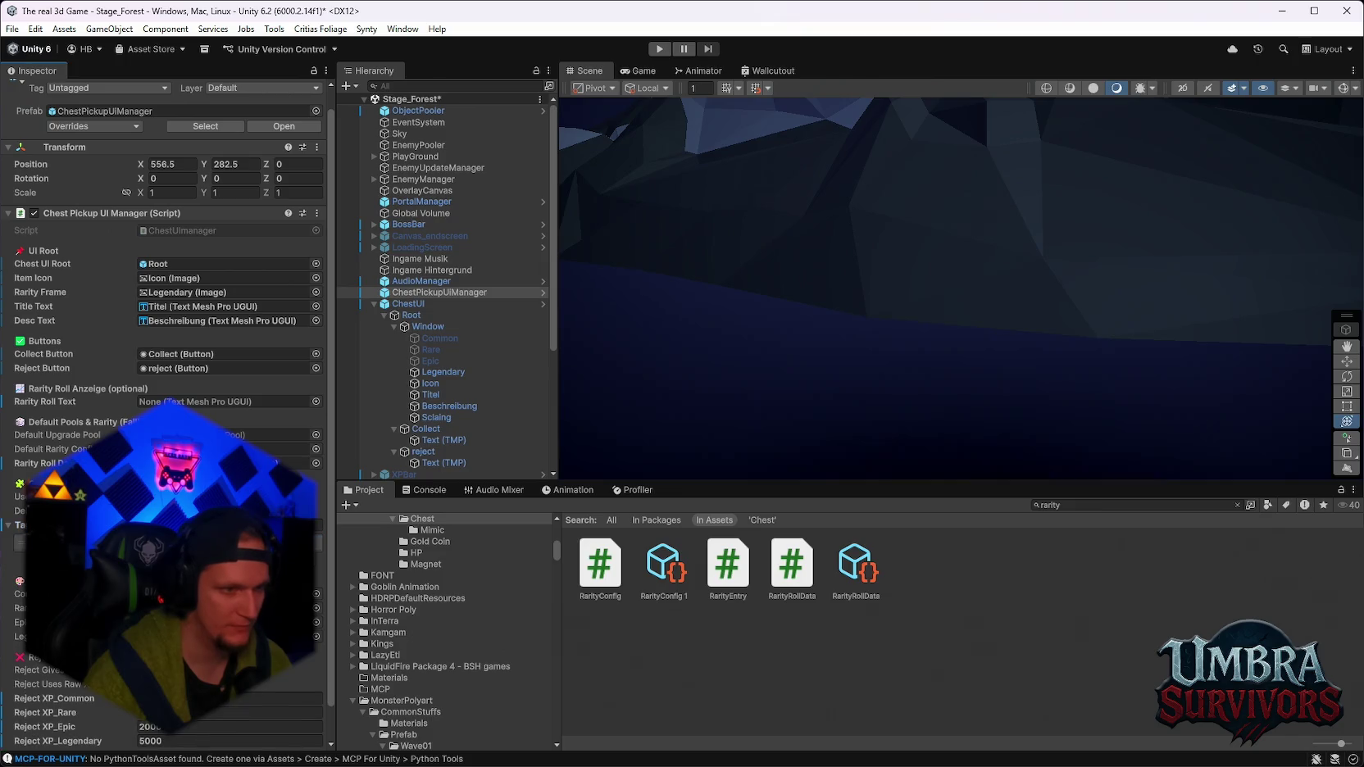
scroll(164, 369, down, 3)
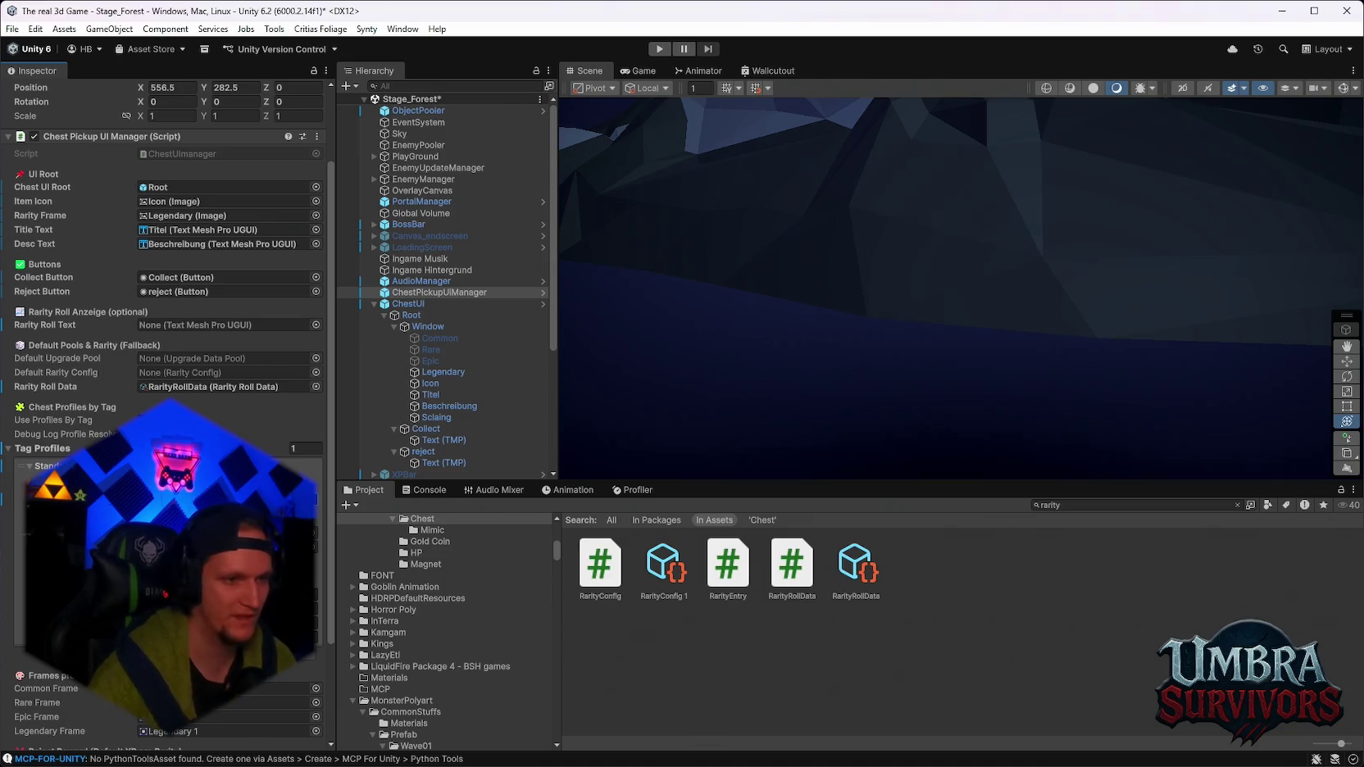
Rename the RarityConfig 1 asset to Main.
click(1078, 504)
click(1078, 504)
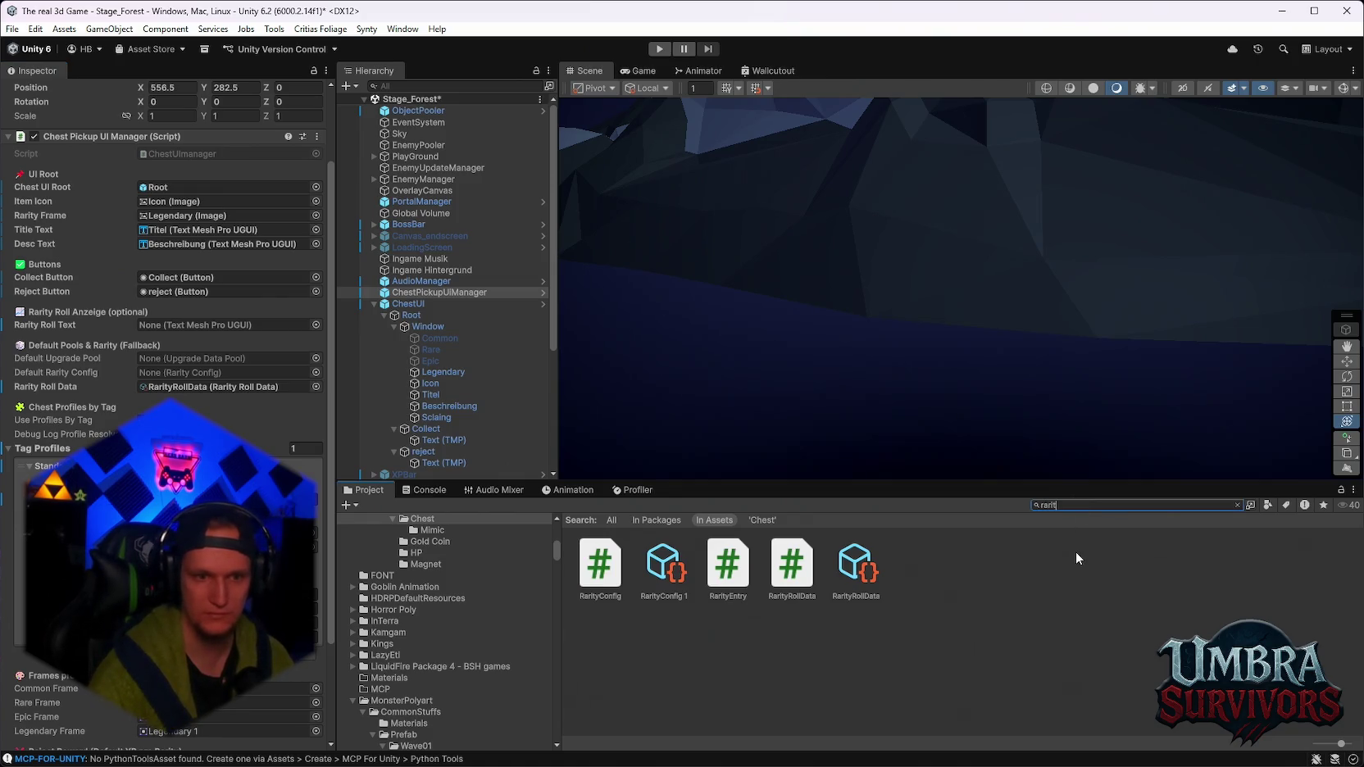
right_click(660, 566)
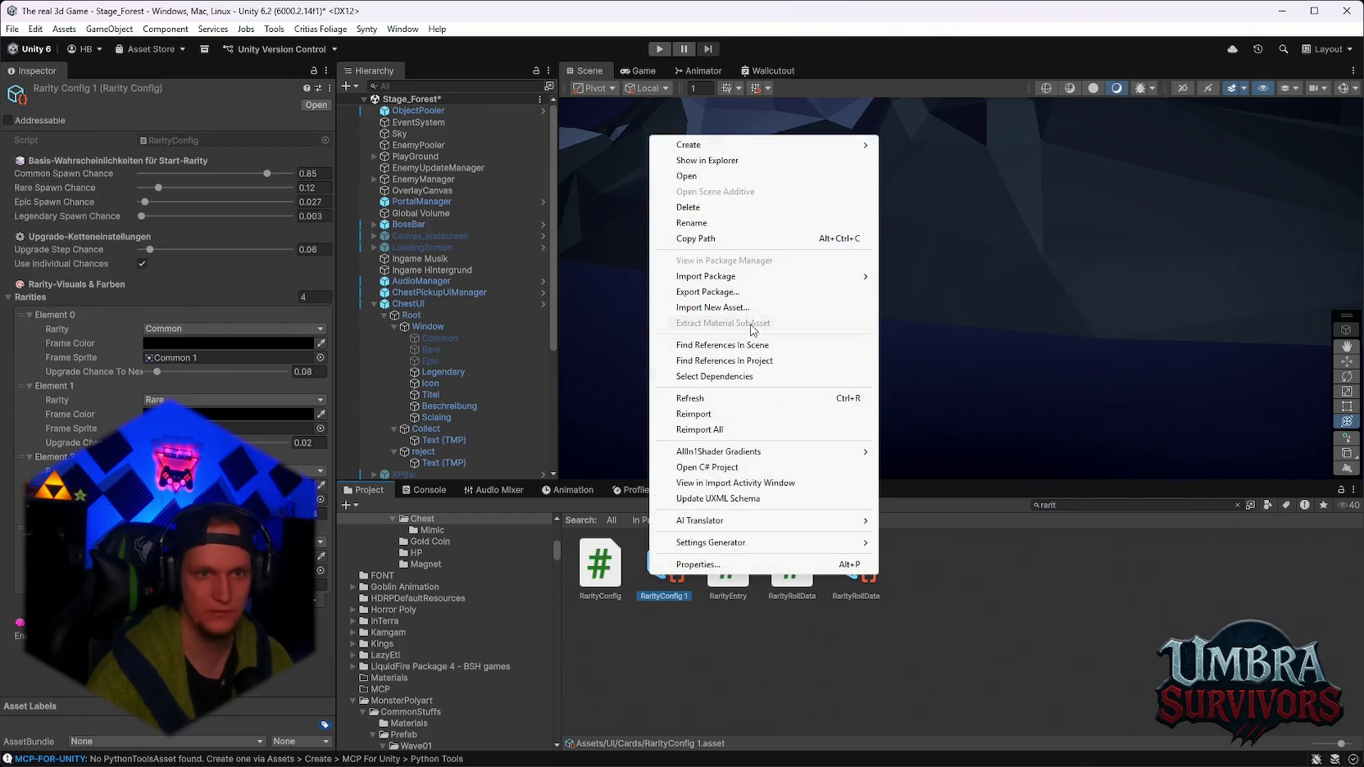
click(698, 226)
text(Main)
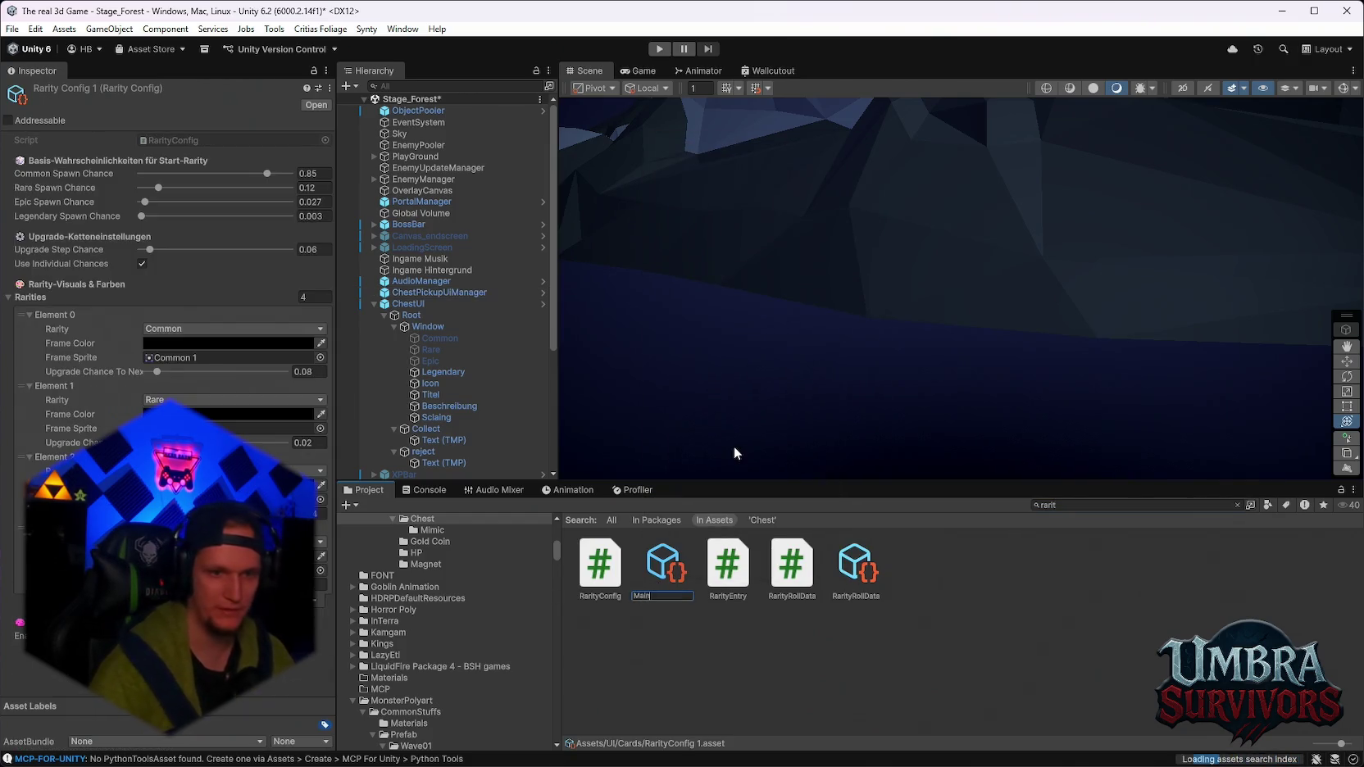
key(Return)
Find the Main asset and rename it to Main Rarity Config.
click(1077, 505)
text(main)
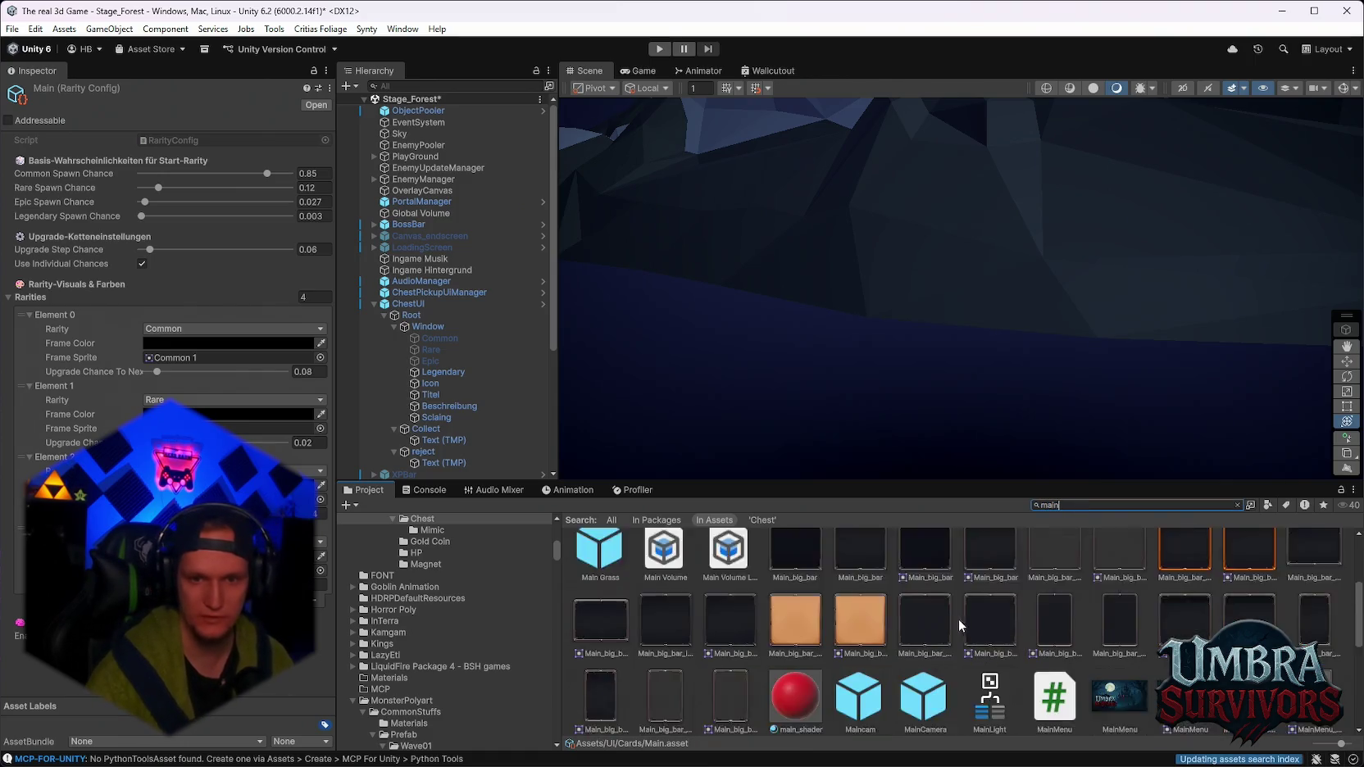
scroll(959, 619, down, 1)
right_click(1061, 603)
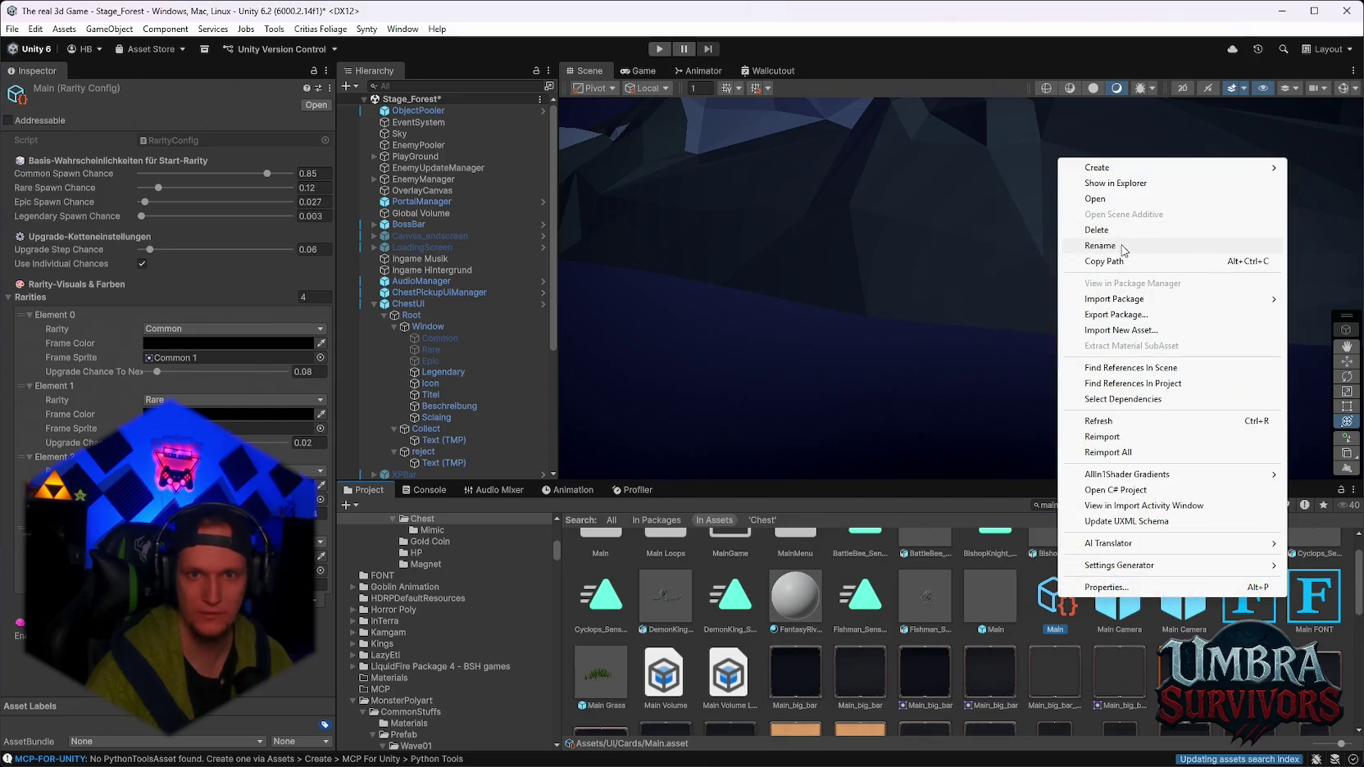
click(1082, 246)
scroll(1062, 629, up, 1)
right_click(1061, 630)
click(1104, 274)
text(Rarity)
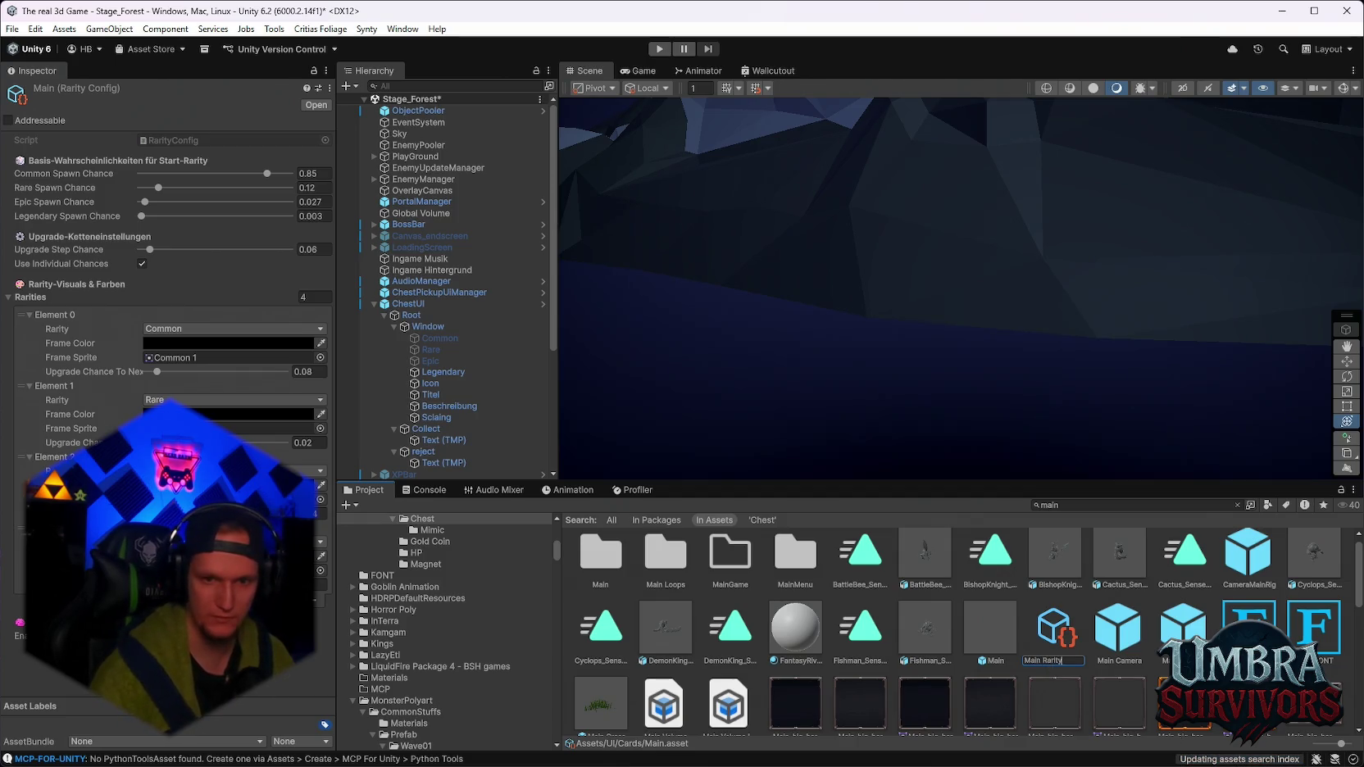
text(Config)
key(BackSpace)
key(BackSpace)
key(BackSpace)
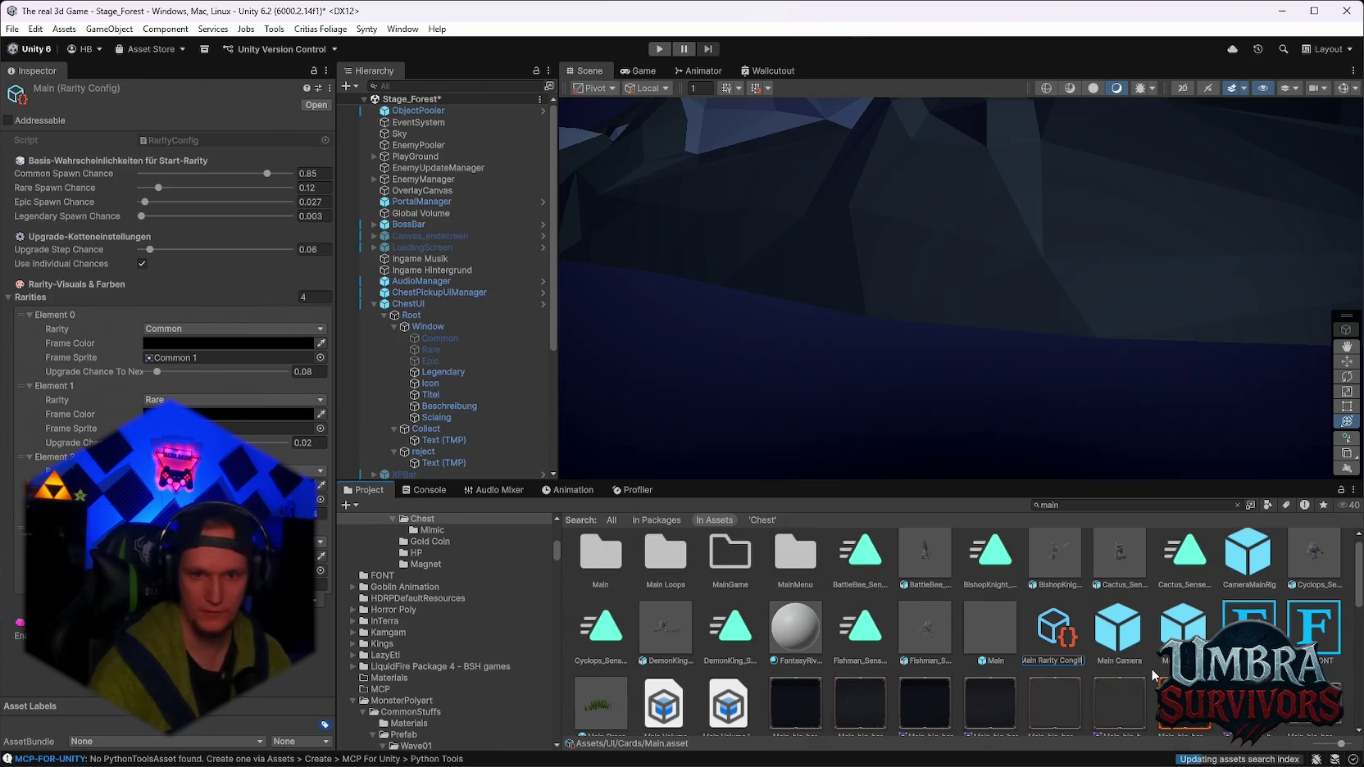
key(Return)
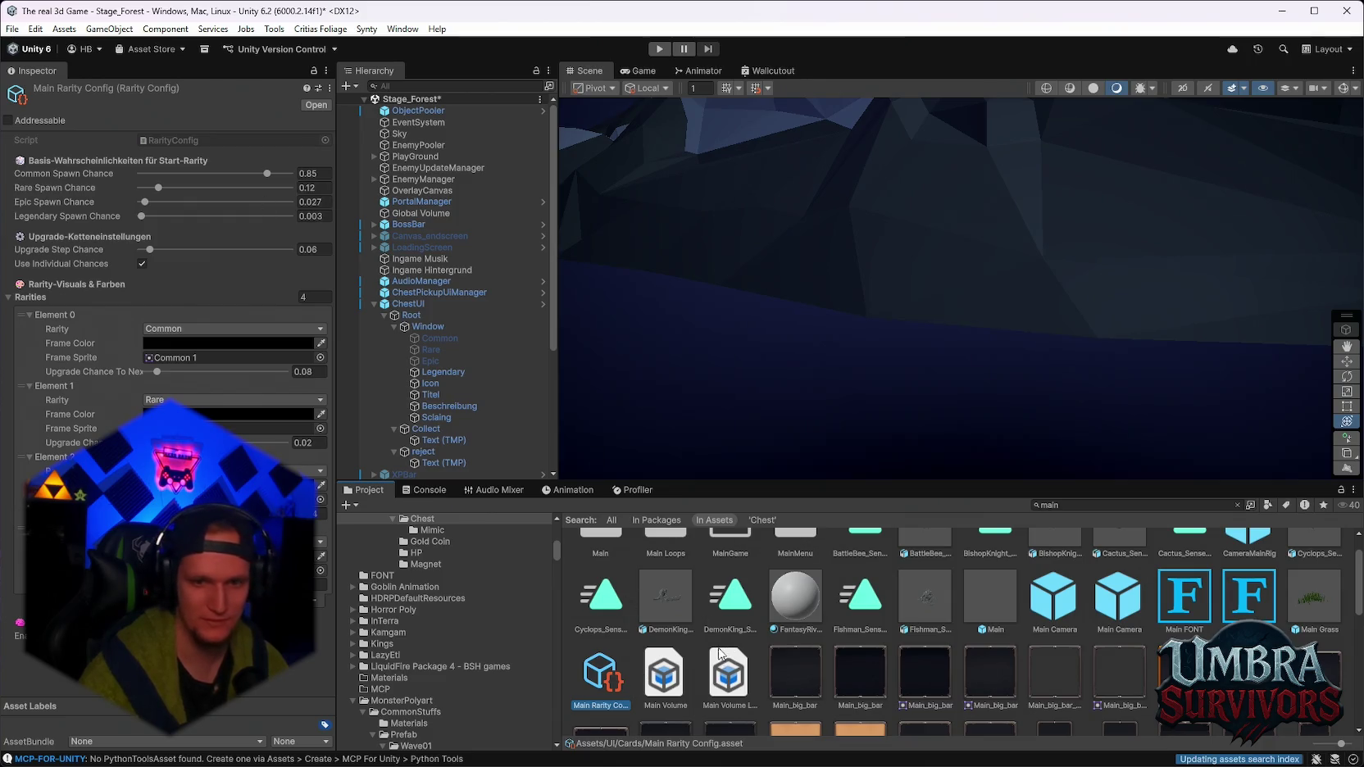
Search for 'rarit' and duplicate the Main Rarity Config asset.
click(1103, 507)
text(rarit)
click(860, 576)
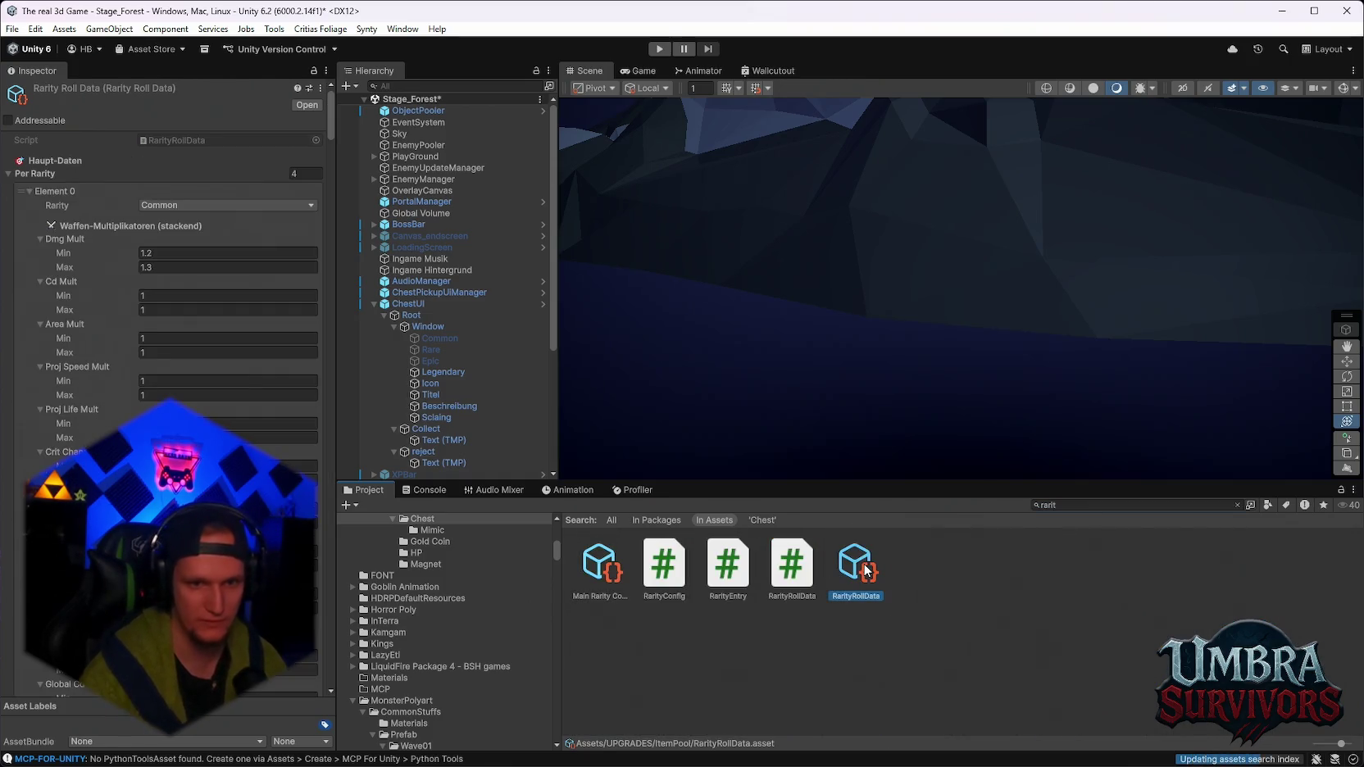
click(607, 577)
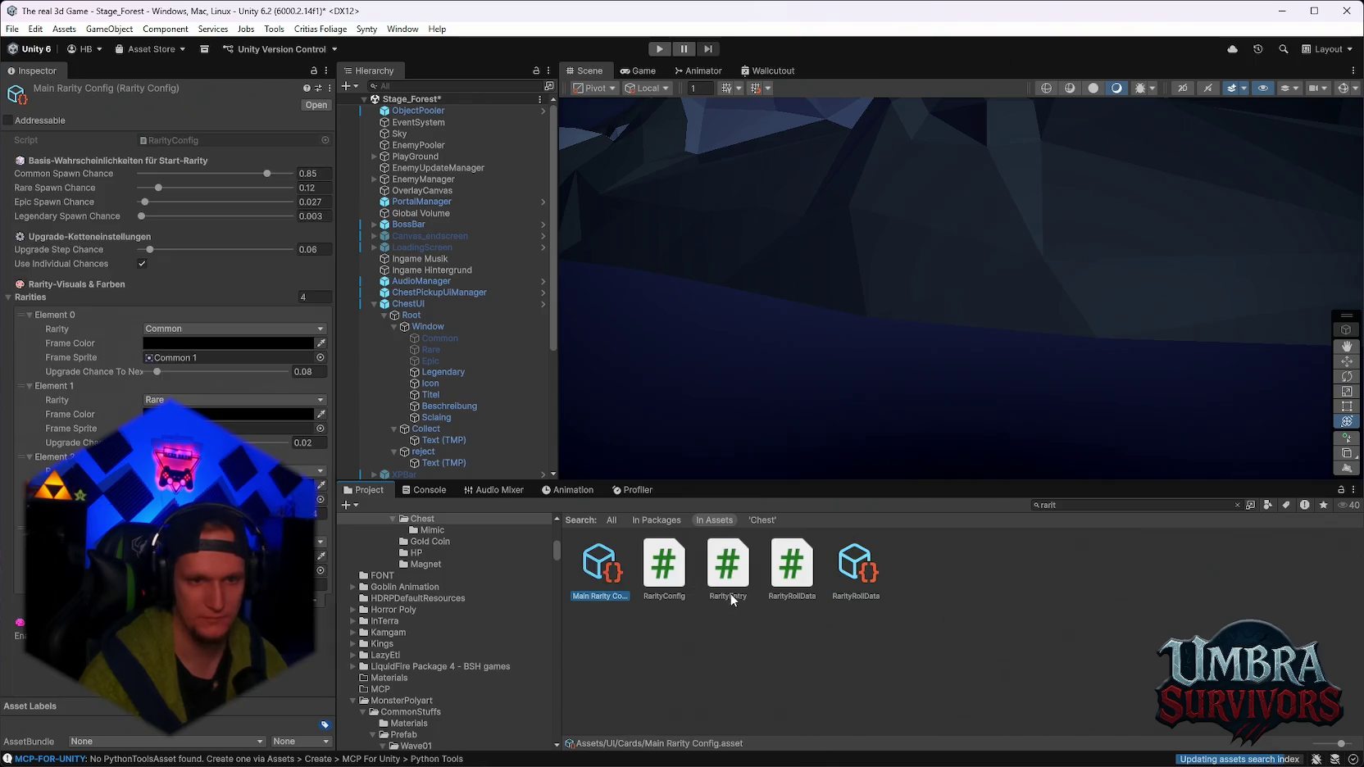
key(ctrl+d)
Rename the duplicate to Epic Rarity Config.
right_click(662, 574)
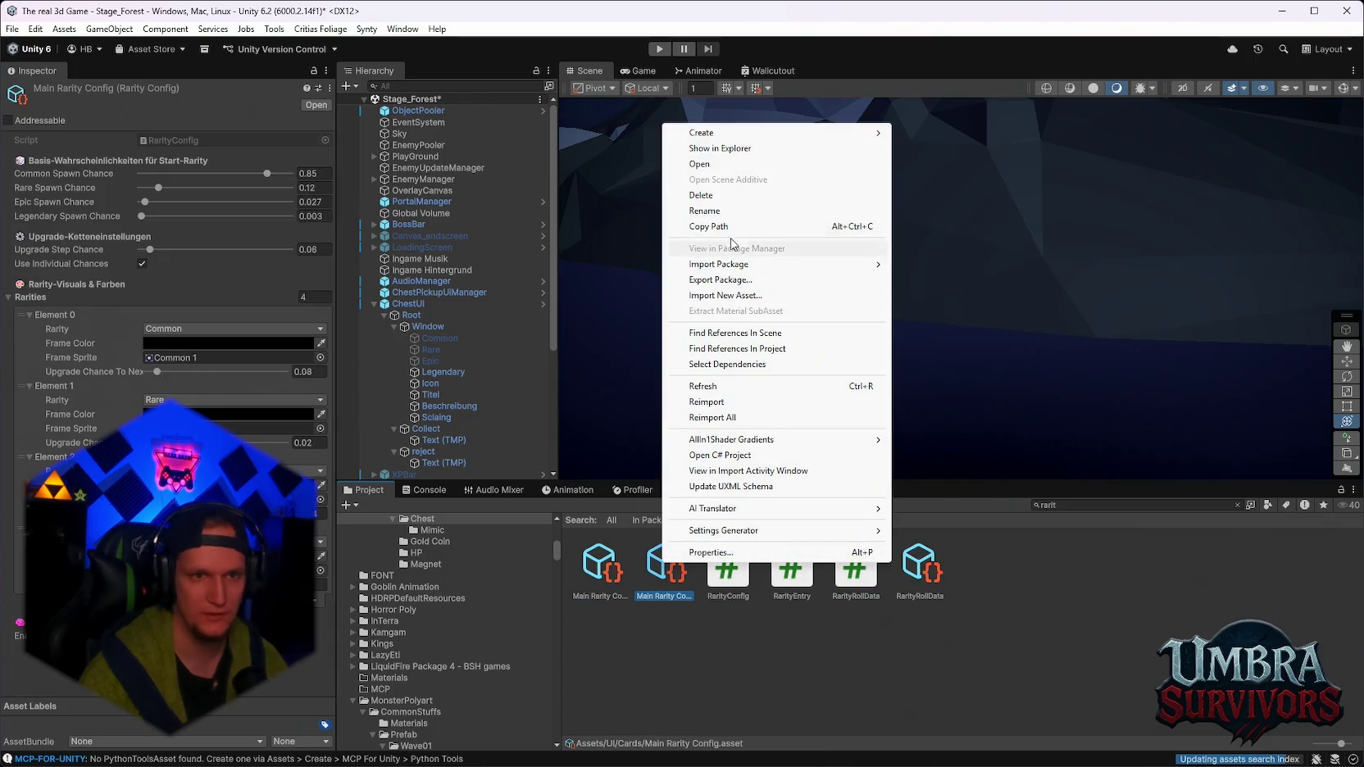
click(713, 210)
click(652, 596)
key(BackSpace)
key(BackSpace)
key(BackSpace)
text(Epic)
key(Return)
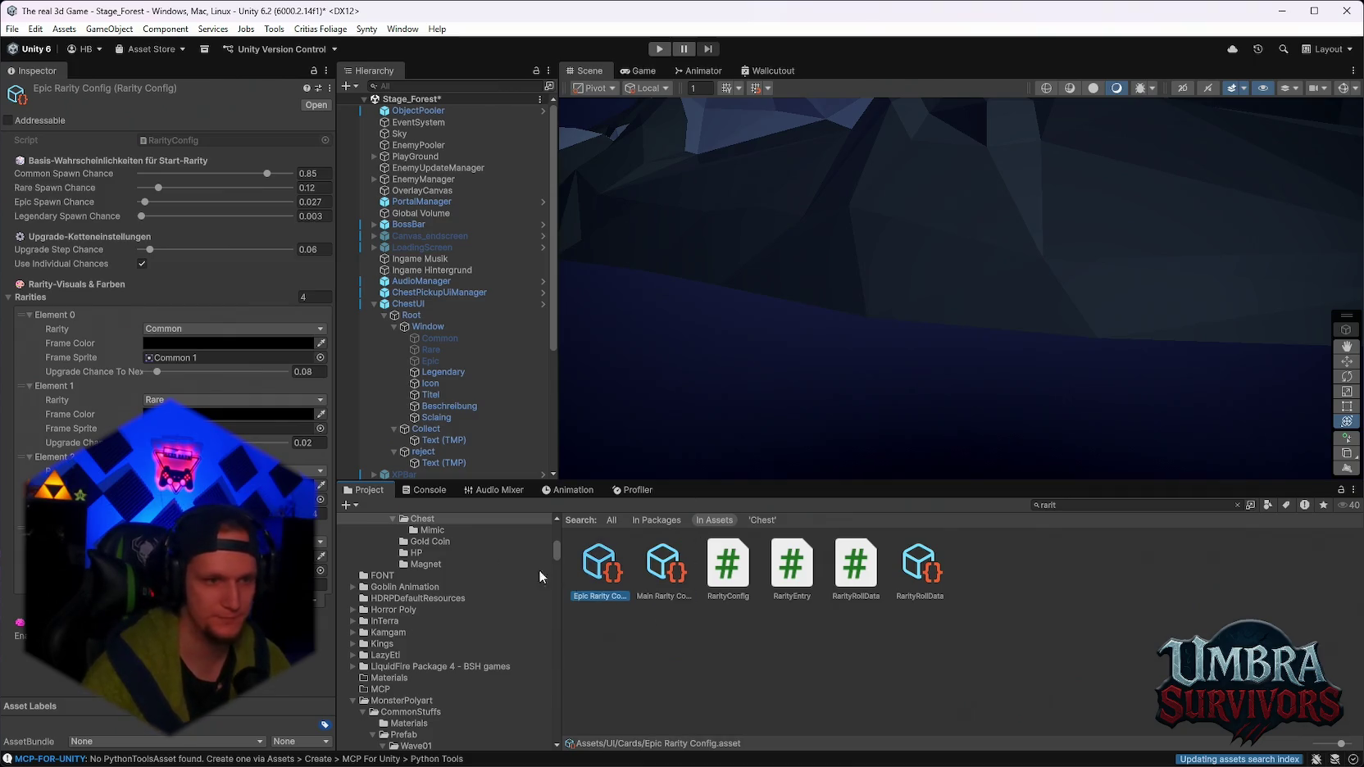
click(273, 171)
Set the Common Spawn Chance to 0 and the Rare Spawn Chance to 0.5.
text(0)
click(326, 188)
double_click(325, 188)
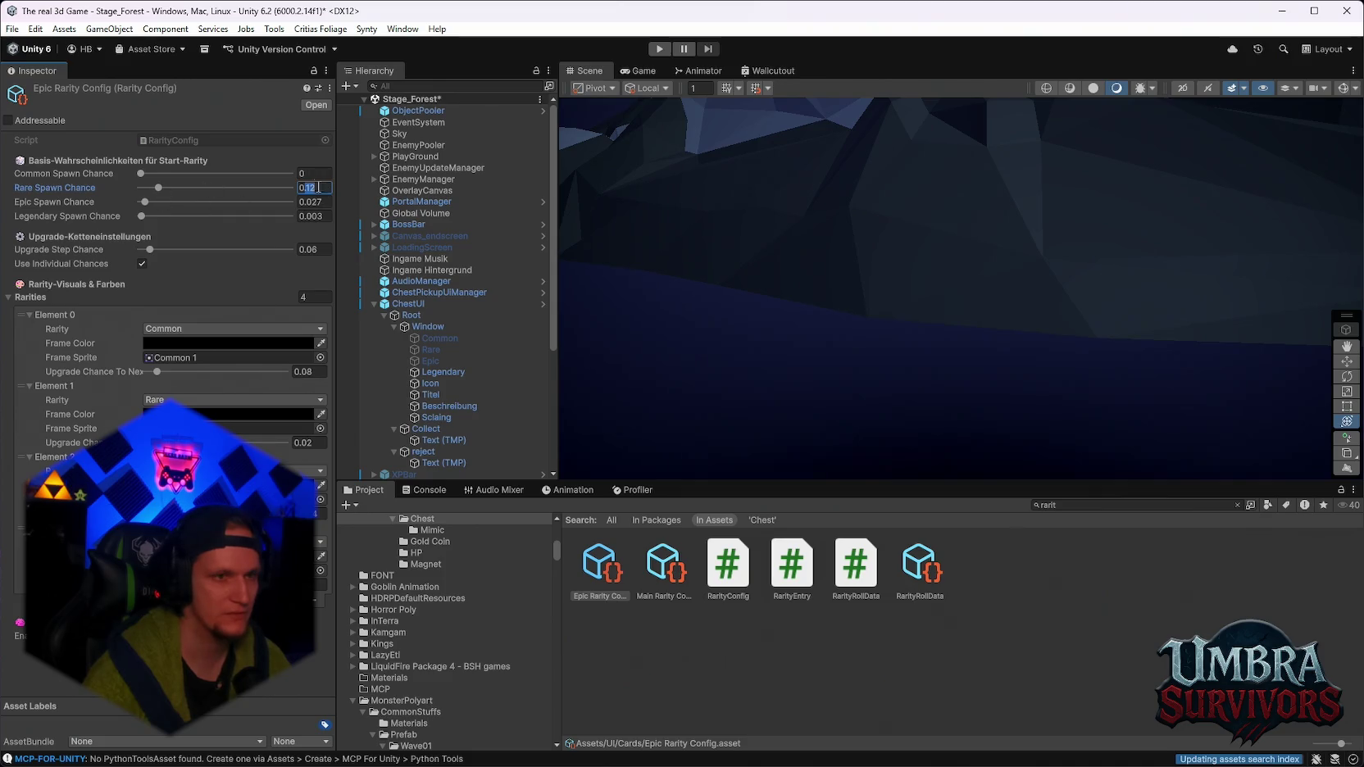
text(0)
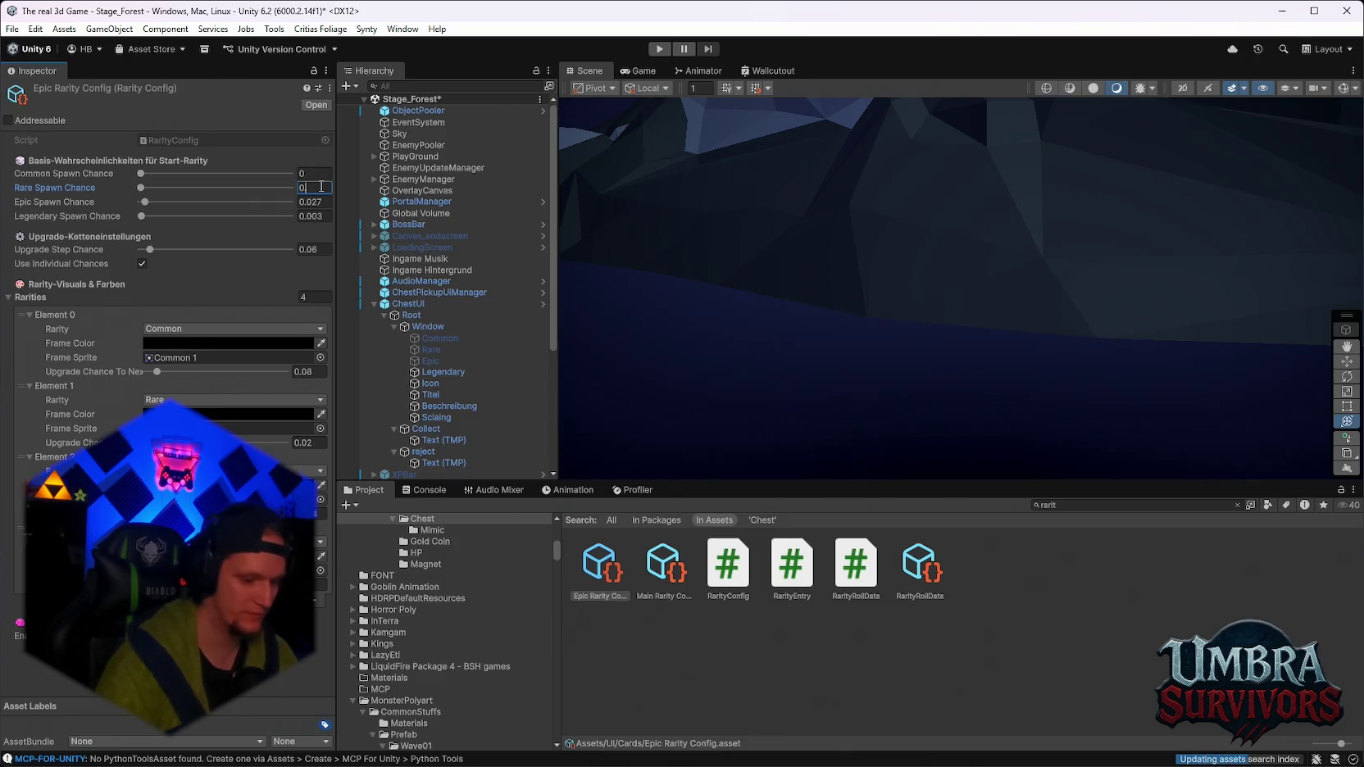
text(.59)
click(322, 187)
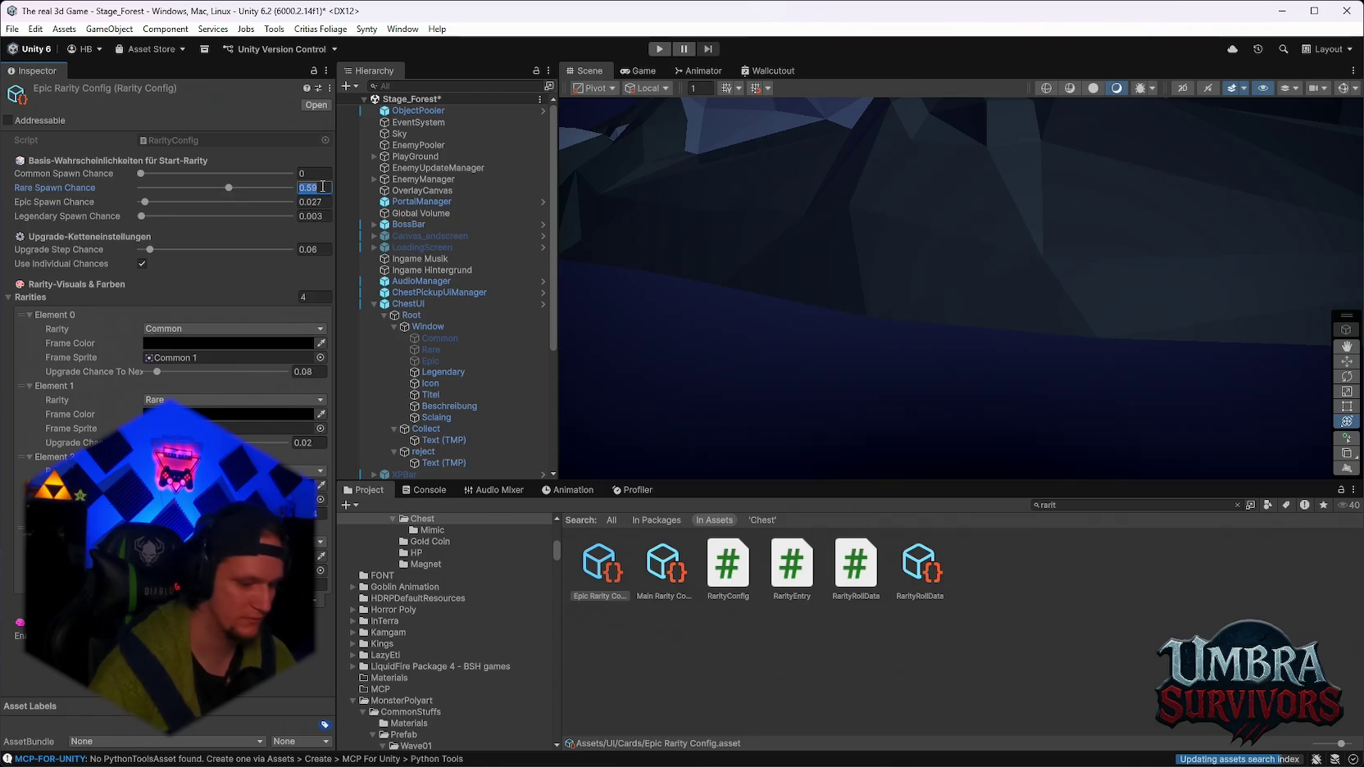
text(1)
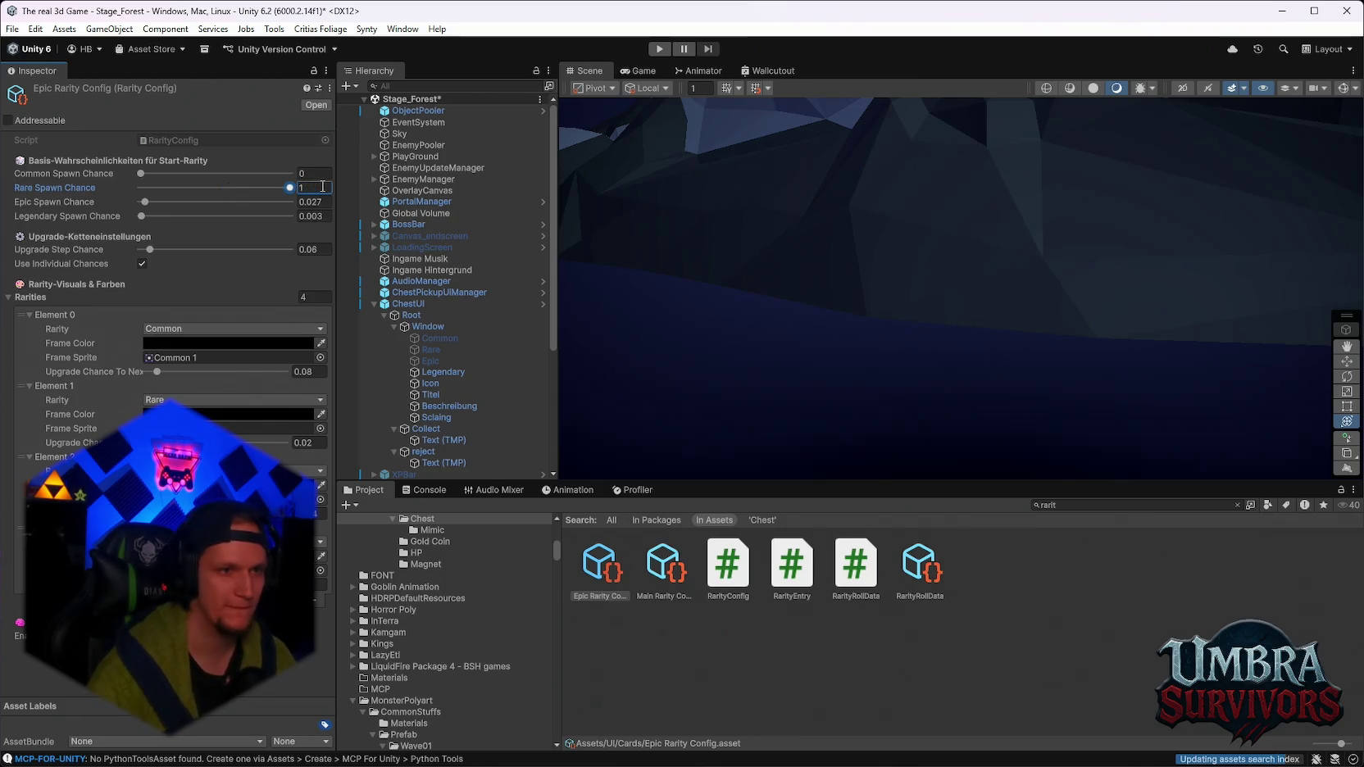
key(BackSpace)
text(0.5)
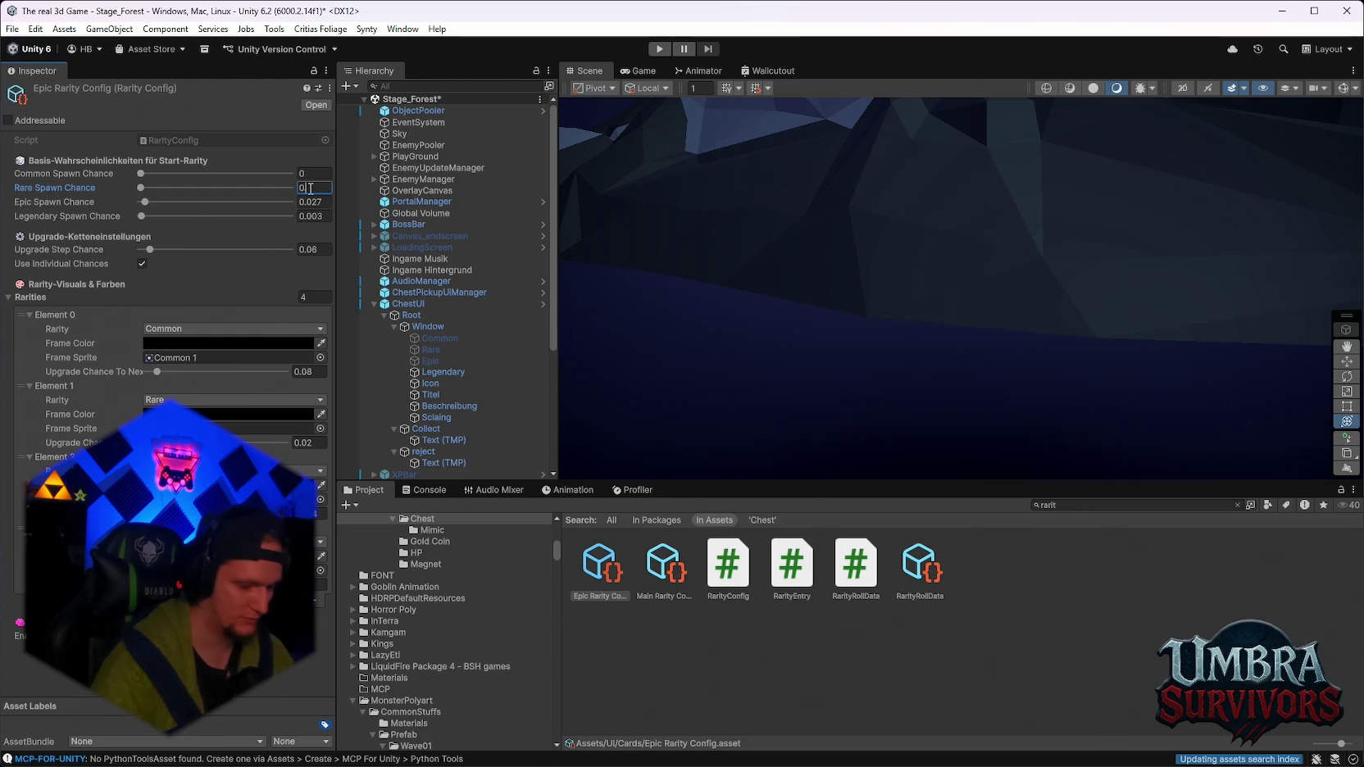
Set the Epic Spawn Chance to 0.2 and the Legendary Spawn Chance to 0.1.
click(328, 203)
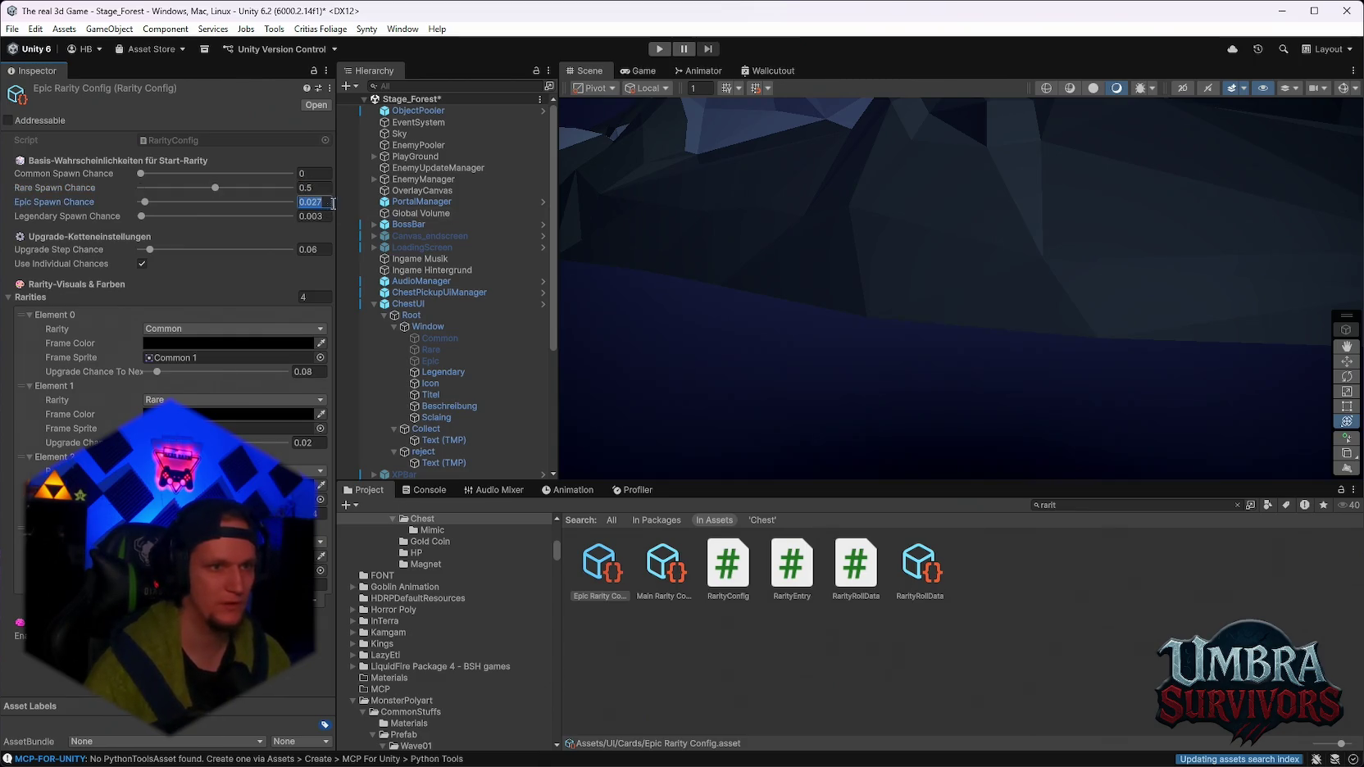
text(0.2)
click(331, 218)
text(0.1)
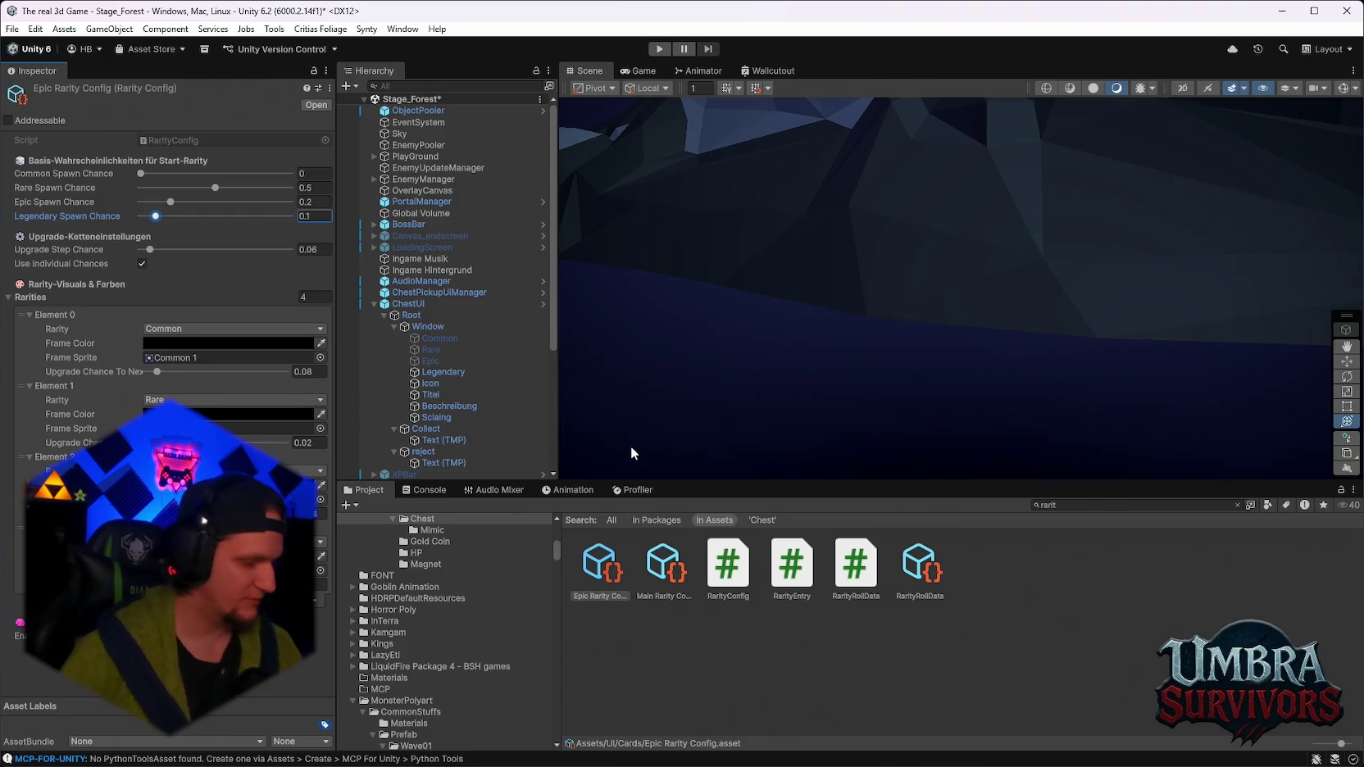
Pan the Scene view to bring the Stage_Forest maze and castle into view.
scroll(434, 341, down, 6)
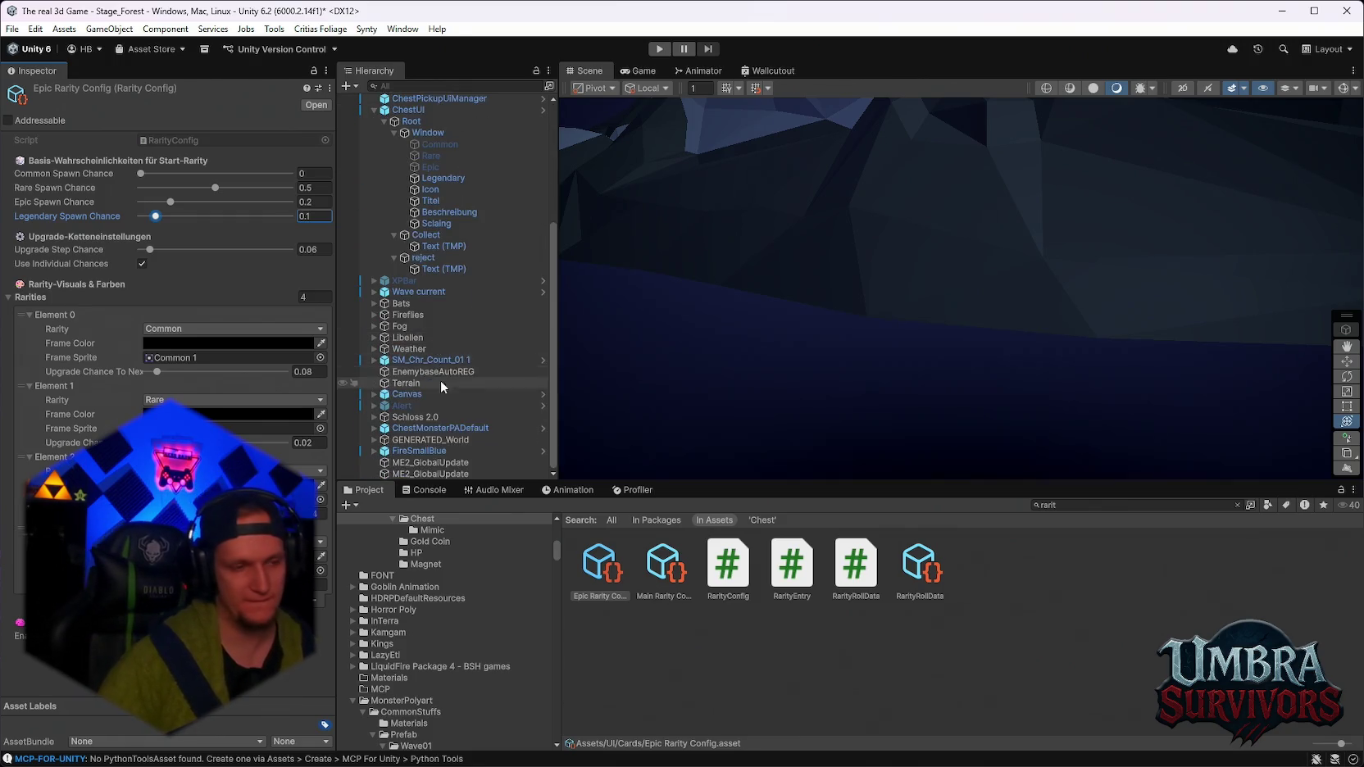
scroll(441, 384, up, 6)
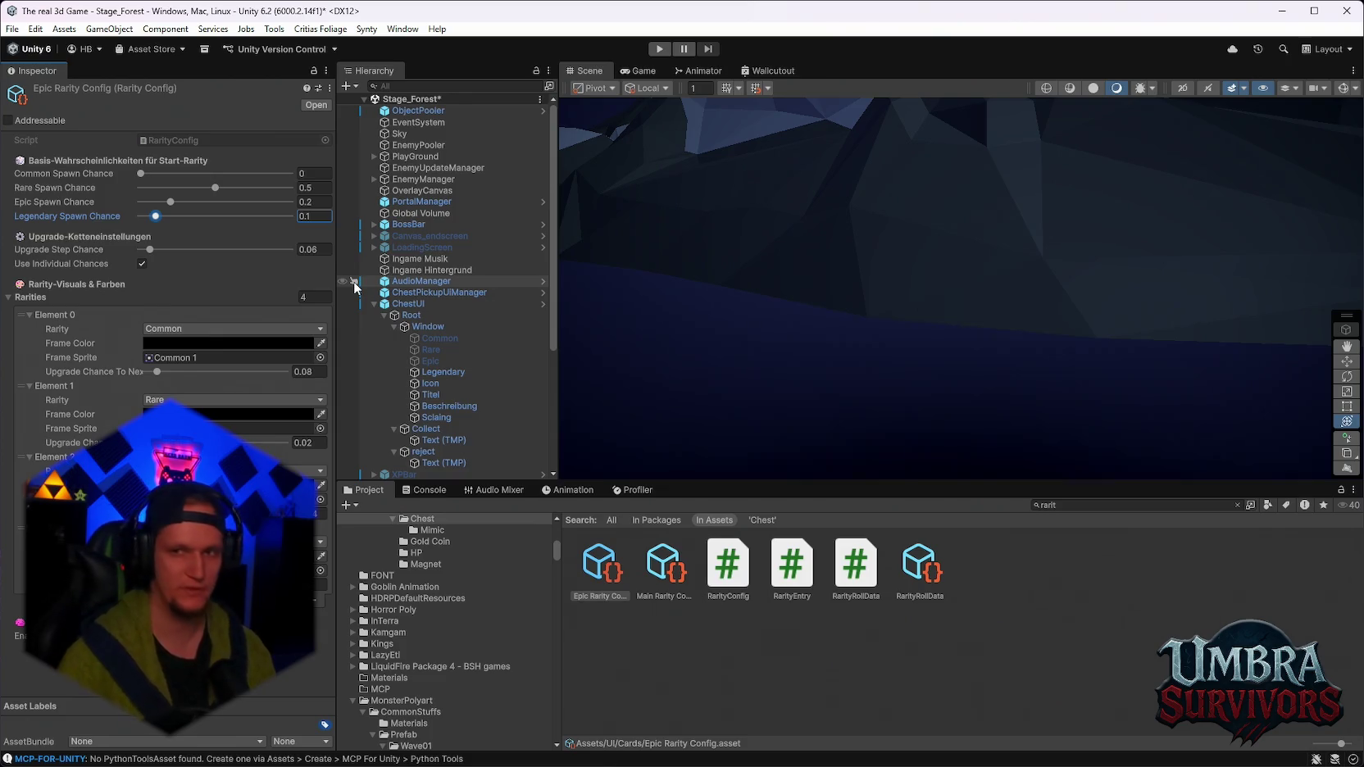
mouse_move(969, 234)
mouse_down()
mouse_move(968, 394)
mouse_move(969, 156)
mouse_move(941, 193)
mouse_move(995, 218)
mouse_move(796, 293)
mouse_move(884, 338)
mouse_move(867, 324)
mouse_move(990, 358)
mouse_move(1035, 312)
mouse_move(969, 305)
mouse_move(937, 244)
mouse_move(985, 284)
mouse_up()
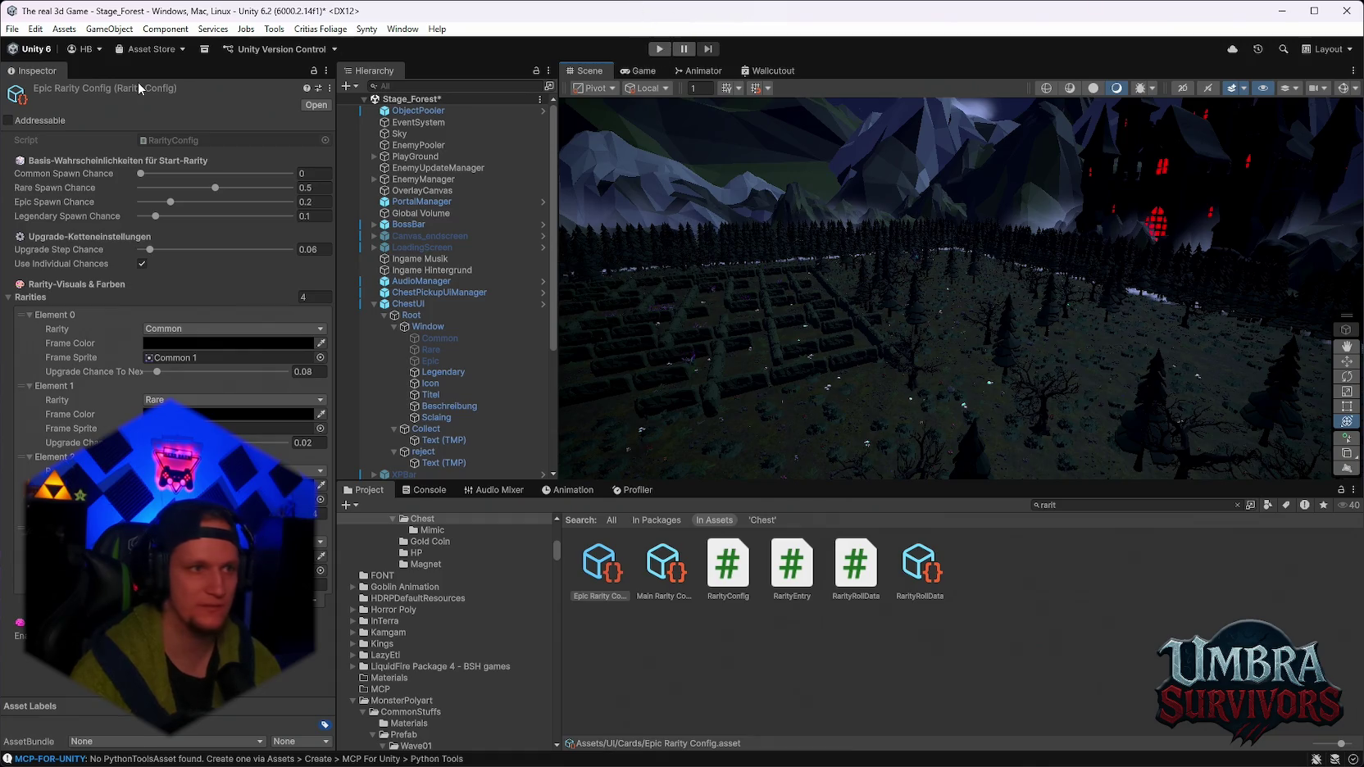
Load Stage_Hub from the recent scenes list and frame SpawnPoint 2.
click(6, 32)
mouse_move(69, 77)
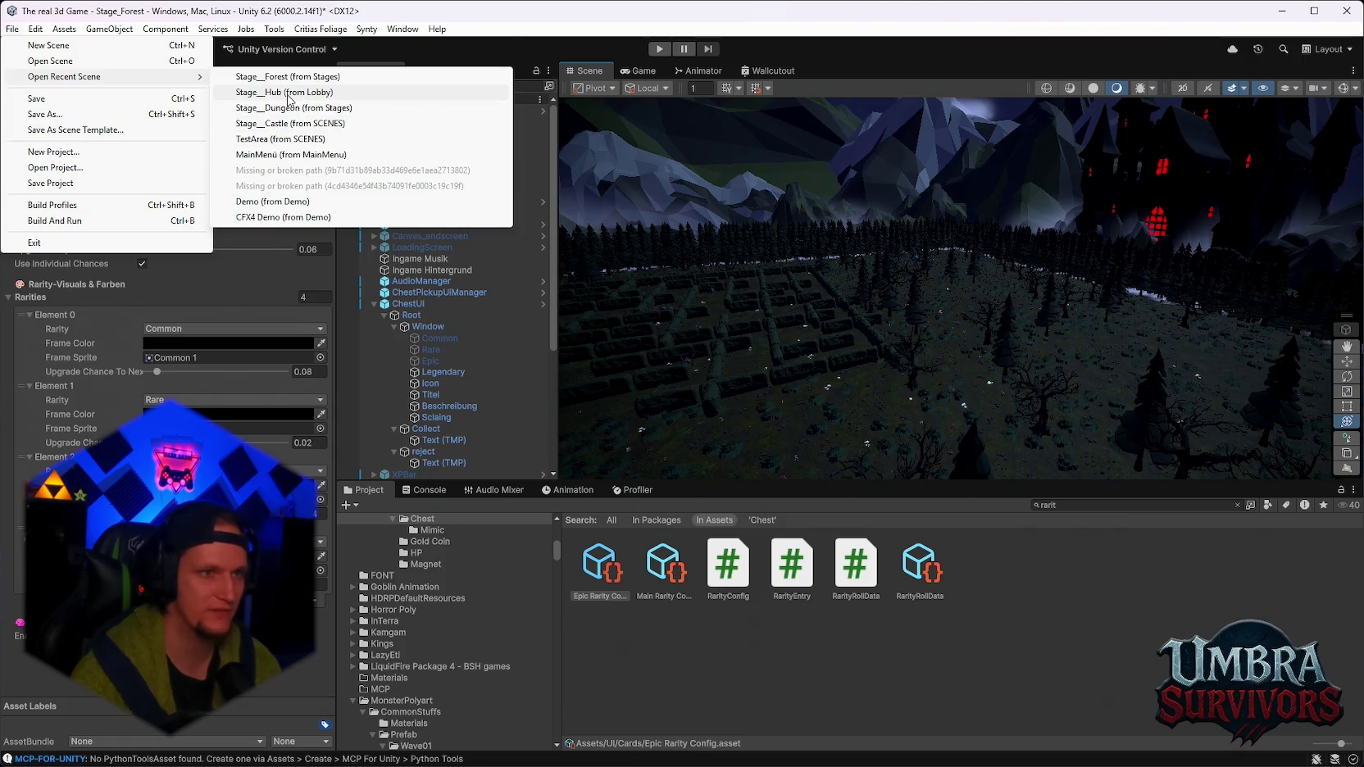
click(294, 95)
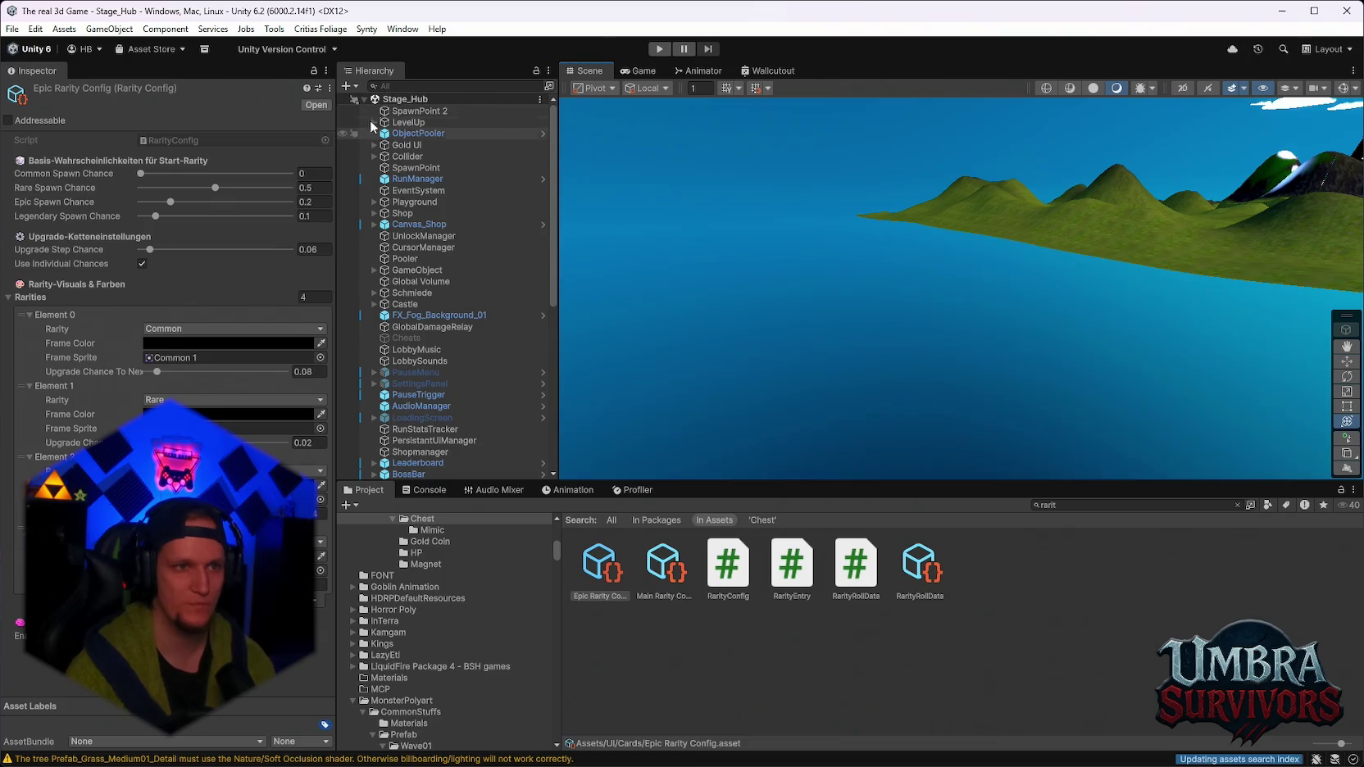
double_click(385, 111)
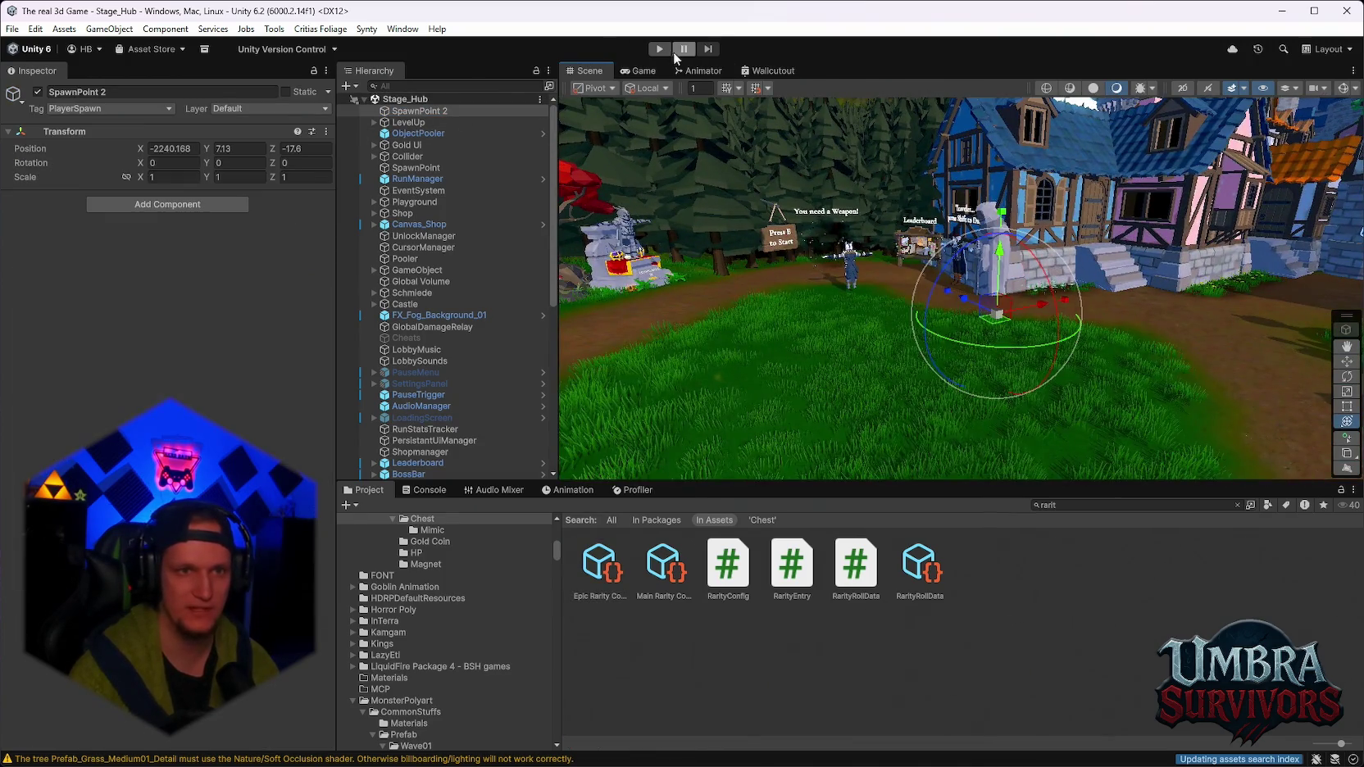
Enter Play mode, walk the knight, then maximize the Game view and resume.
click(662, 49)
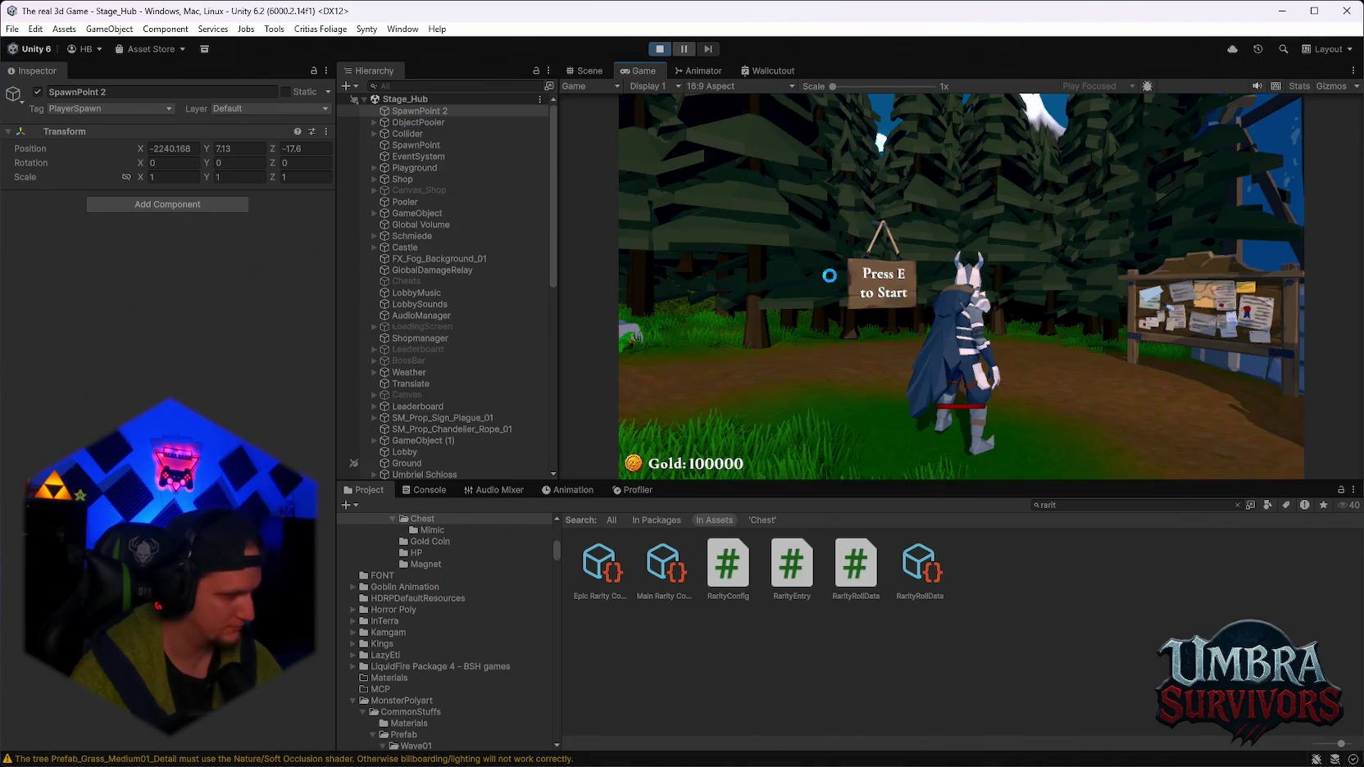
key(e)
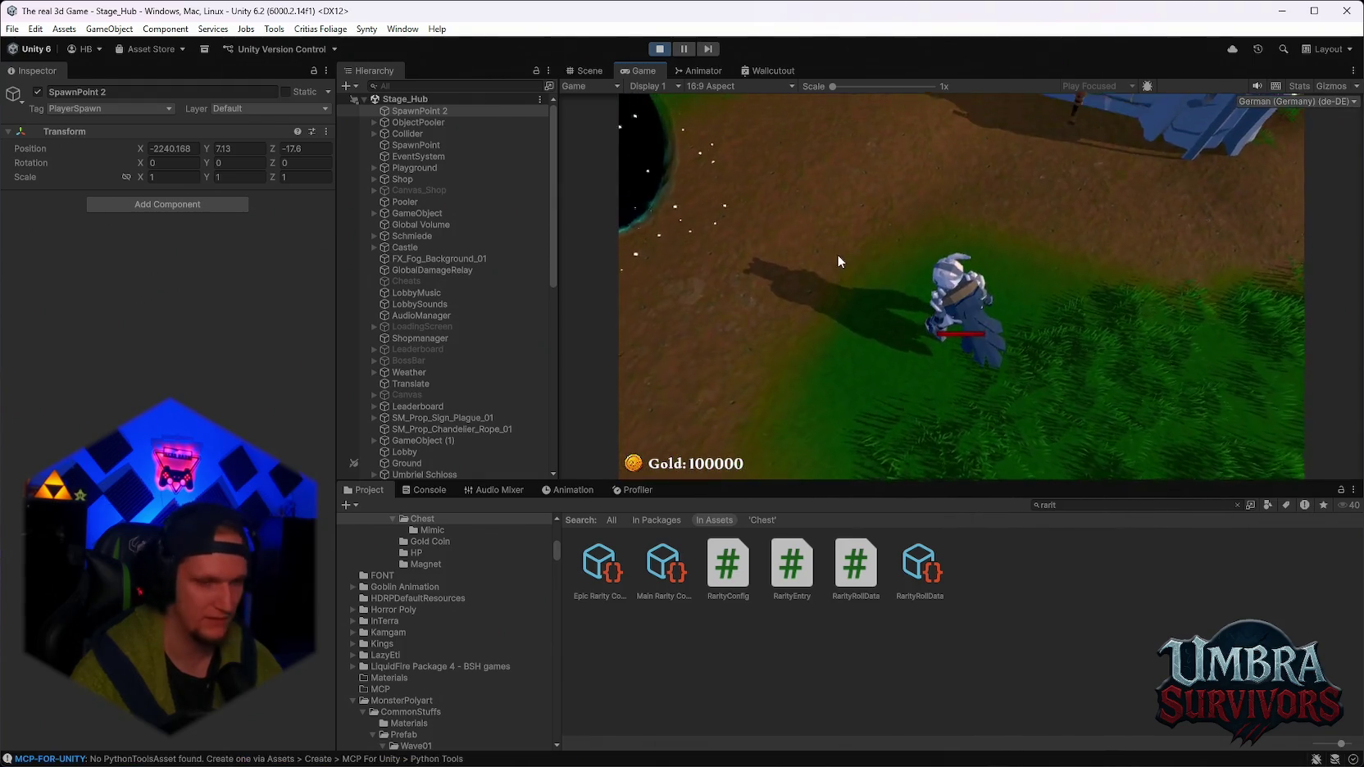
key(Escape)
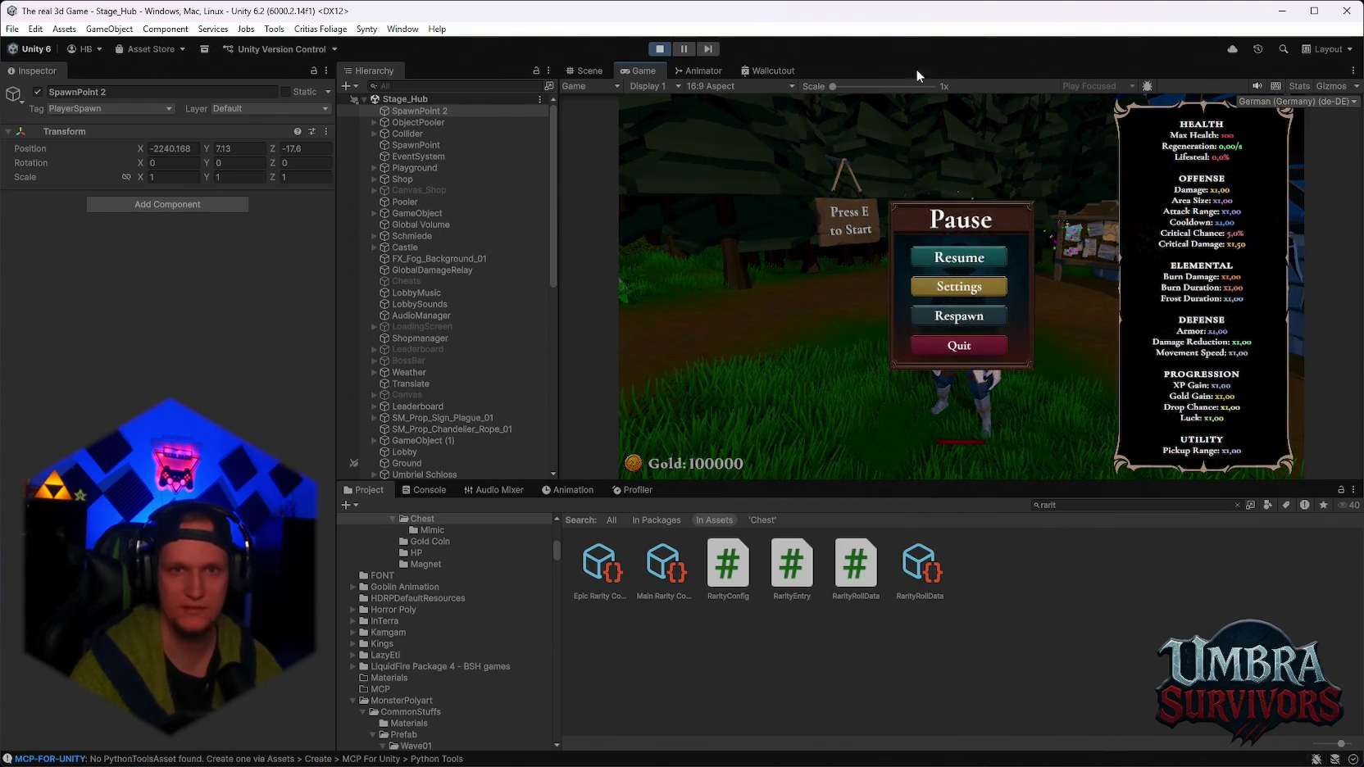
double_click(639, 71)
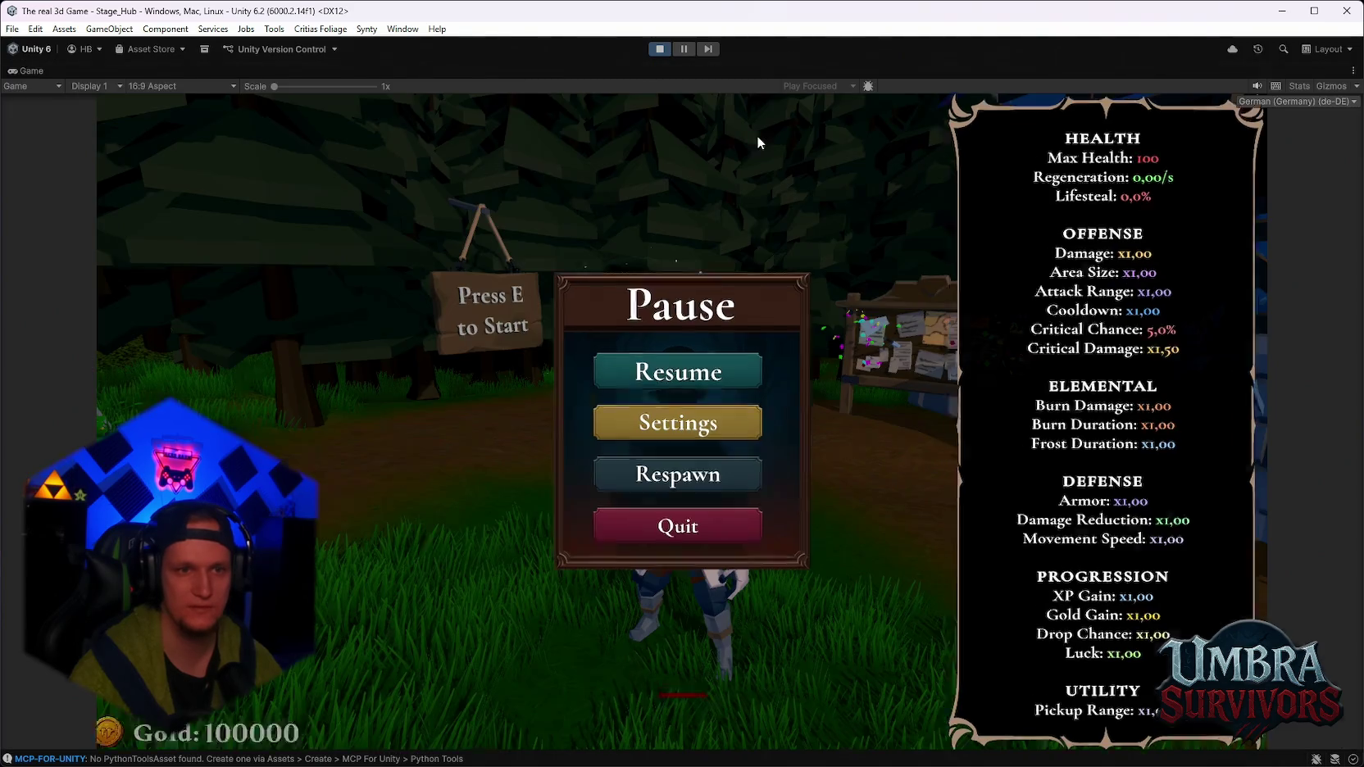
click(713, 381)
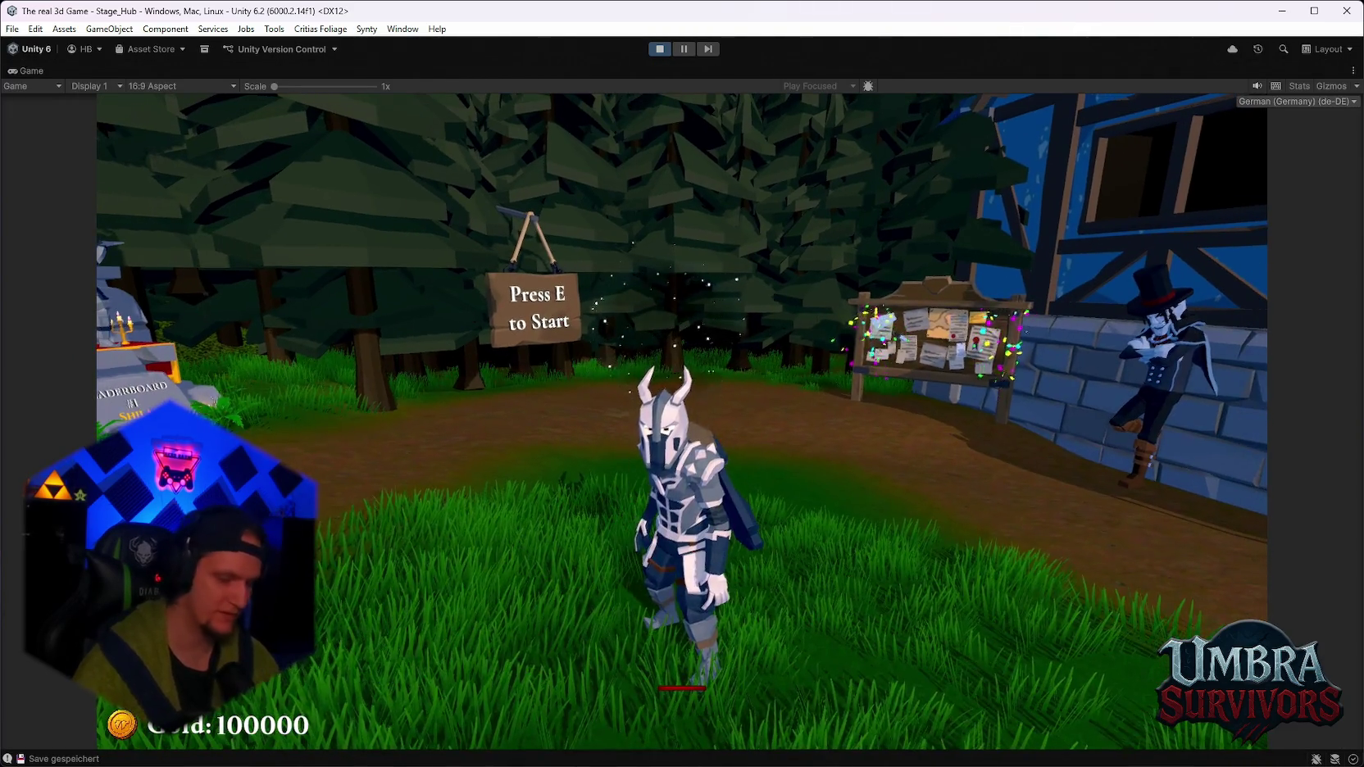
Restore the Game view and inspect the scene's pine tree and red-caped wraith.
key(w)
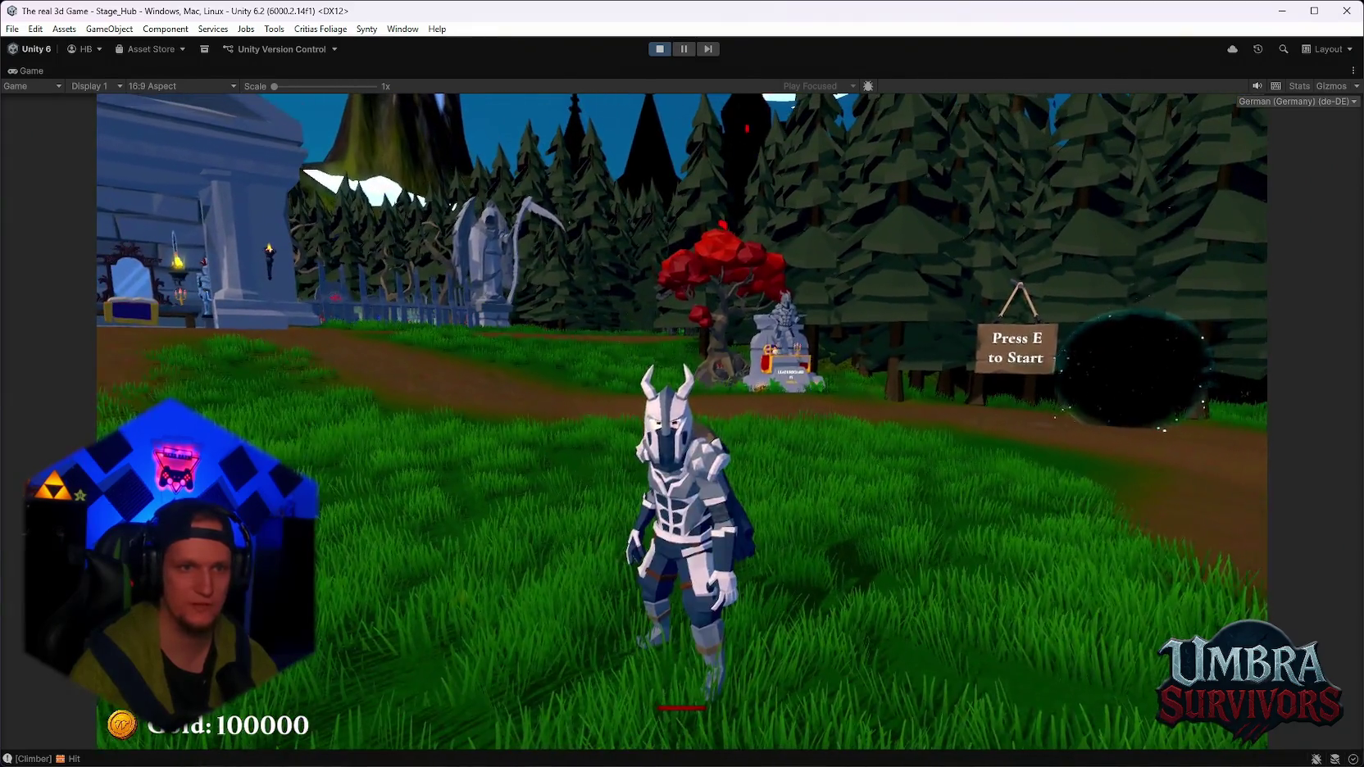
key(Escape)
double_click(32, 72)
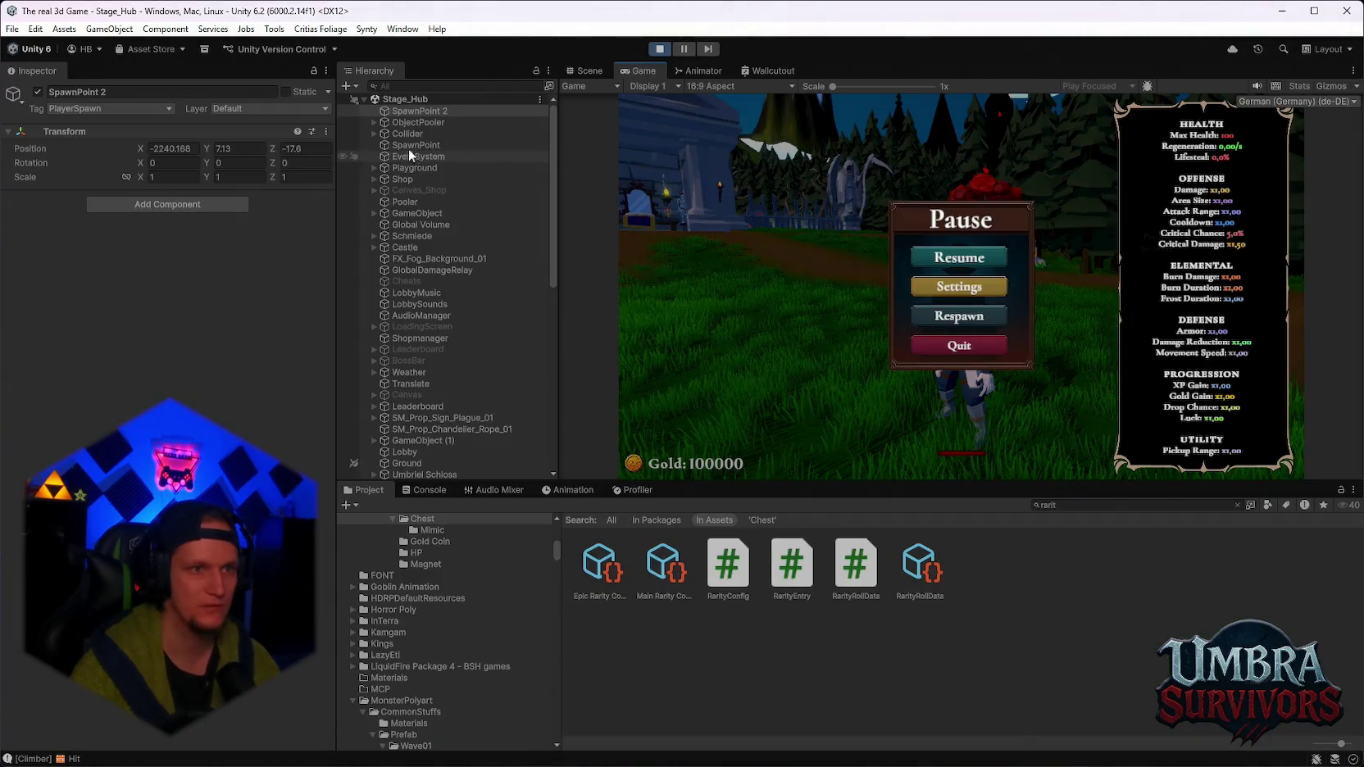
click(594, 69)
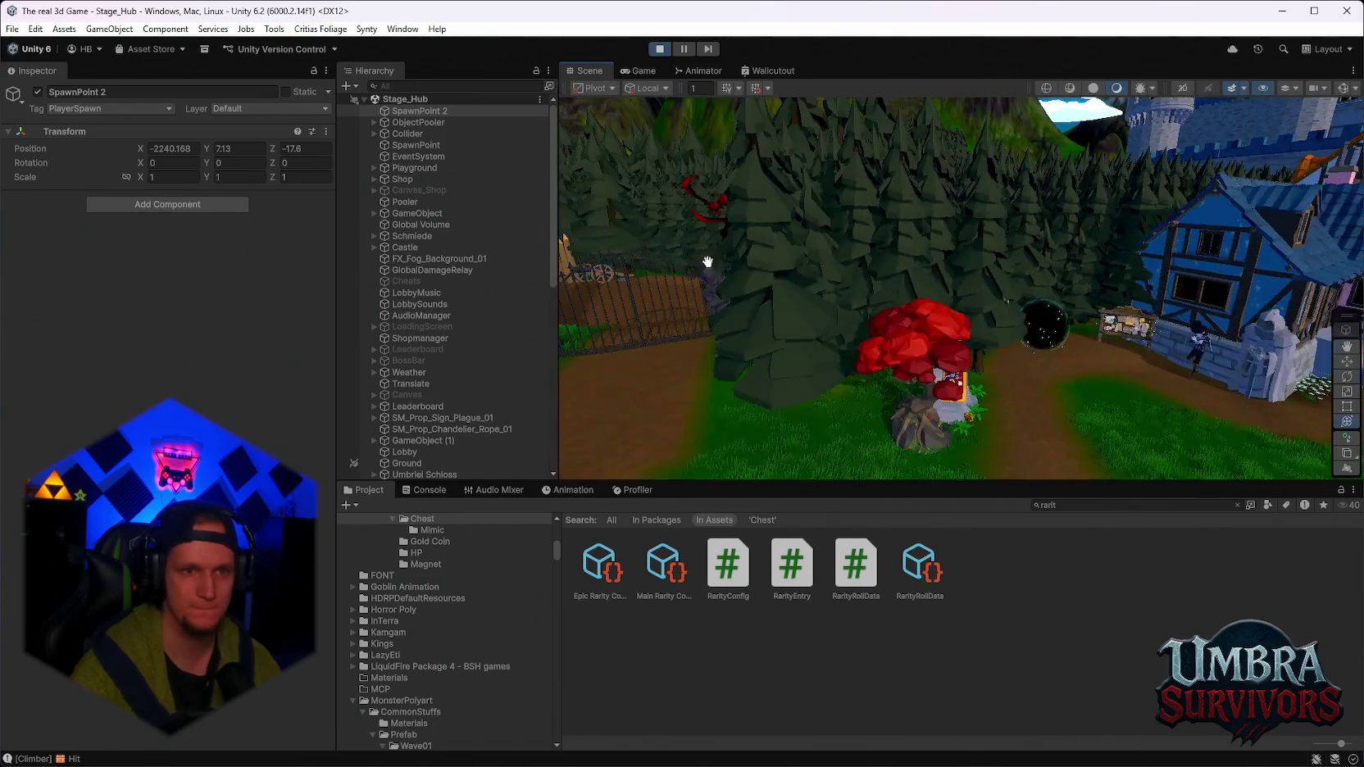
click(896, 242)
drag(959, 288, 921, 297)
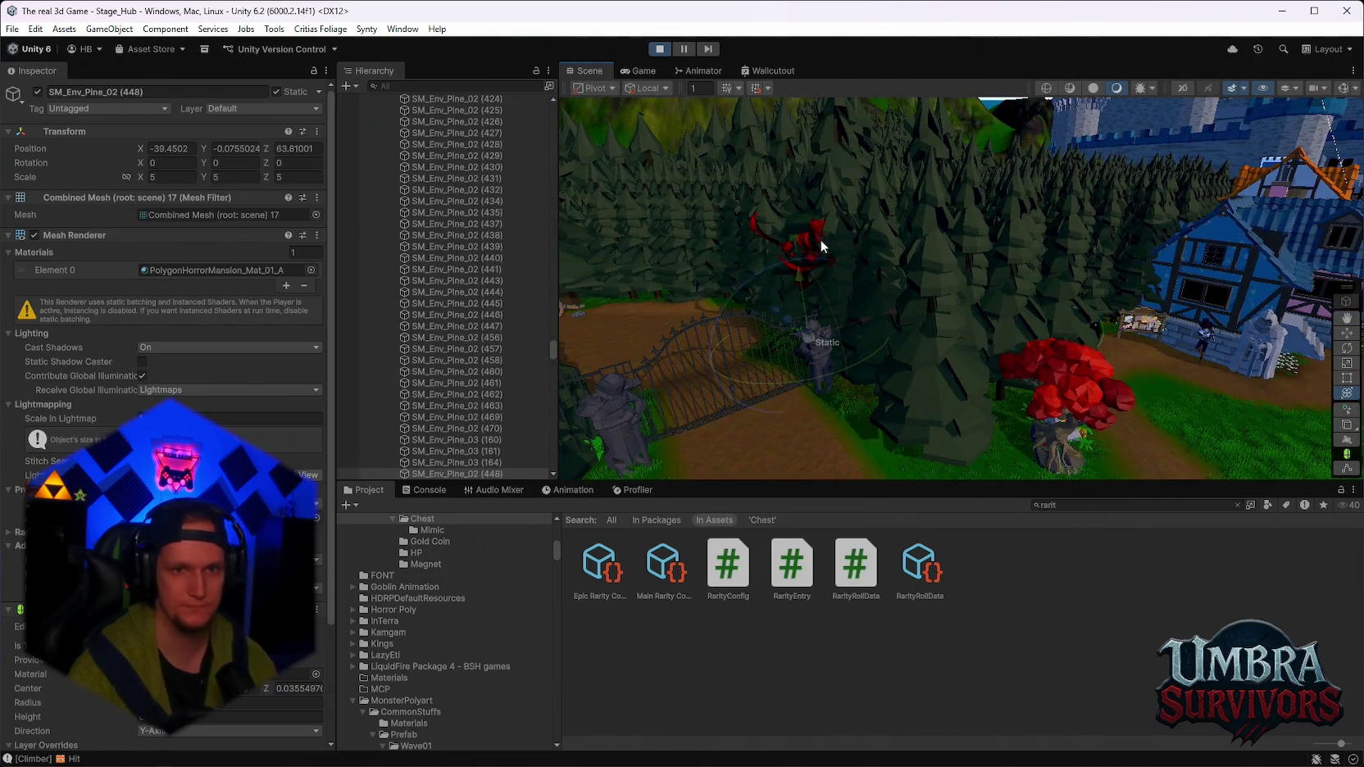
click(820, 240)
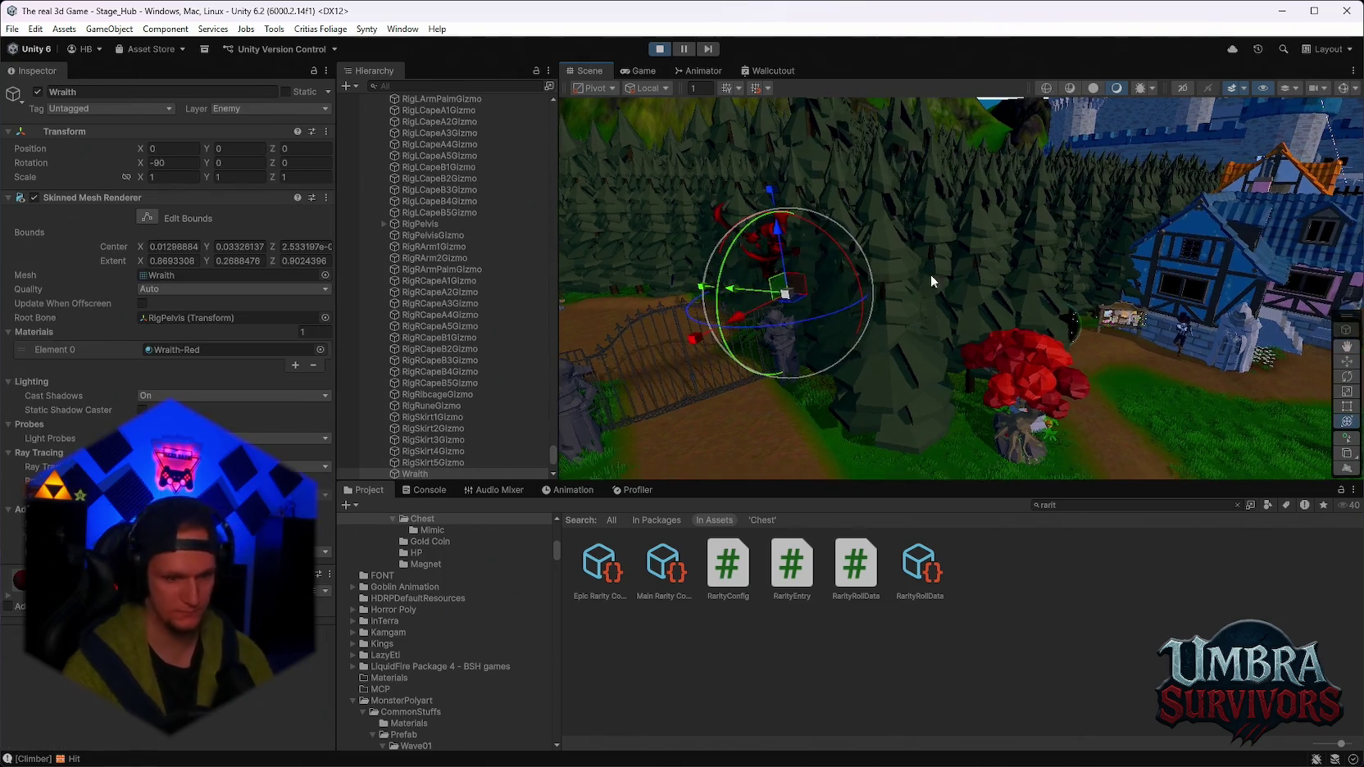
scroll(486, 400, down, 5)
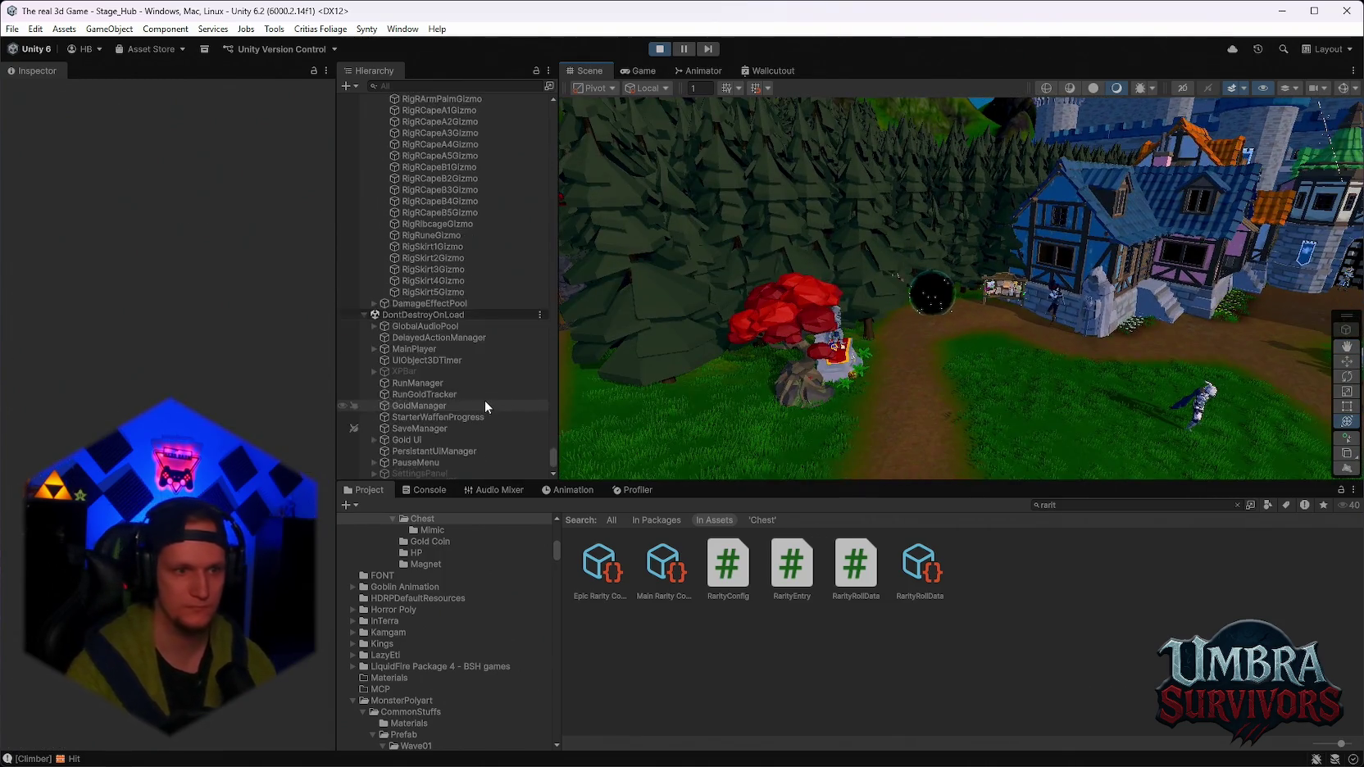
Stop Play mode and deactivate the Maze Warden boss object.
click(659, 48)
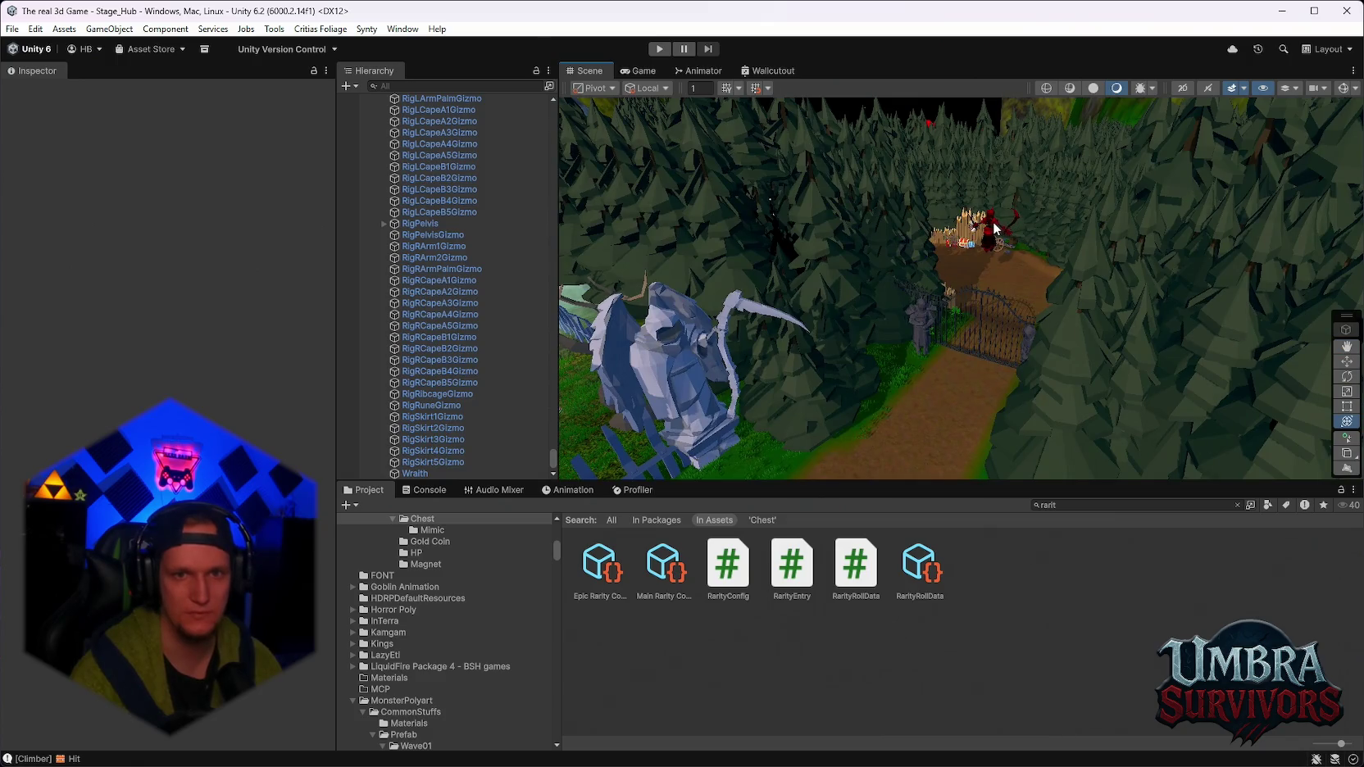
click(994, 228)
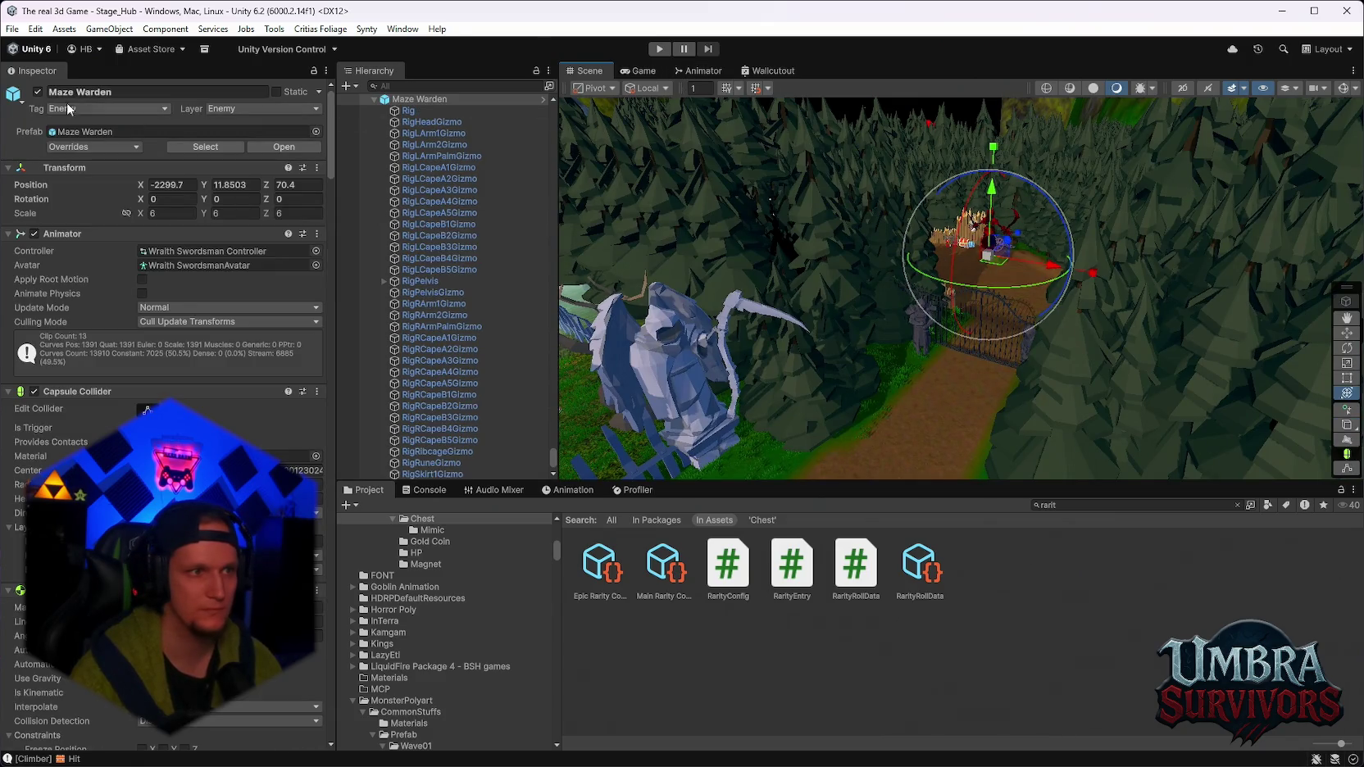
click(38, 92)
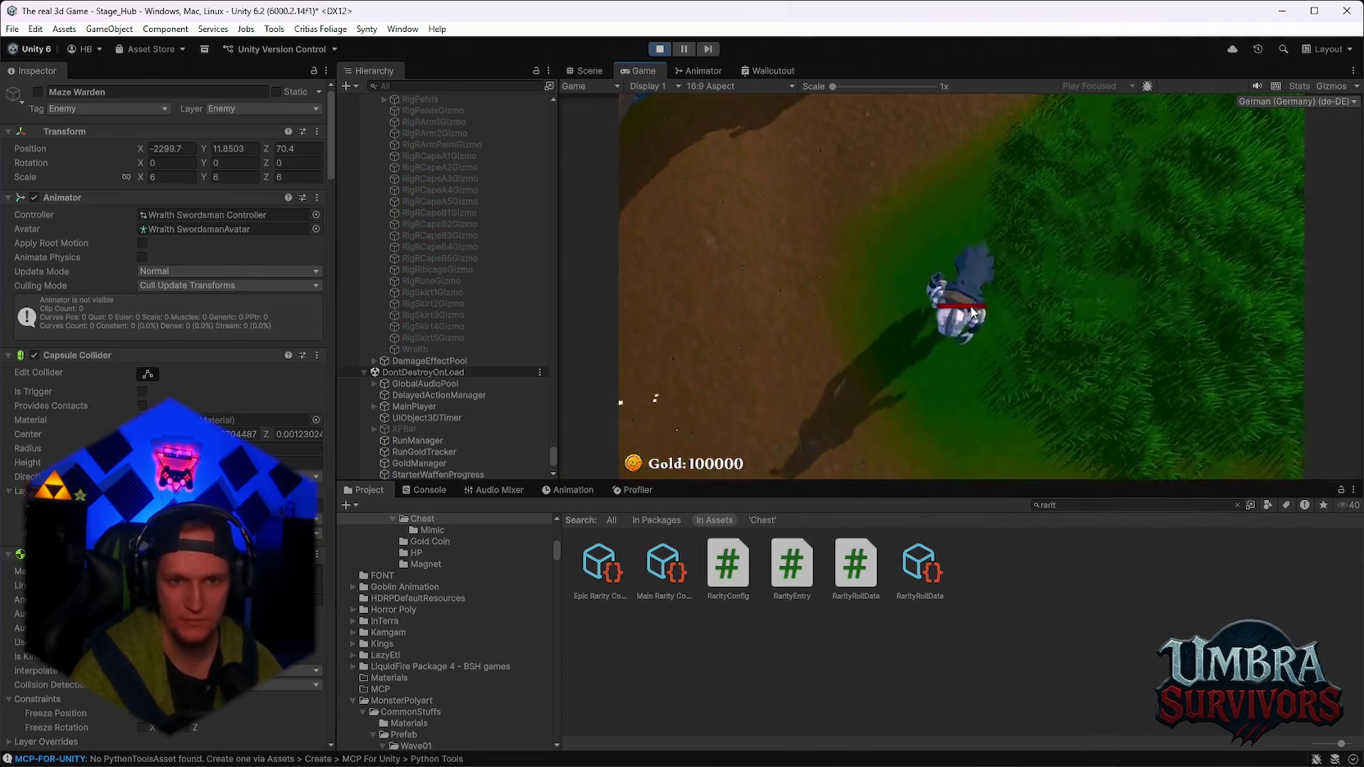
key(Escape)
Maximize the Game view and reroll the upgrade cards six times.
double_click(629, 72)
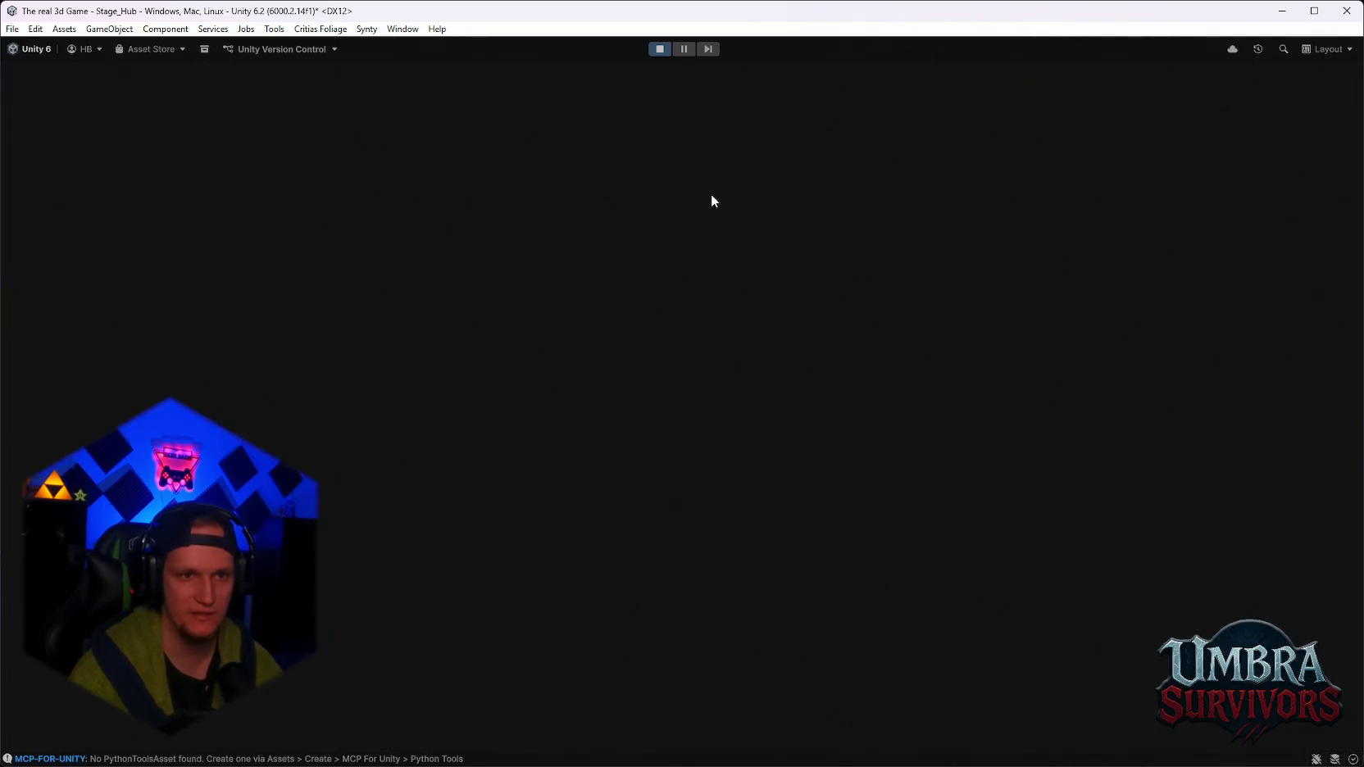
key(Escape)
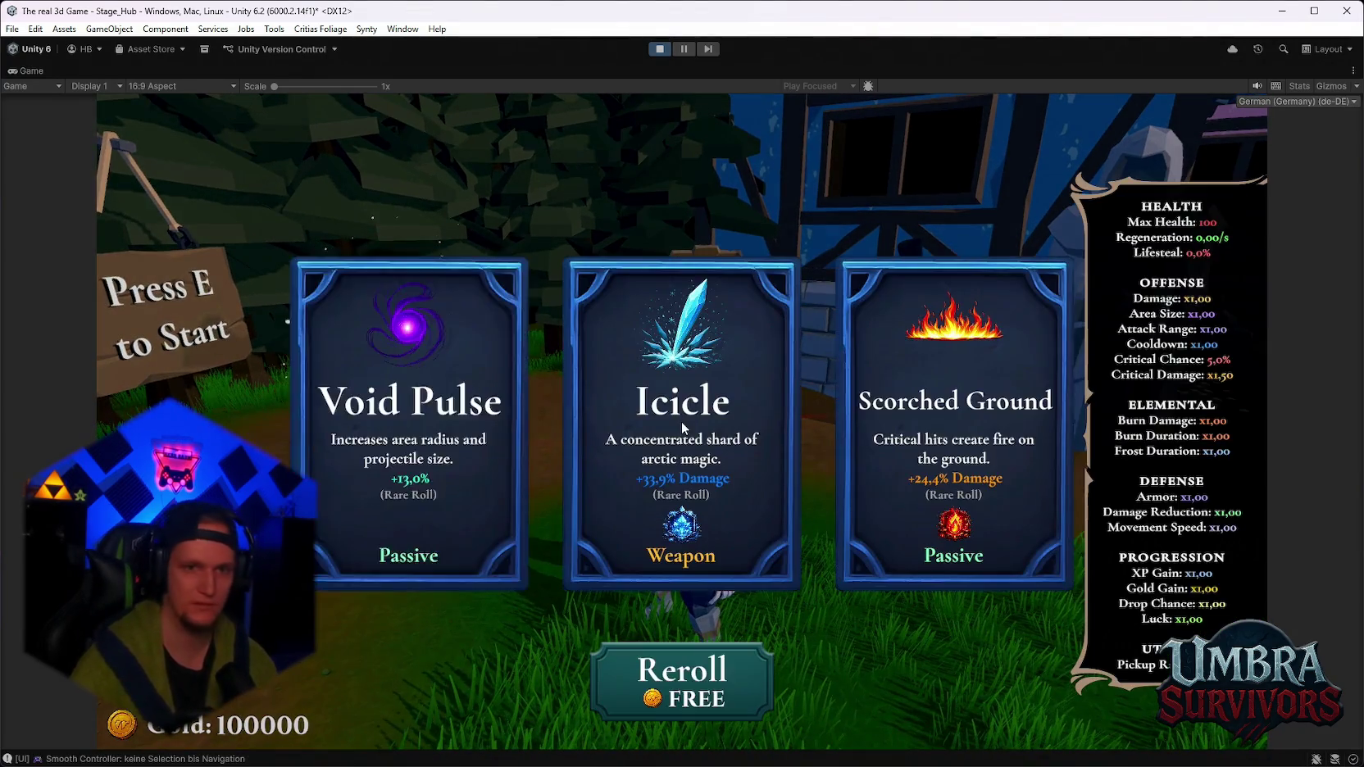
click(697, 674)
click(700, 674)
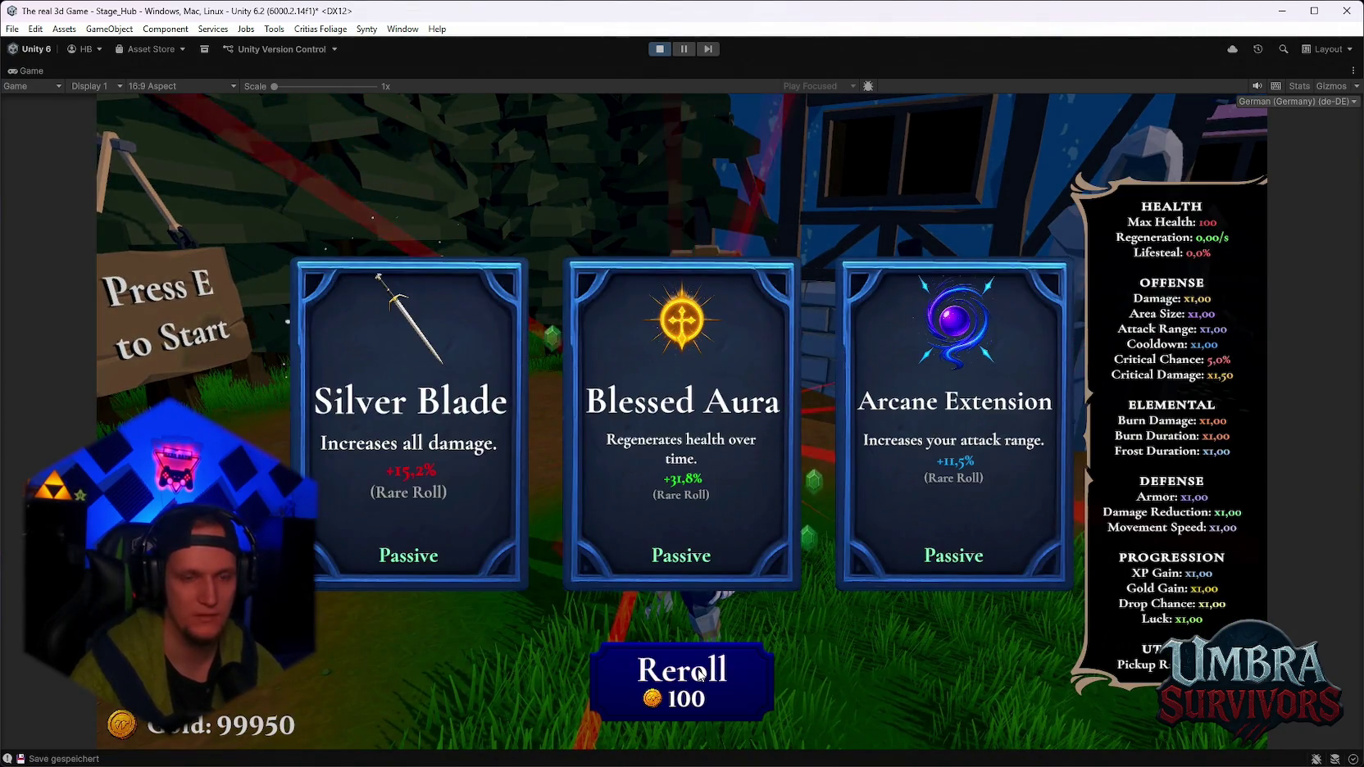
click(699, 674)
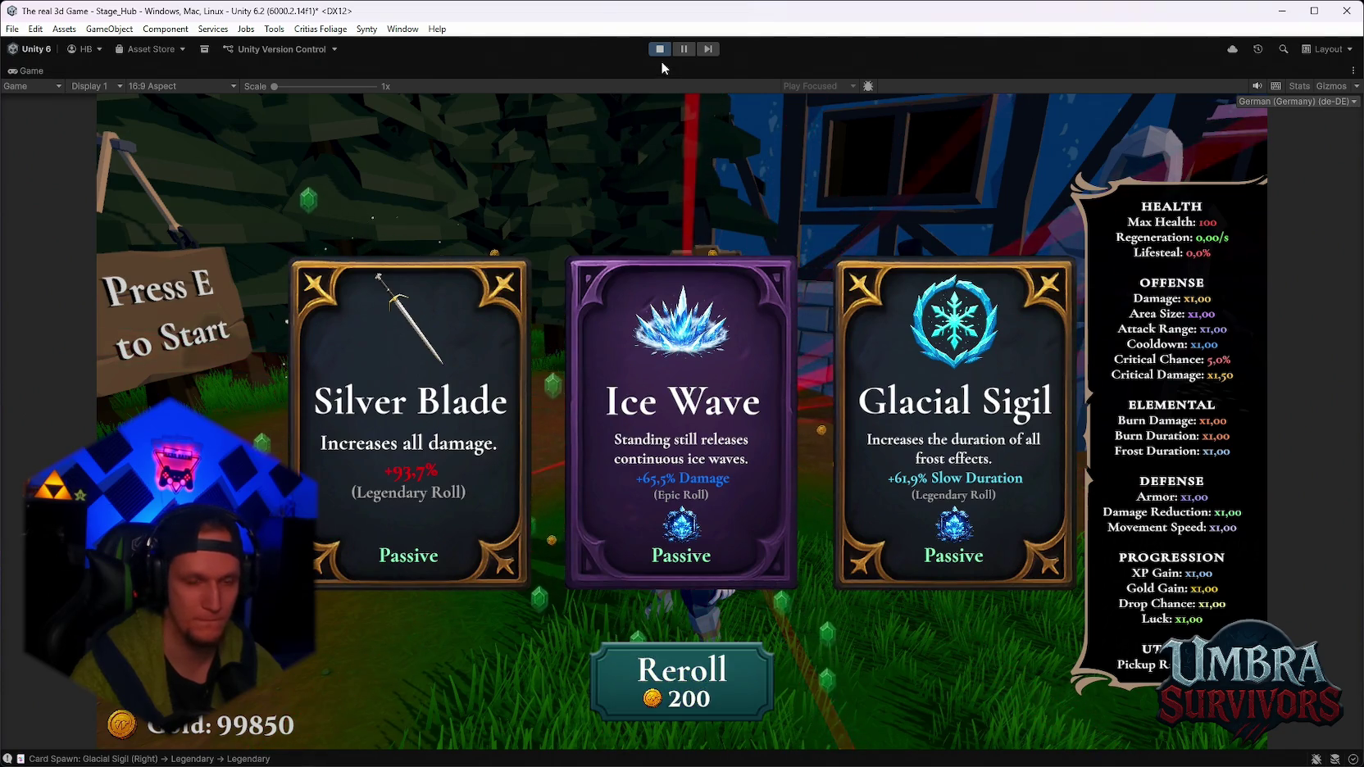
click(652, 668)
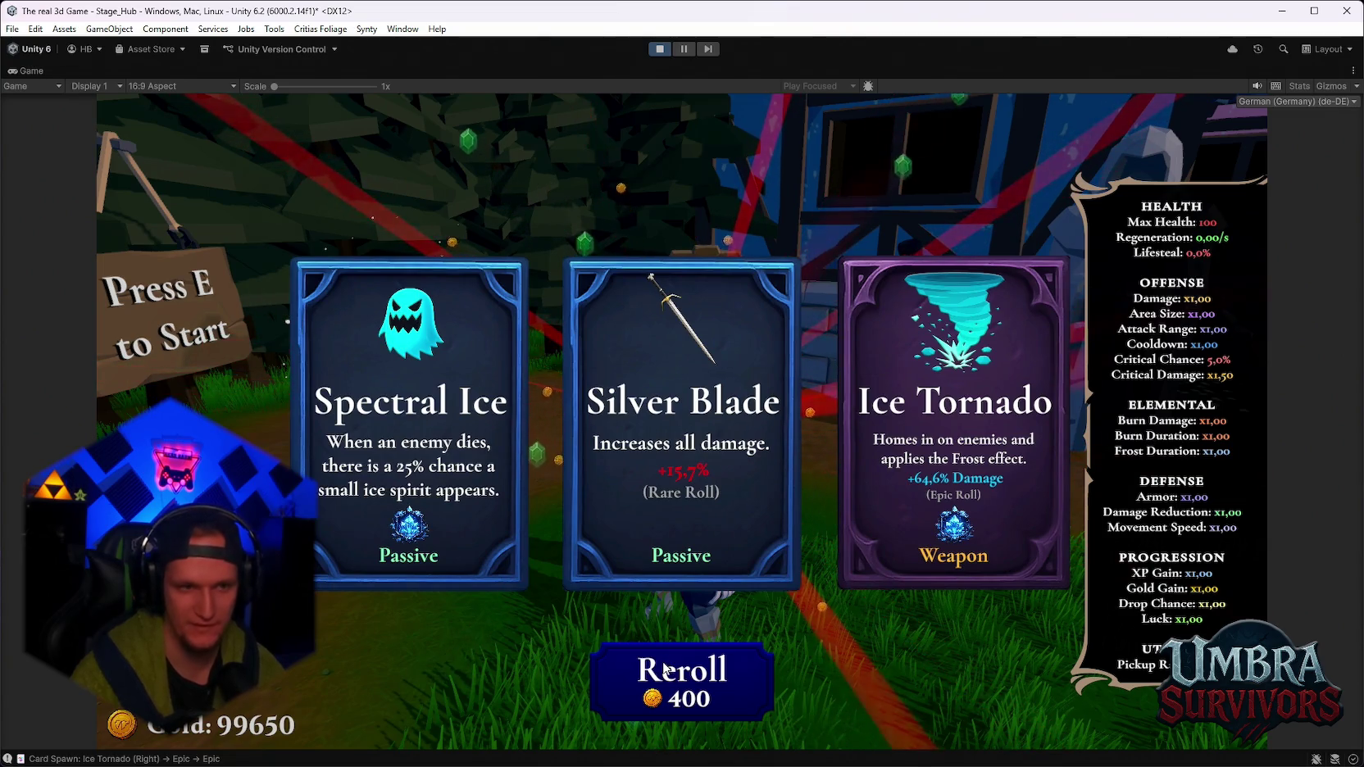
click(666, 670)
click(666, 669)
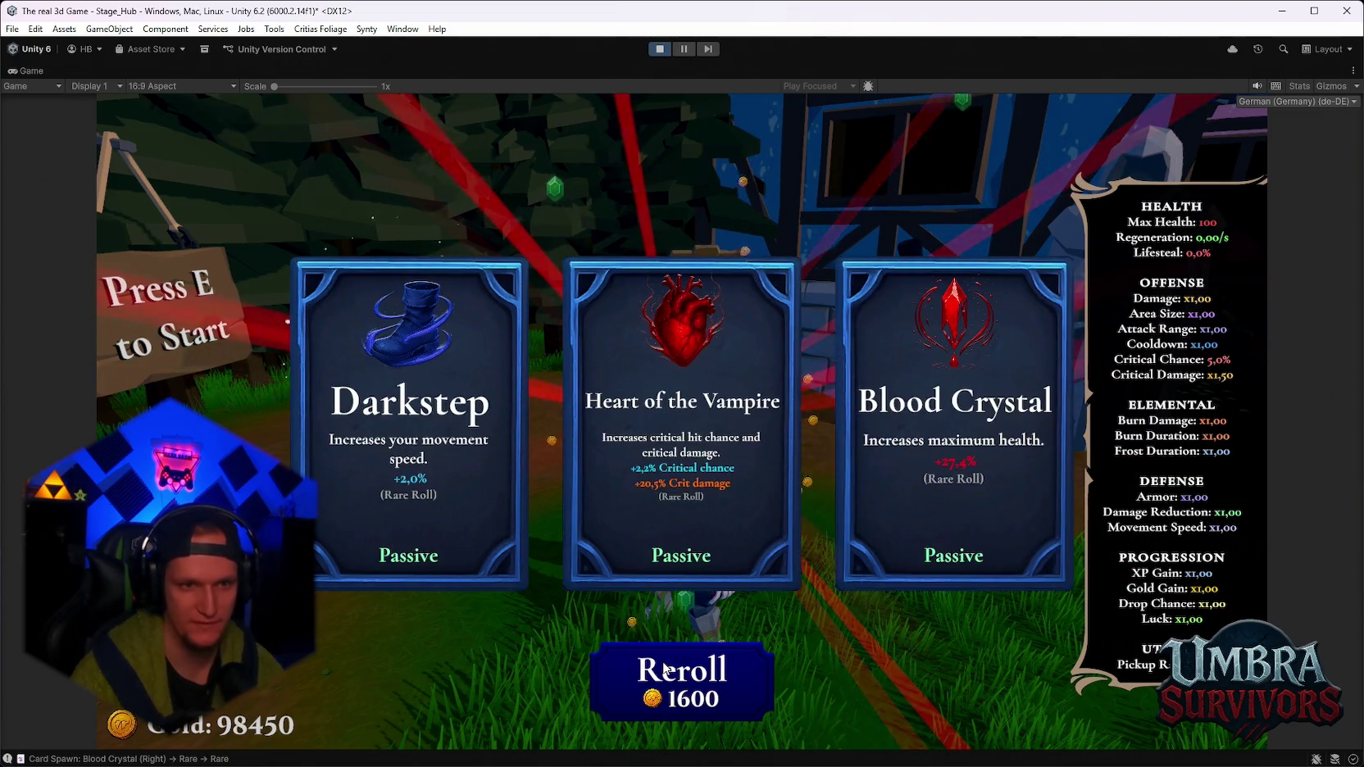
Pick the Blood Crystal card and confirm Max Health is 126 in the pause stats.
click(945, 415)
key(Escape)
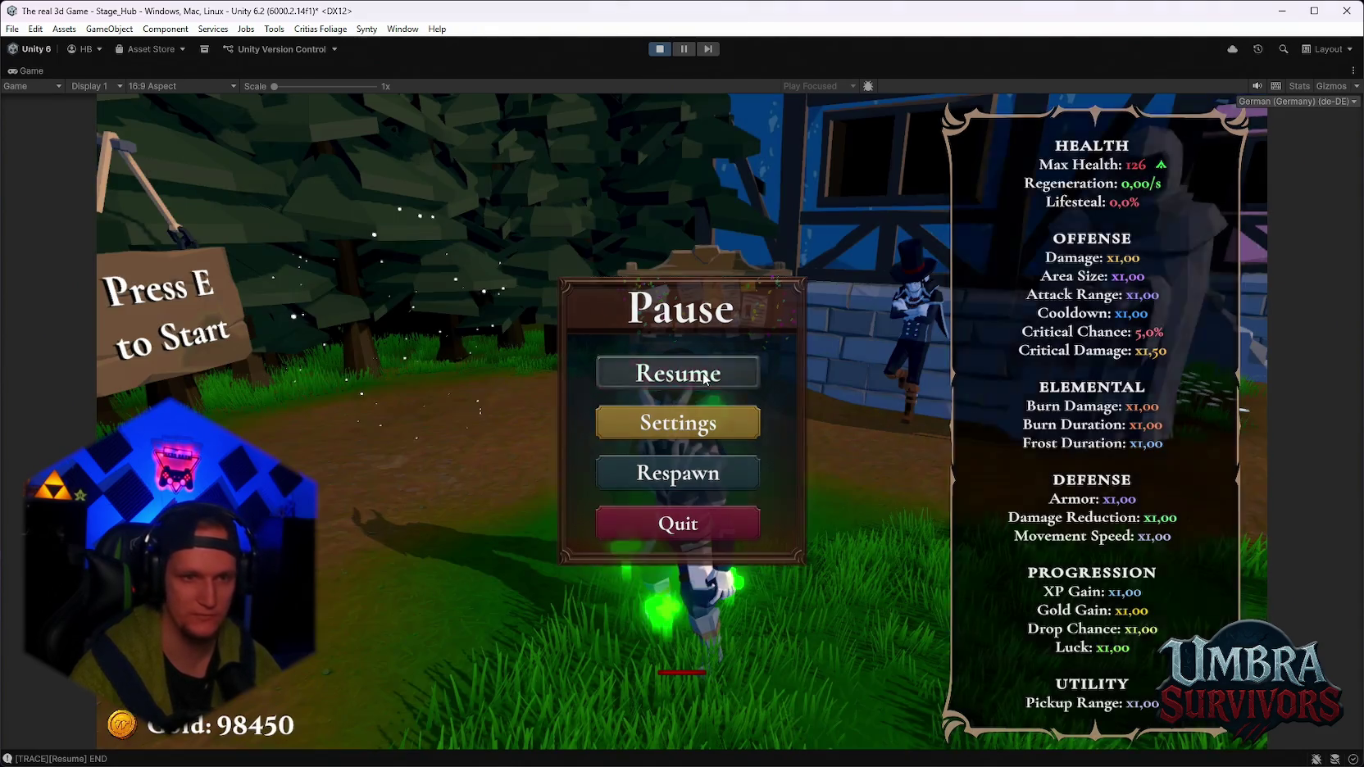
click(707, 382)
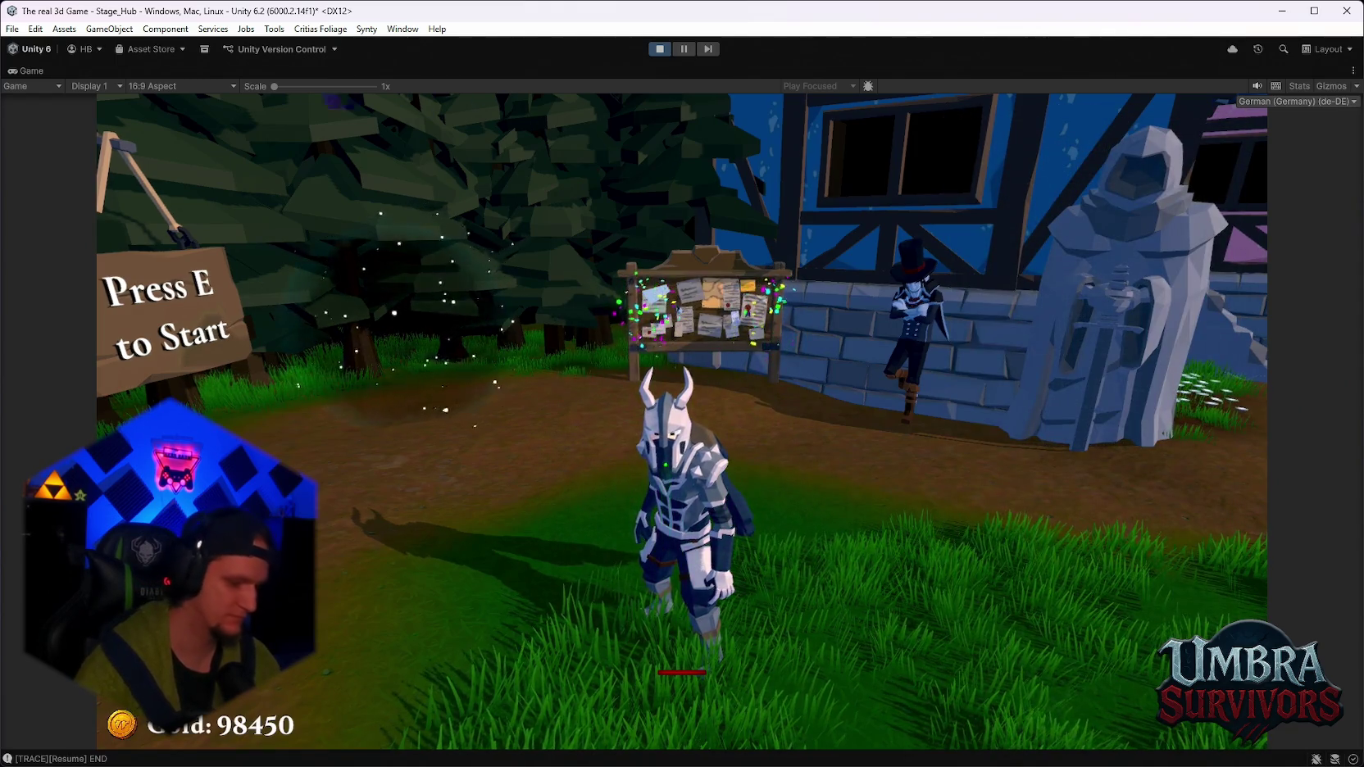
Pick Blood Crystal again and confirm Max Health reaches 156.
key(r)
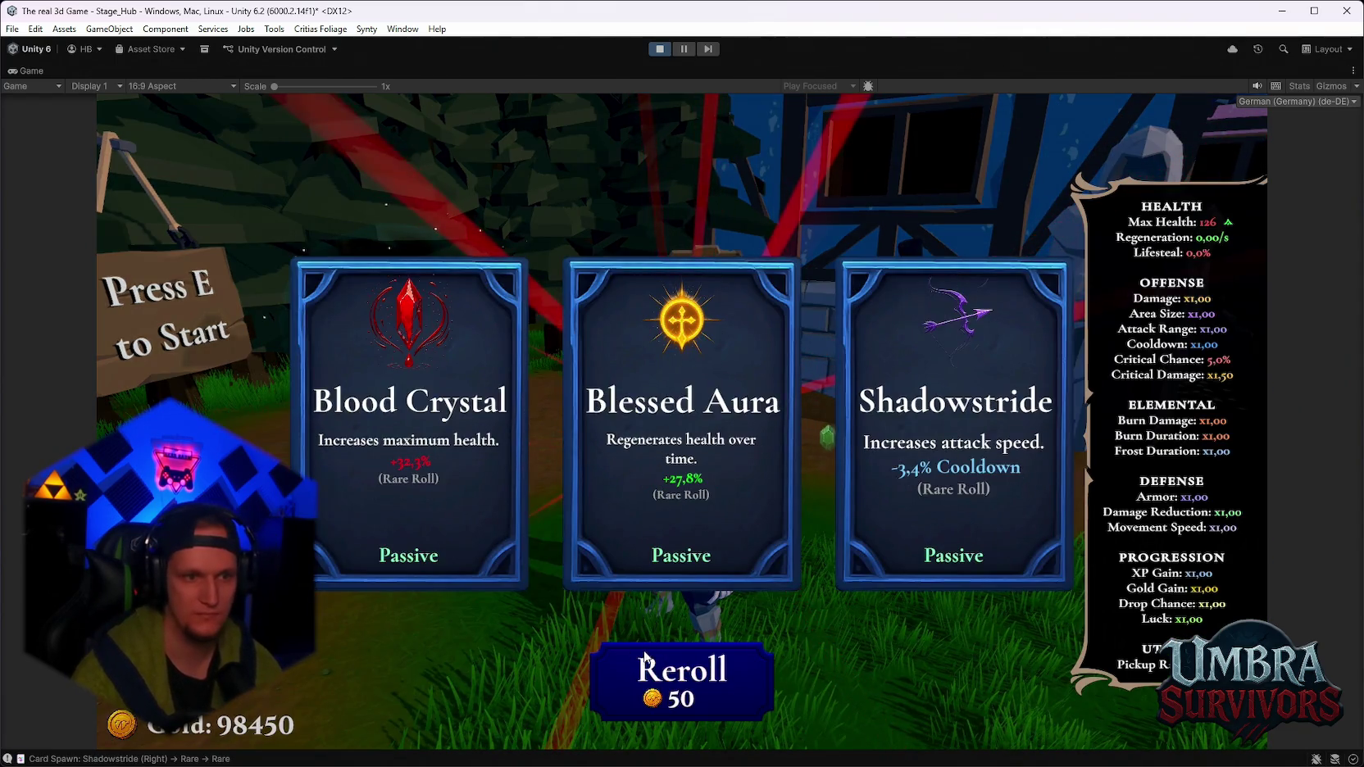
click(425, 415)
key(Escape)
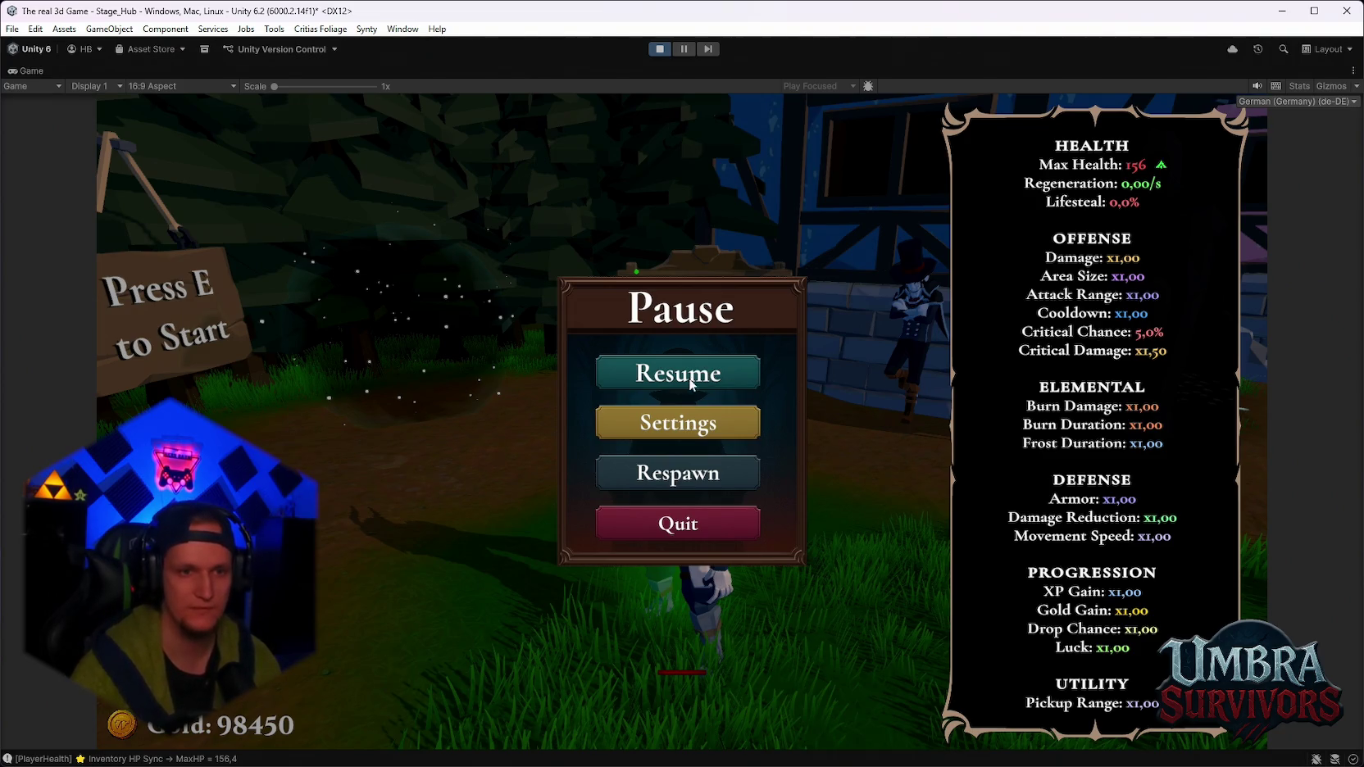
click(685, 379)
Stop Play mode with Ctrl+P and start the play test again.
key(Escape)
key(Escape)
key(Escape)
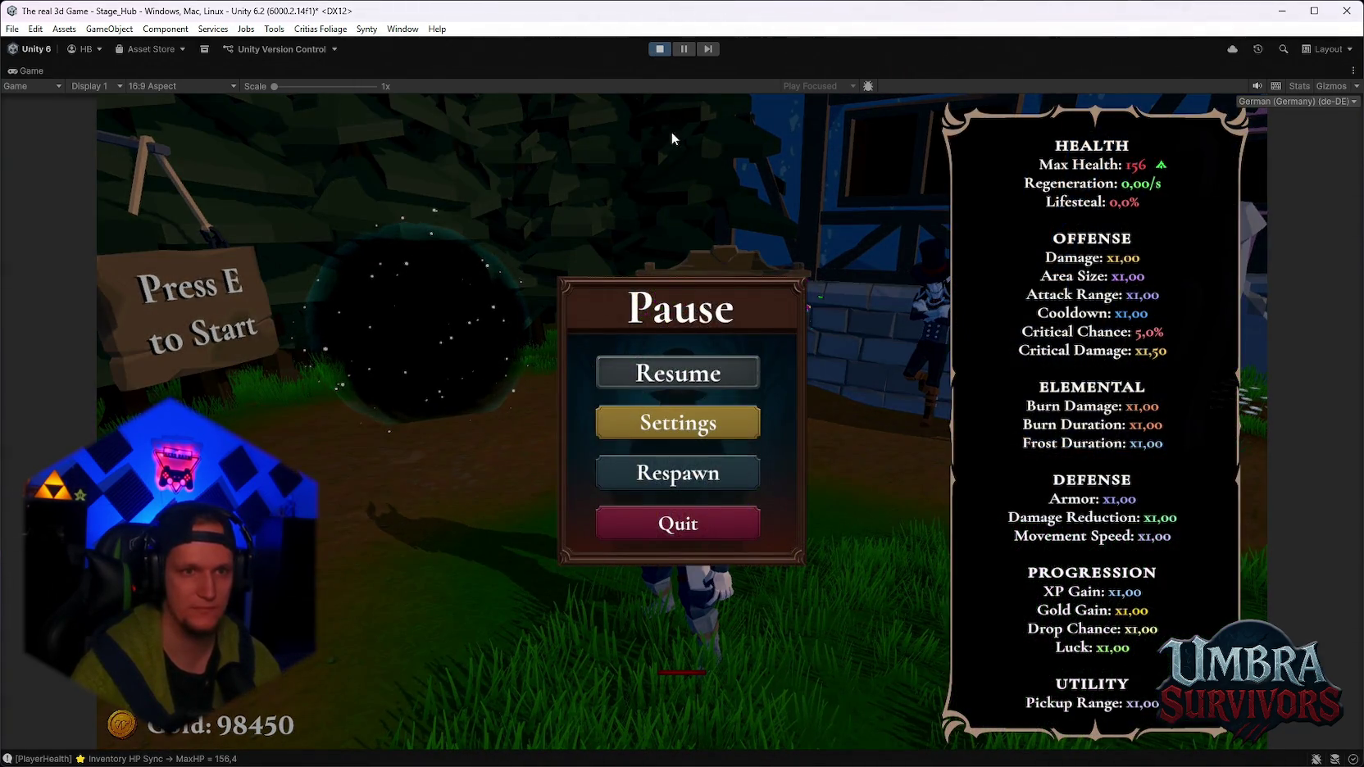
key(Escape)
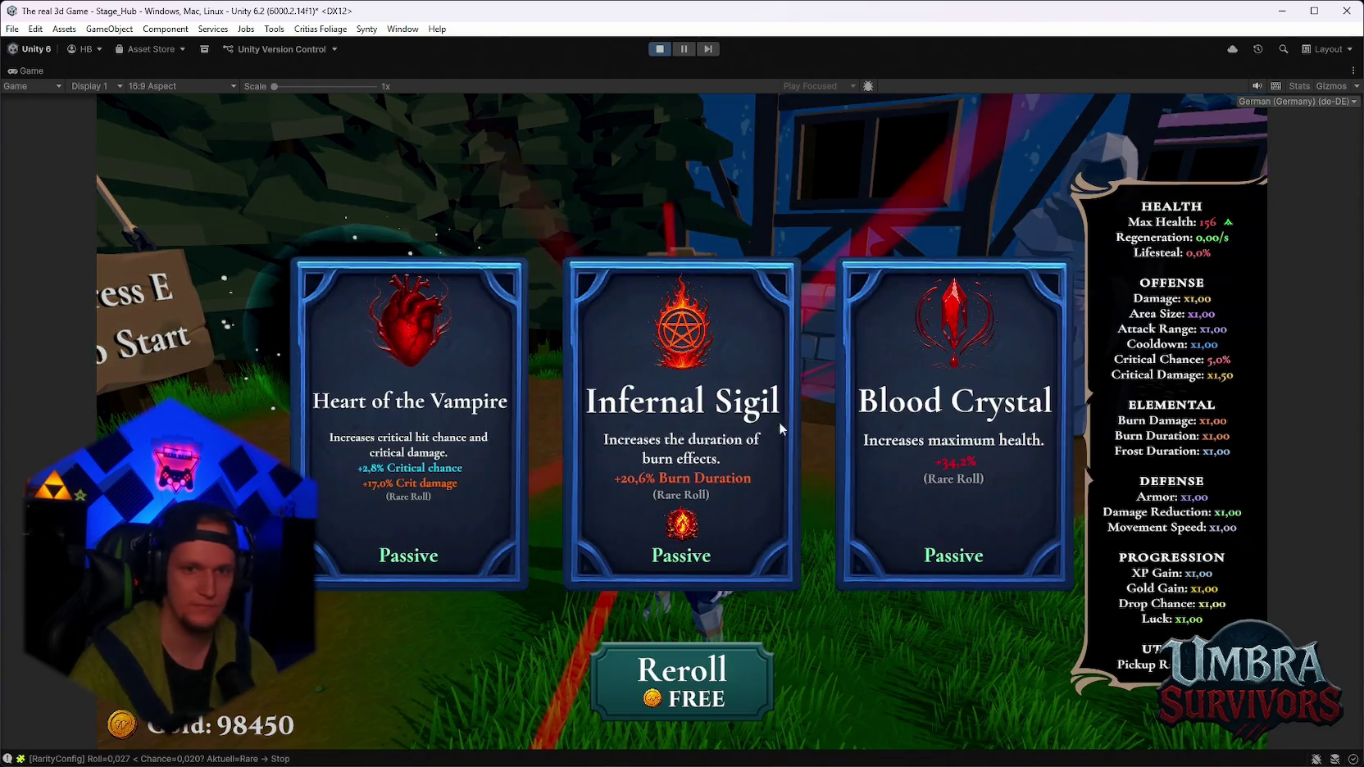
key(ctrl+p)
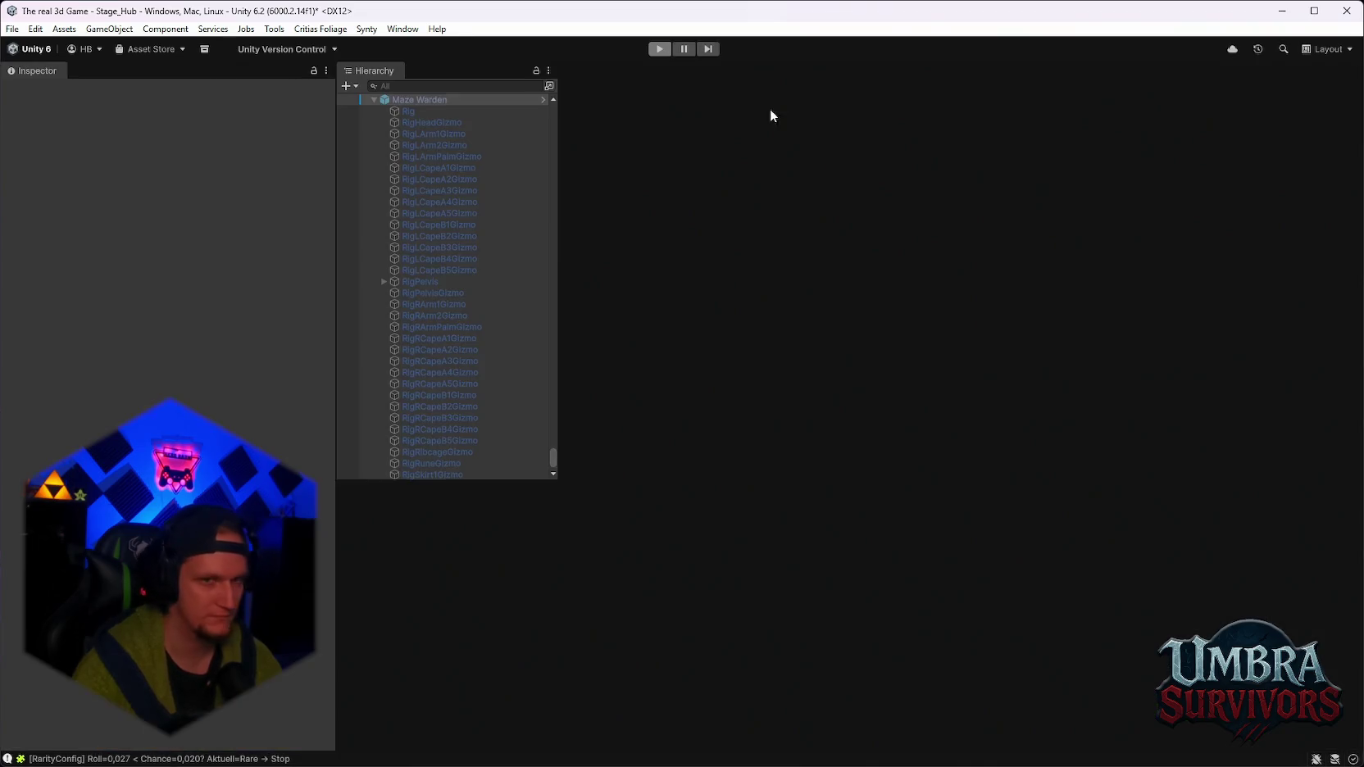
click(661, 50)
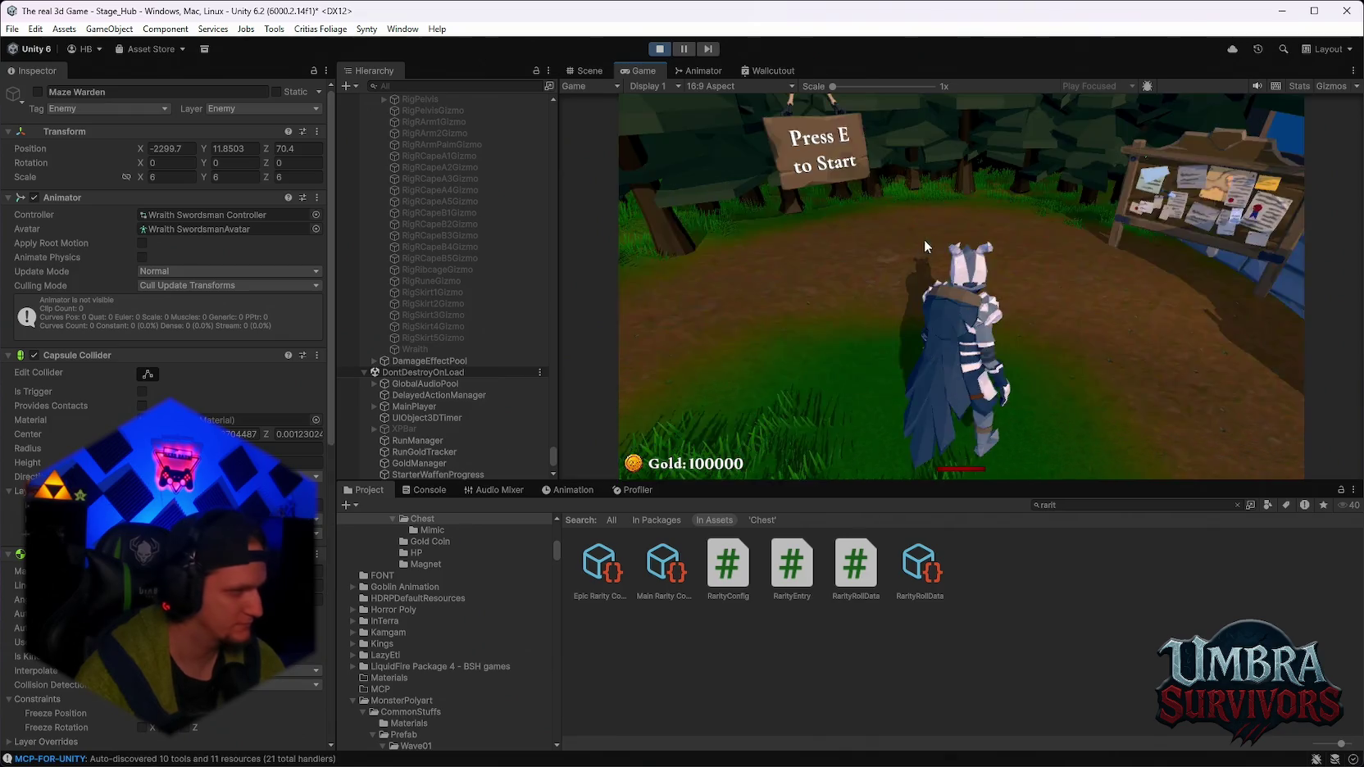
Enlarge the Game view, reroll the upgrade cards repeatedly, and take one offered card.
click(924, 239)
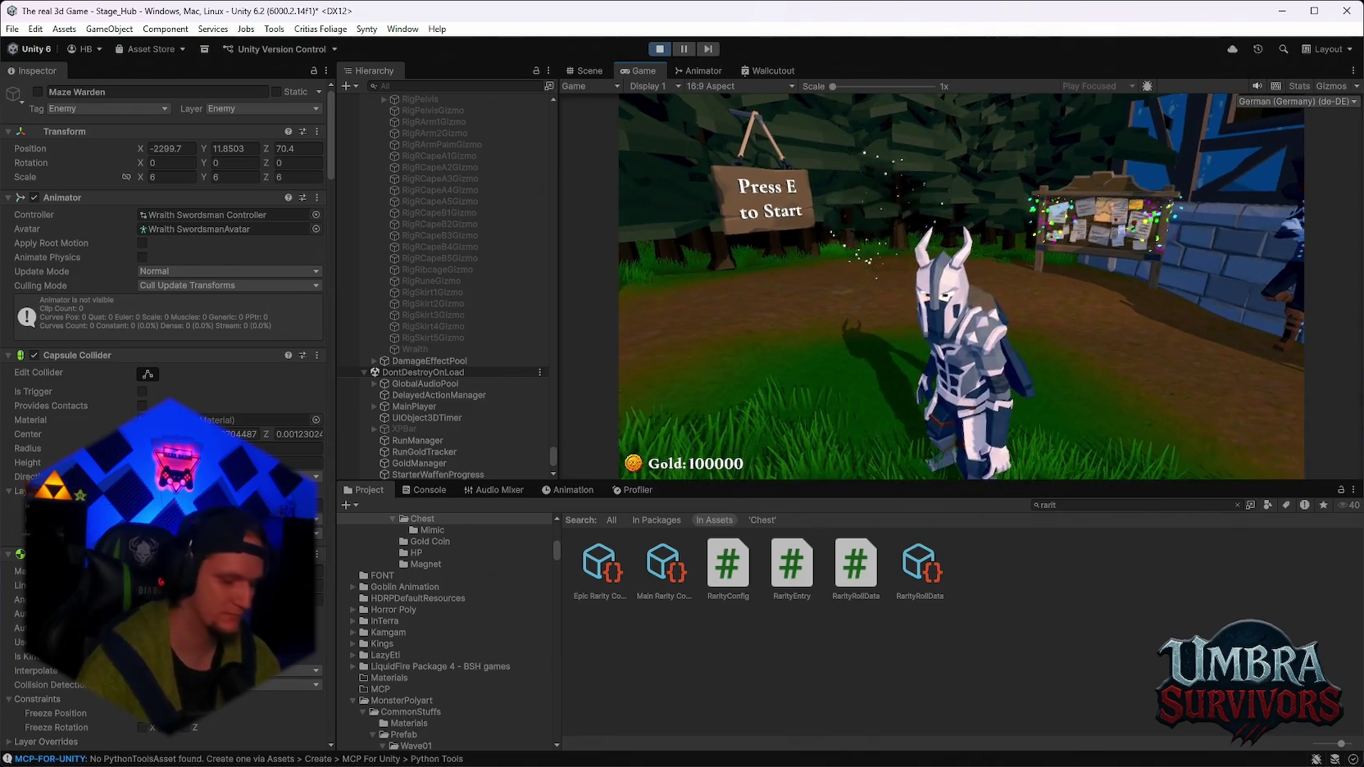
click(937, 443)
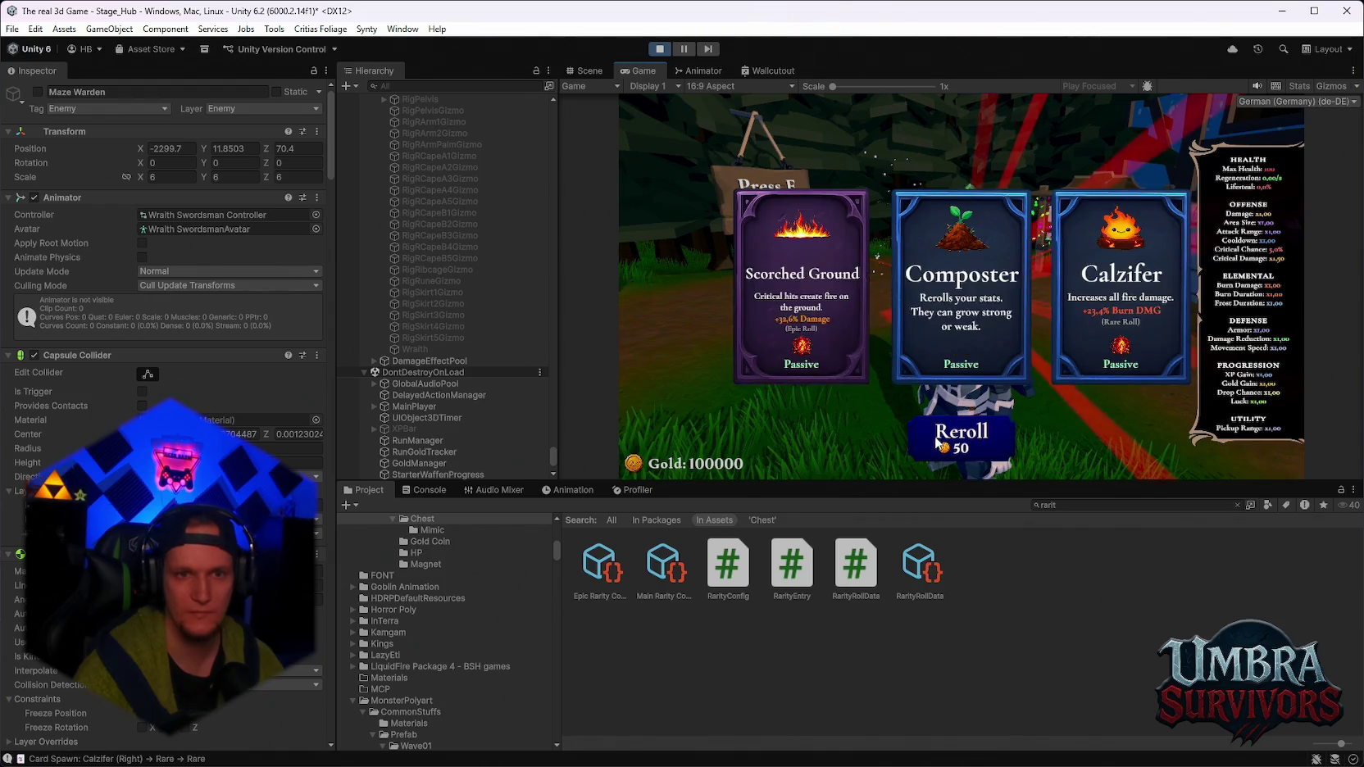
click(937, 443)
click(650, 85)
double_click(643, 74)
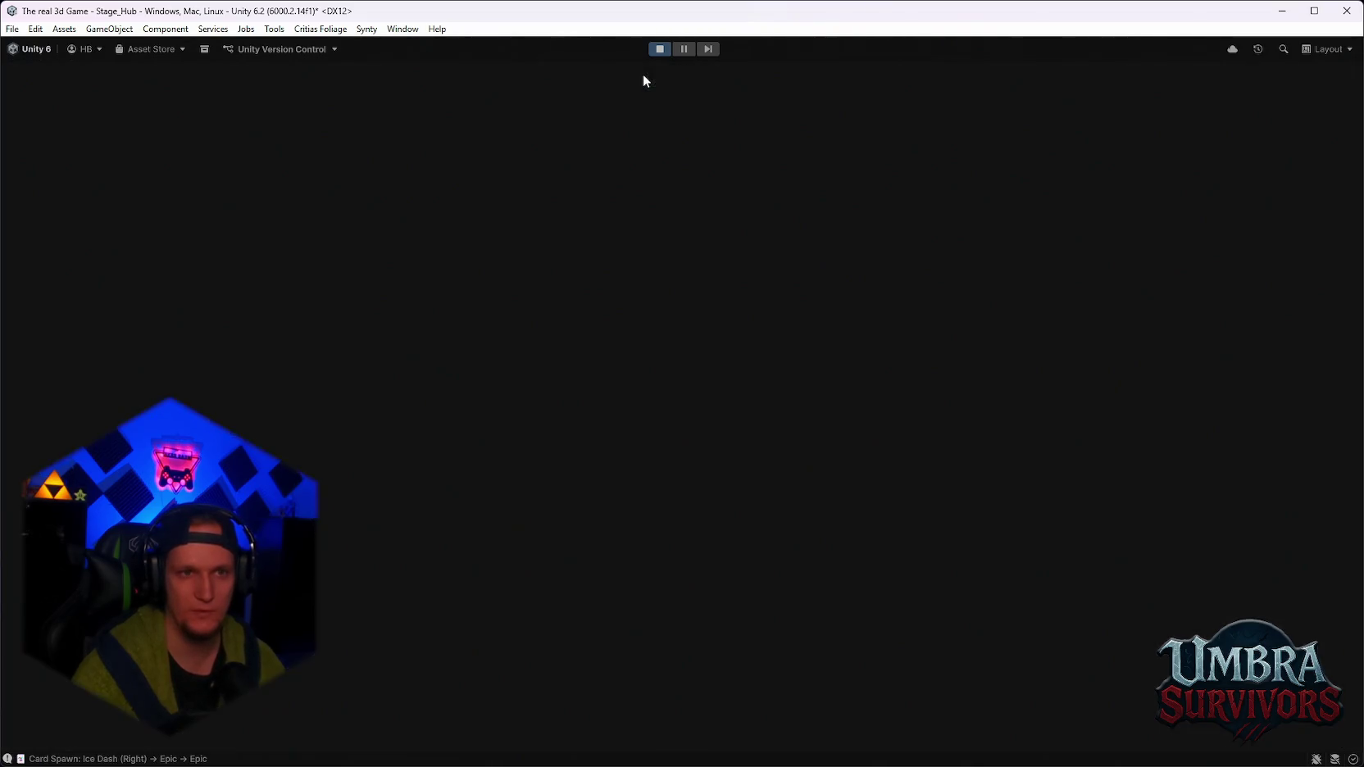
click(721, 699)
click(721, 700)
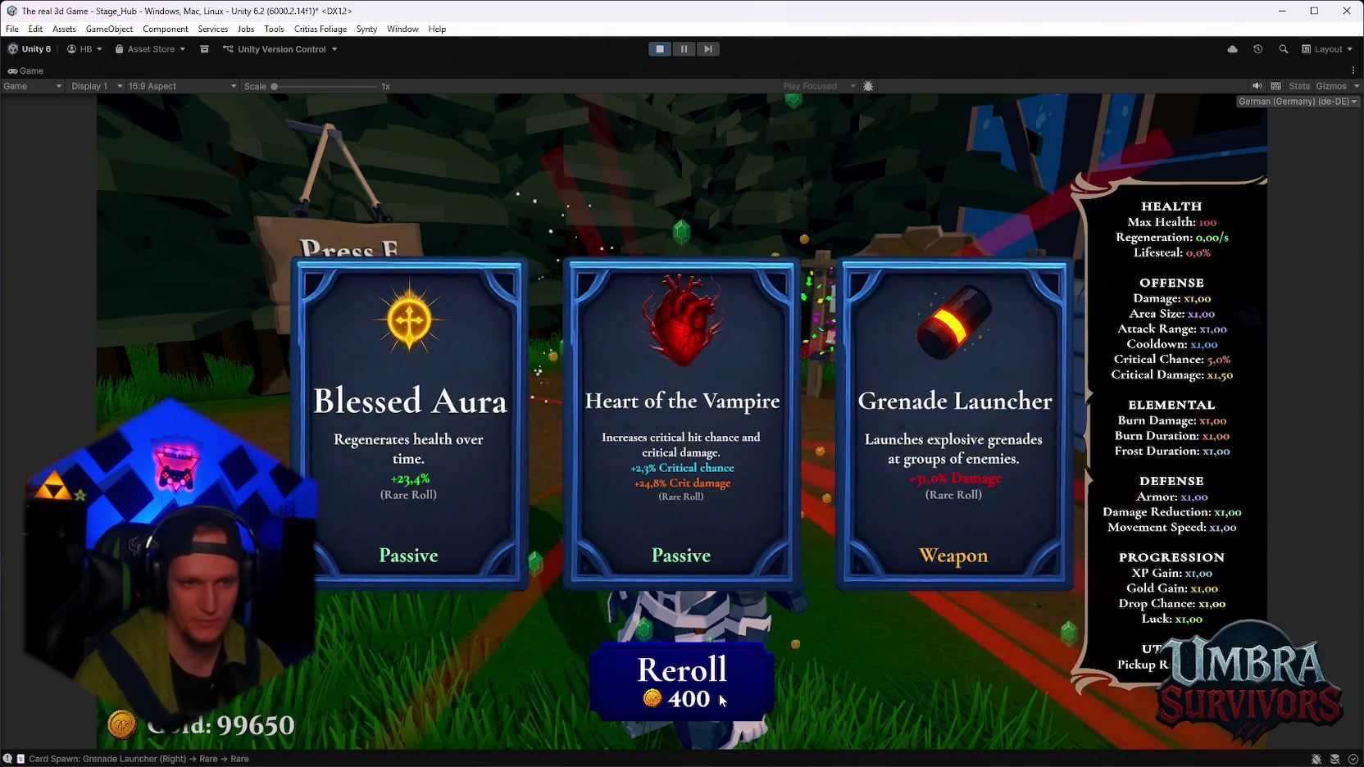
click(721, 699)
click(722, 699)
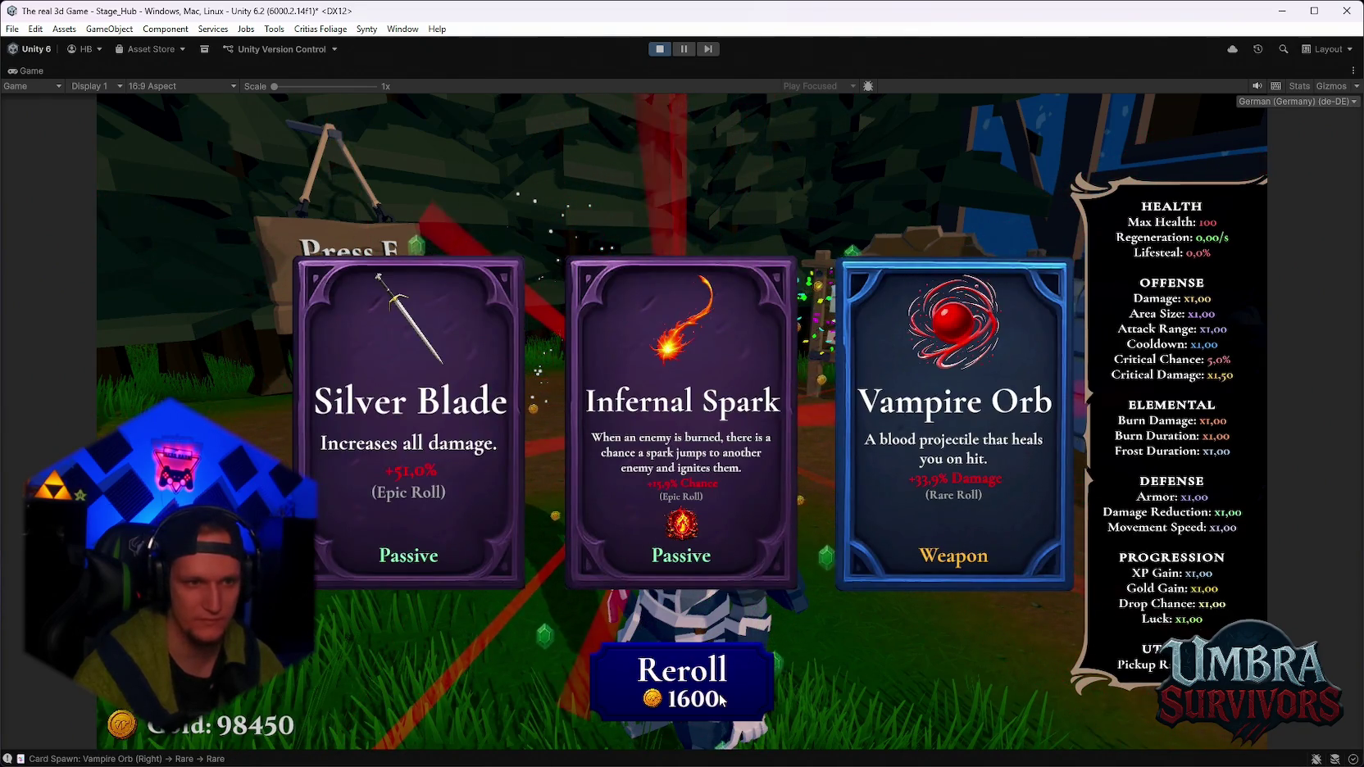
click(721, 699)
click(722, 699)
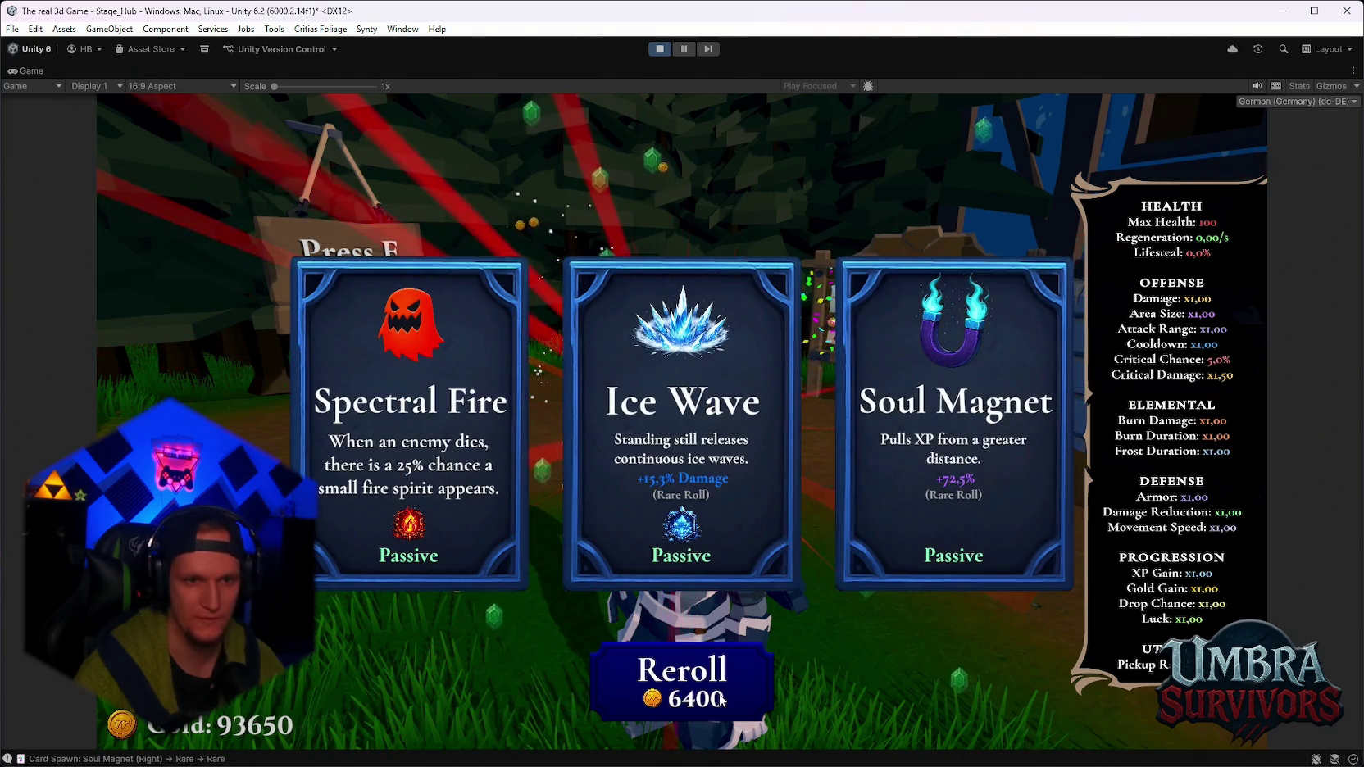
click(722, 699)
click(722, 699)
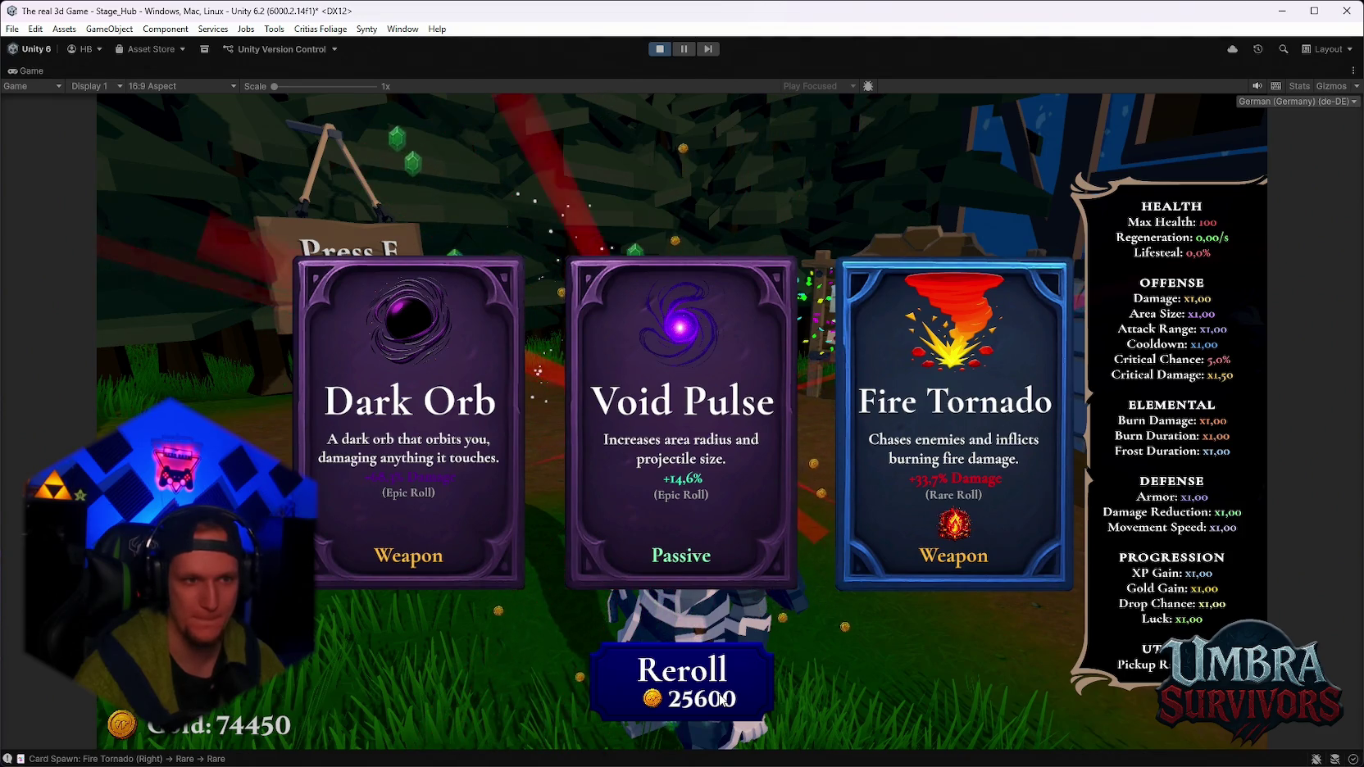
click(722, 699)
click(721, 687)
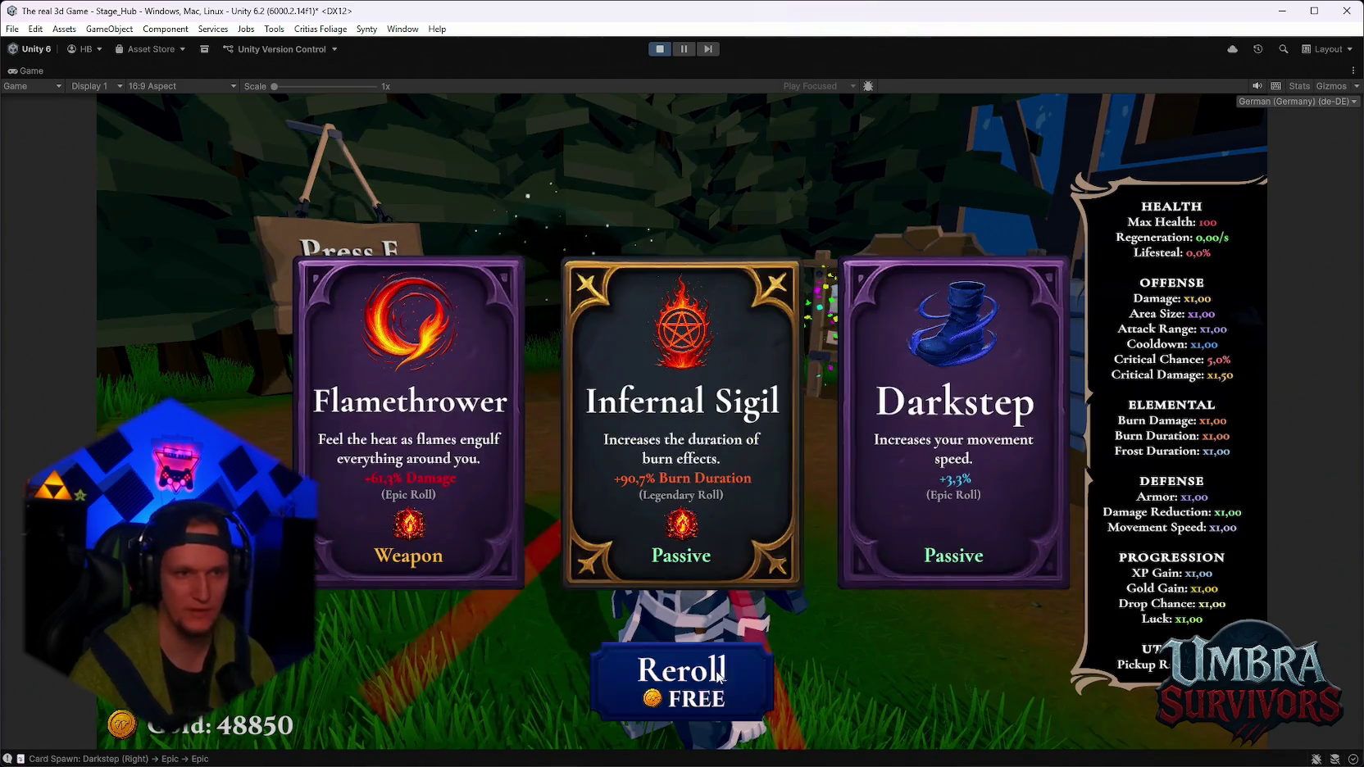
Keep rerolling the upgrade offer until Icicle appears, then take the Icicle card.
click(718, 674)
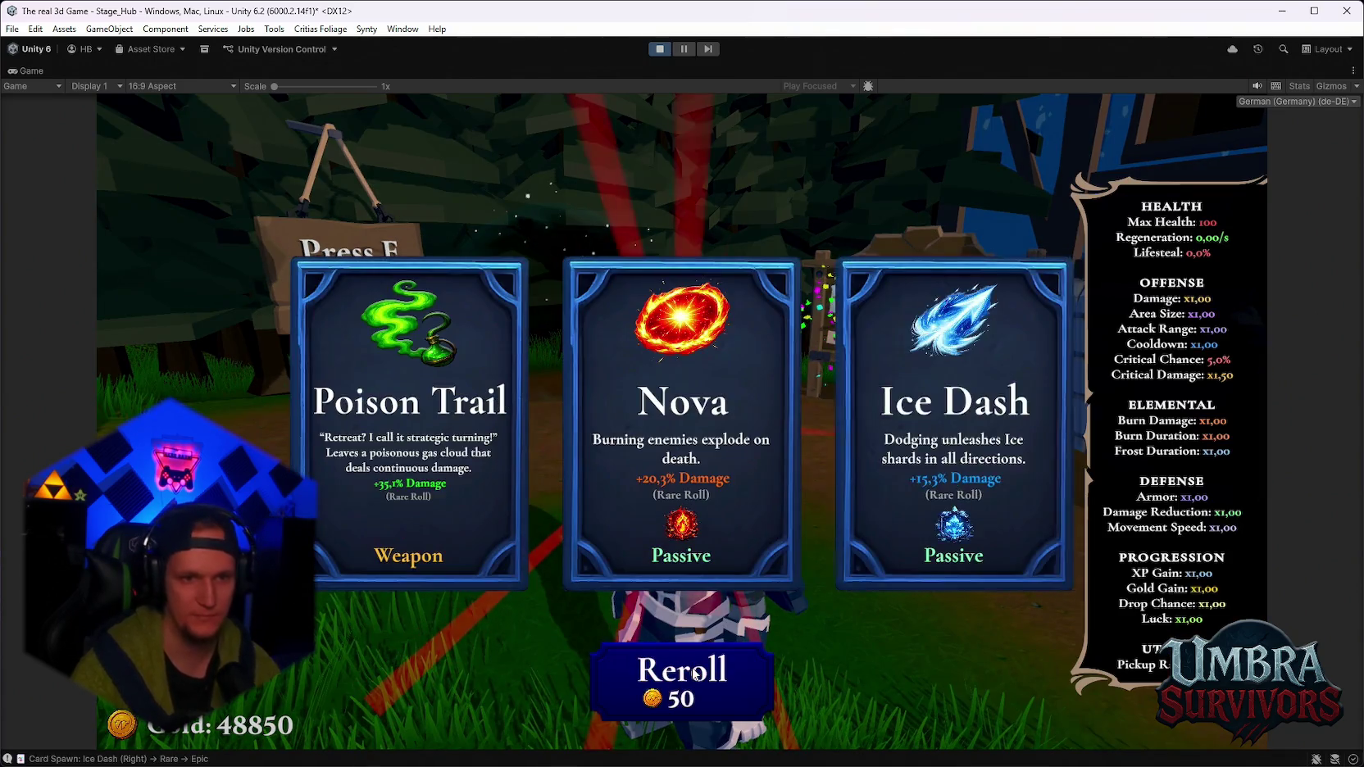
click(701, 674)
click(695, 673)
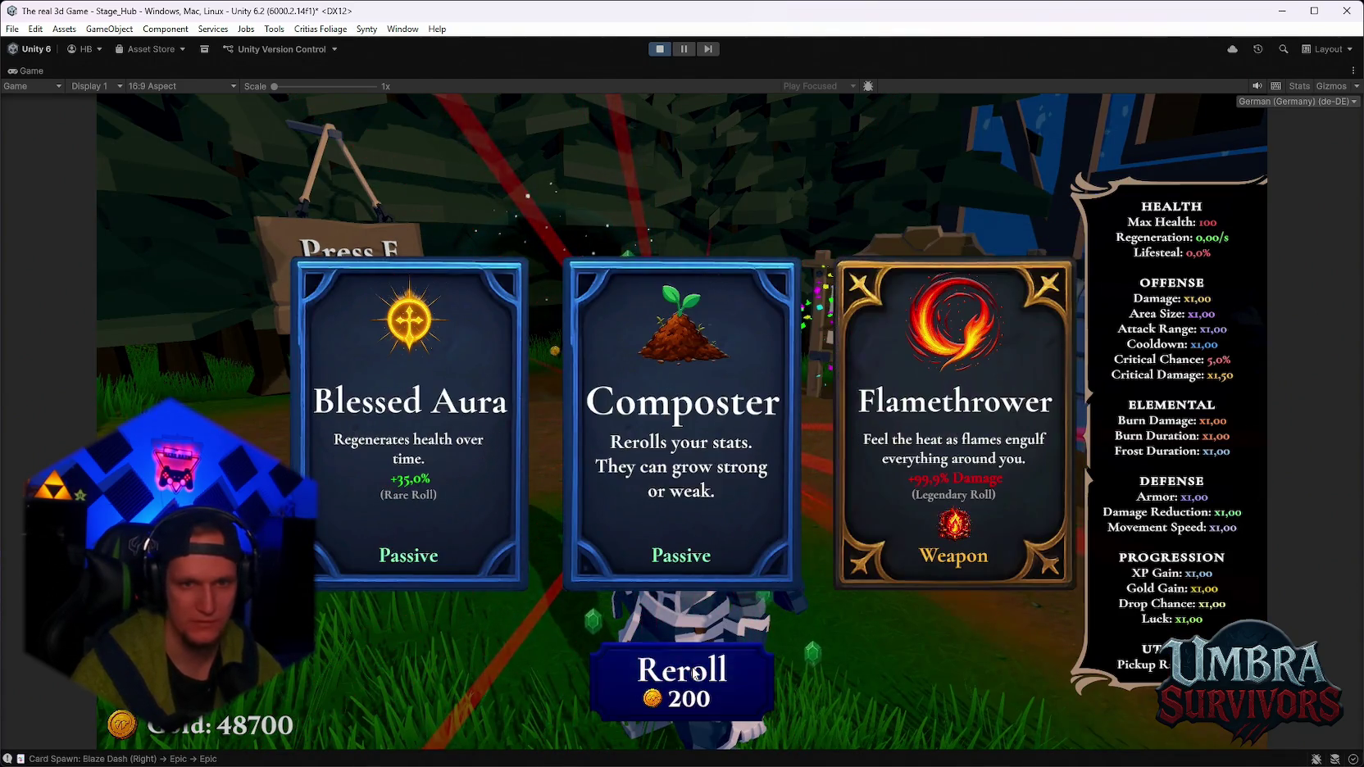
click(695, 673)
click(695, 674)
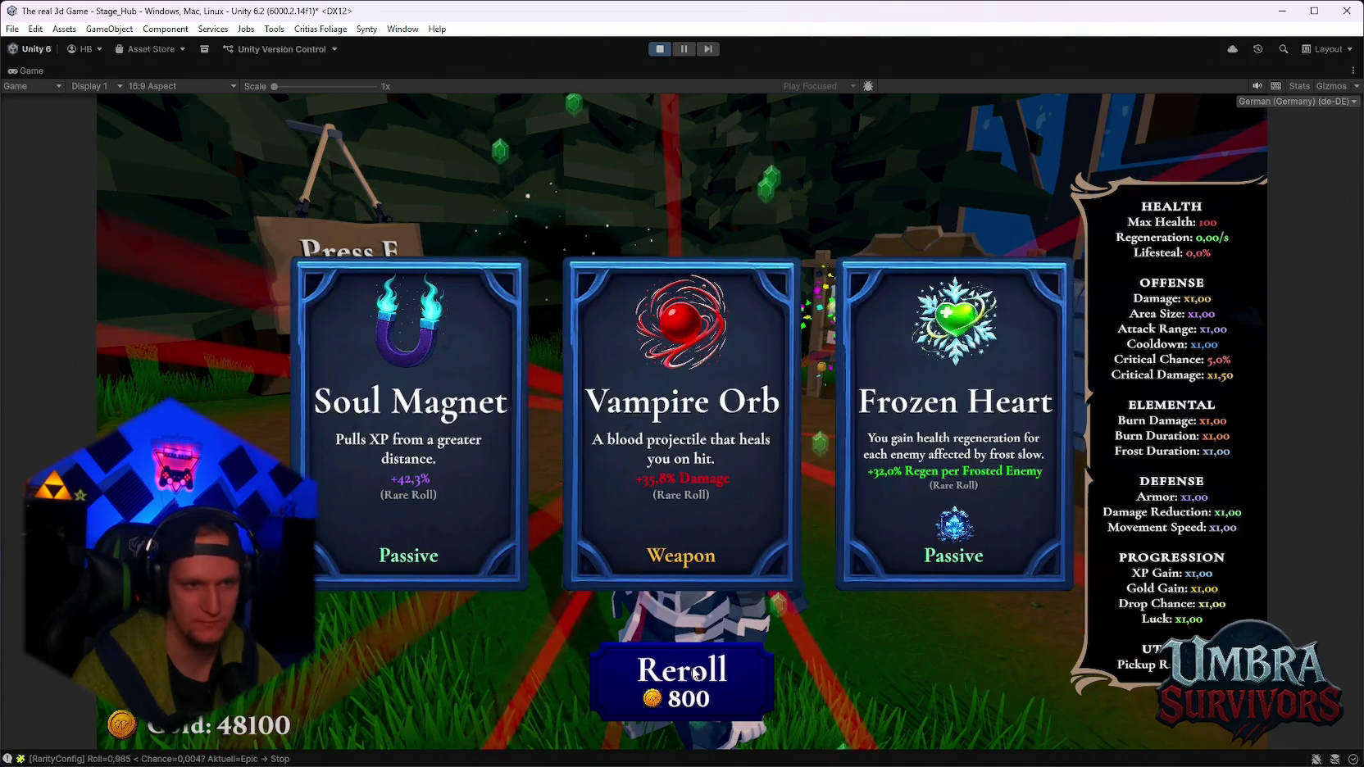
click(696, 673)
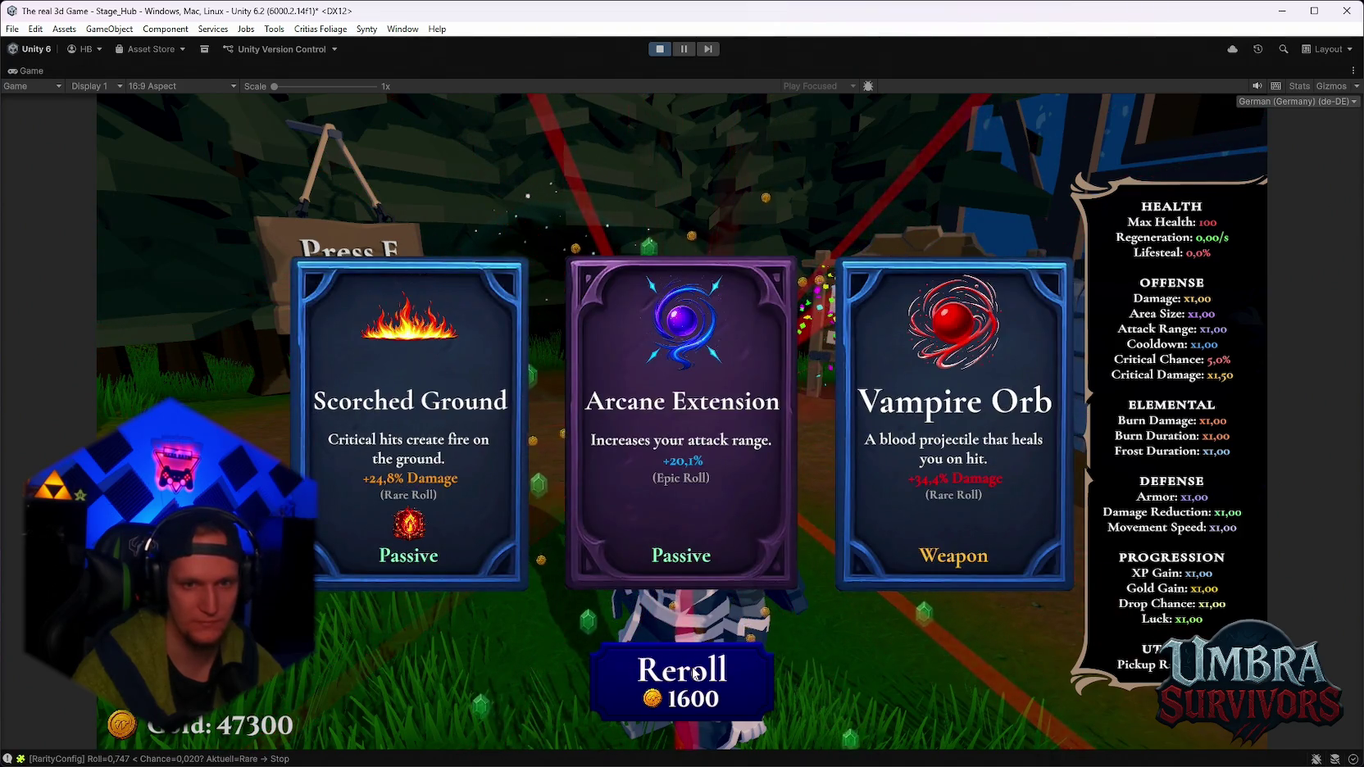
click(695, 674)
click(695, 674)
click(695, 674)
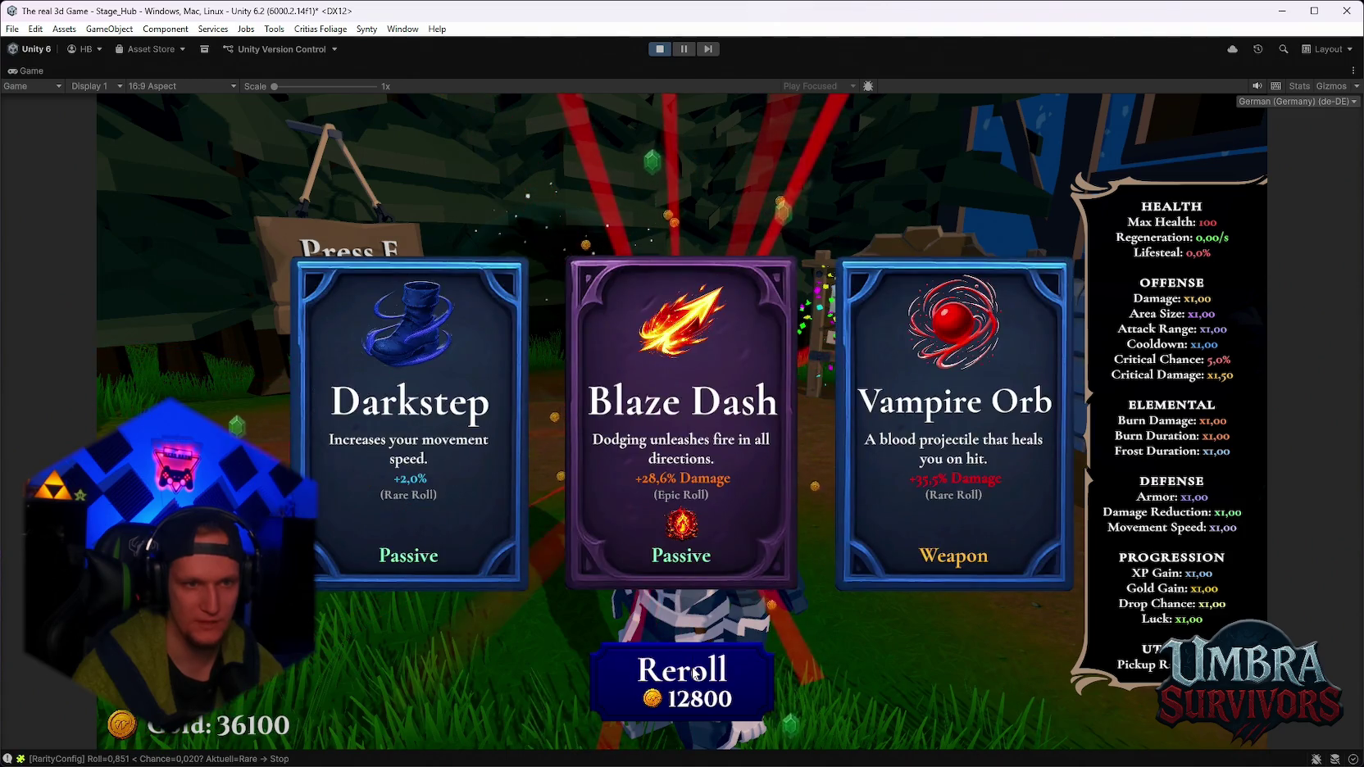
click(695, 674)
click(676, 537)
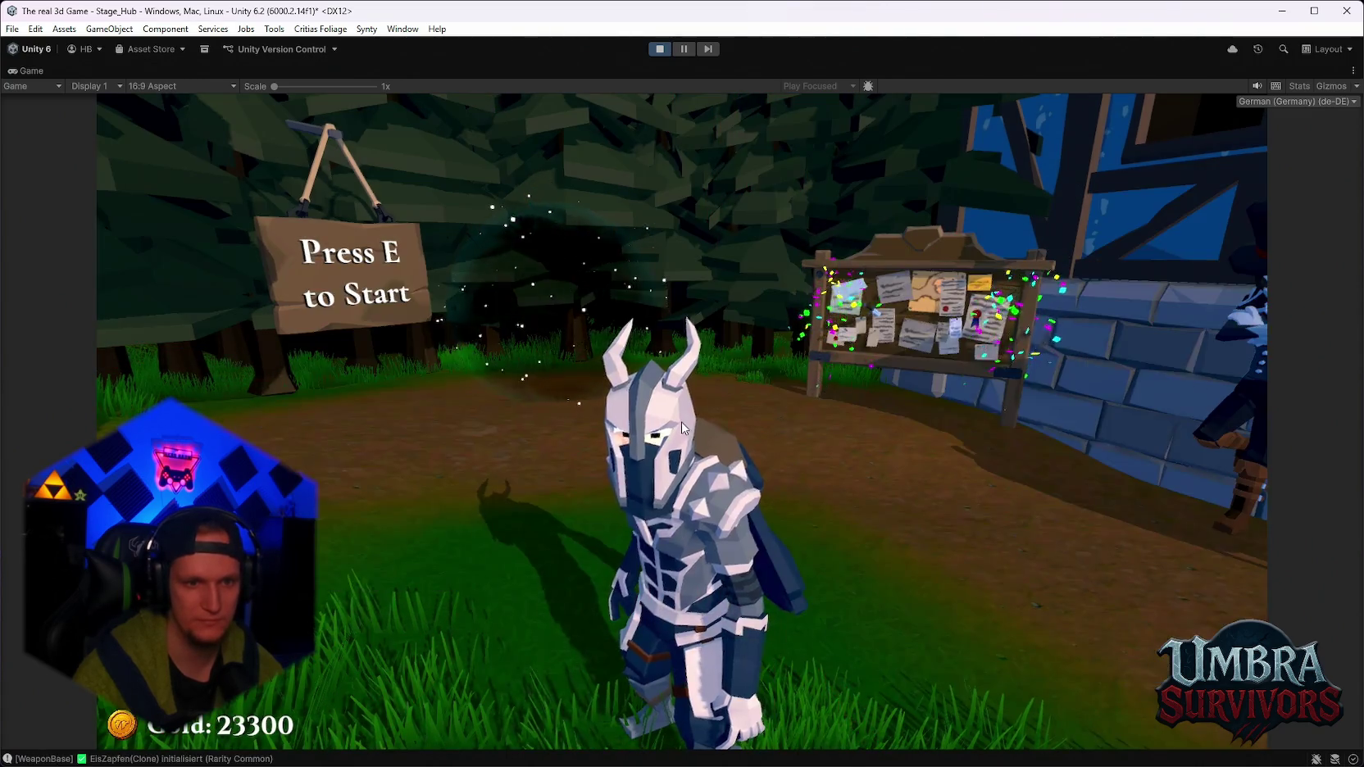
Reroll five more times, take Blood Crystal, and pause with Max Health at 126.
click(668, 687)
click(668, 687)
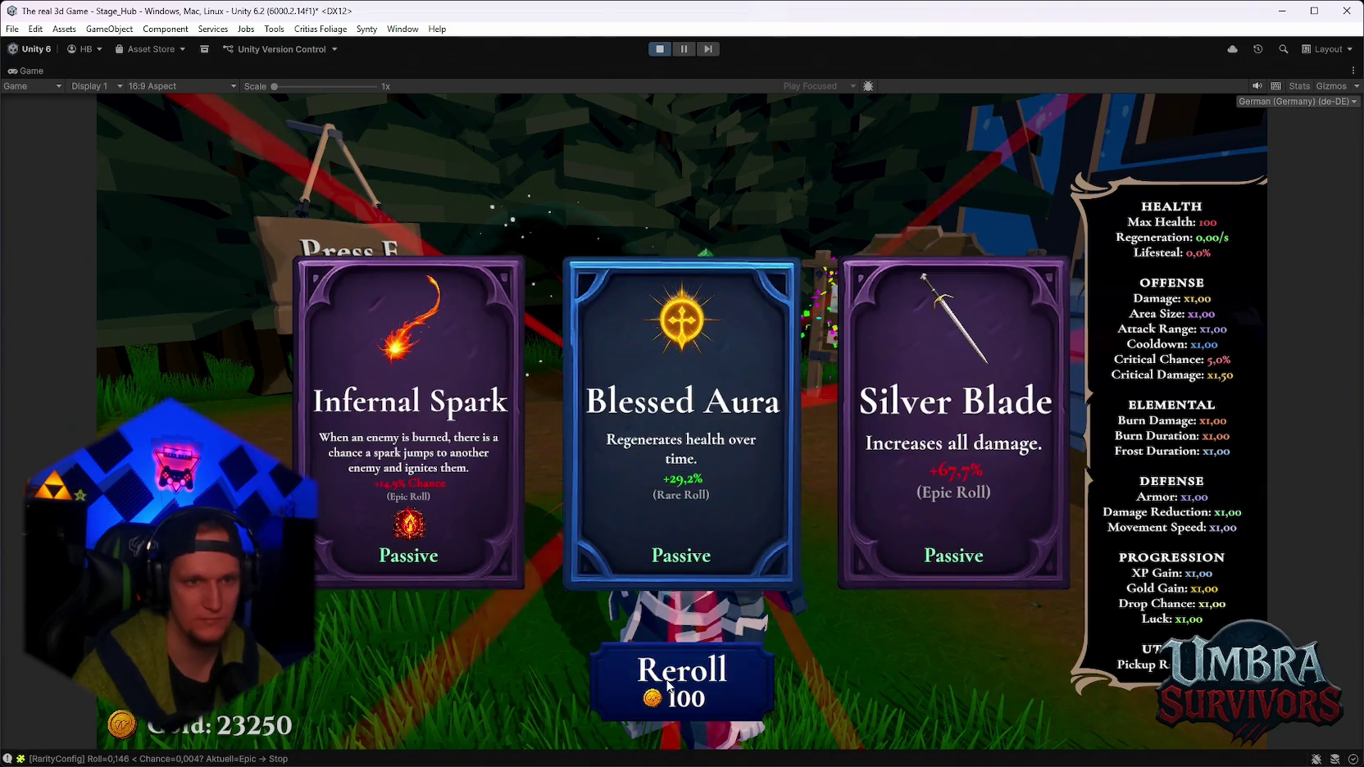
click(668, 687)
click(668, 687)
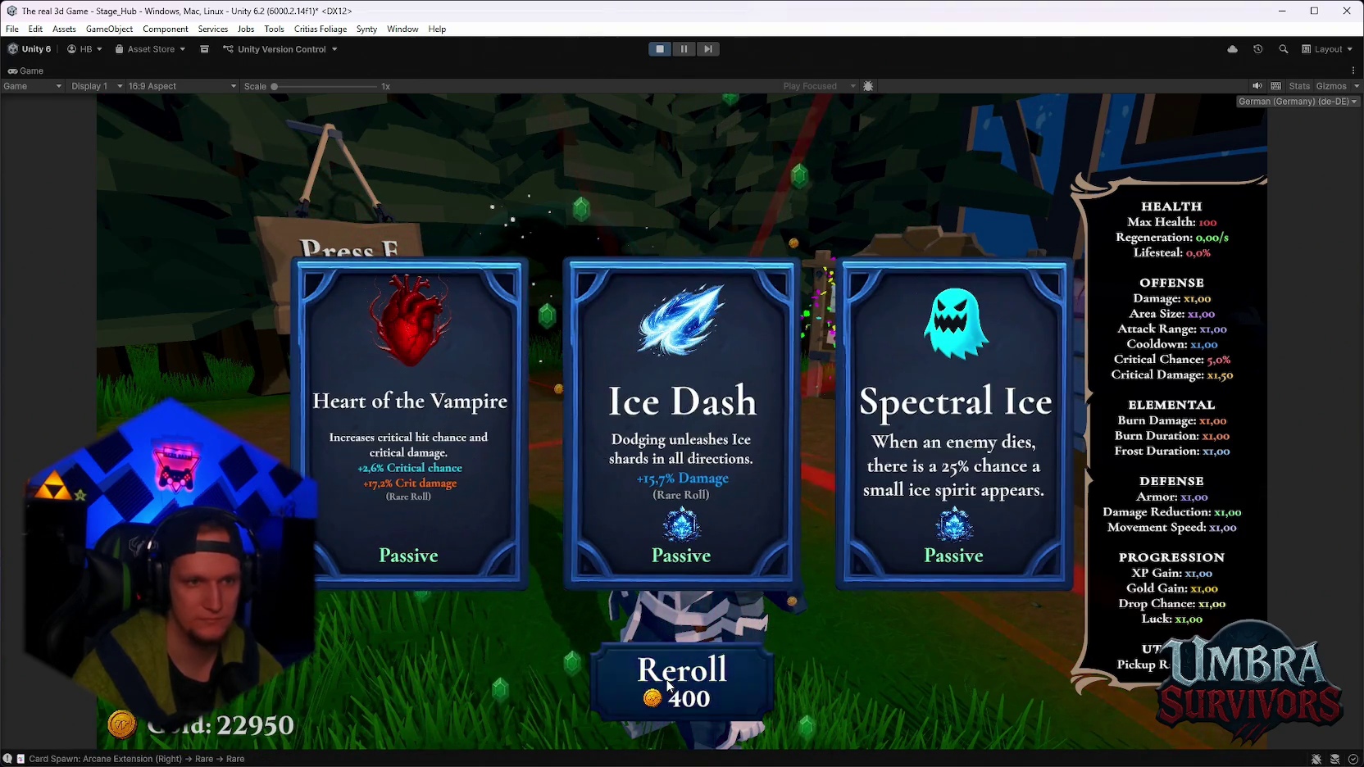
click(668, 687)
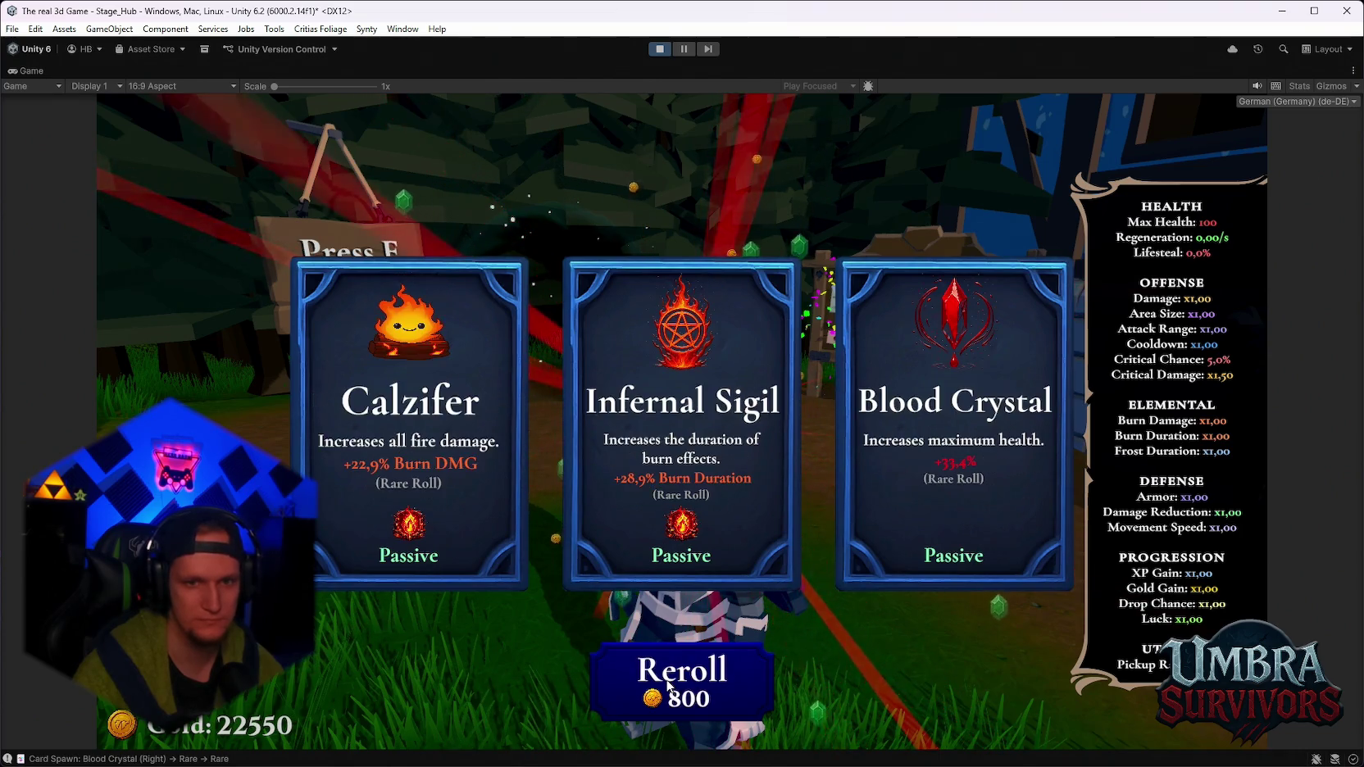
click(955, 442)
key(Escape)
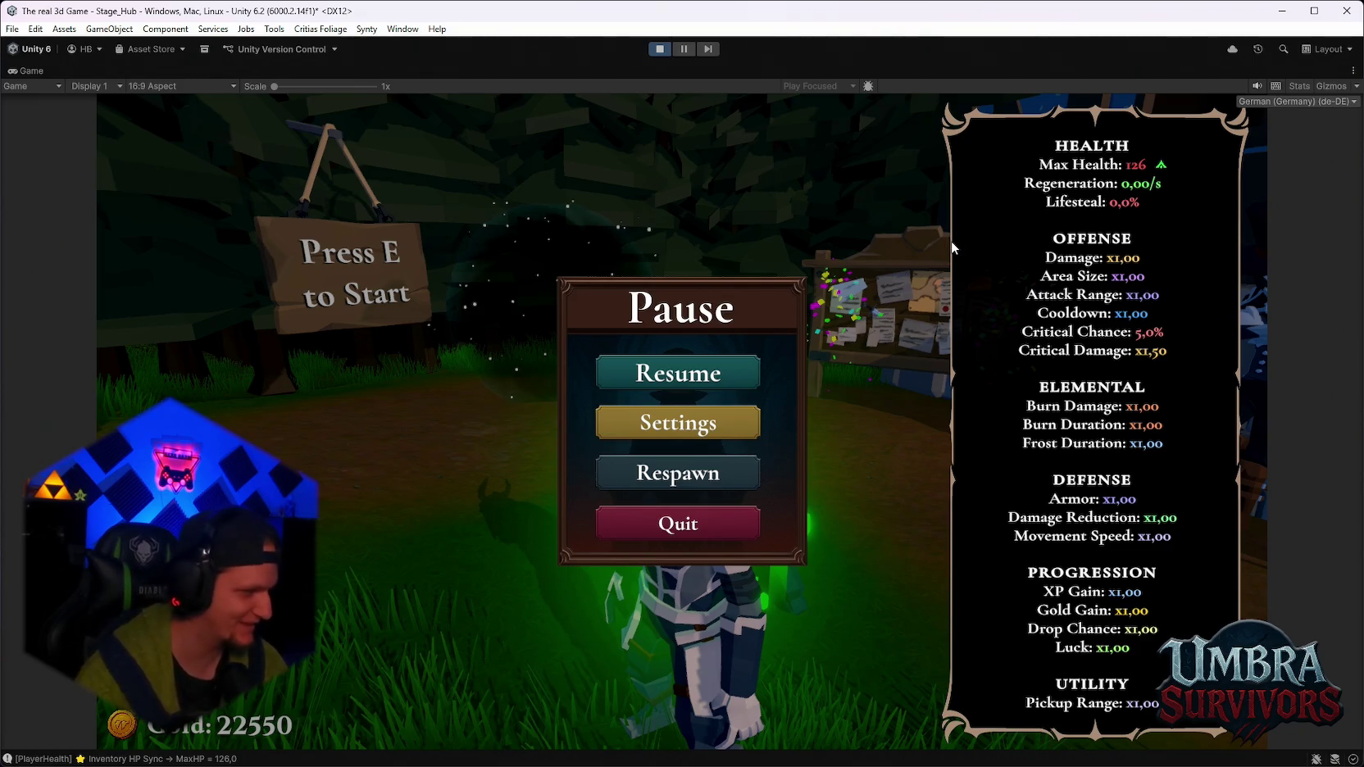
Resume, reroll three times, take Blood Crystal, and pause again.
click(696, 371)
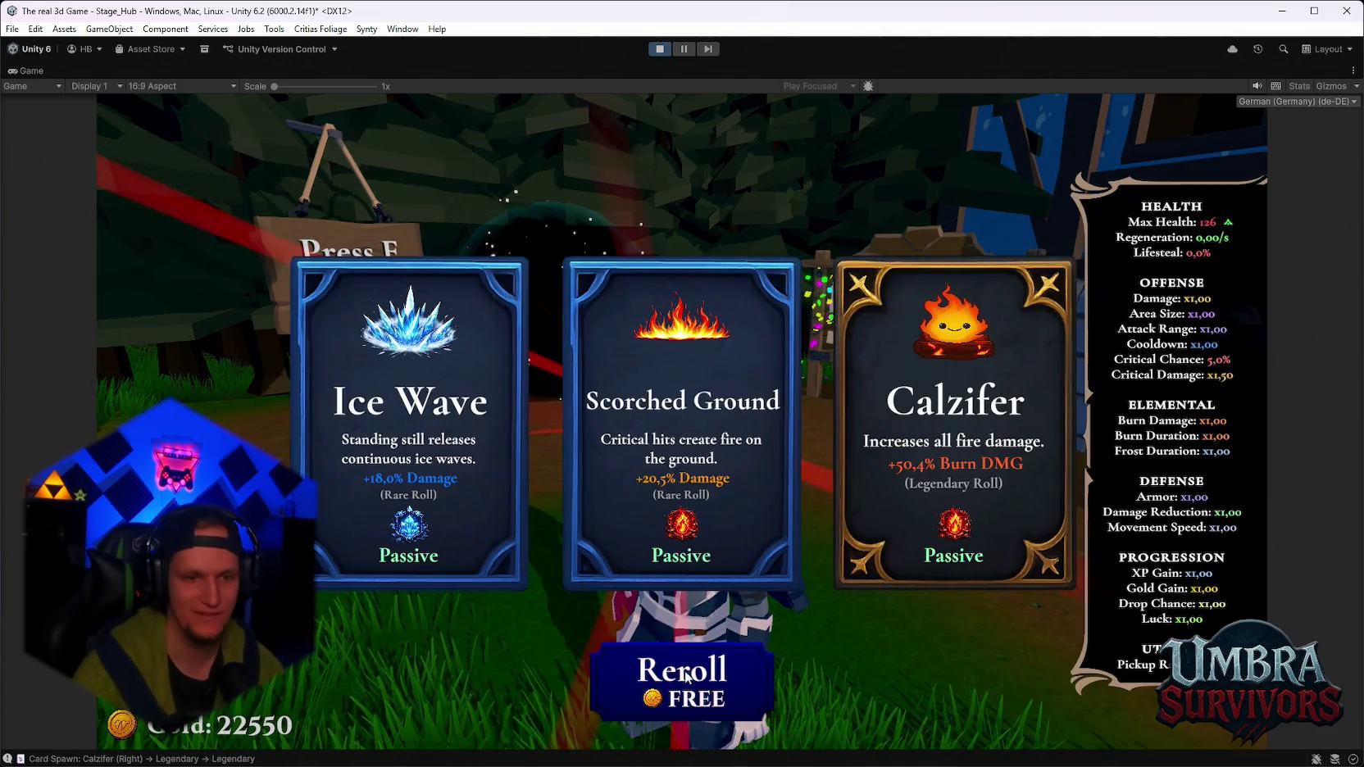
click(686, 674)
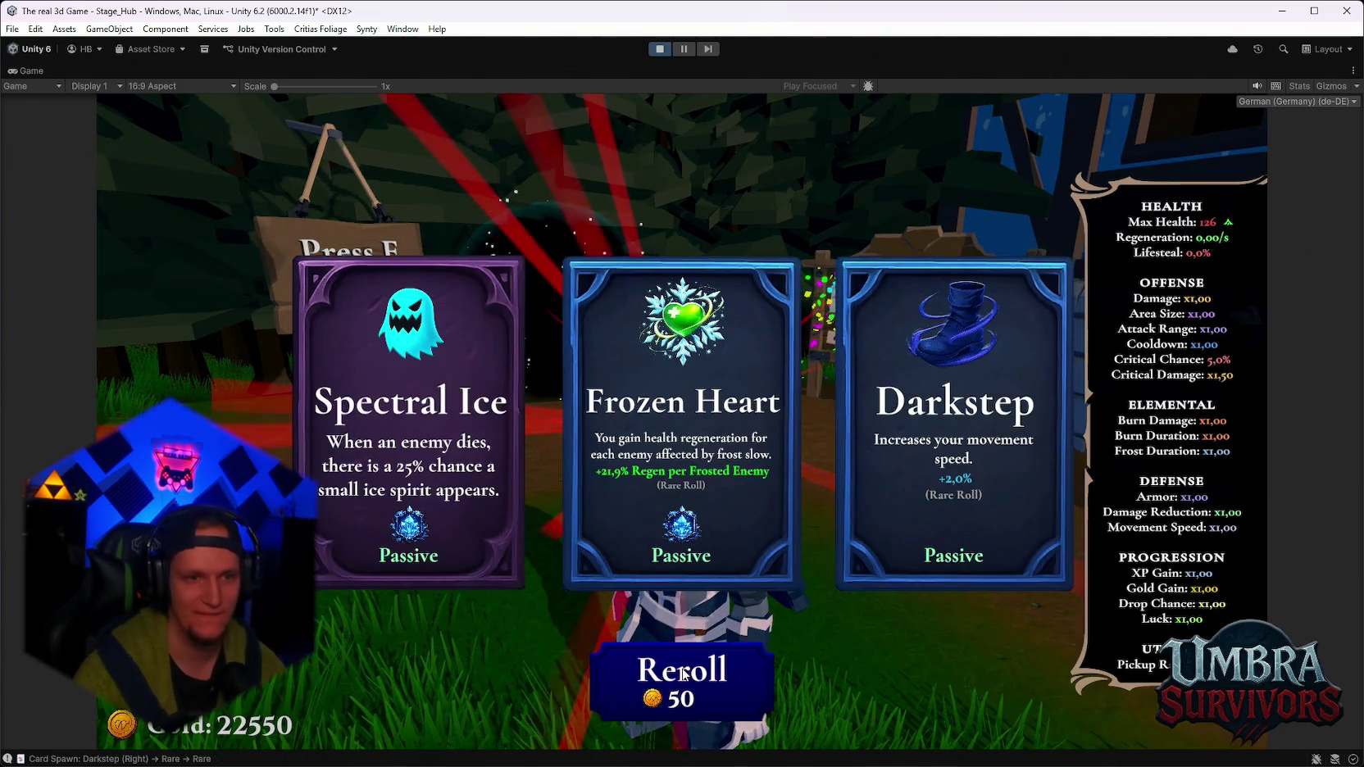
click(685, 675)
click(684, 675)
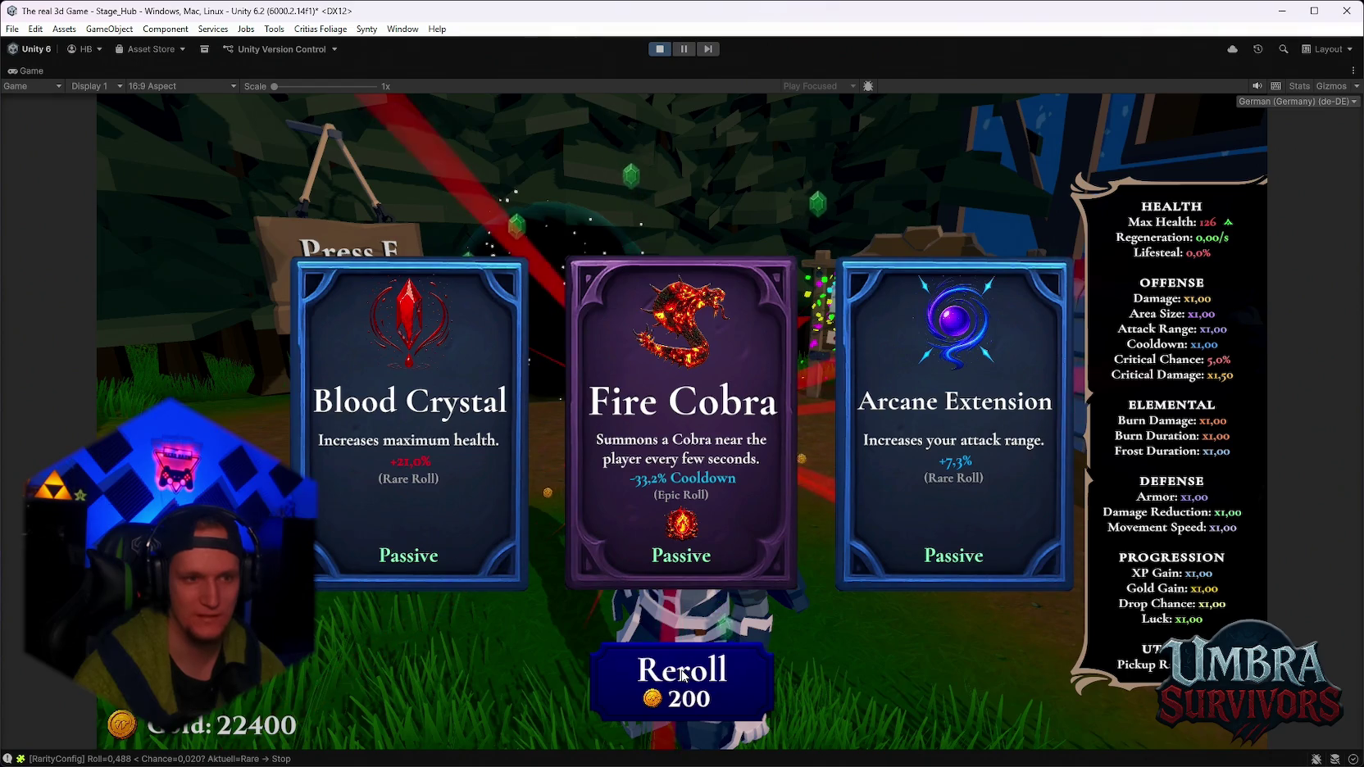
click(410, 410)
key(Escape)
key(Escape)
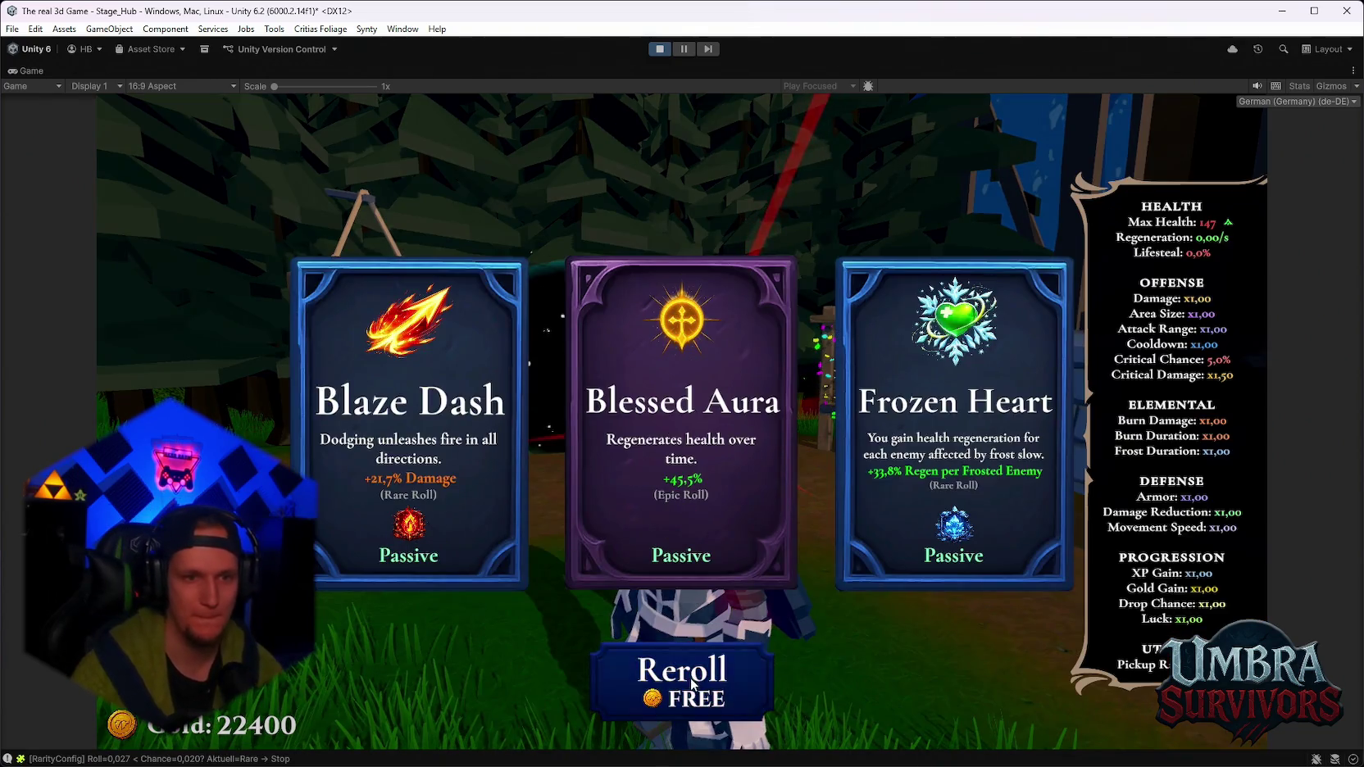
Reroll three times and take the Silver Blade upgrade twice.
click(691, 680)
click(691, 684)
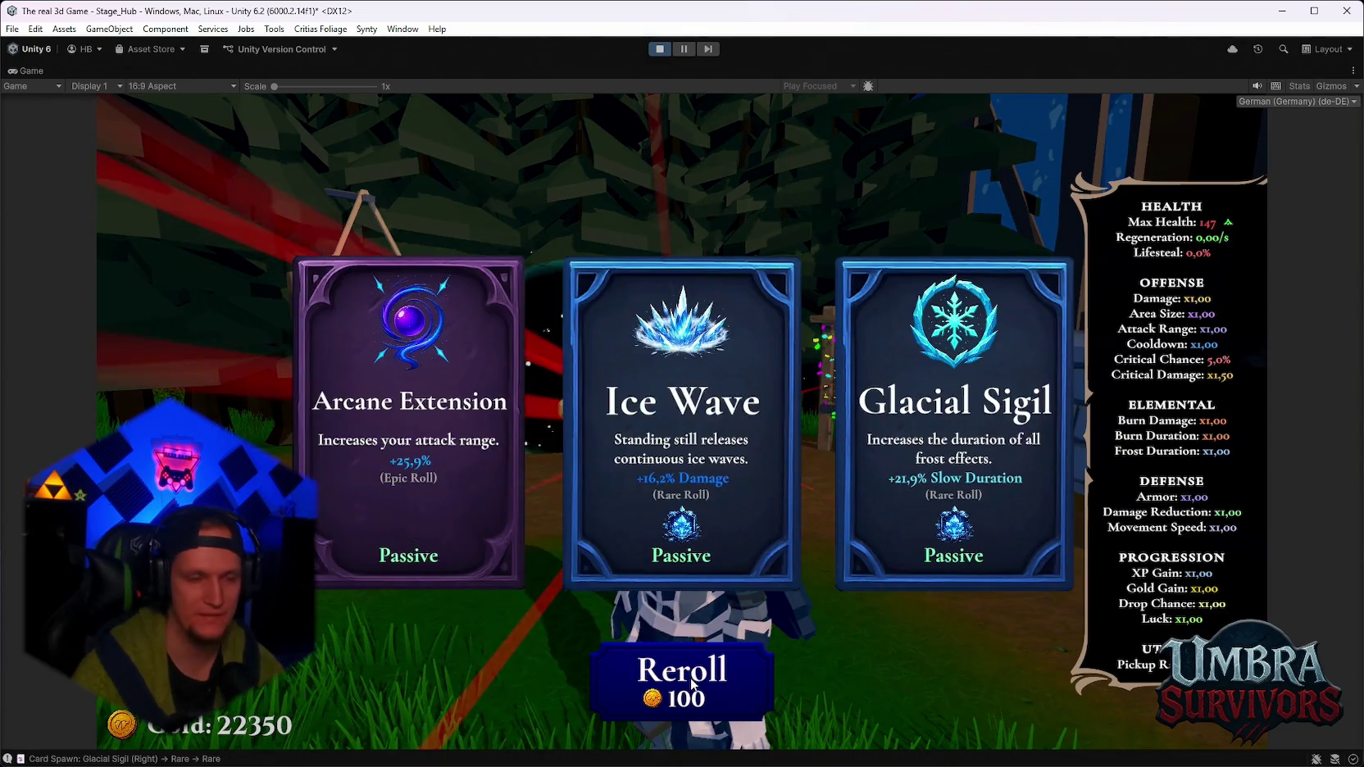
click(681, 680)
click(462, 466)
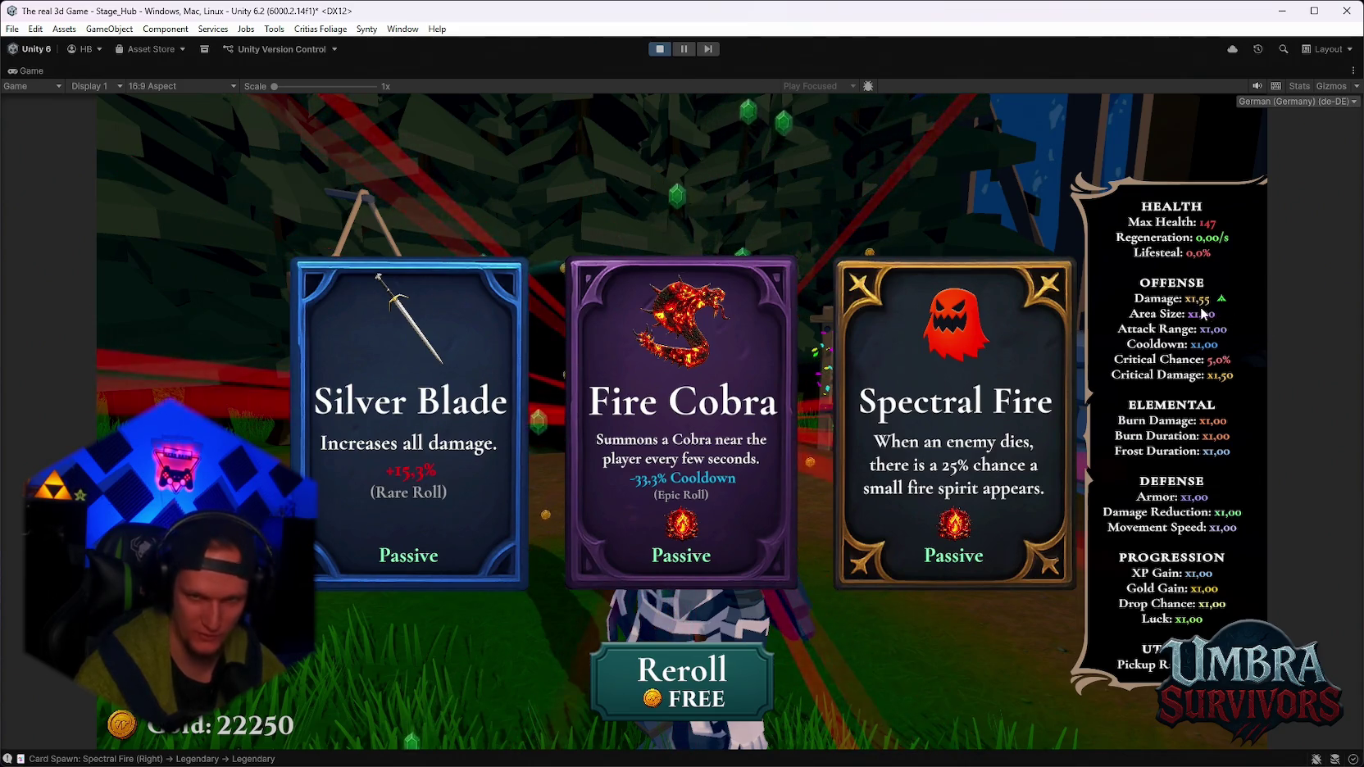
click(388, 474)
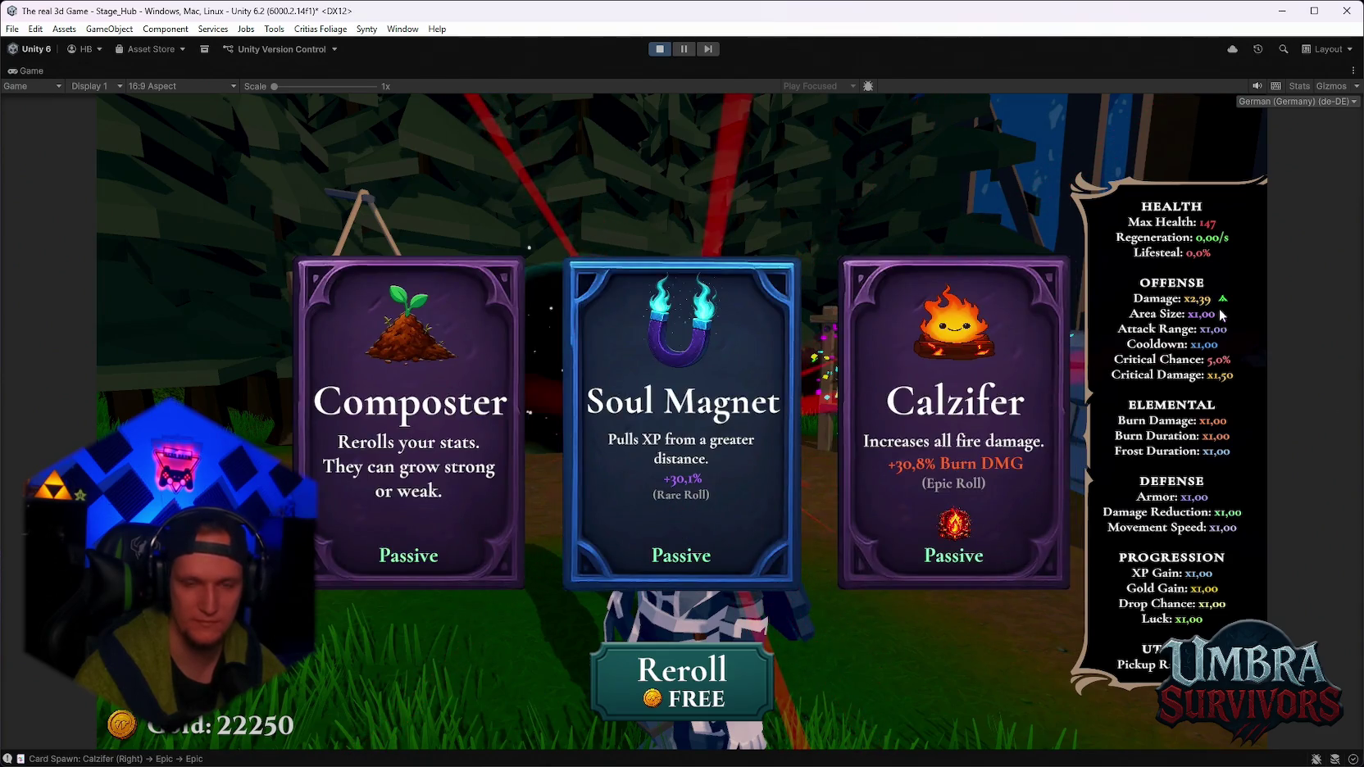
Take Infernal Sigil and a legendary Blood Crystal, then pause with Max Health 266.
click(625, 656)
click(625, 656)
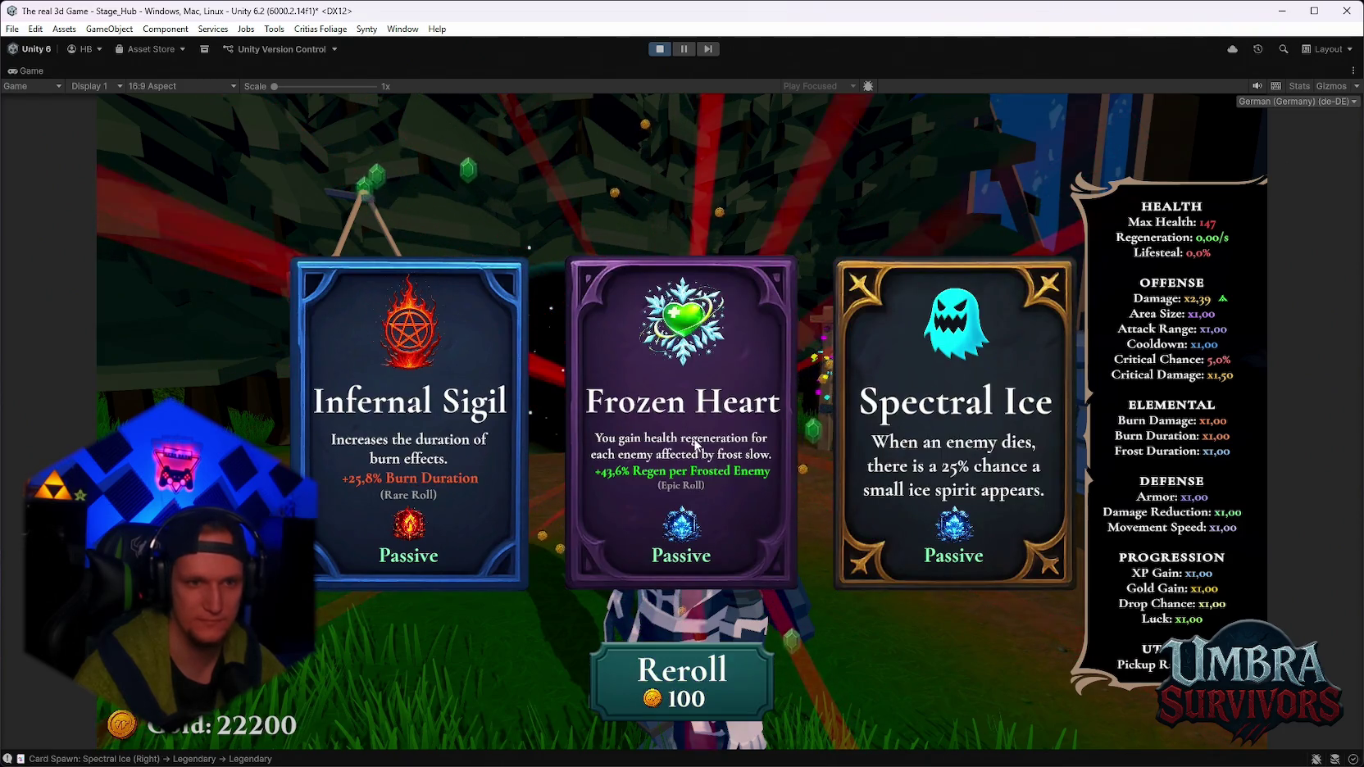
click(474, 462)
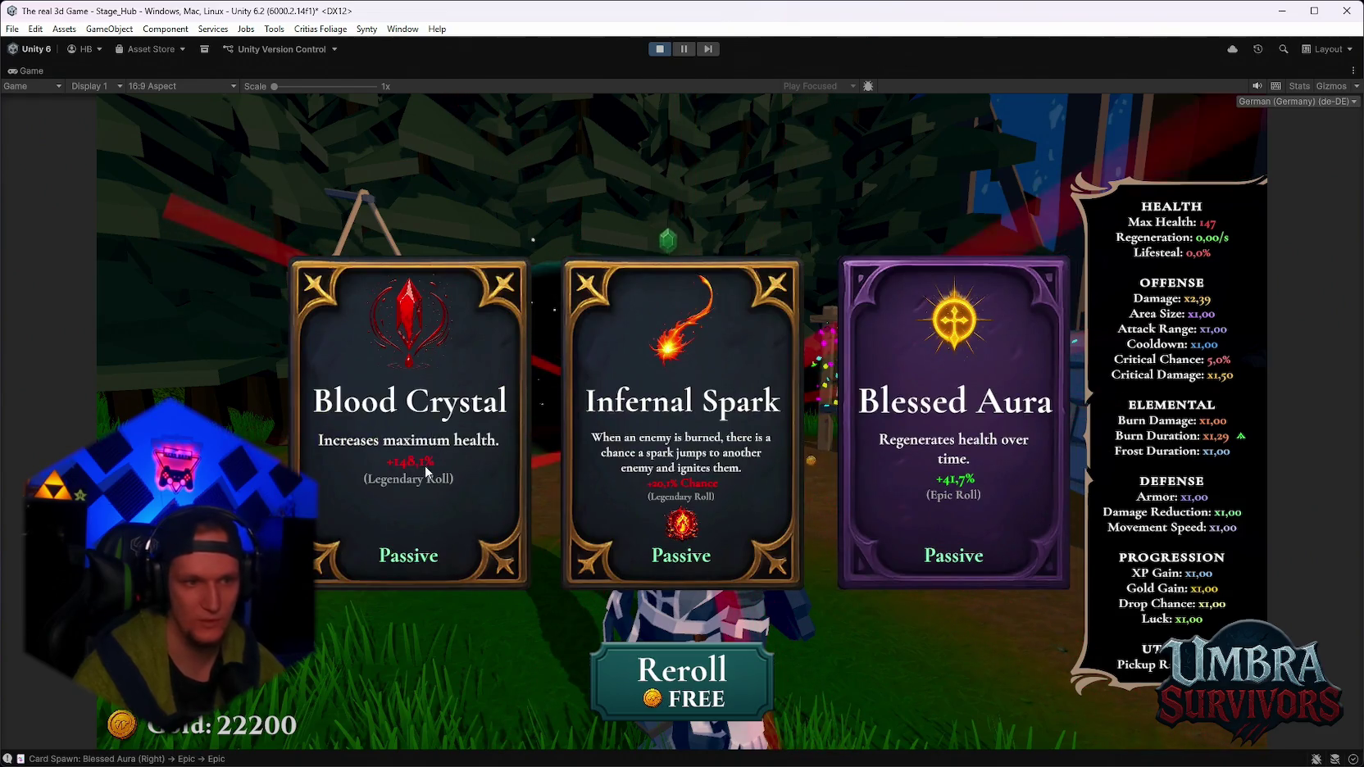
click(438, 433)
key(Escape)
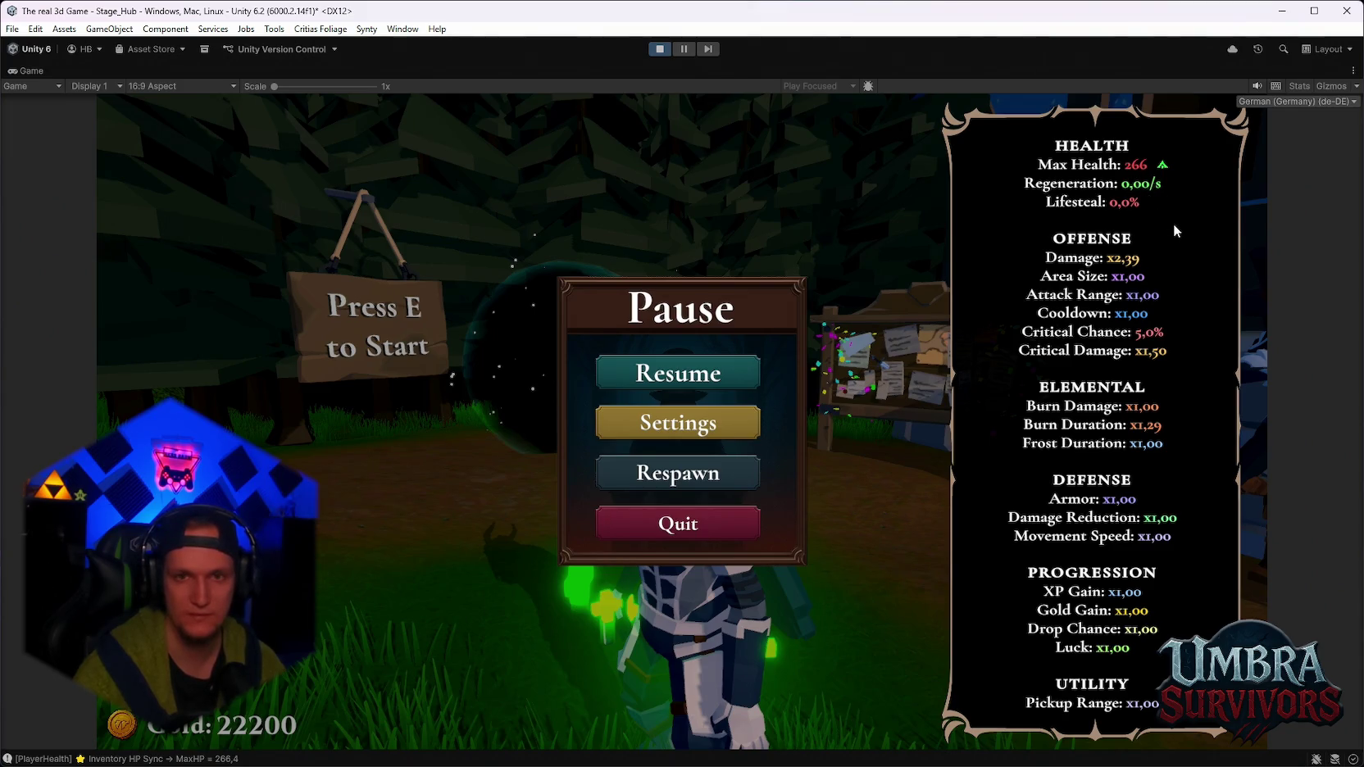
Resume, reroll four times, take Silver Blade for Damage x3.69, and pause.
key(Escape)
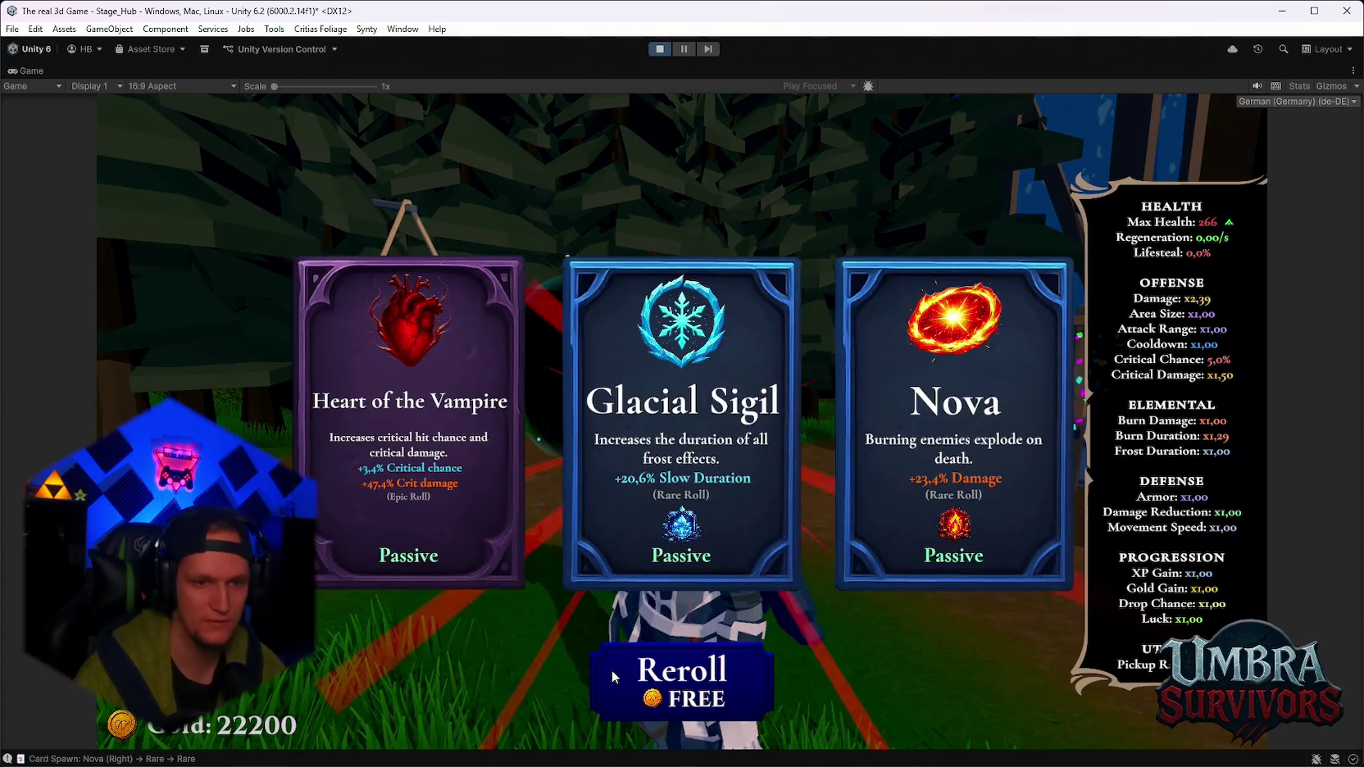
click(612, 669)
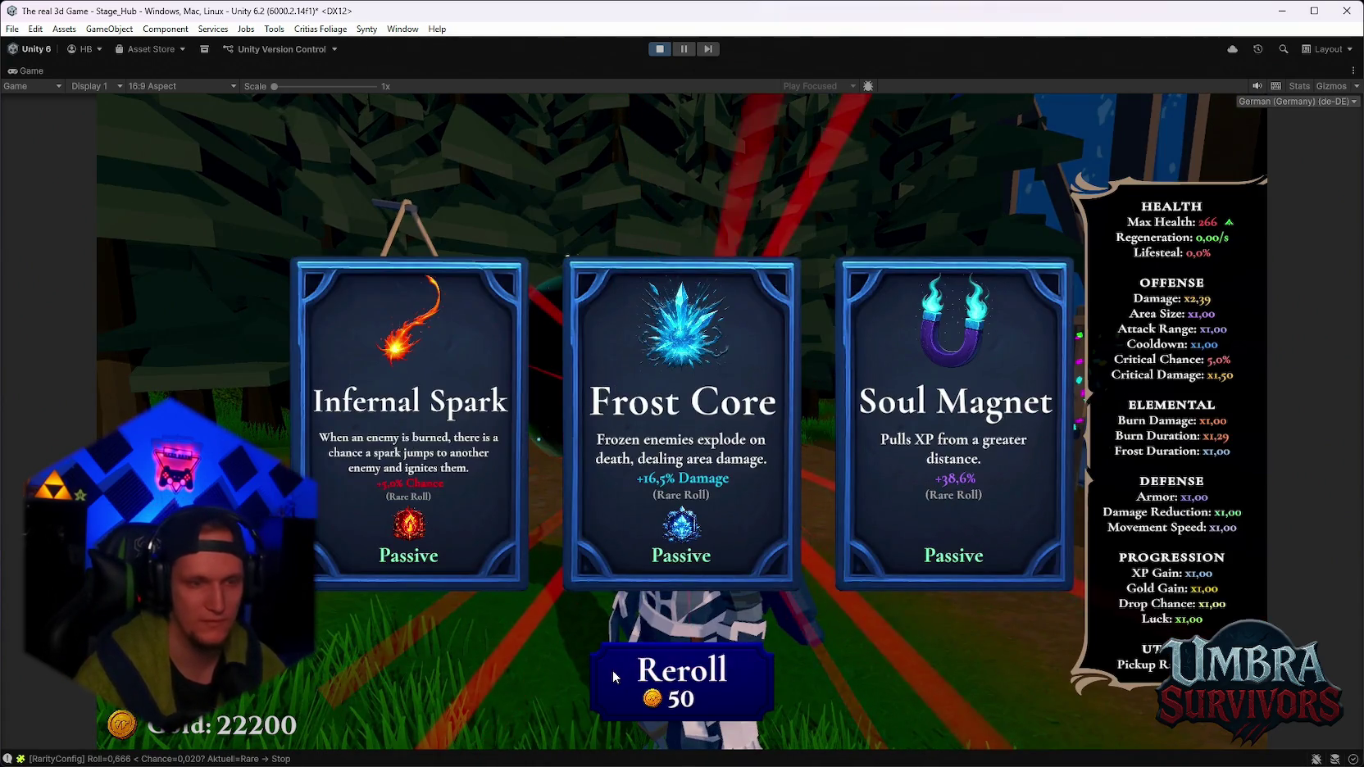
click(613, 669)
click(613, 669)
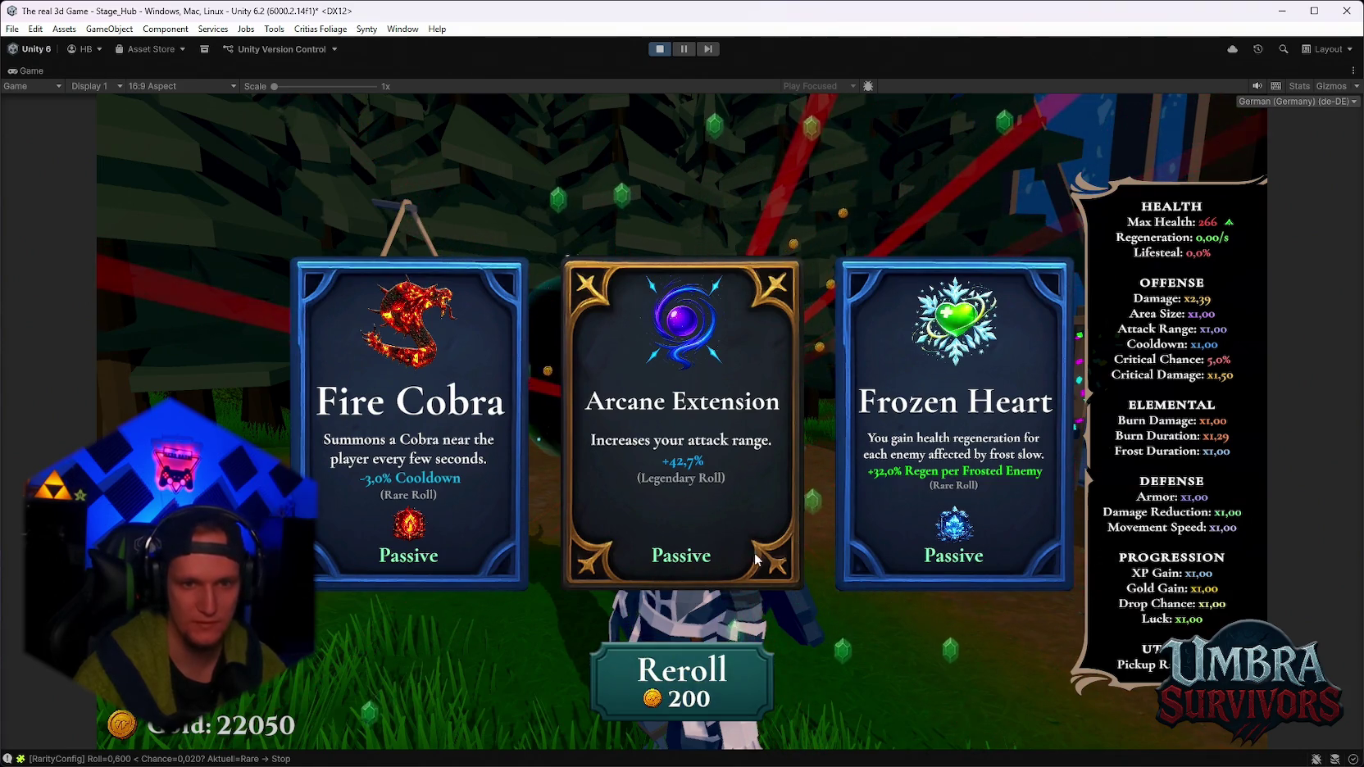
click(680, 648)
click(461, 493)
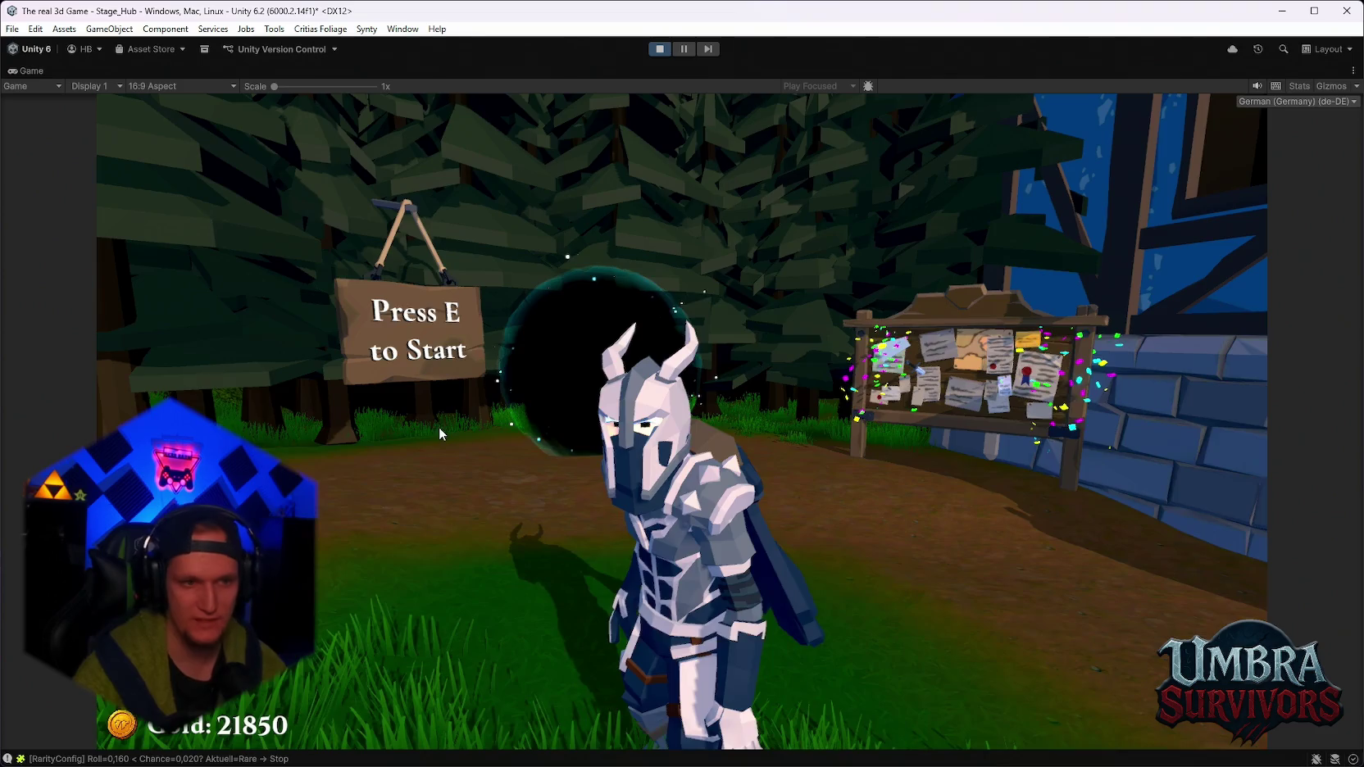
key(Escape)
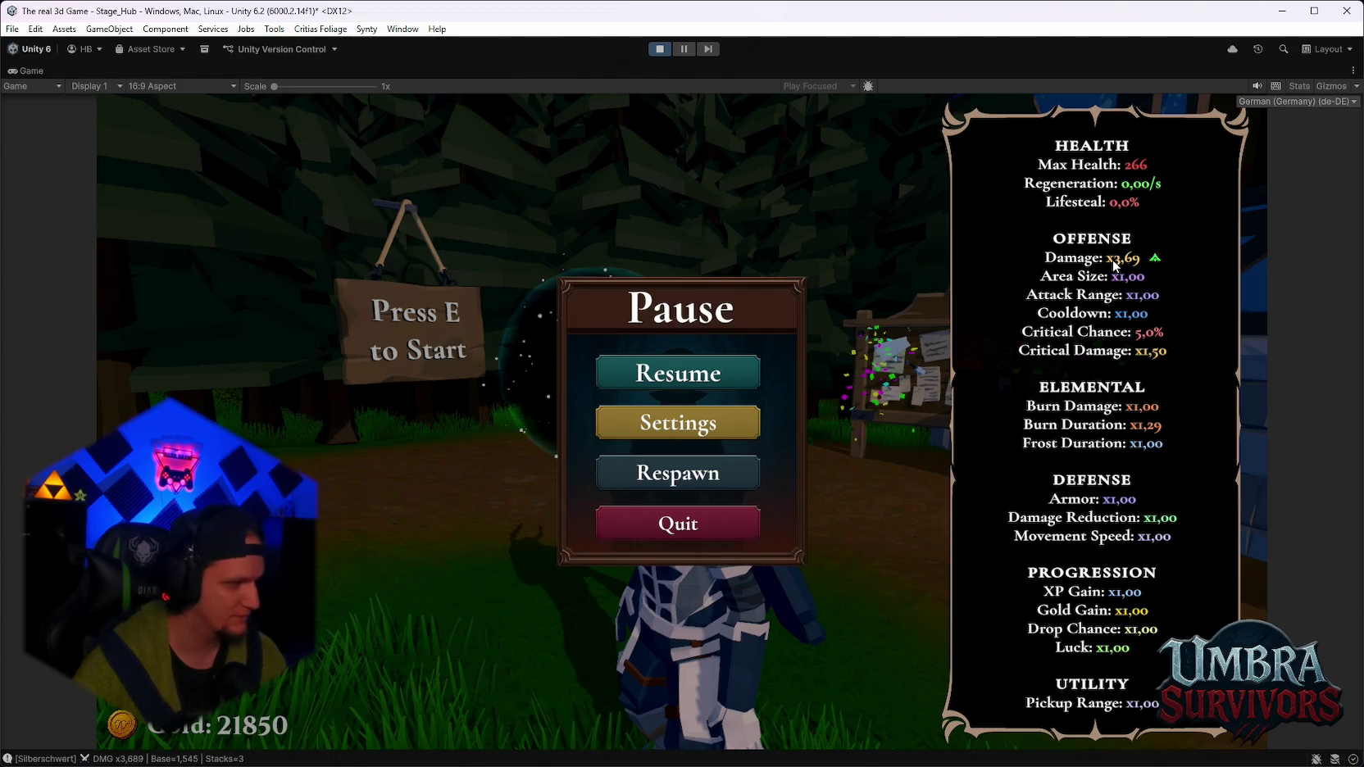
Reroll four times, take Silver Blade for Damage x5.70, pause, then exit Play mode.
click(730, 478)
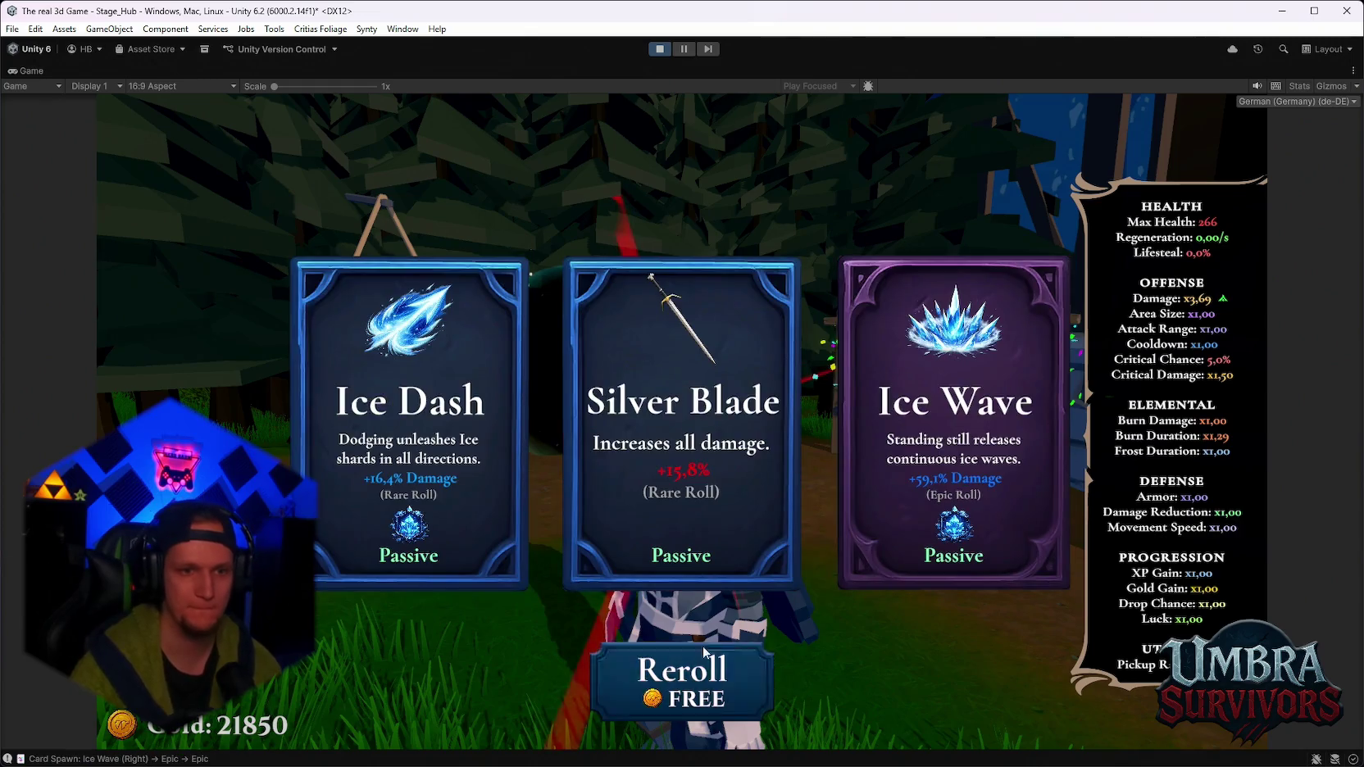
click(715, 679)
click(716, 679)
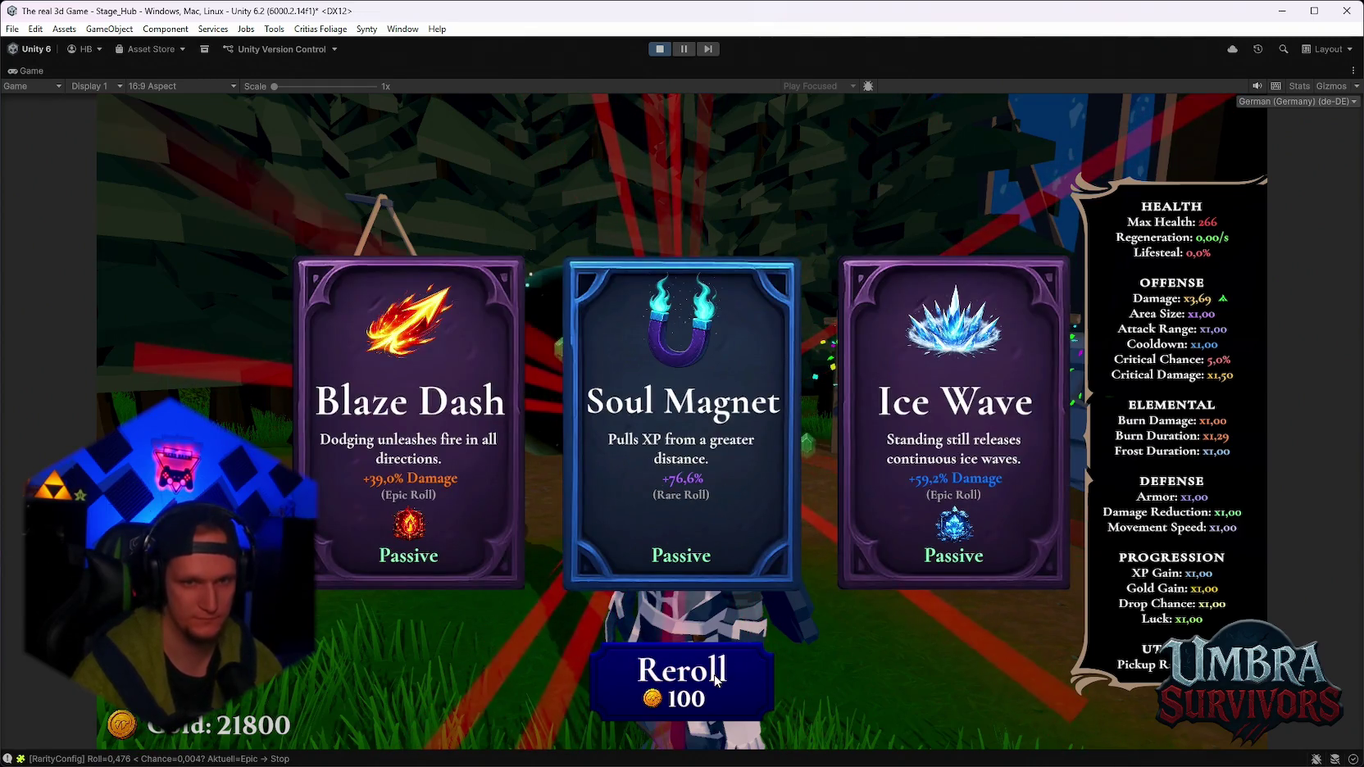
click(716, 680)
click(716, 679)
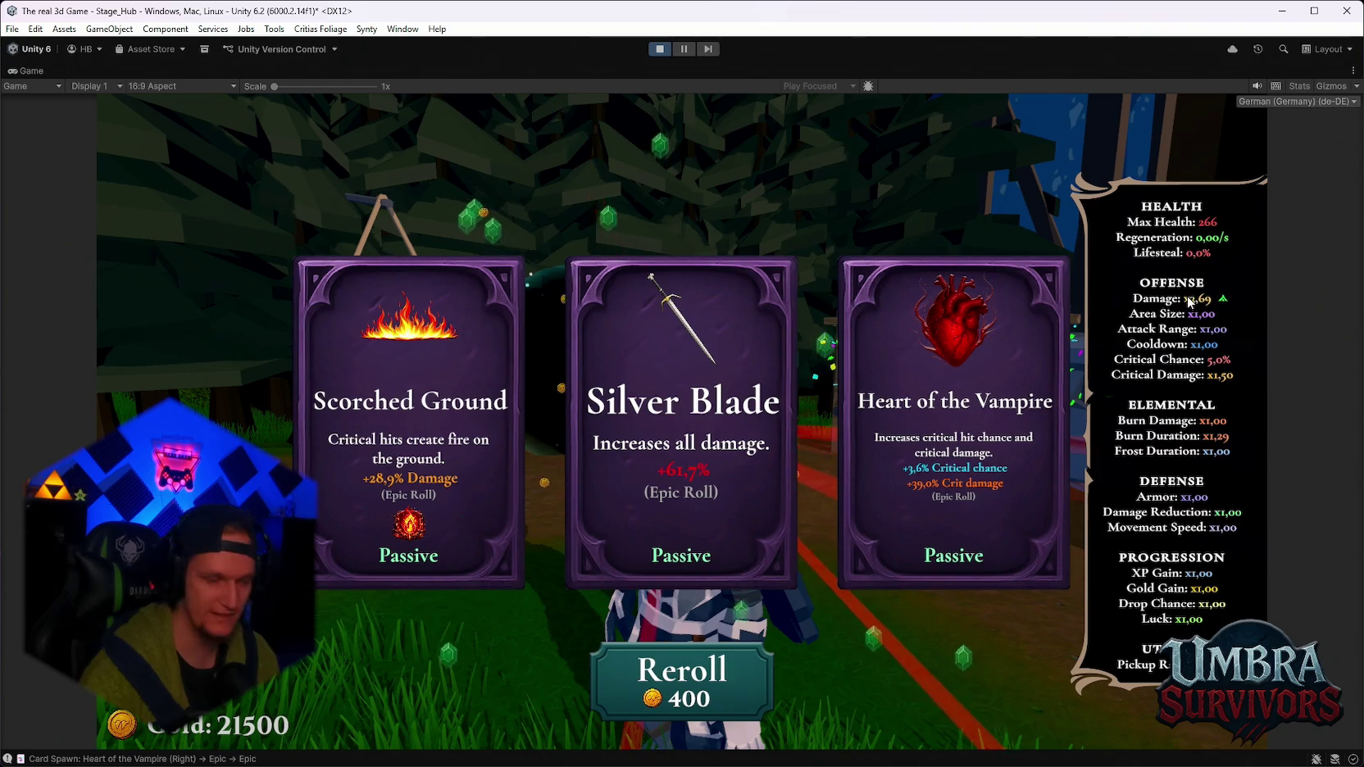
click(728, 456)
key(Escape)
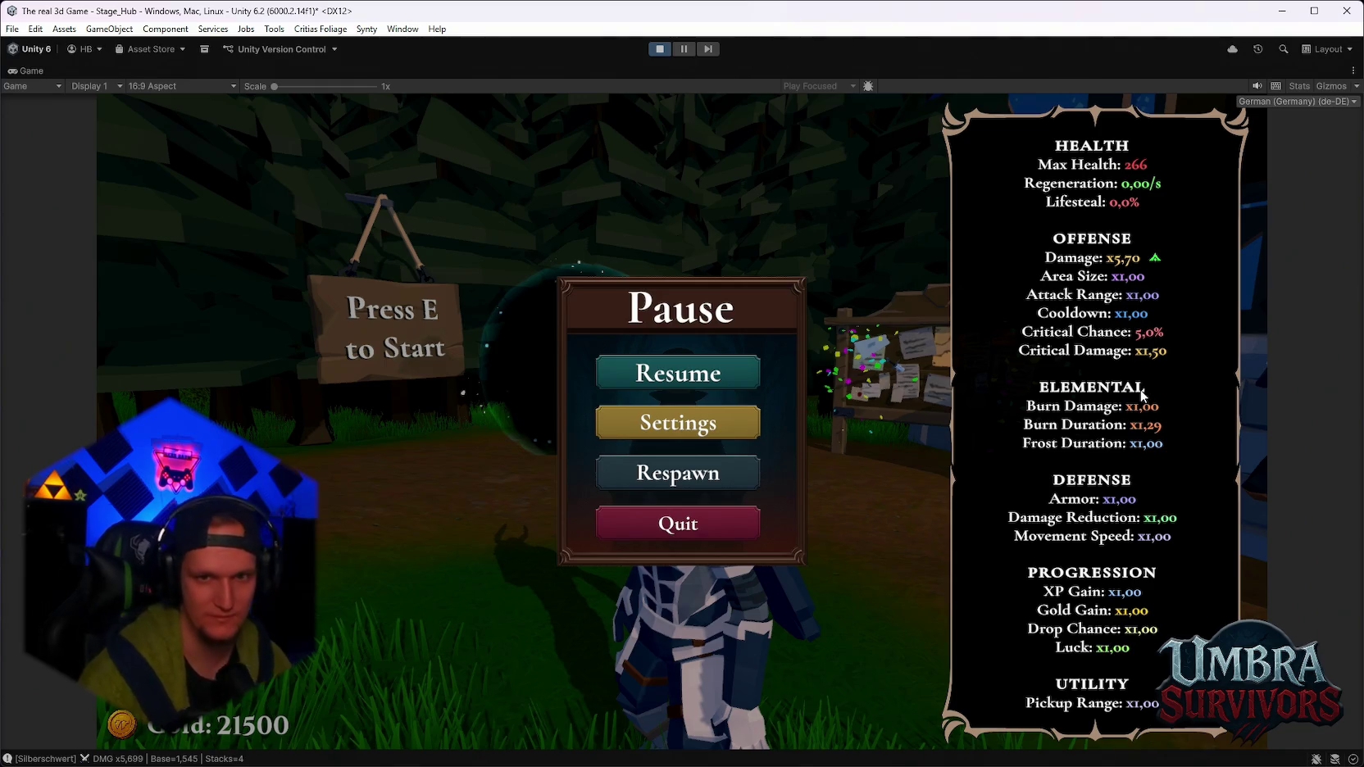
click(659, 48)
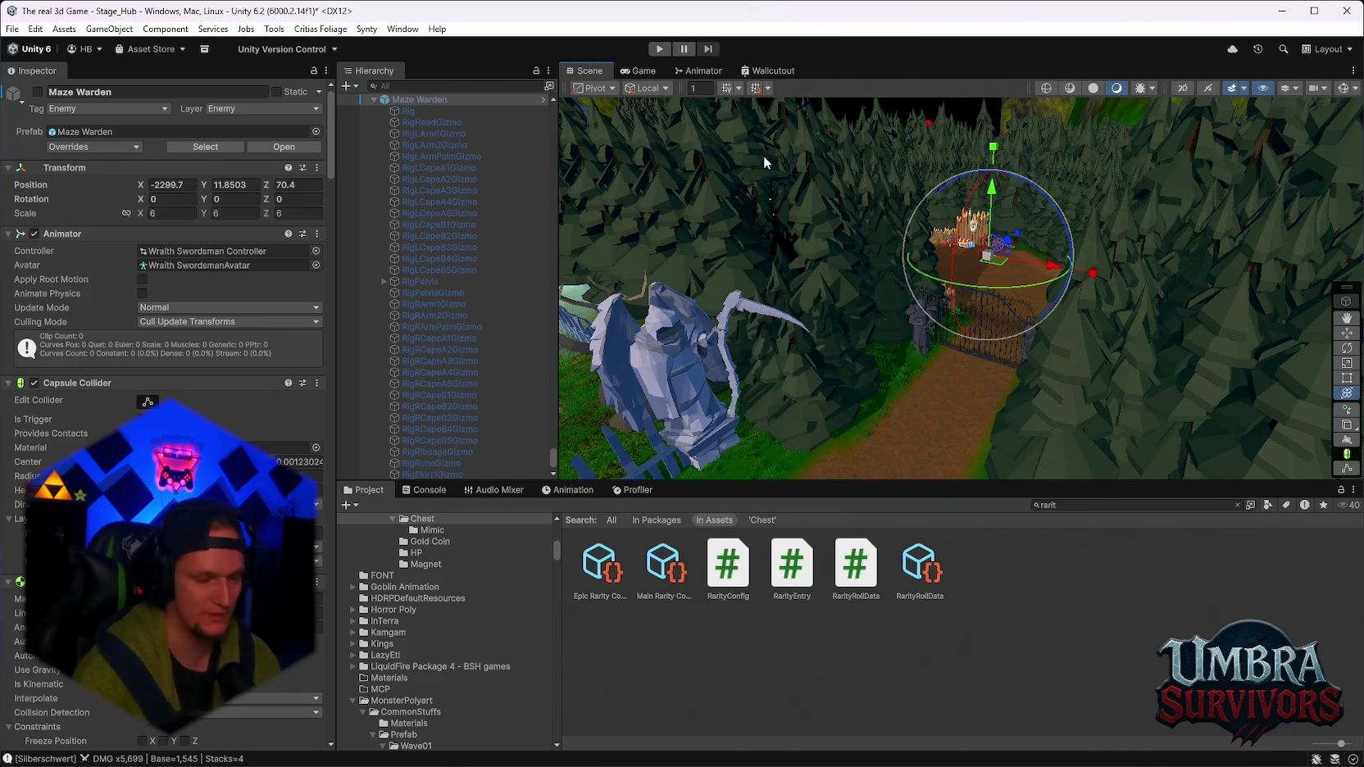
Select SM_Generic_CloudRing_01 in the Scene view and enter Play mode in the hub.
mouse_move(764, 154)
mouse_down()
mouse_move(820, 246)
mouse_move(1052, 388)
mouse_move(974, 250)
mouse_move(1015, 101)
mouse_move(988, 277)
mouse_move(922, 315)
mouse_move(1106, 314)
mouse_up()
click(1052, 388)
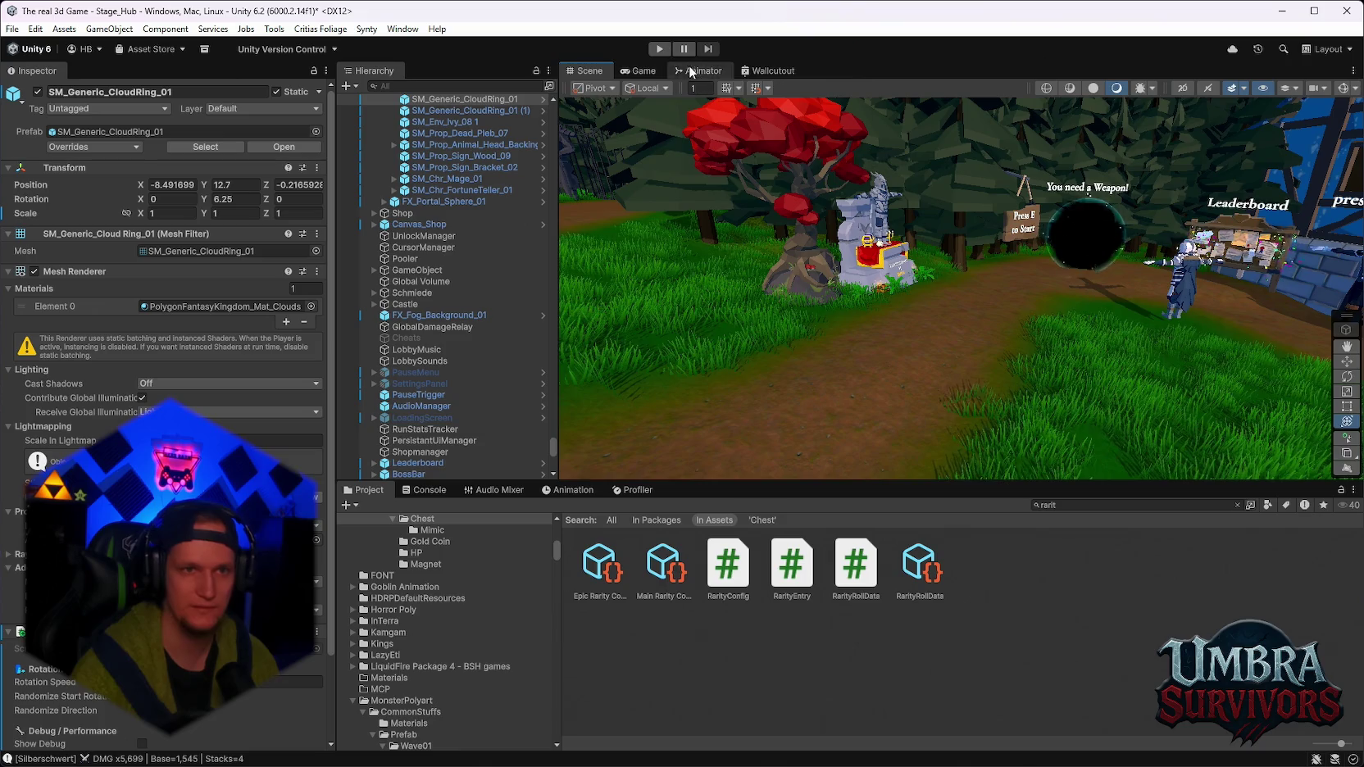
click(660, 49)
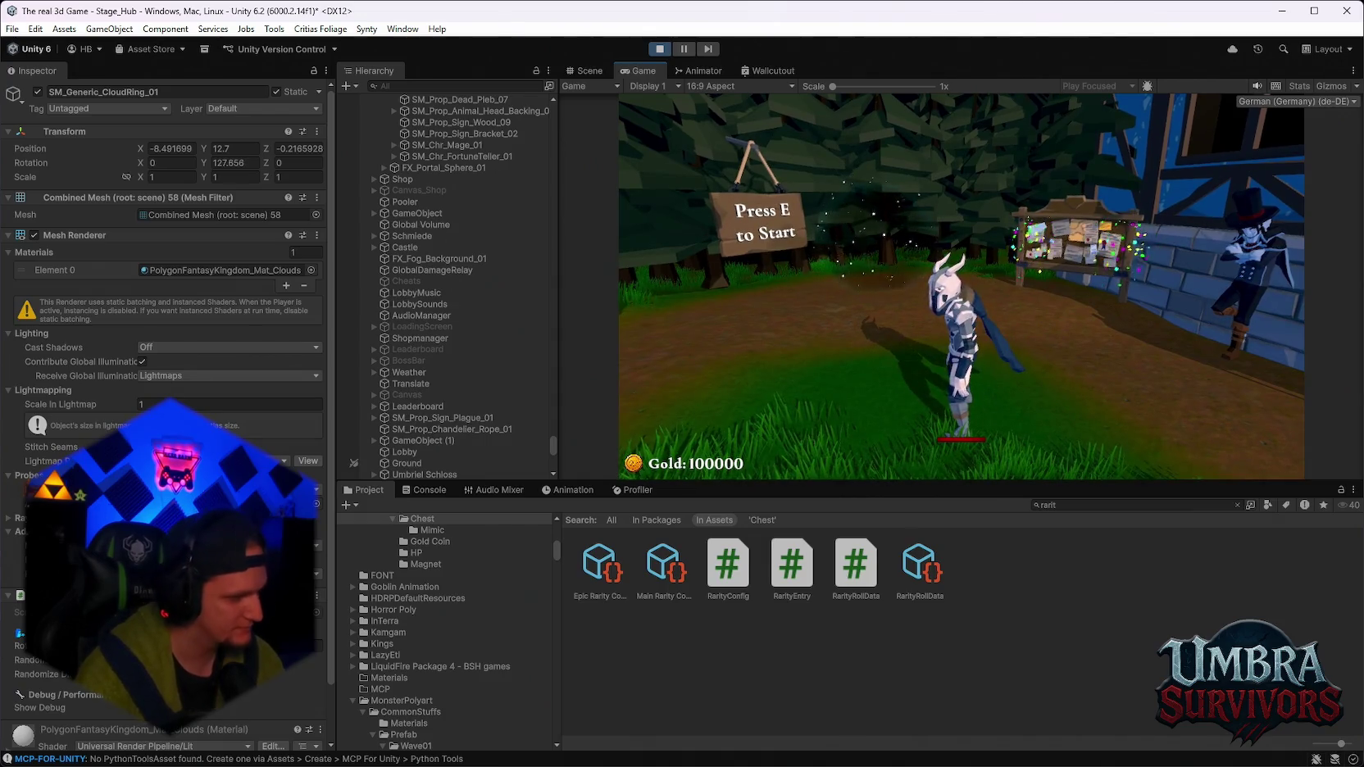
Activate the hub start portal with E, then pause the game showing base stats.
key(e)
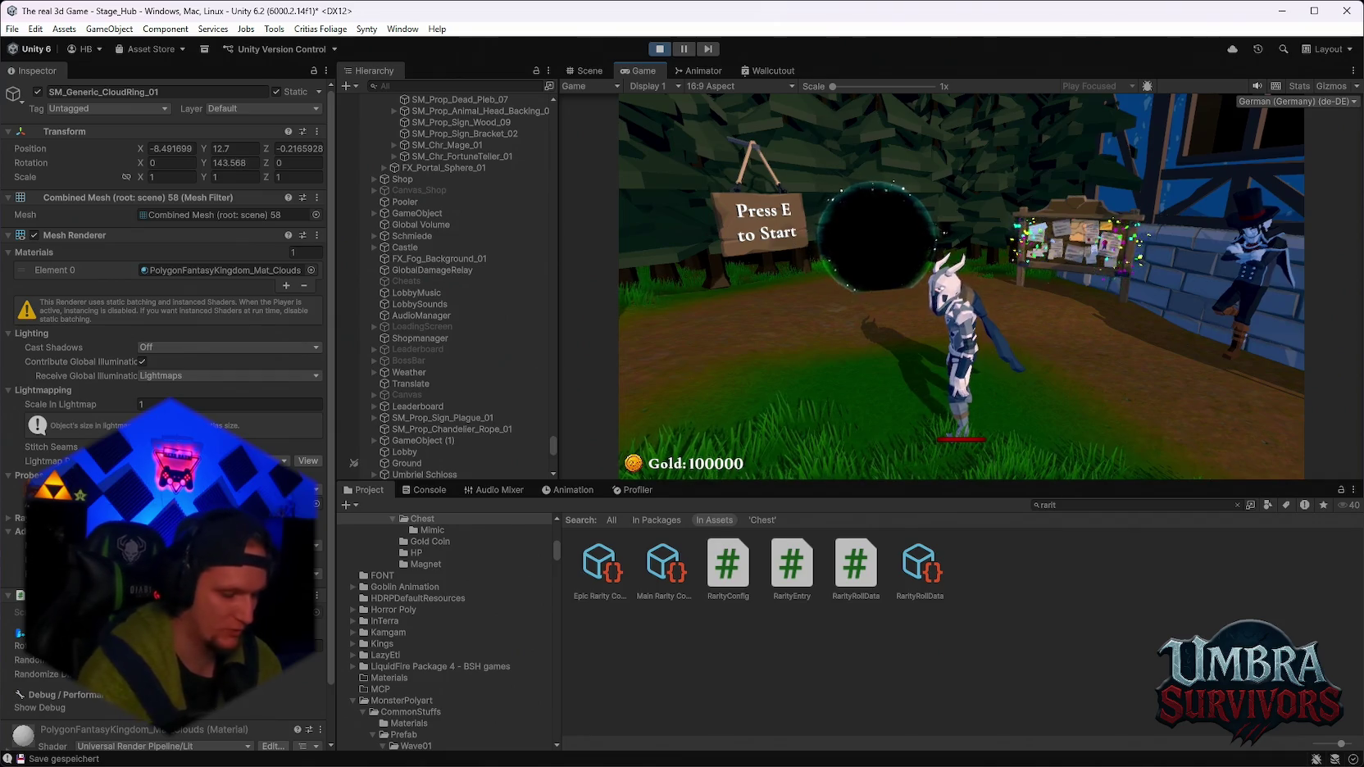
key(Escape)
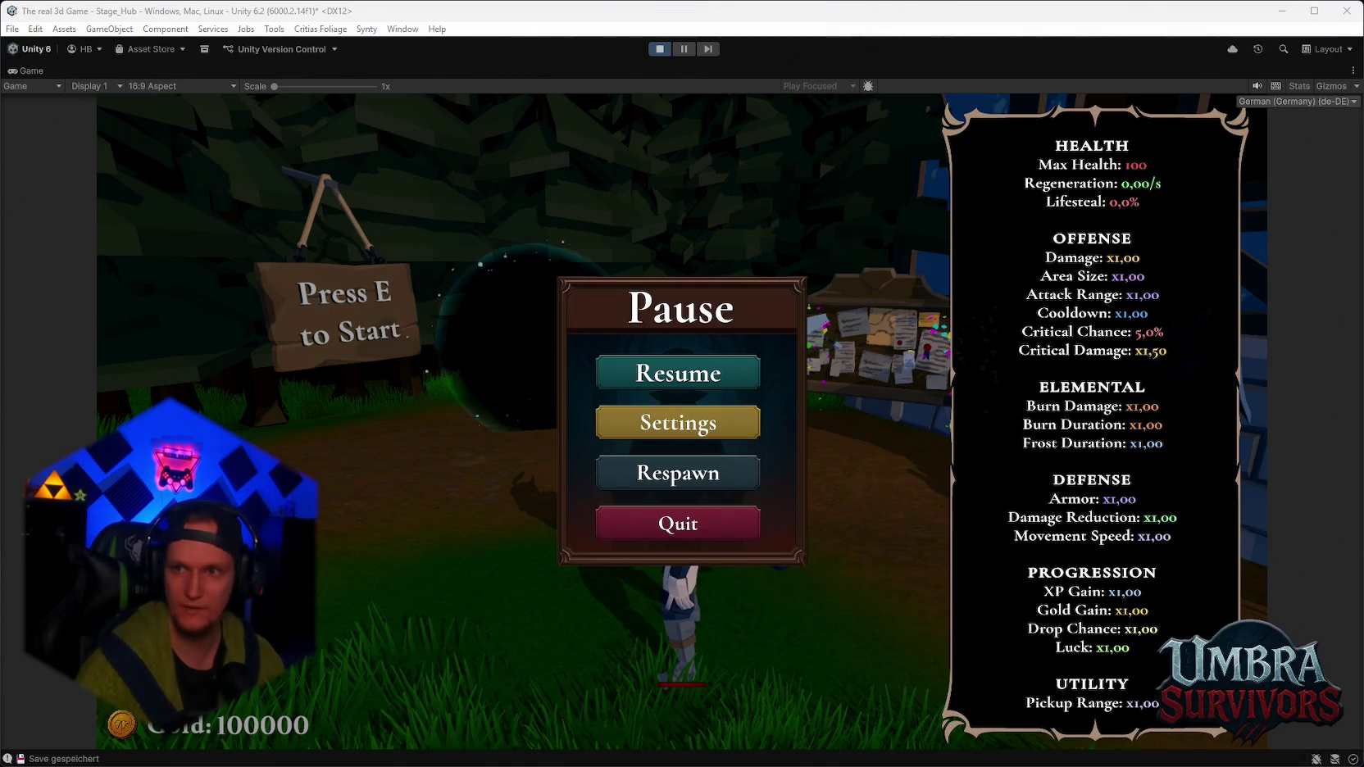
Compute 160 × 60 on the Google calculator in Chrome.
key(alt+Tab)
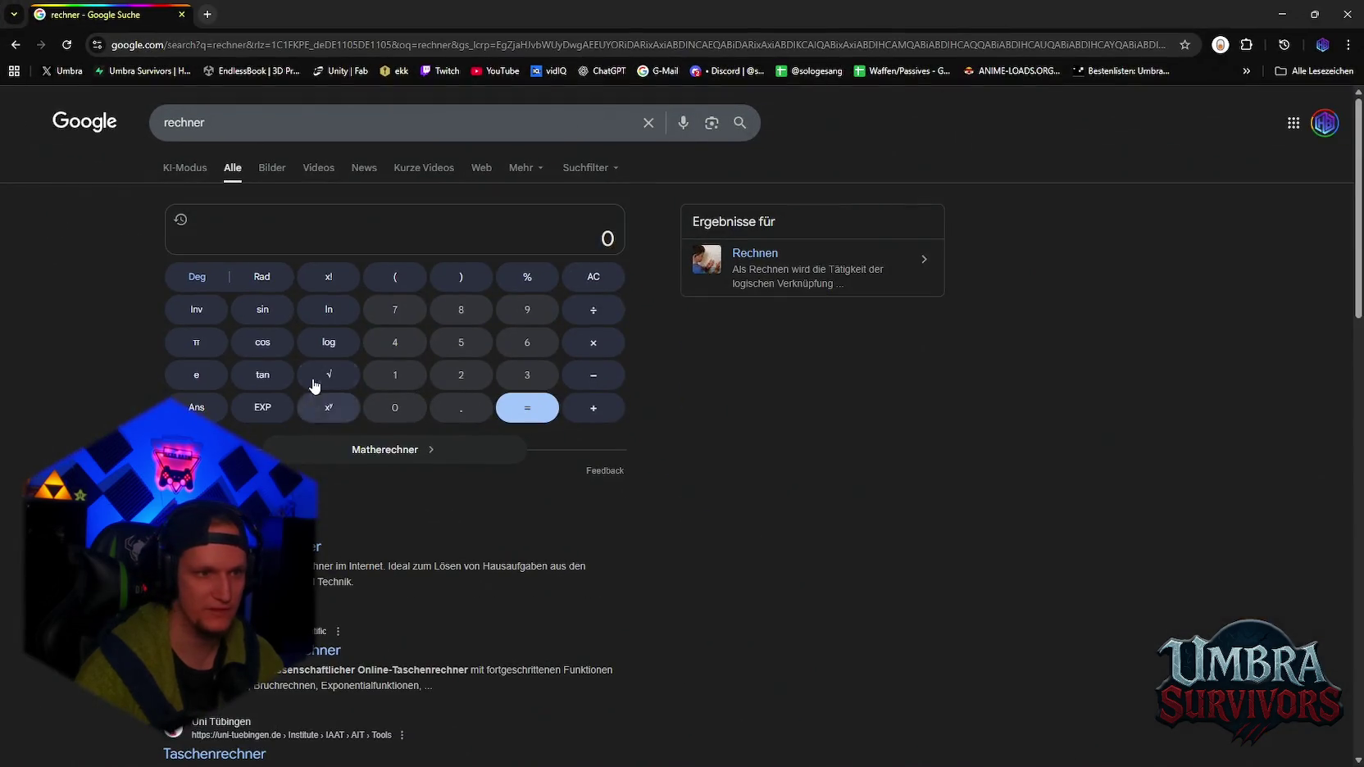
click(391, 378)
click(527, 342)
click(394, 407)
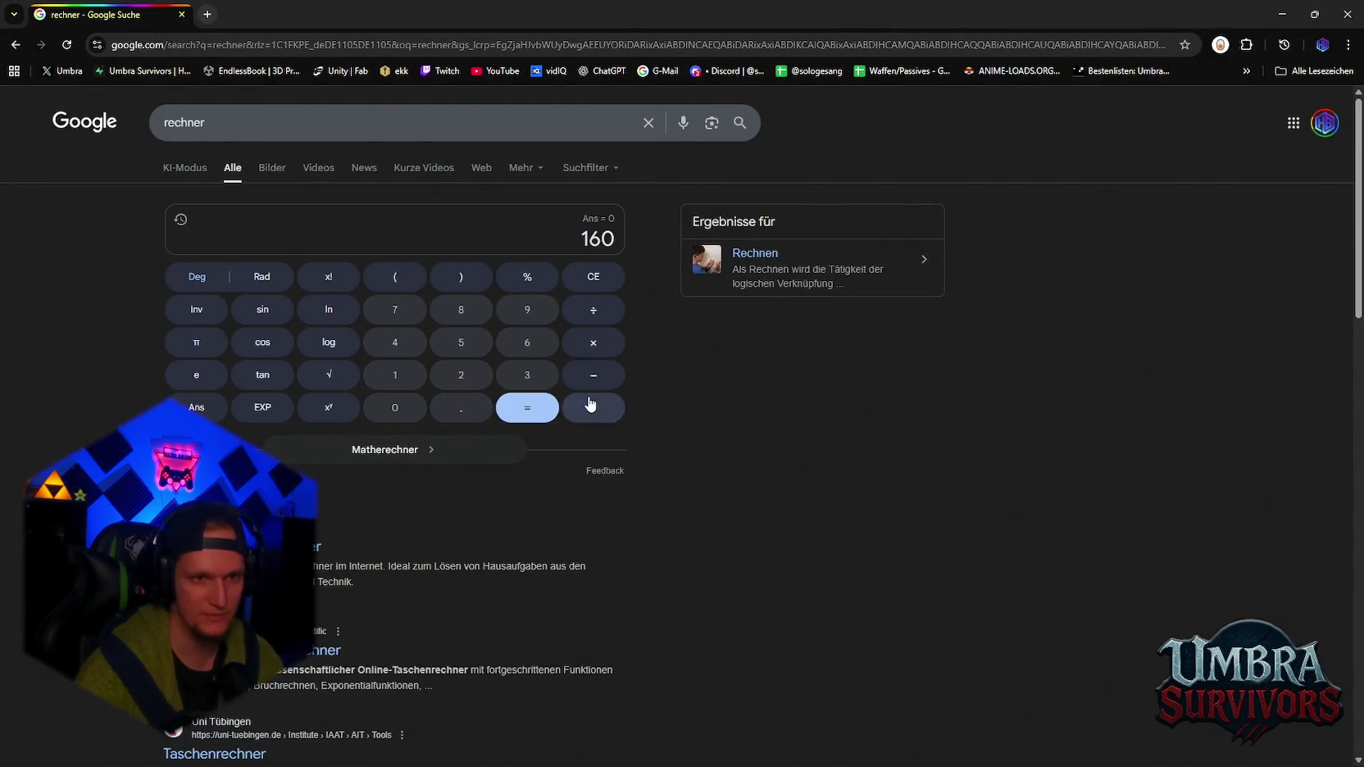
click(592, 342)
text(60)
key(Return)
Highlight the 9600 result and switch back to the Unity editor.
double_click(578, 240)
click(616, 246)
double_click(611, 238)
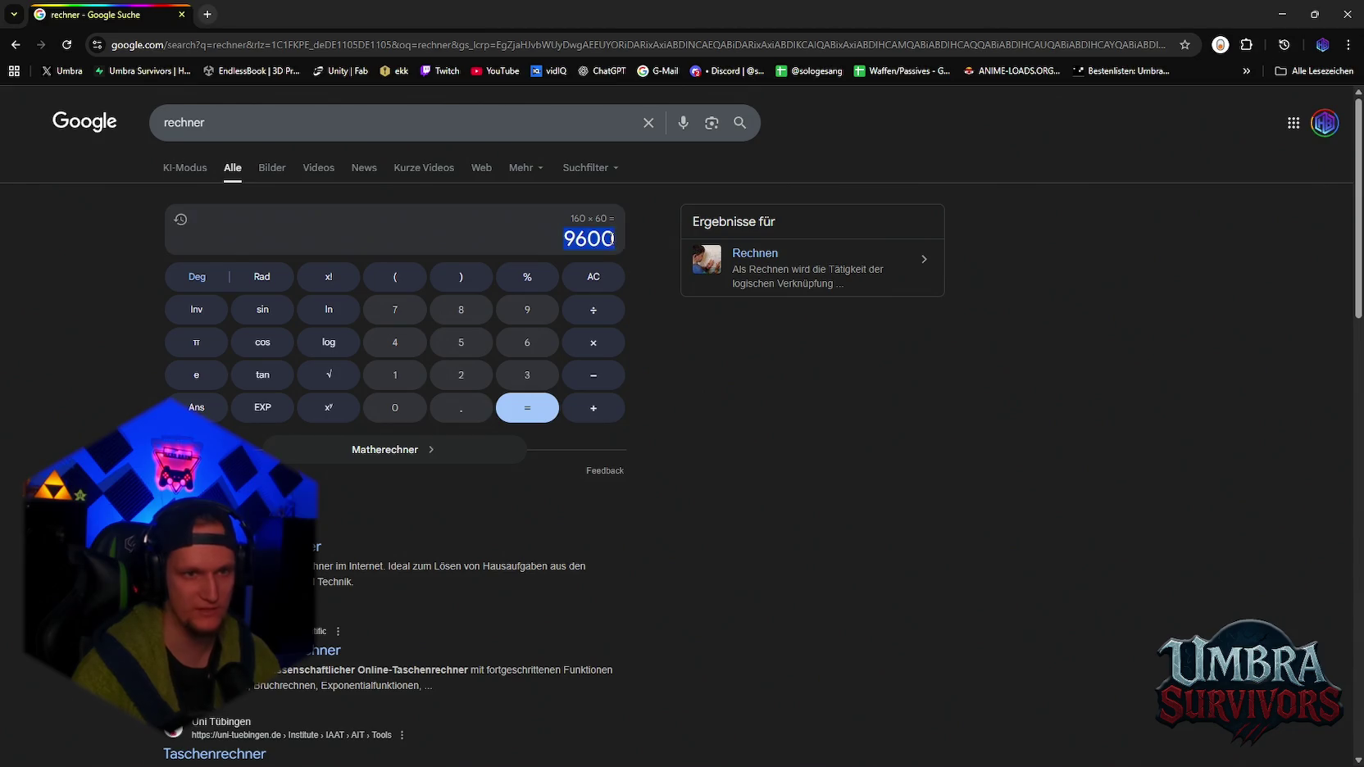
click(567, 243)
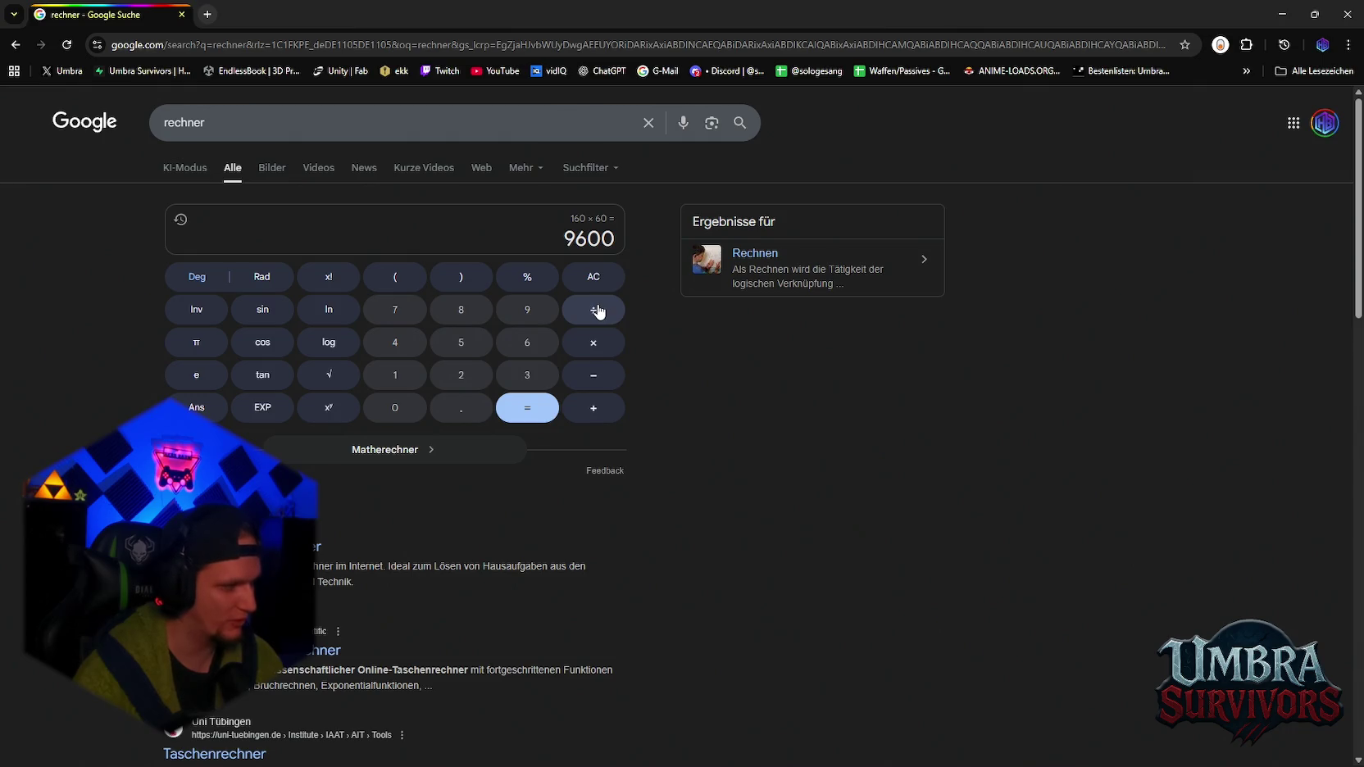
drag(561, 239, 620, 240)
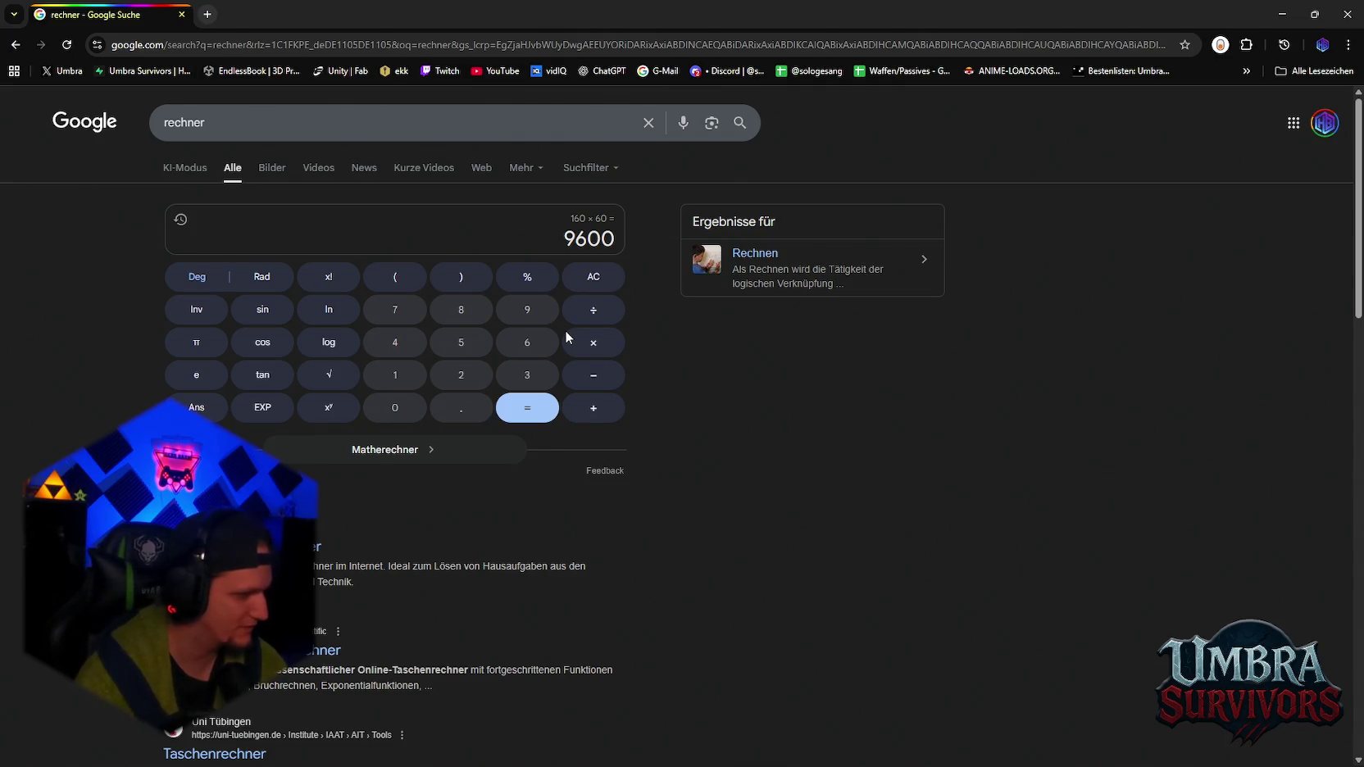
click(1282, 14)
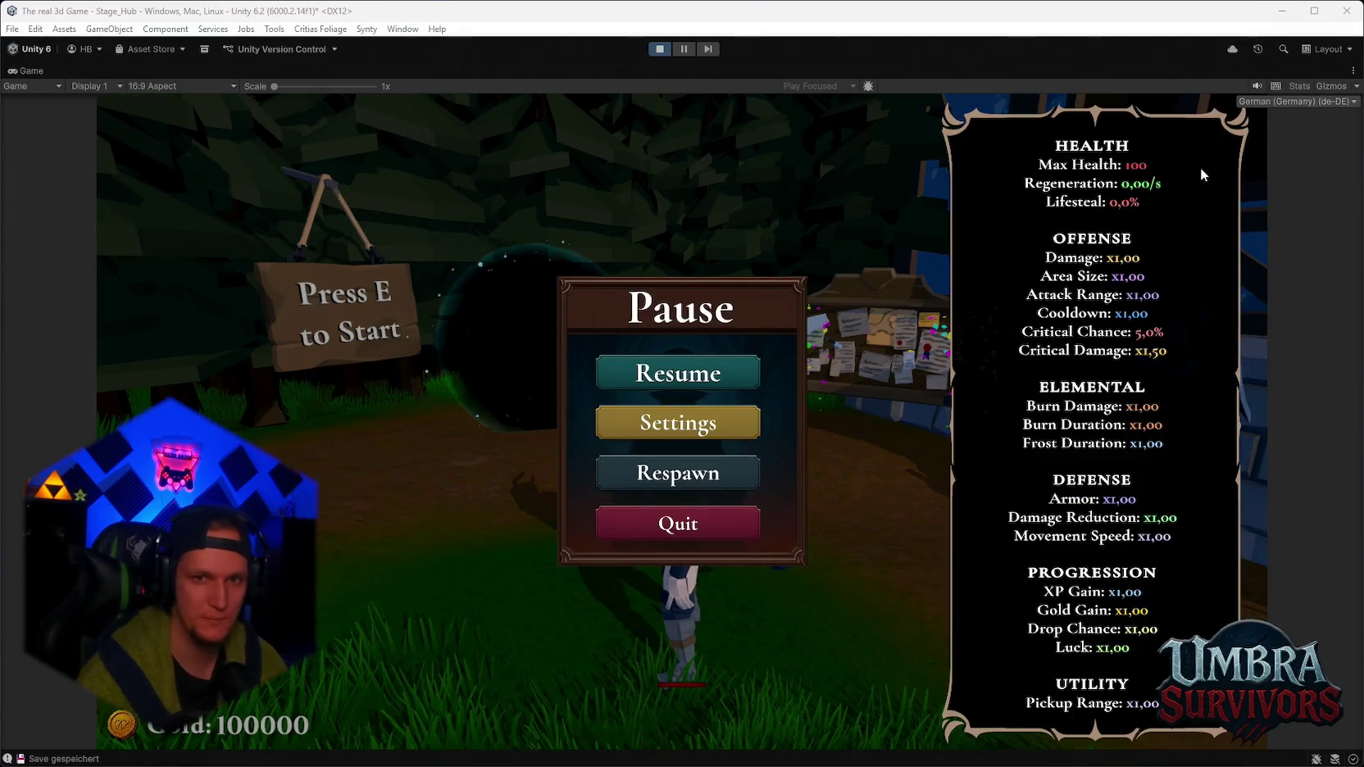
Resume the game, reroll five times, and take the Silver Blade upgrade.
click(732, 360)
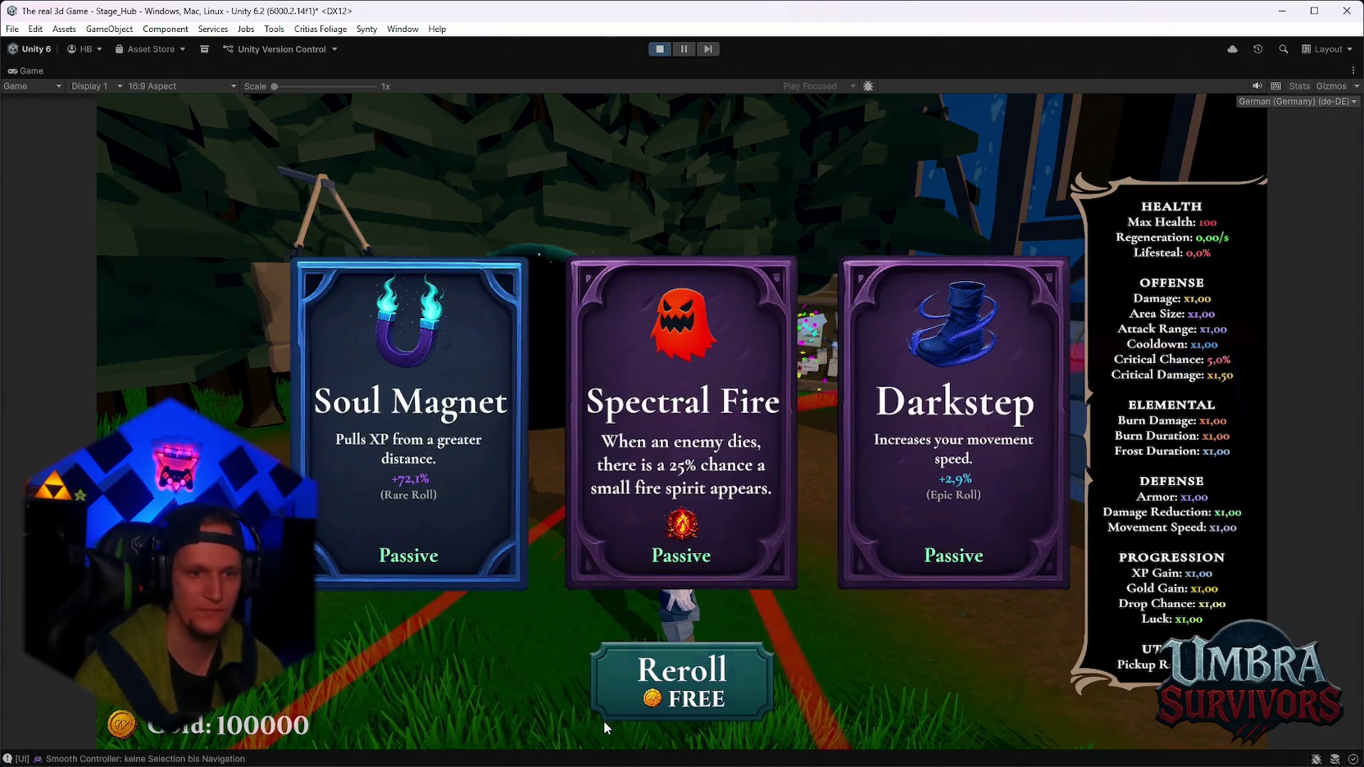
click(681, 701)
click(682, 702)
click(682, 703)
click(682, 703)
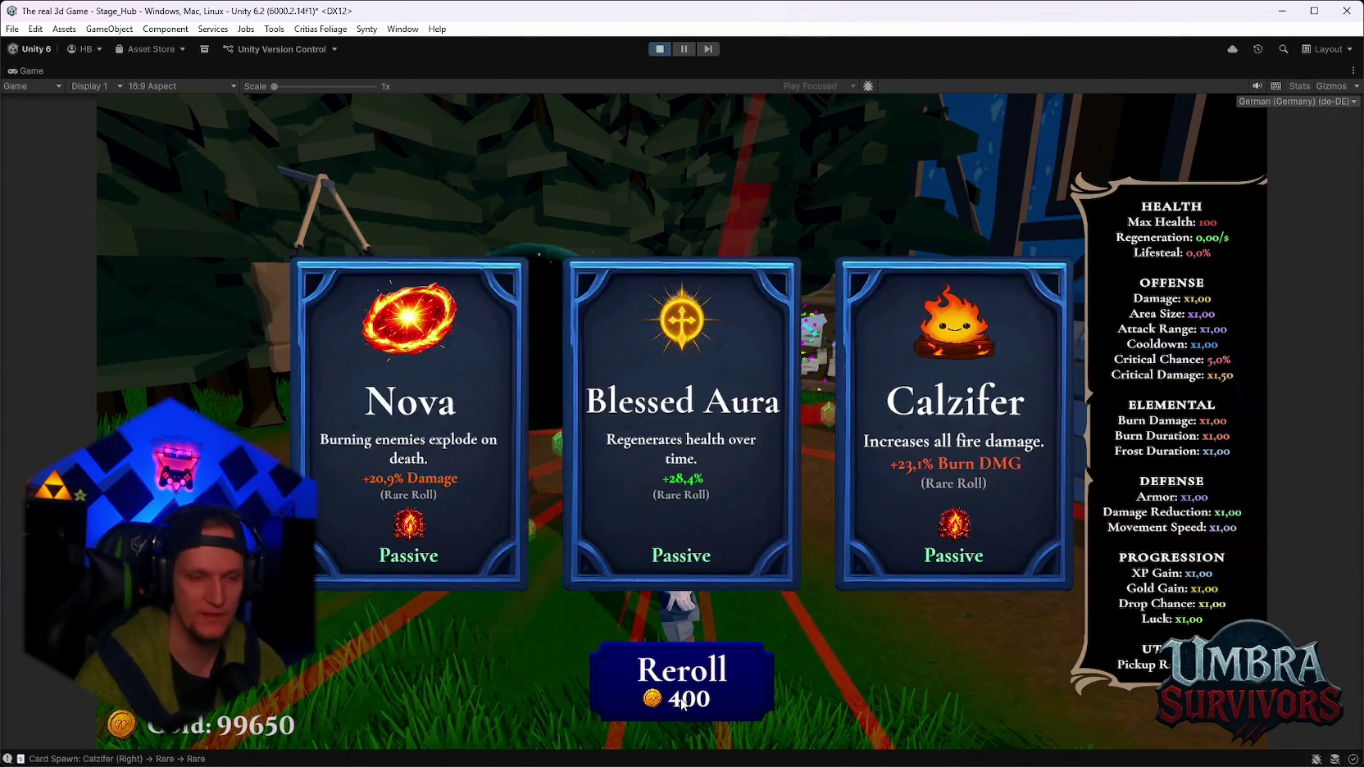
click(682, 702)
click(684, 474)
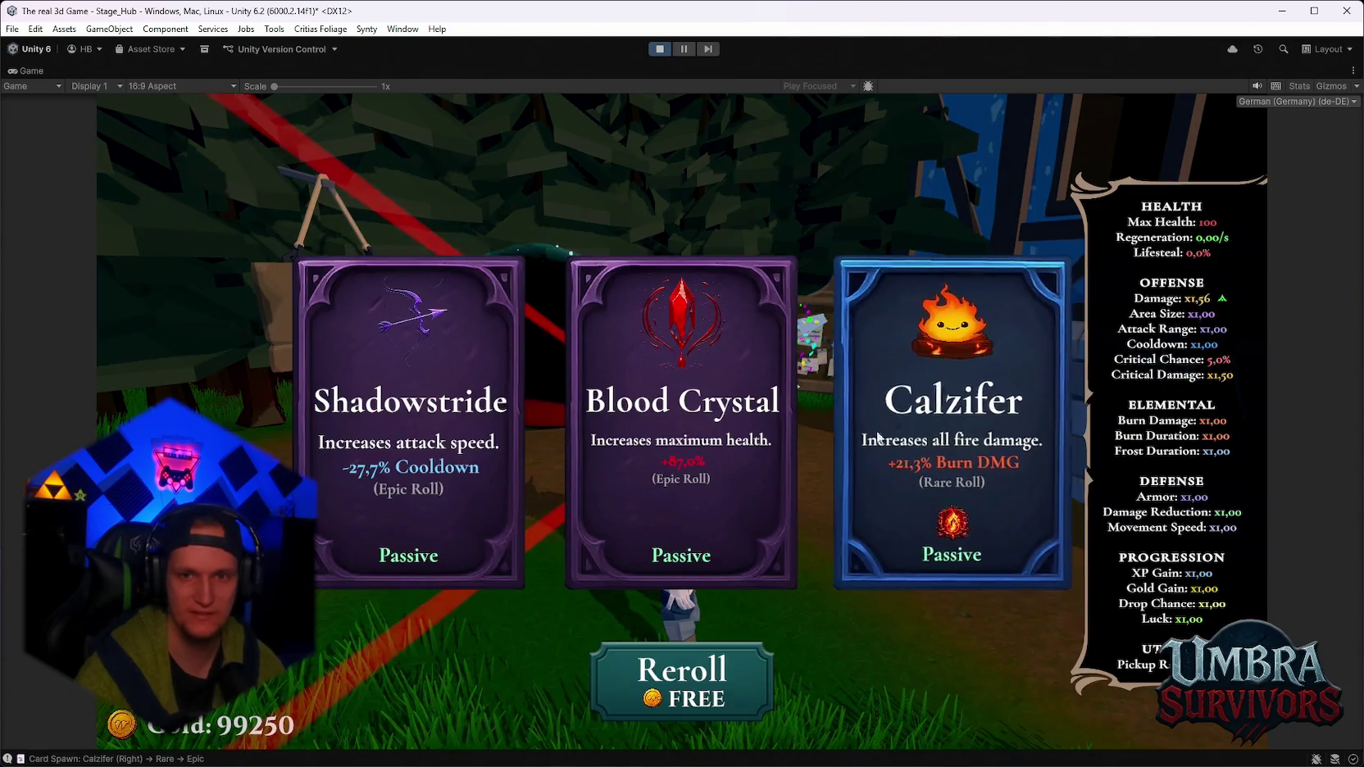
Keep rerolling the upgrade offer until a legendary Silver Blade appears.
click(674, 674)
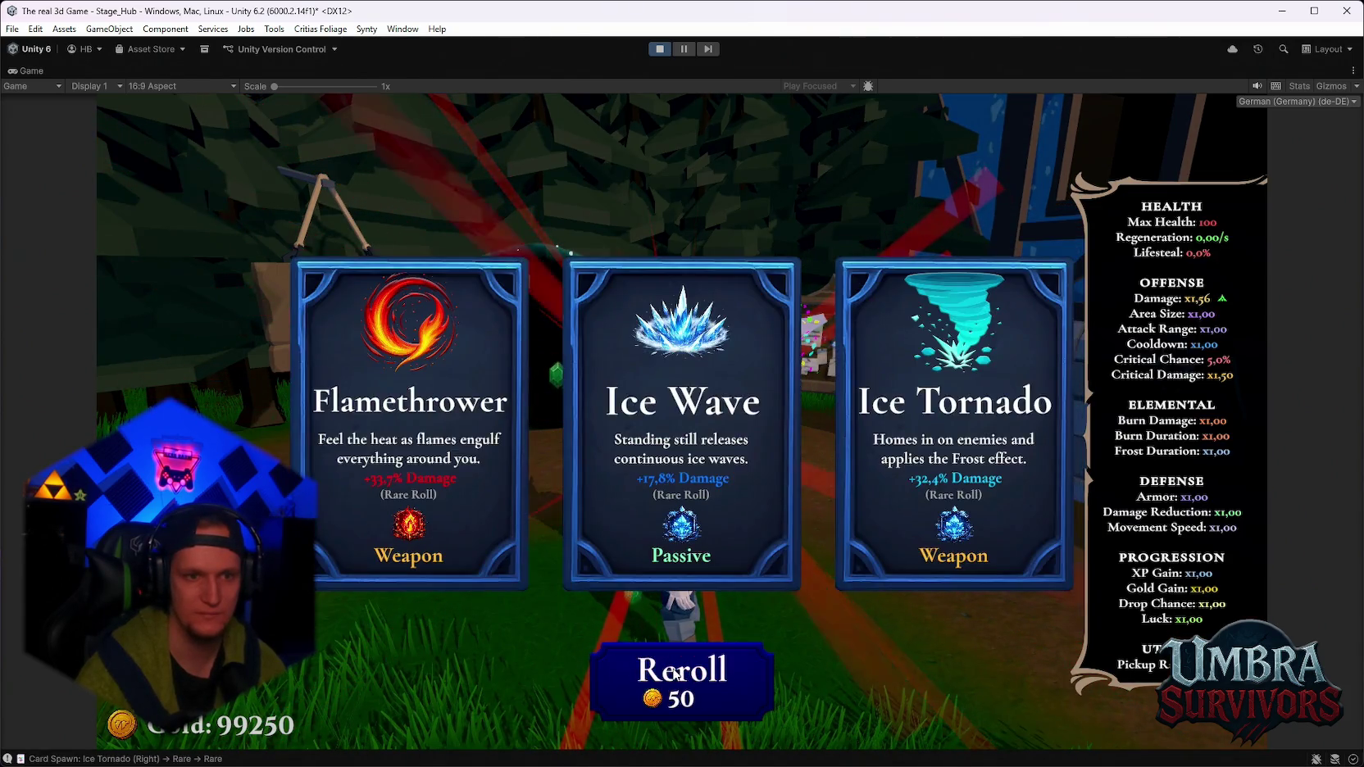
click(674, 674)
click(674, 674)
click(674, 674)
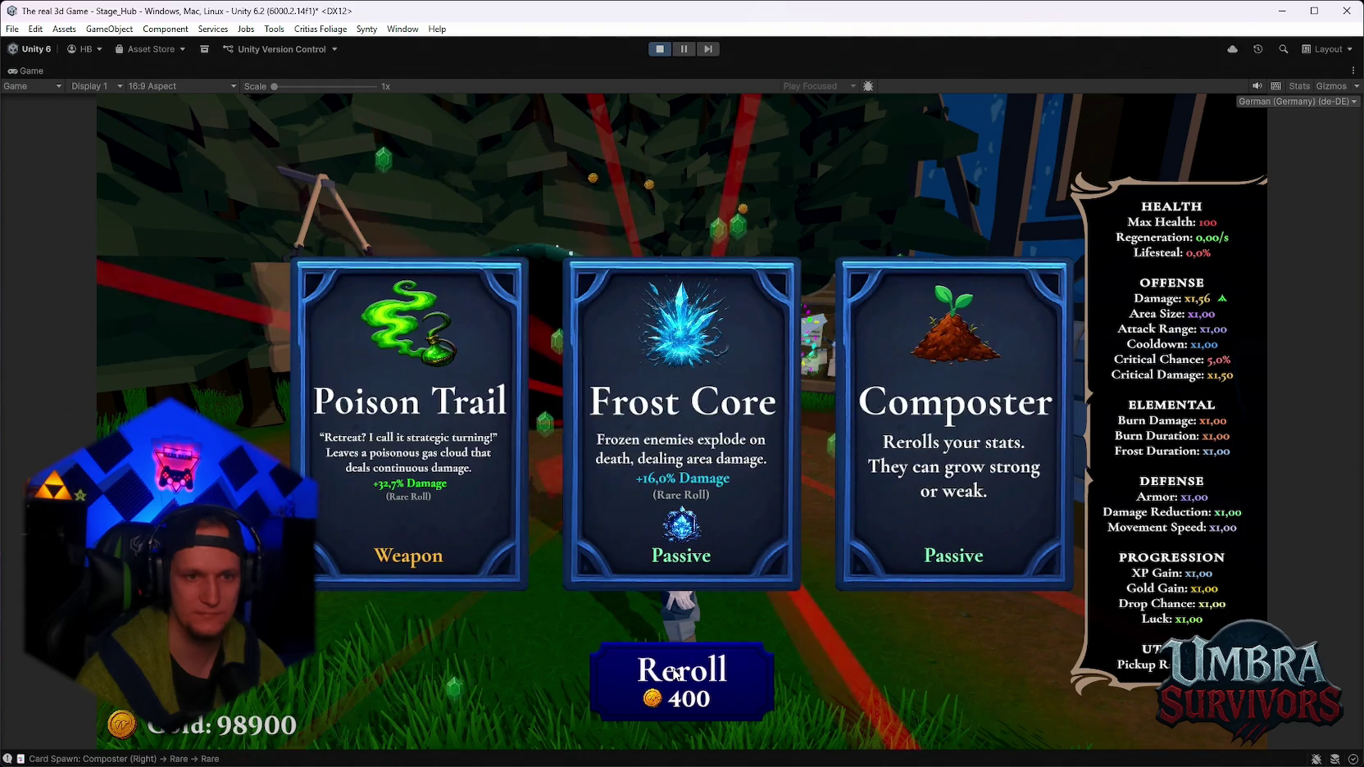
click(674, 674)
click(674, 674)
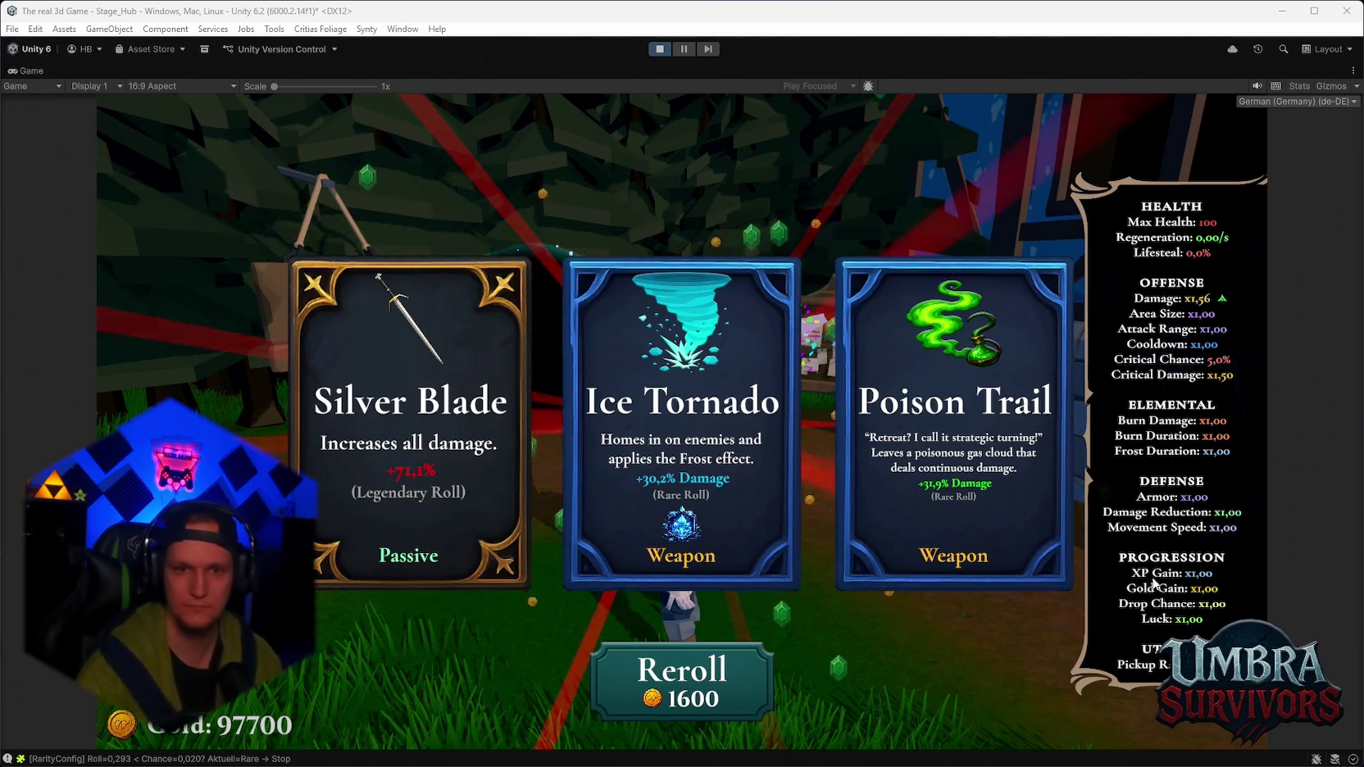
Take the legendary Silver Blade with key 1, pause at Damage x2,44, then resume.
key(1)
key(Escape)
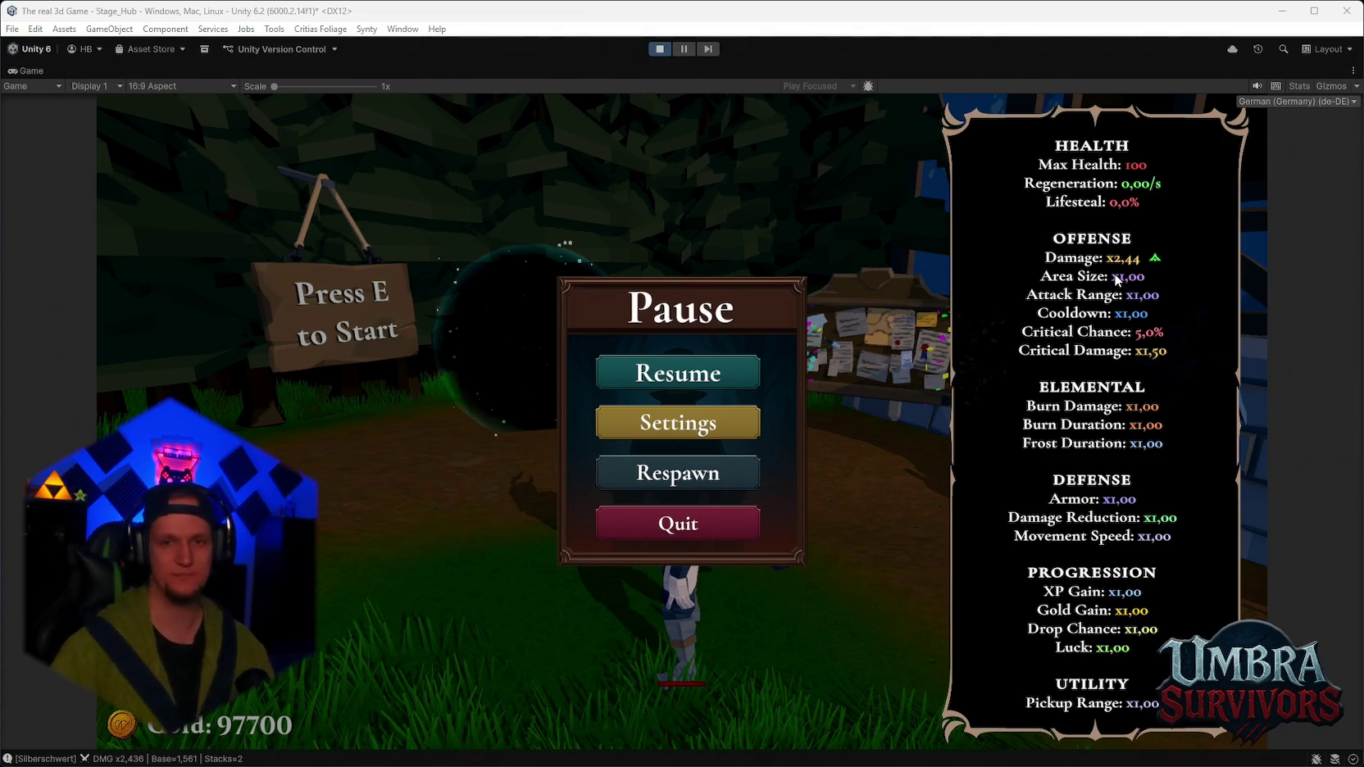
click(735, 373)
Close the pause menu, bring up a new upgrade offer with E, then stop Play mode.
key(Escape)
key(Escape)
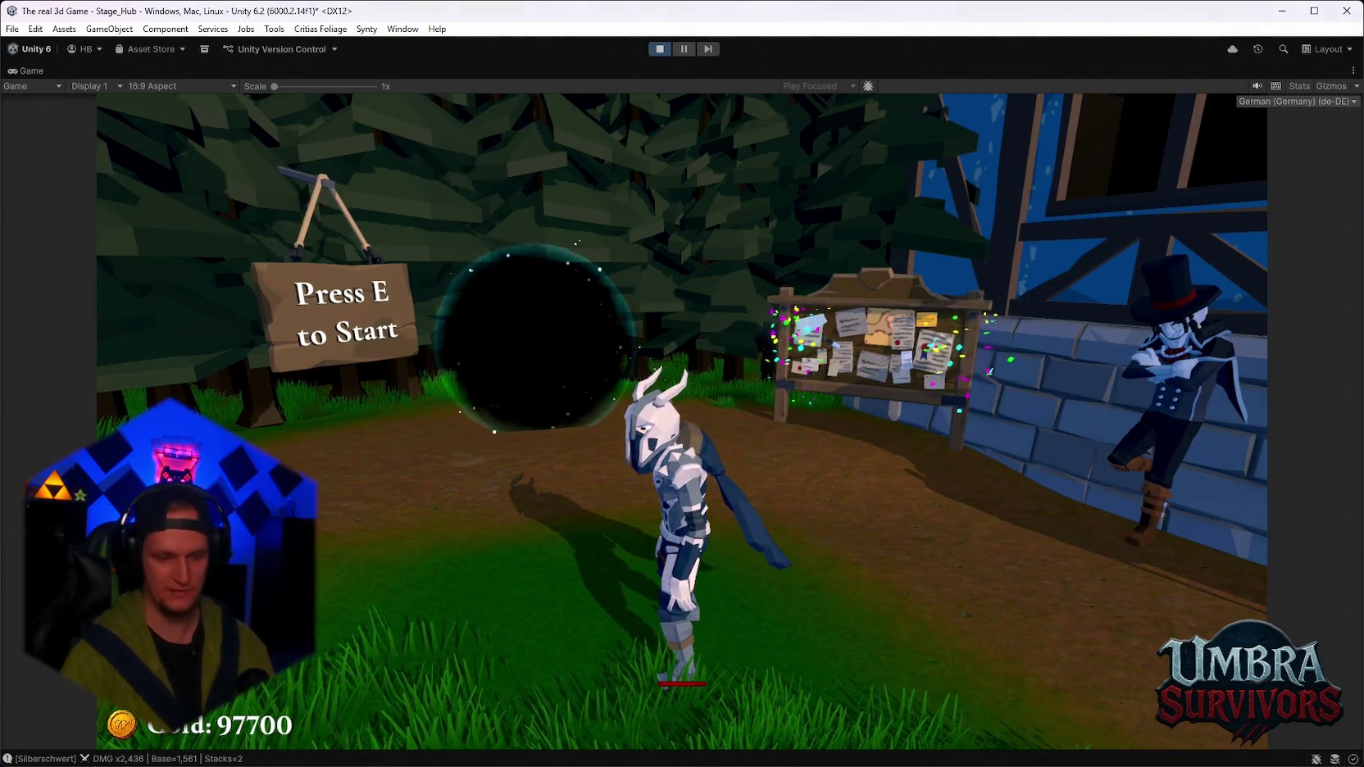
key(e)
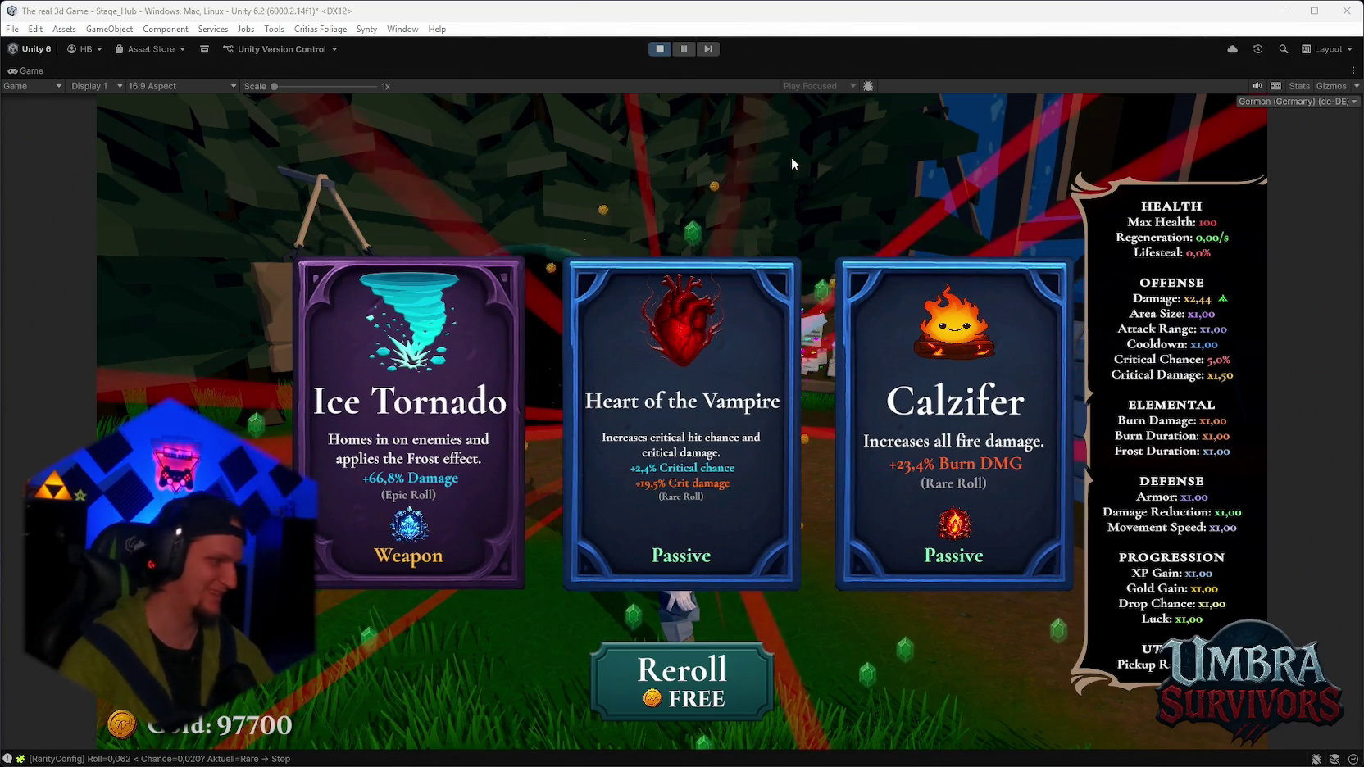
click(656, 50)
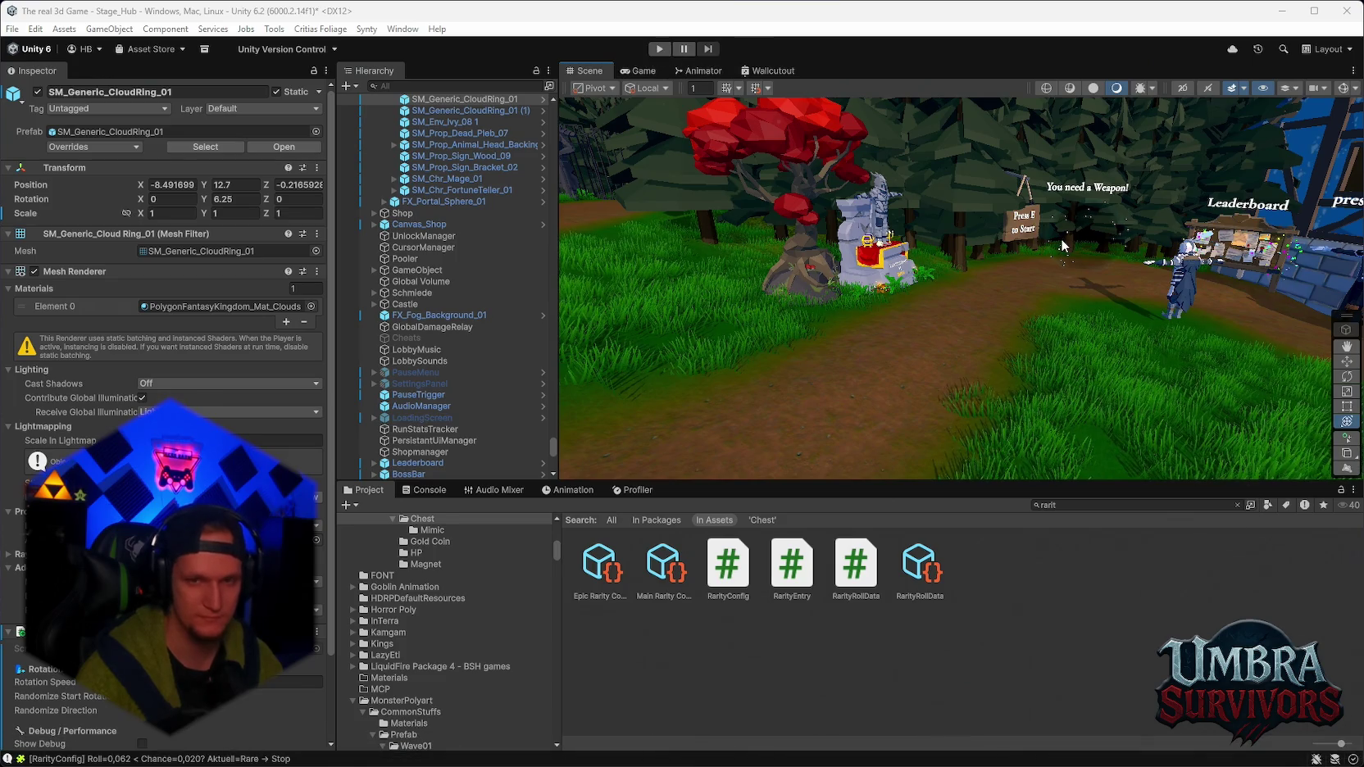
click(661, 48)
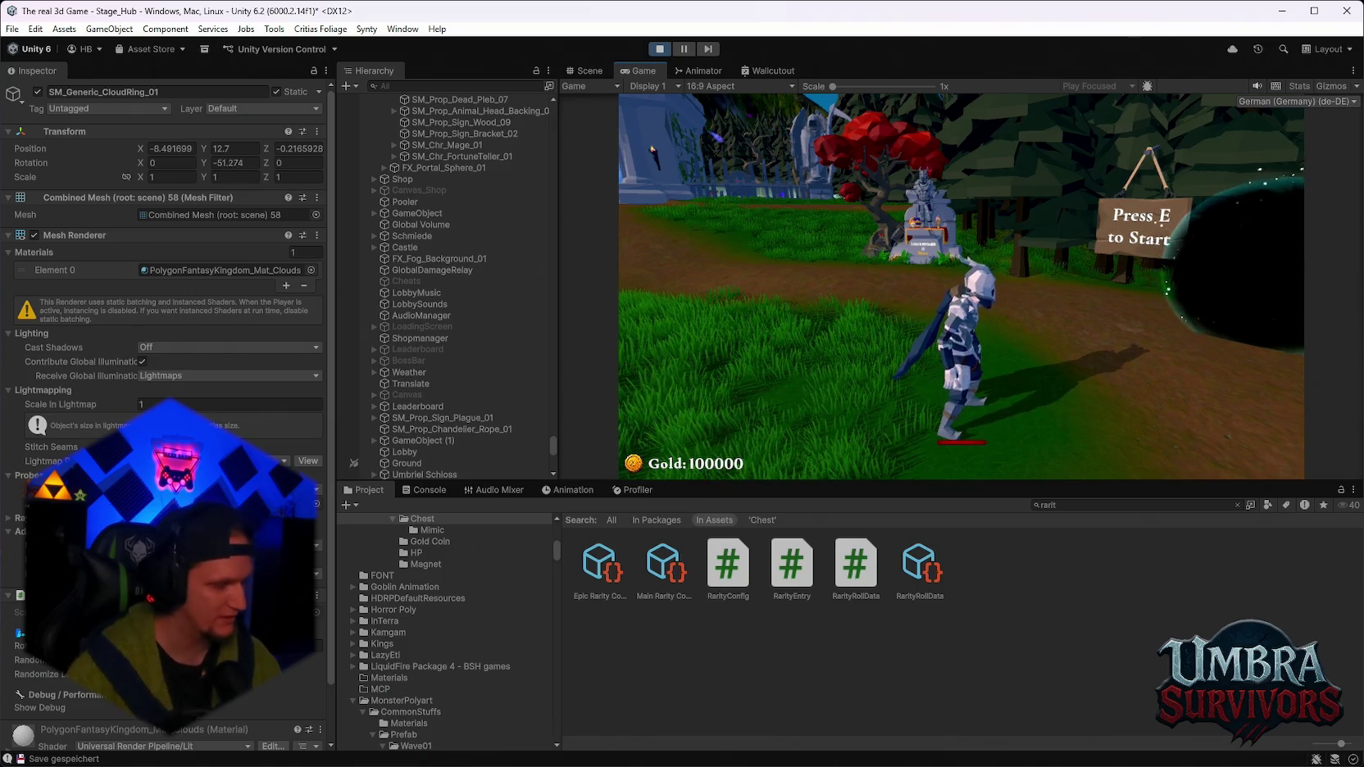
key(w)
key(Escape)
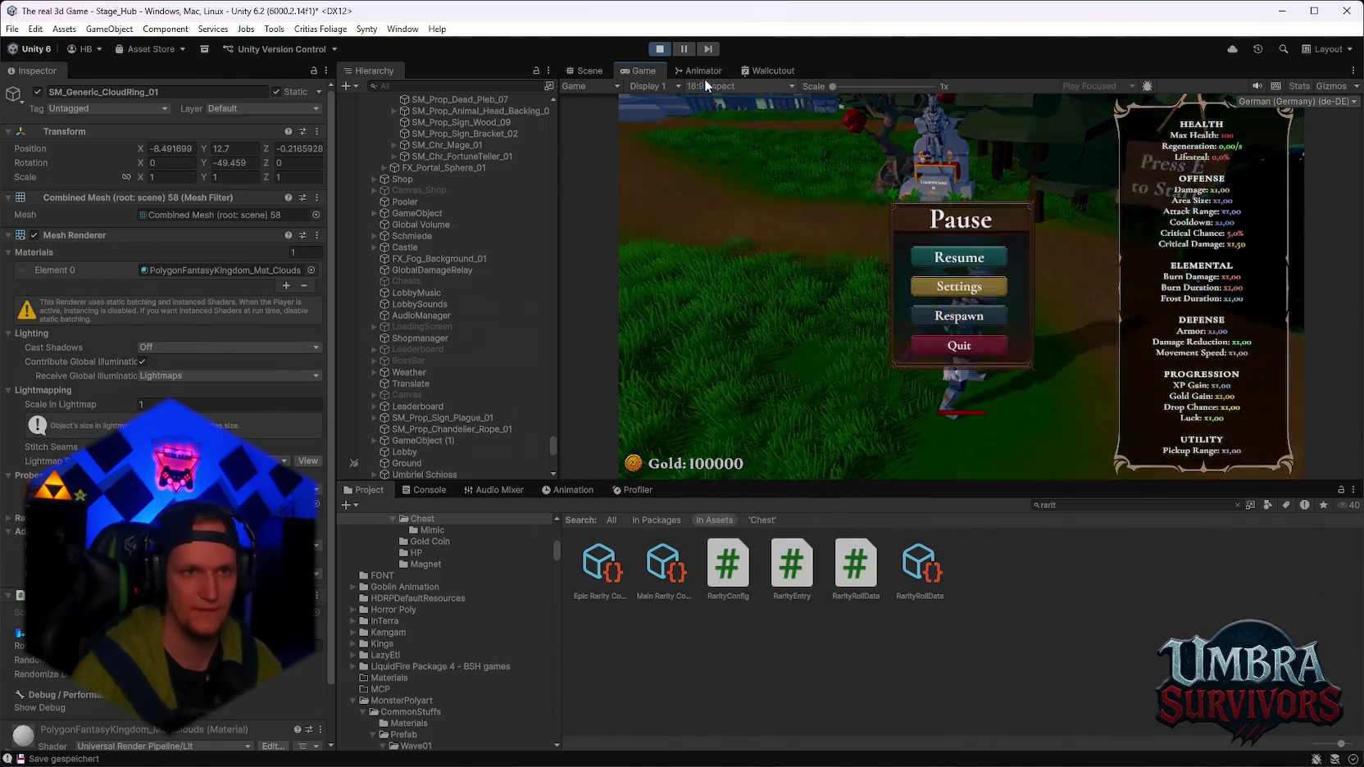
click(660, 49)
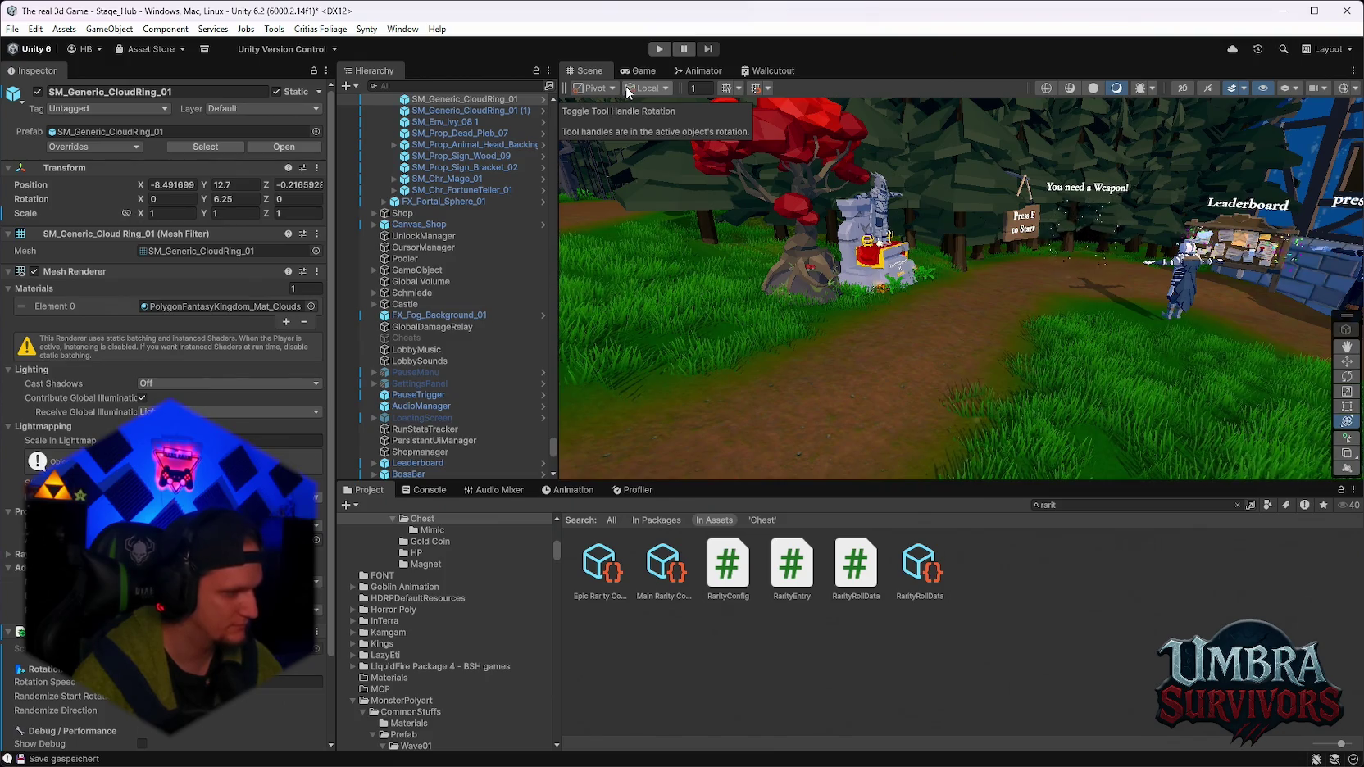
Deselect the cloud ring and browse the rarity assets, including Epic and Main Rarity Config.
scroll(893, 333, down, 5)
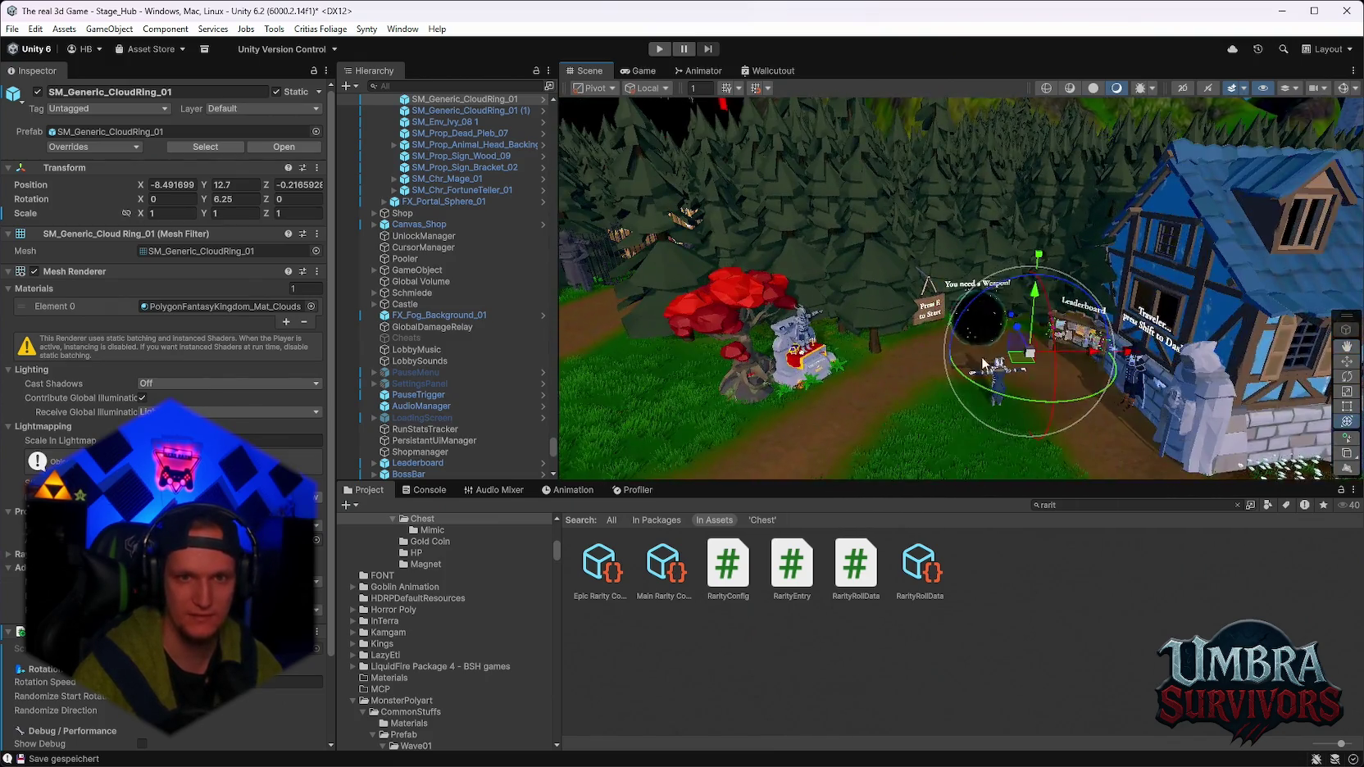
scroll(984, 364, up, 3)
click(980, 328)
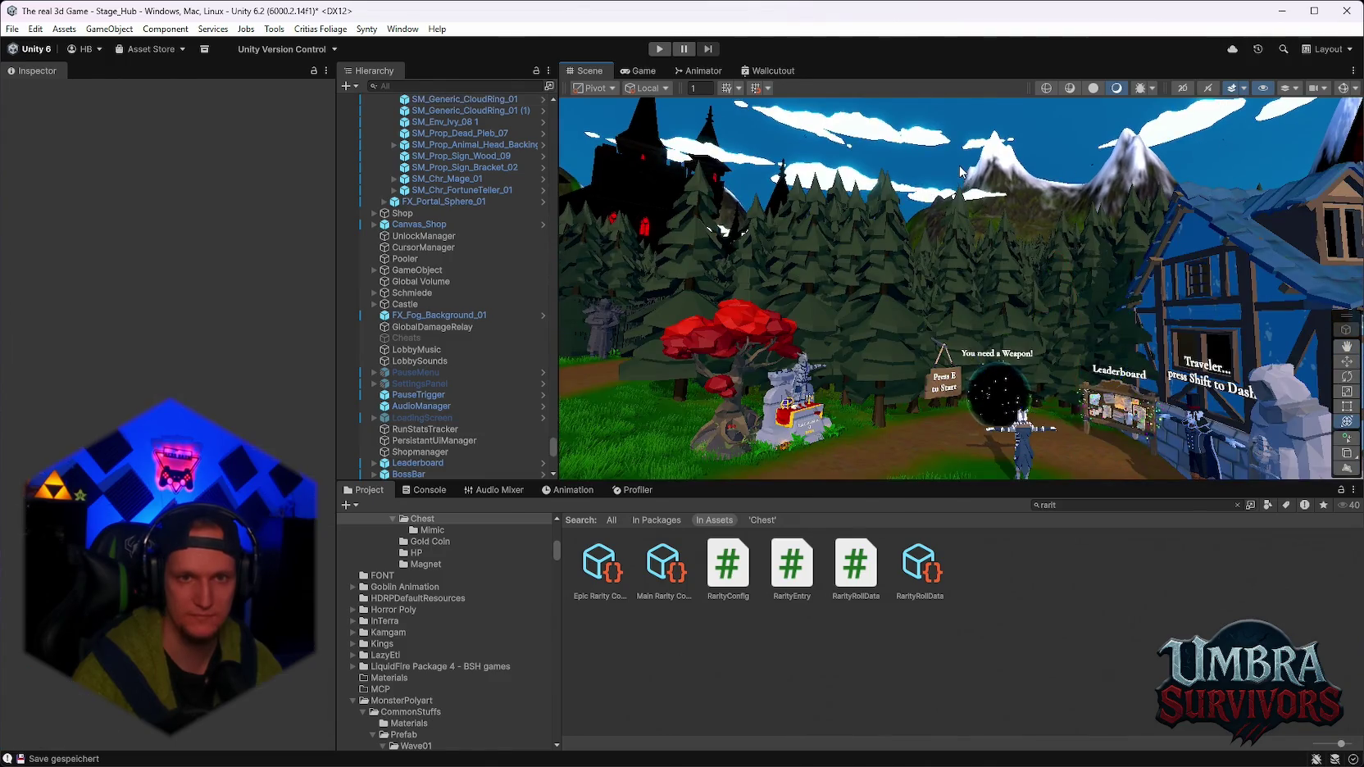
scroll(975, 295, up, 4)
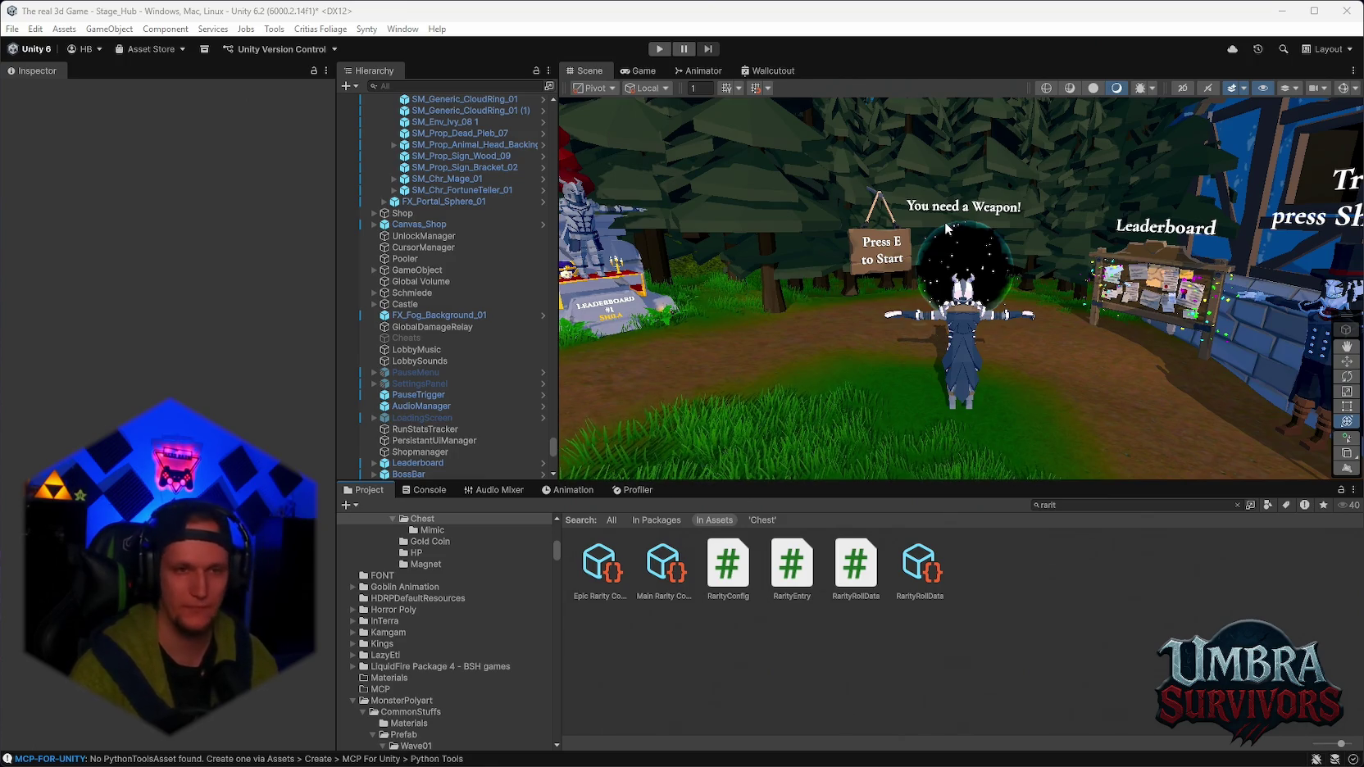
scroll(961, 287, down, 3)
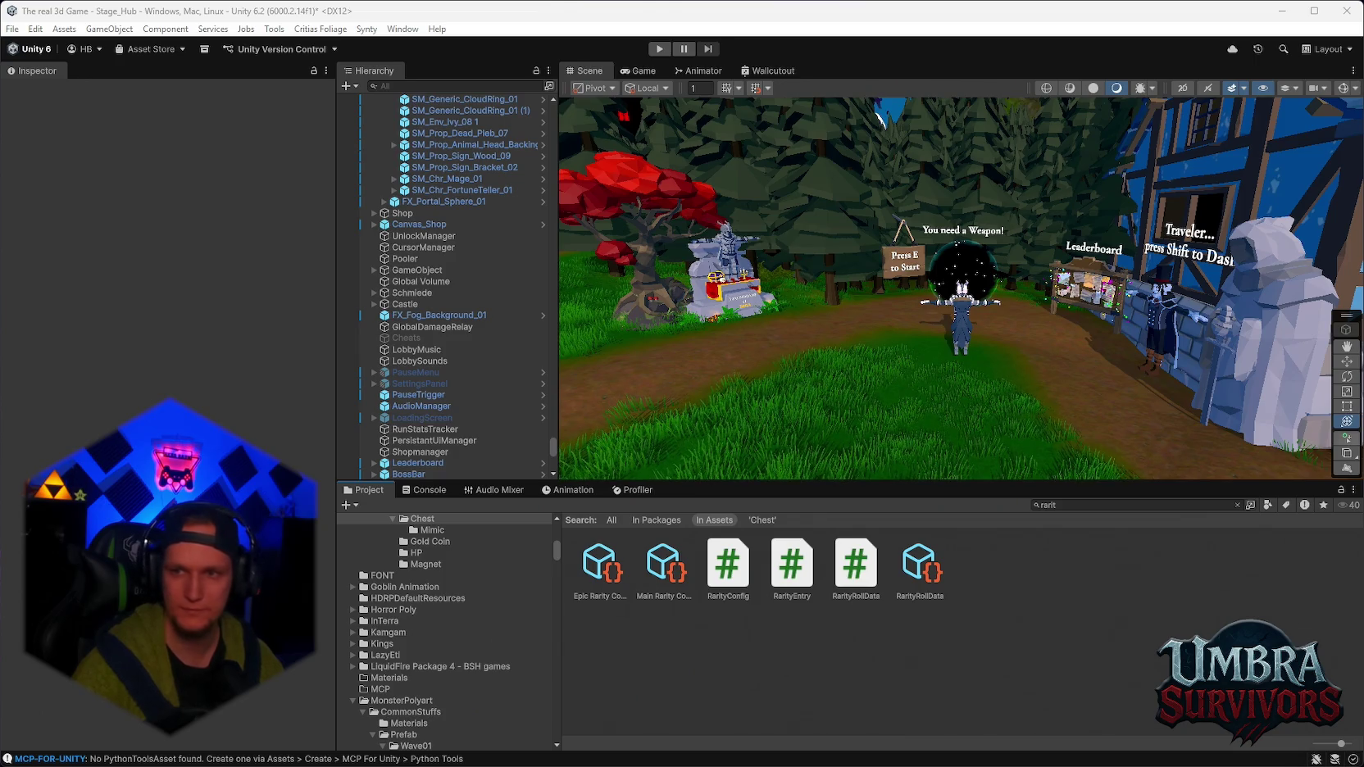
Search the project for 'chest' and select the Chest Maze prefab in the Chest folder.
key(ctrl+f)
text(chest)
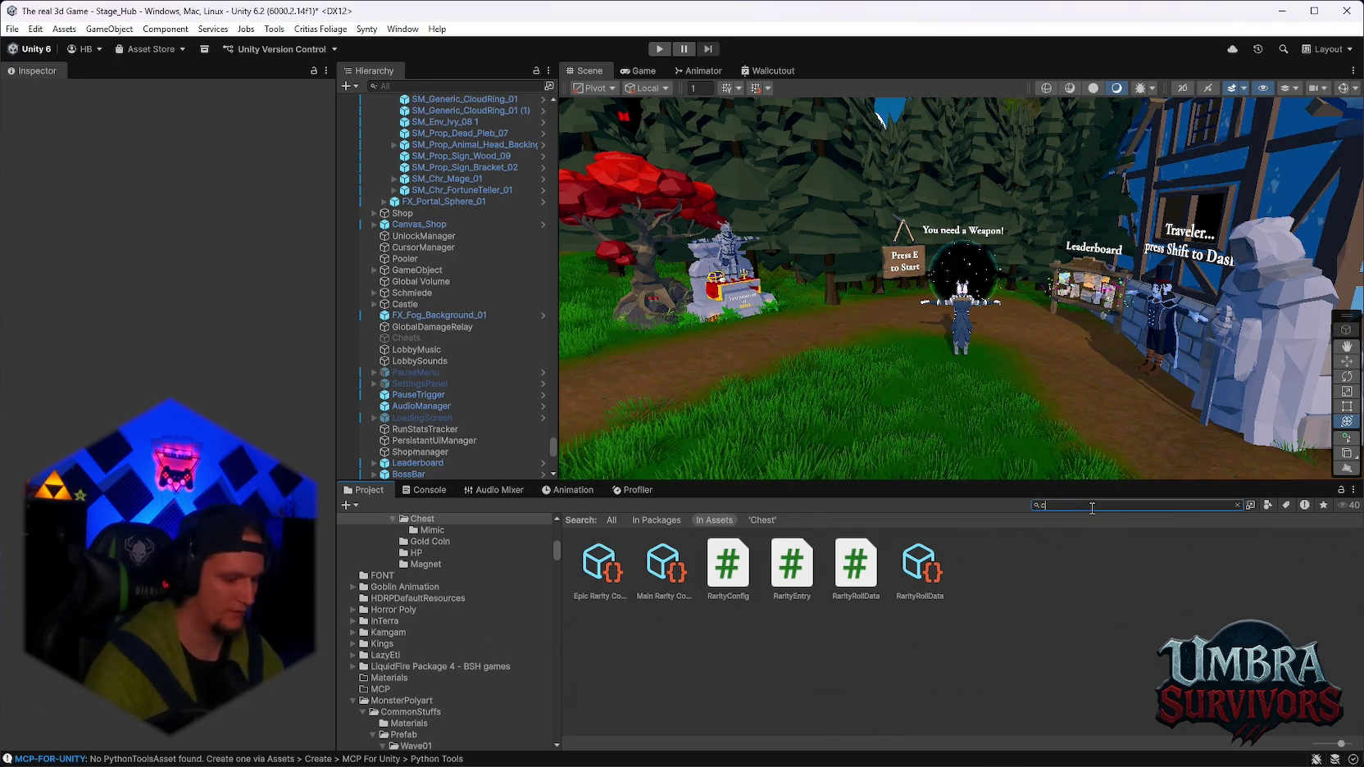
double_click(601, 564)
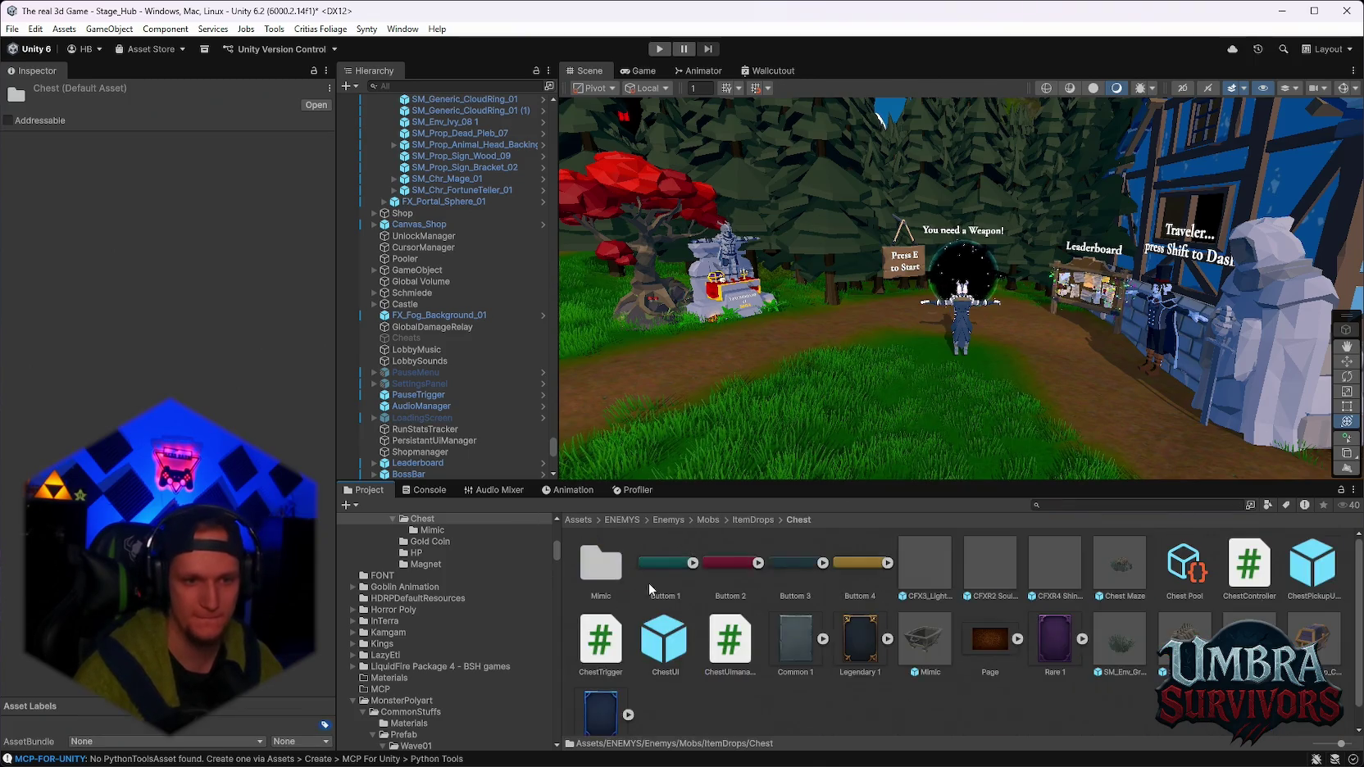
click(1130, 577)
Add the new tags Standard and Maze to the project's tag list.
click(118, 203)
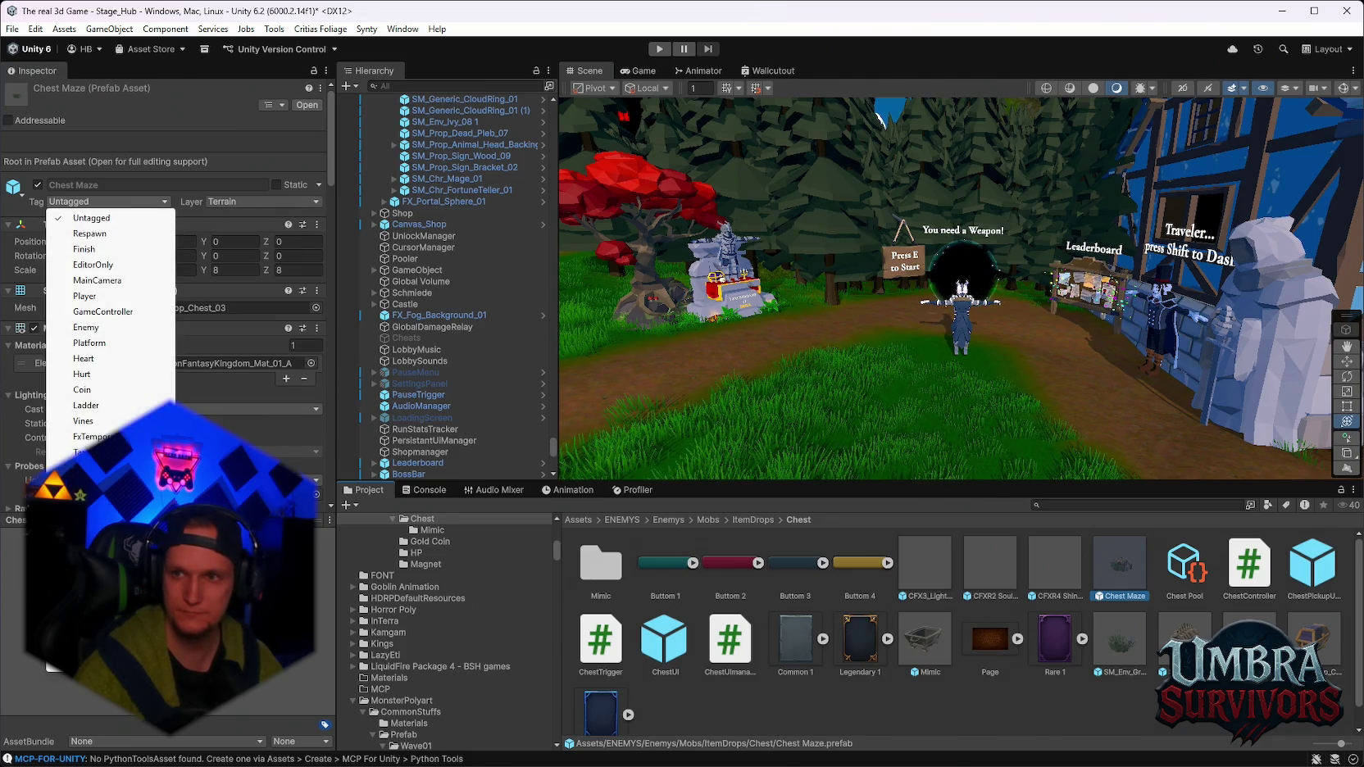
click(90, 660)
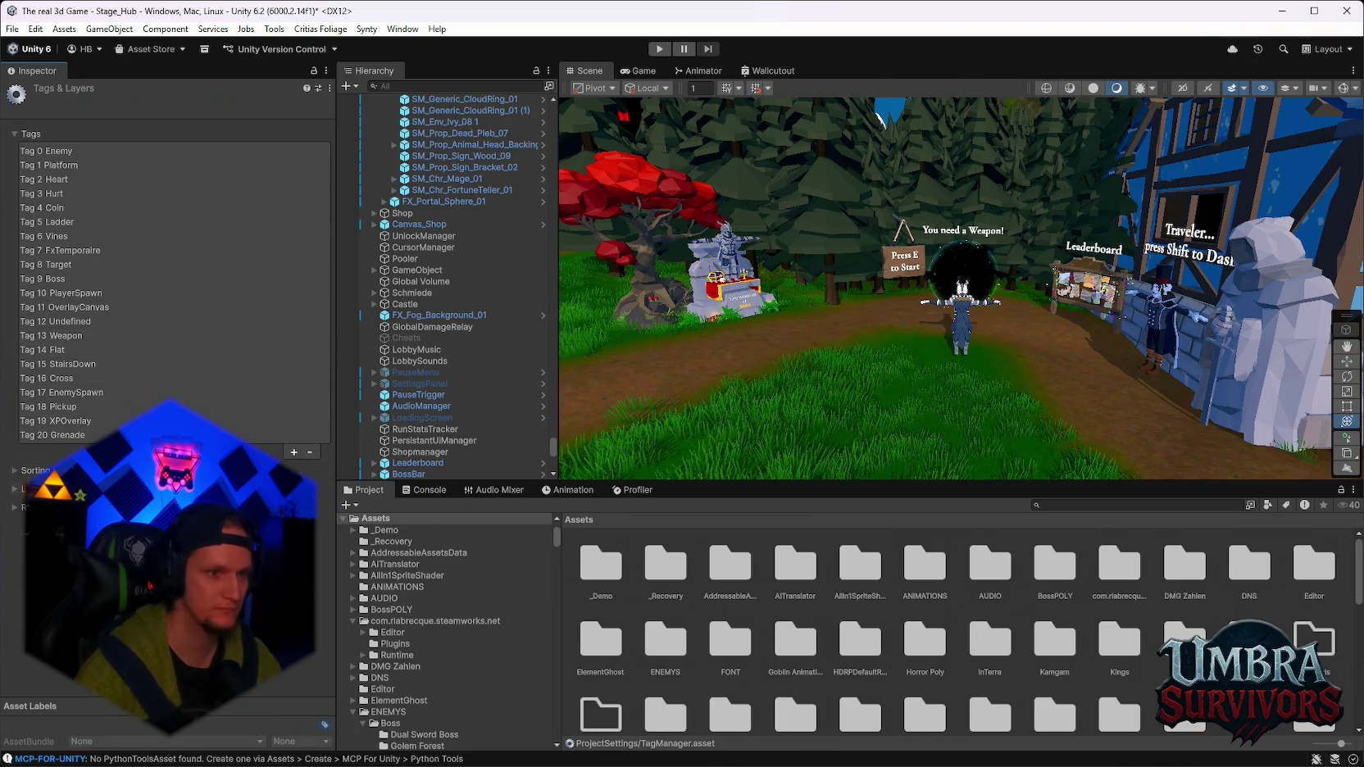
click(293, 453)
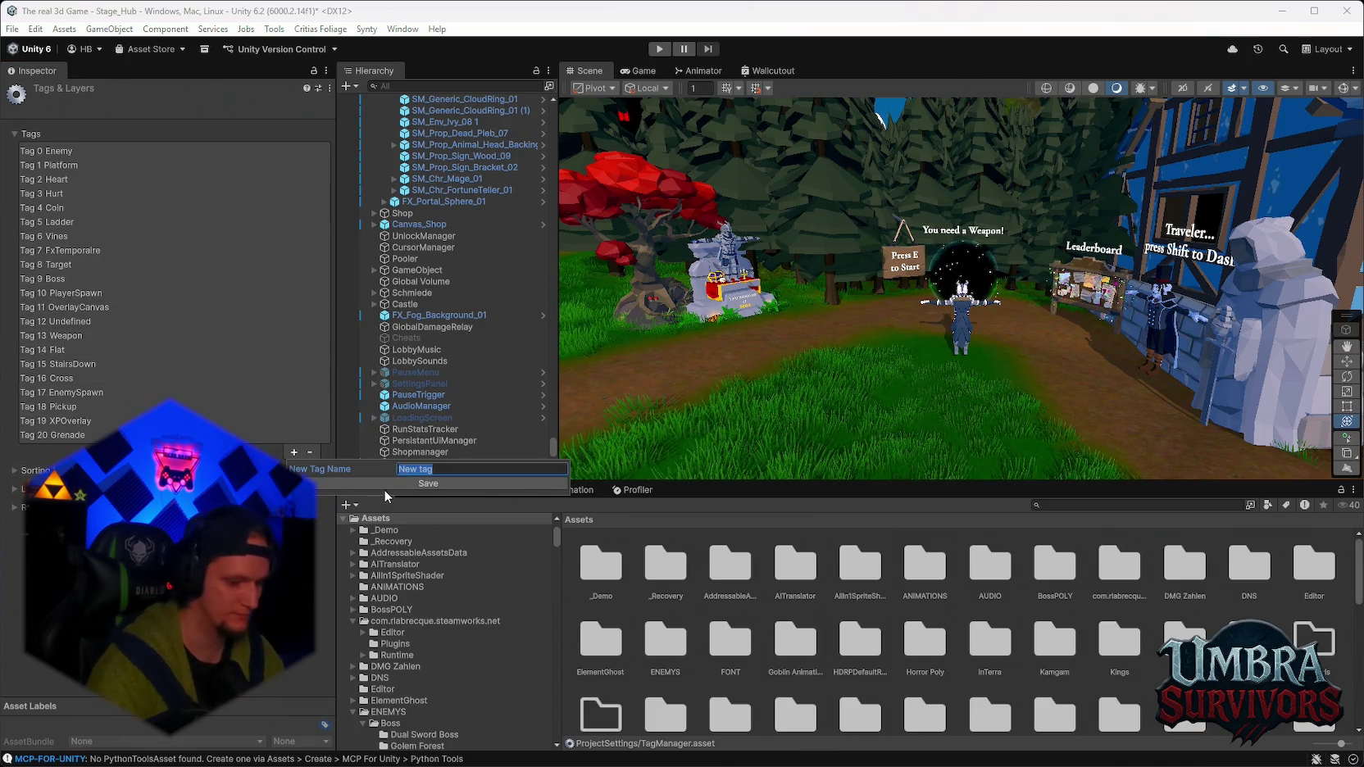
text(Sta)
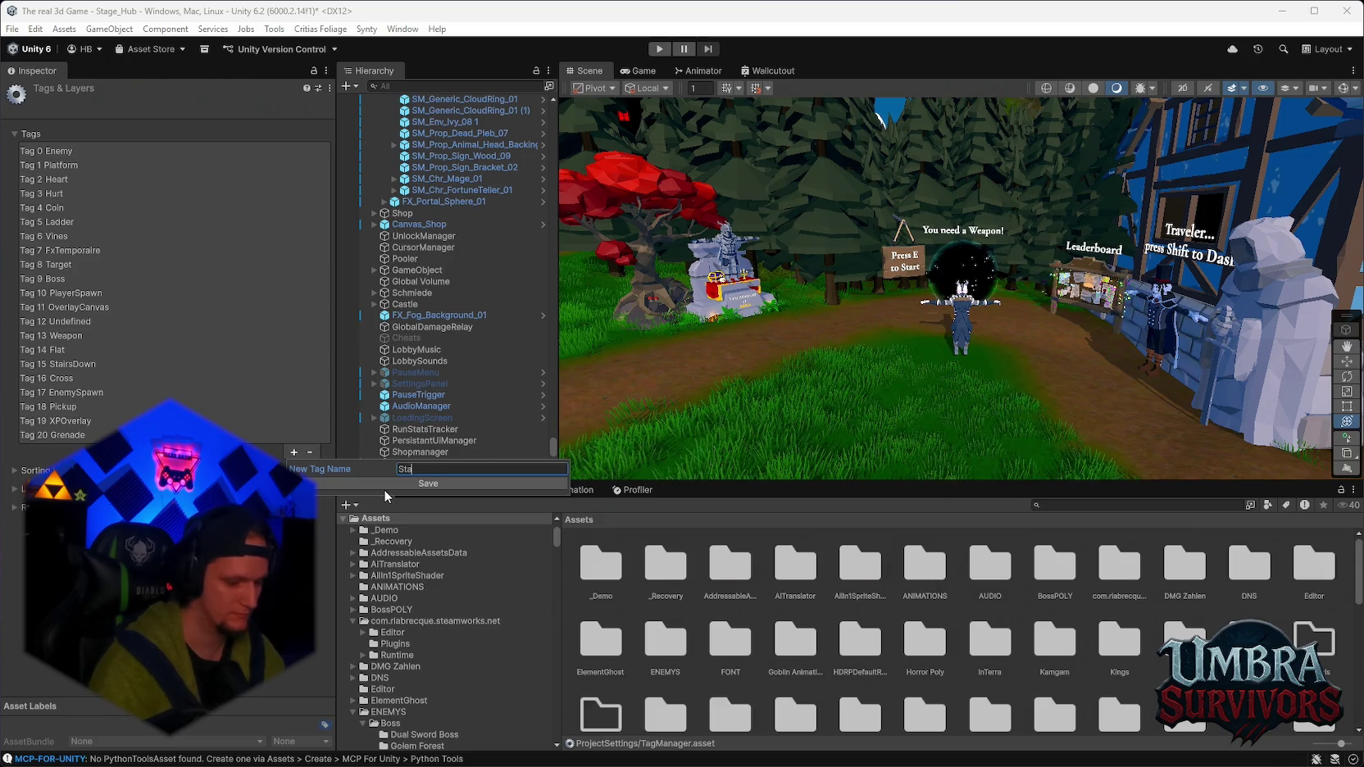
text(ndard)
key(Return)
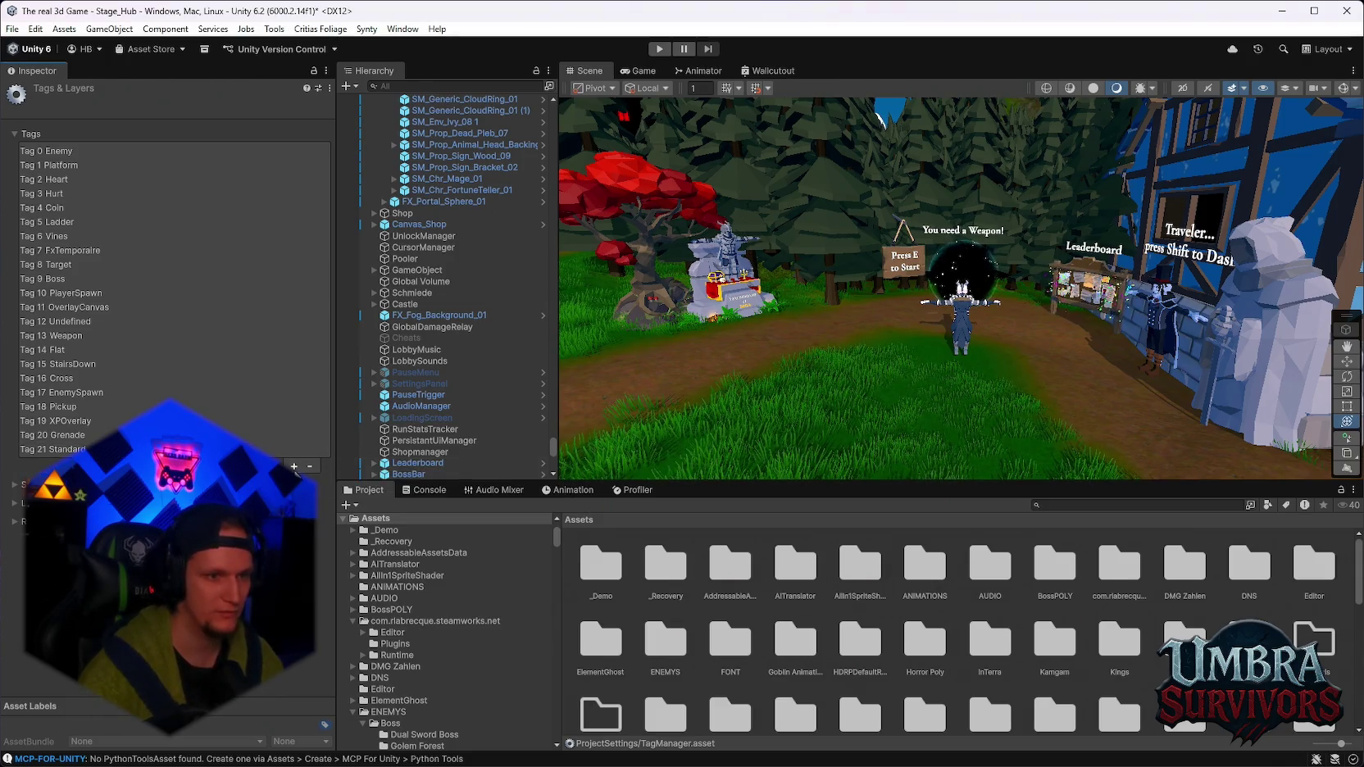
text(Mage)
key(Return)
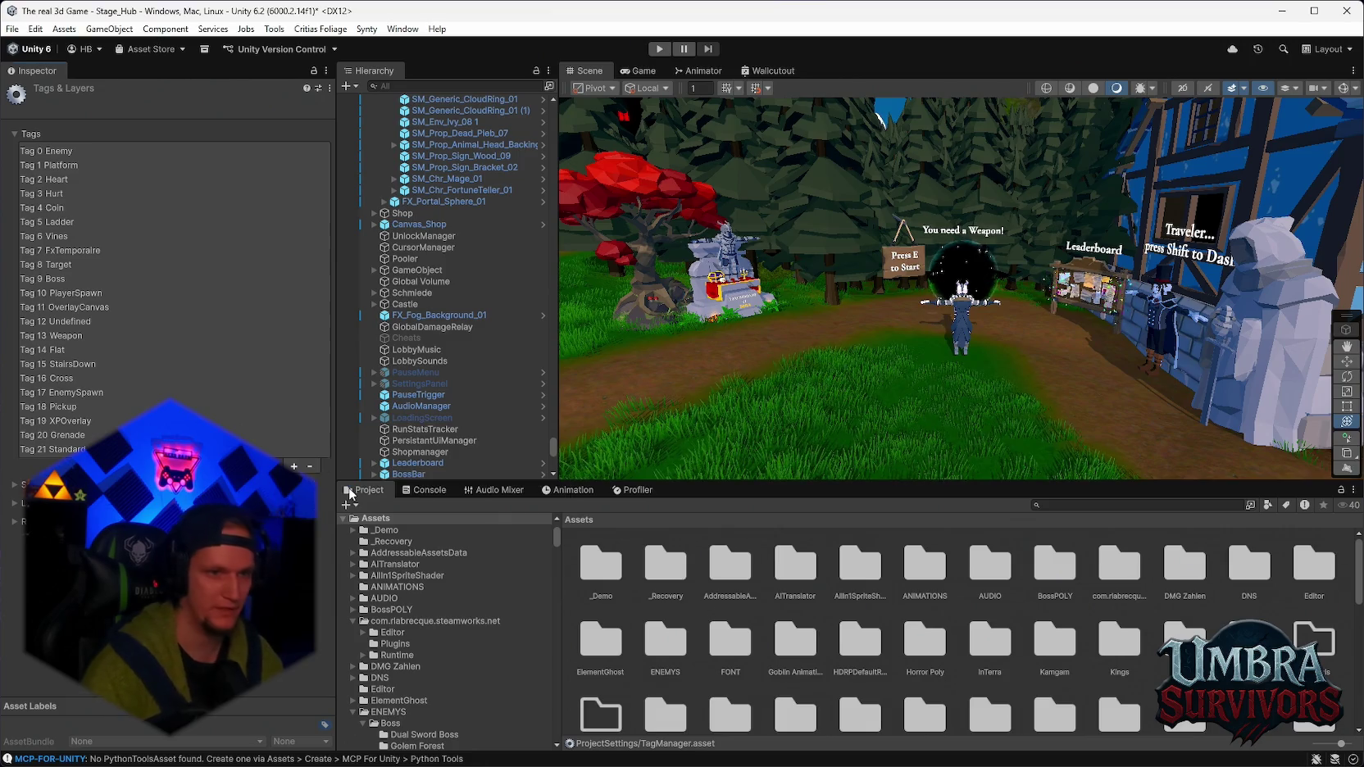
Search 'chest' again and reselect the Chest Maze prefab.
click(1130, 505)
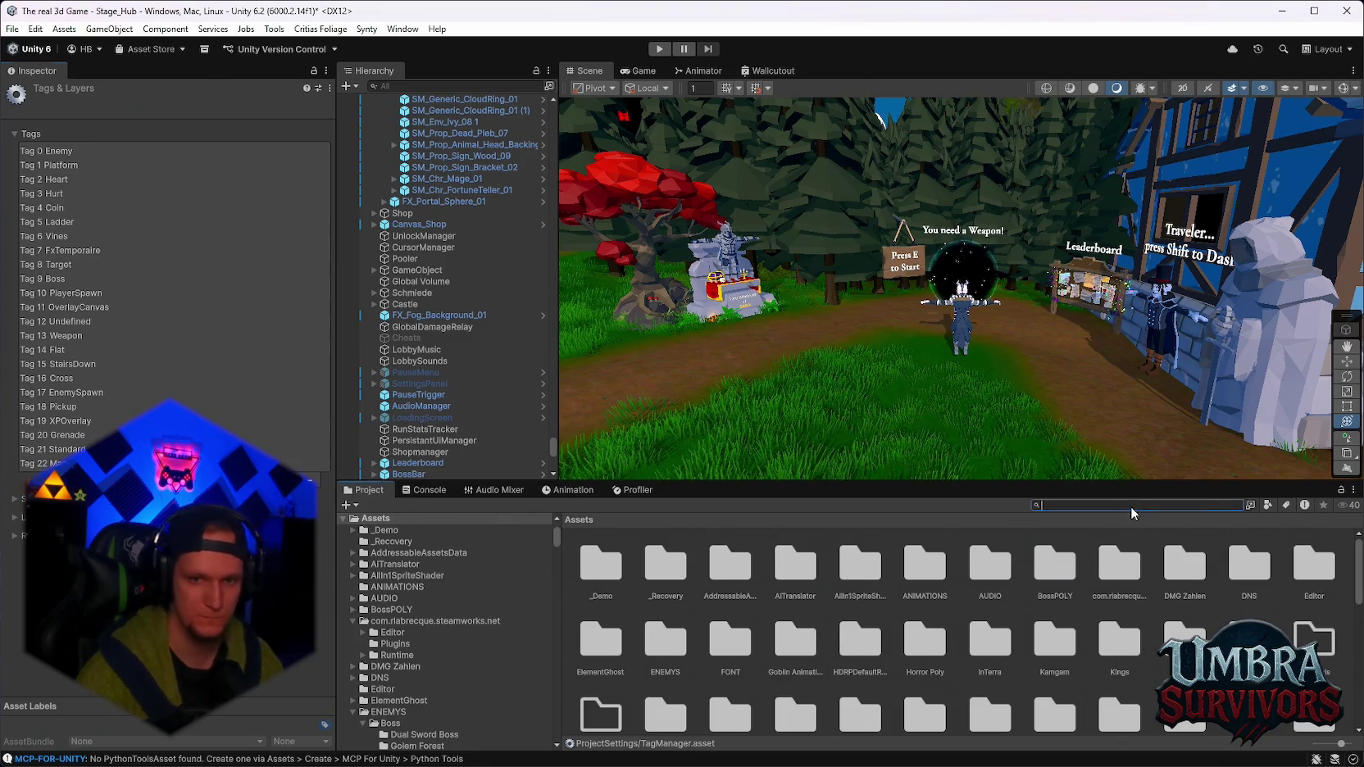
text(chest)
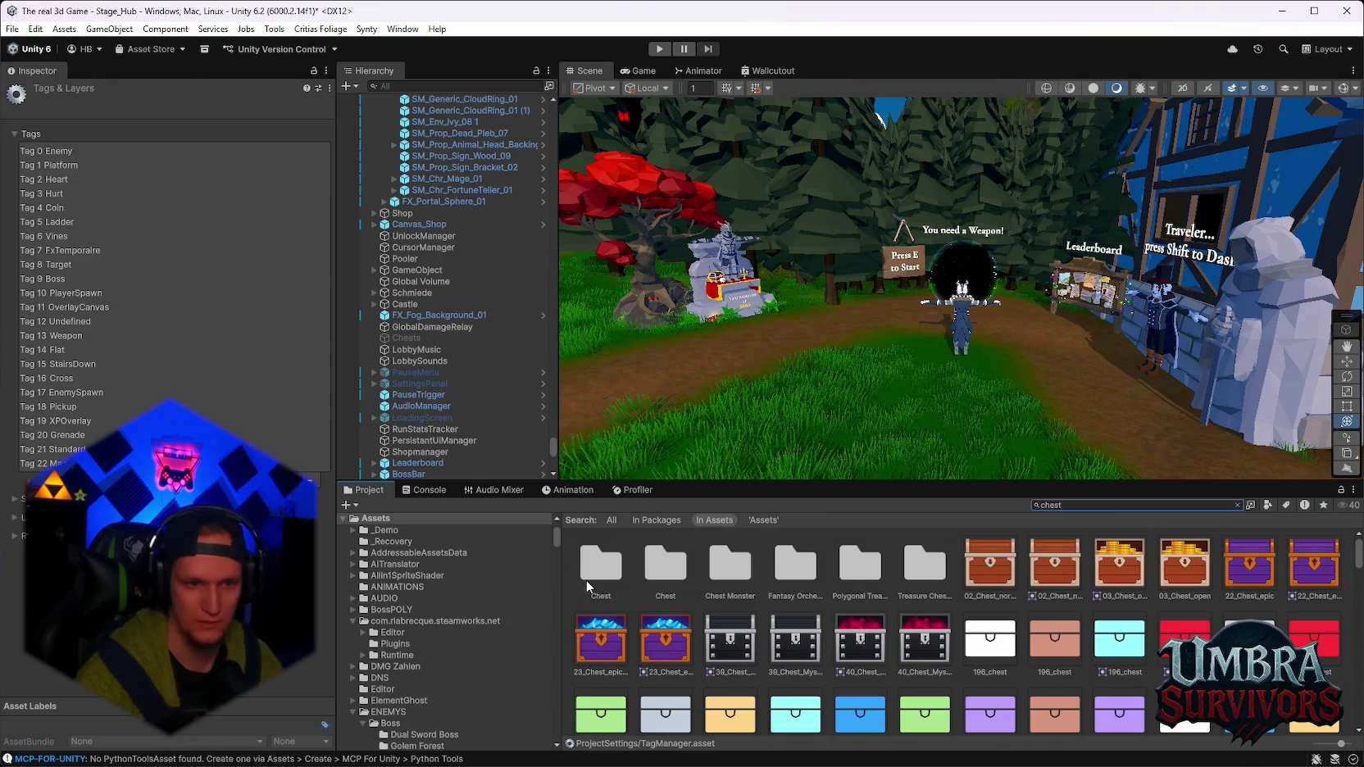
double_click(601, 565)
click(1120, 565)
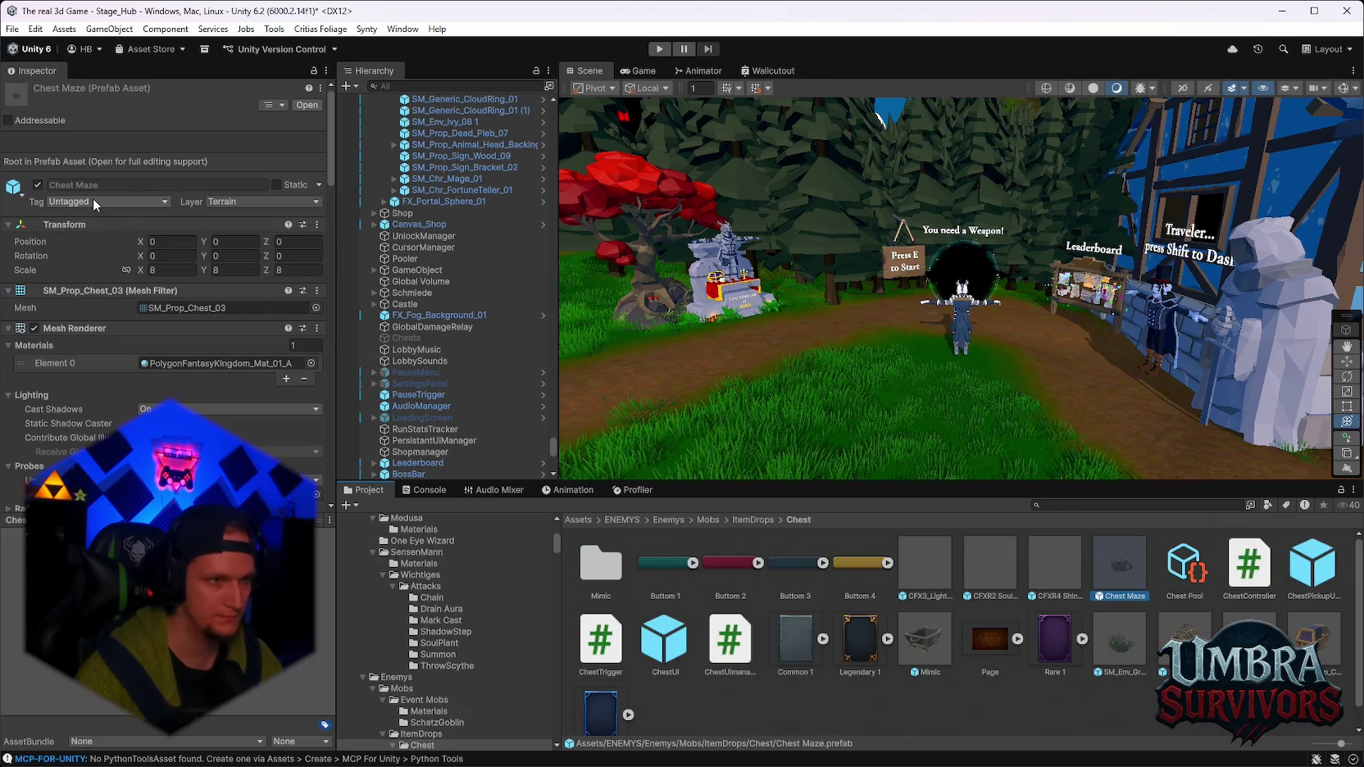
Tag the Chest Maze prefab as Maze and filter the Project window to 'rarity' assets.
click(95, 201)
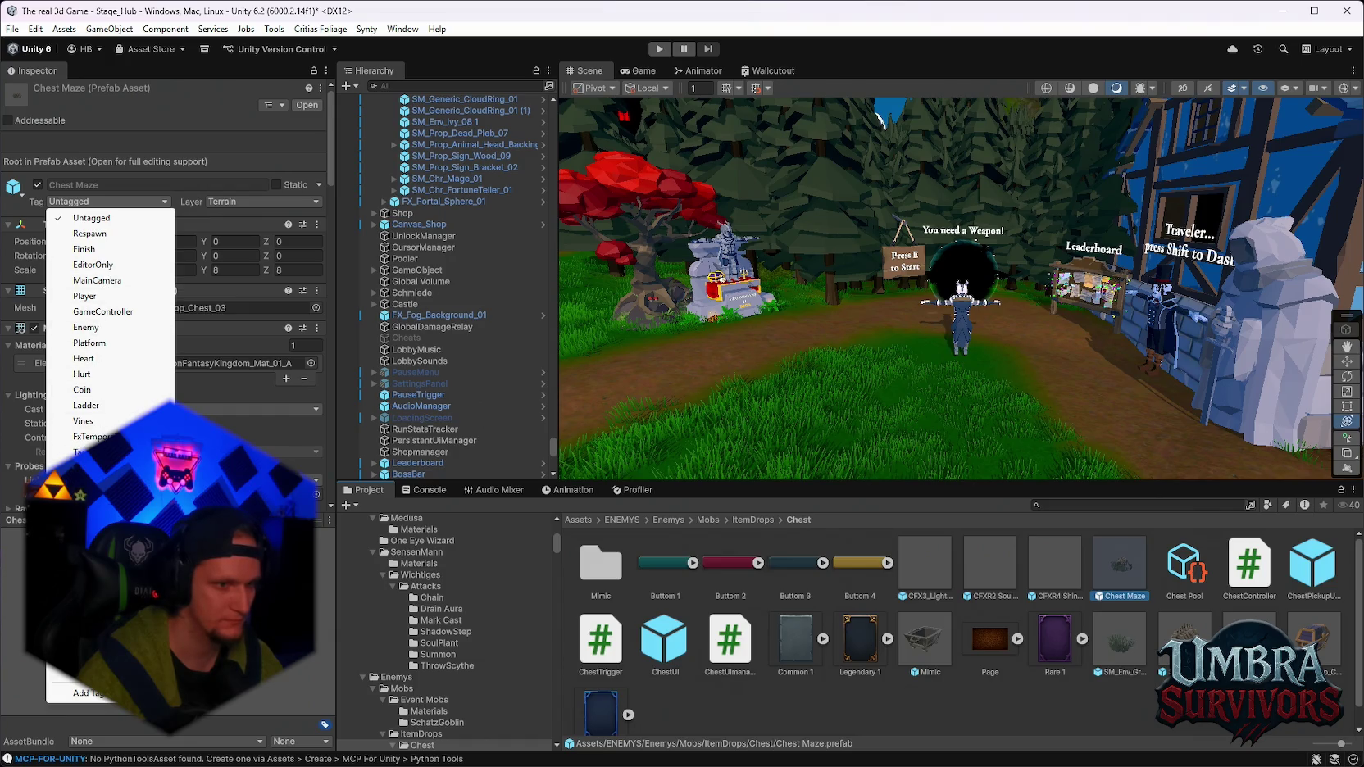
click(90, 671)
click(1162, 505)
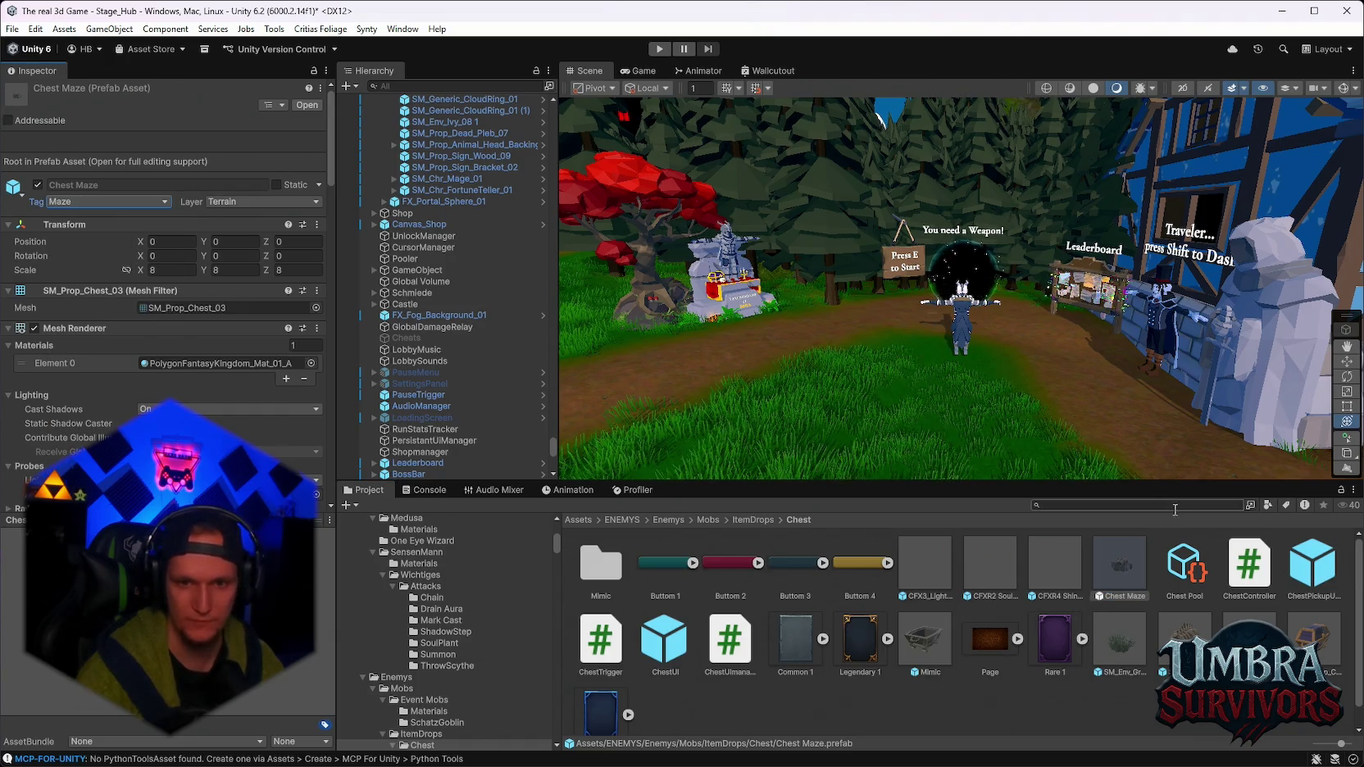
text(rarity)
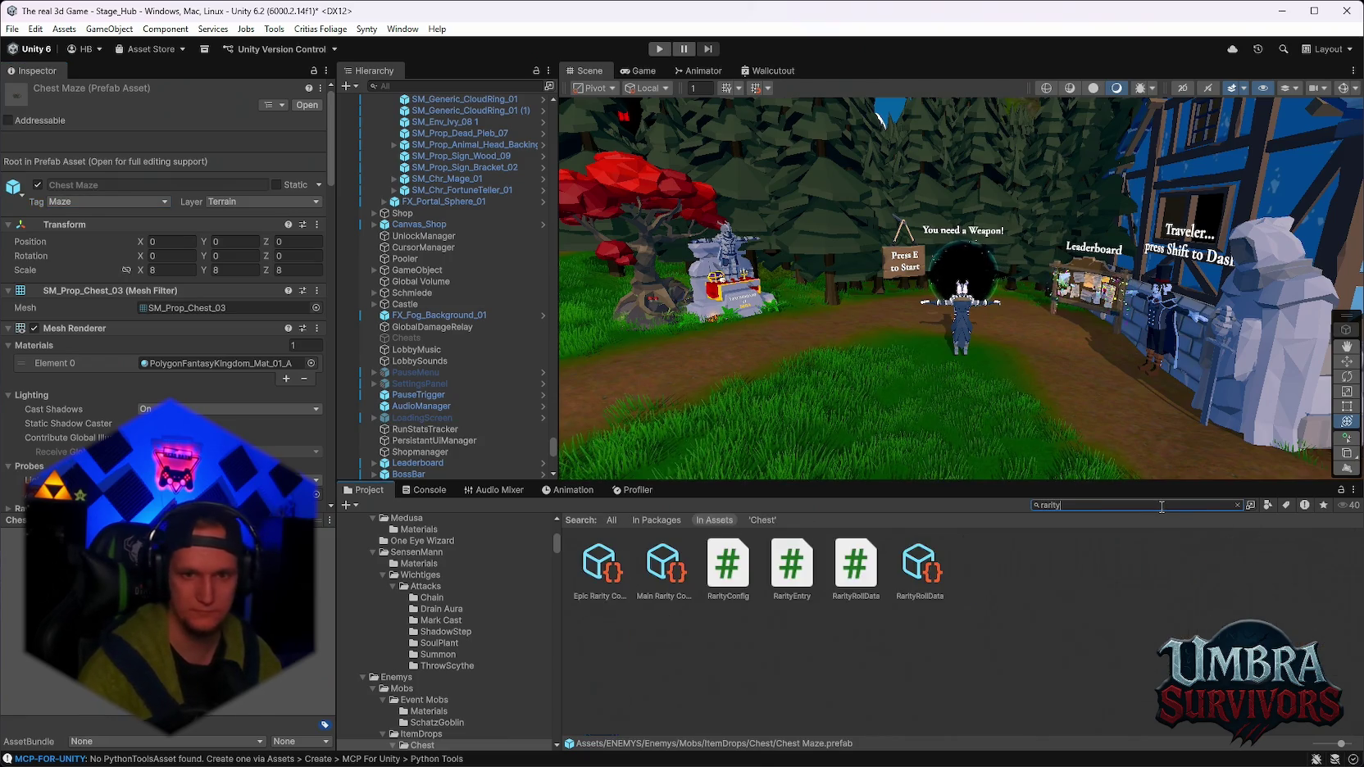
scroll(452, 291, up, 5)
Expand LevelUp > LevelUpCanvas in the Hierarchy and select CardContainer.
drag(554, 432, 540, 110)
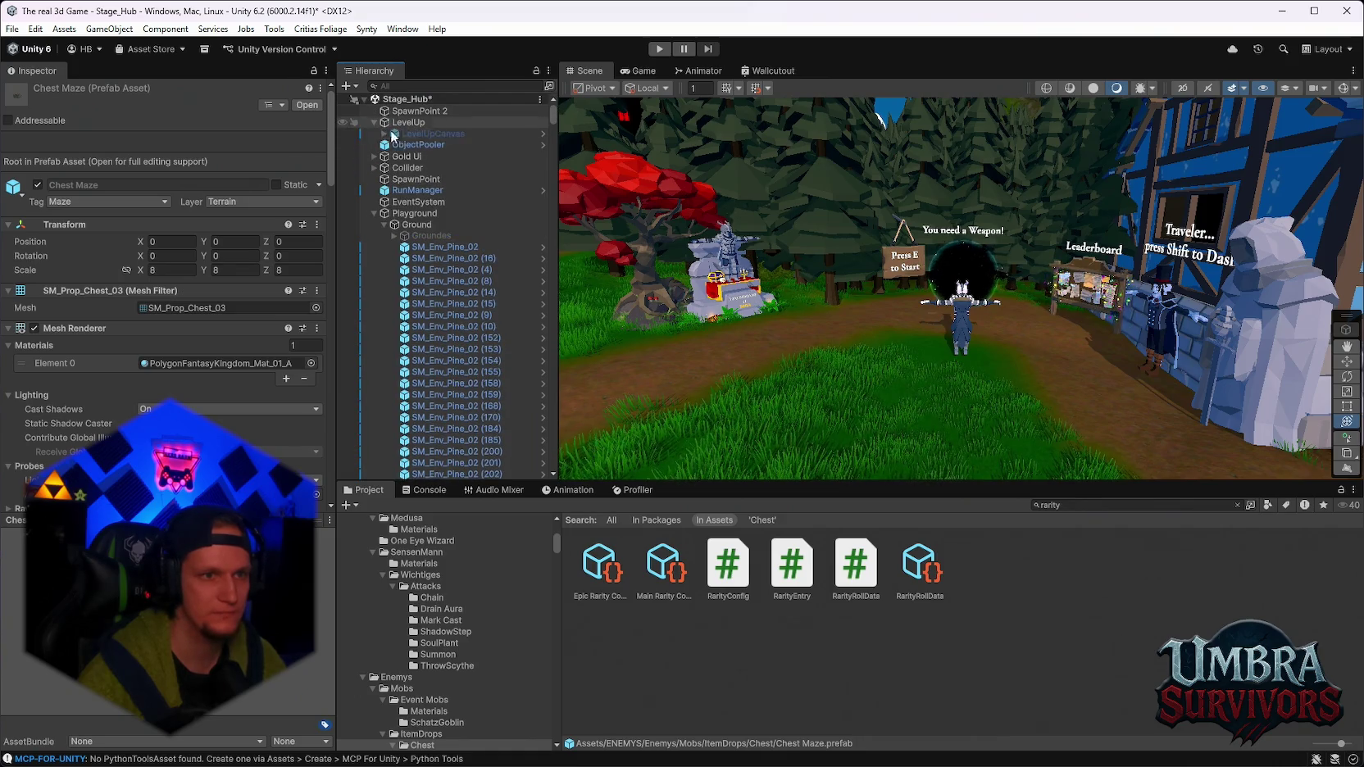
click(375, 122)
click(385, 134)
click(419, 155)
Replace CardSpawner's Epic Rarity Config with Main Rarity Config, found by searching 'main'.
click(394, 156)
click(421, 168)
click(232, 388)
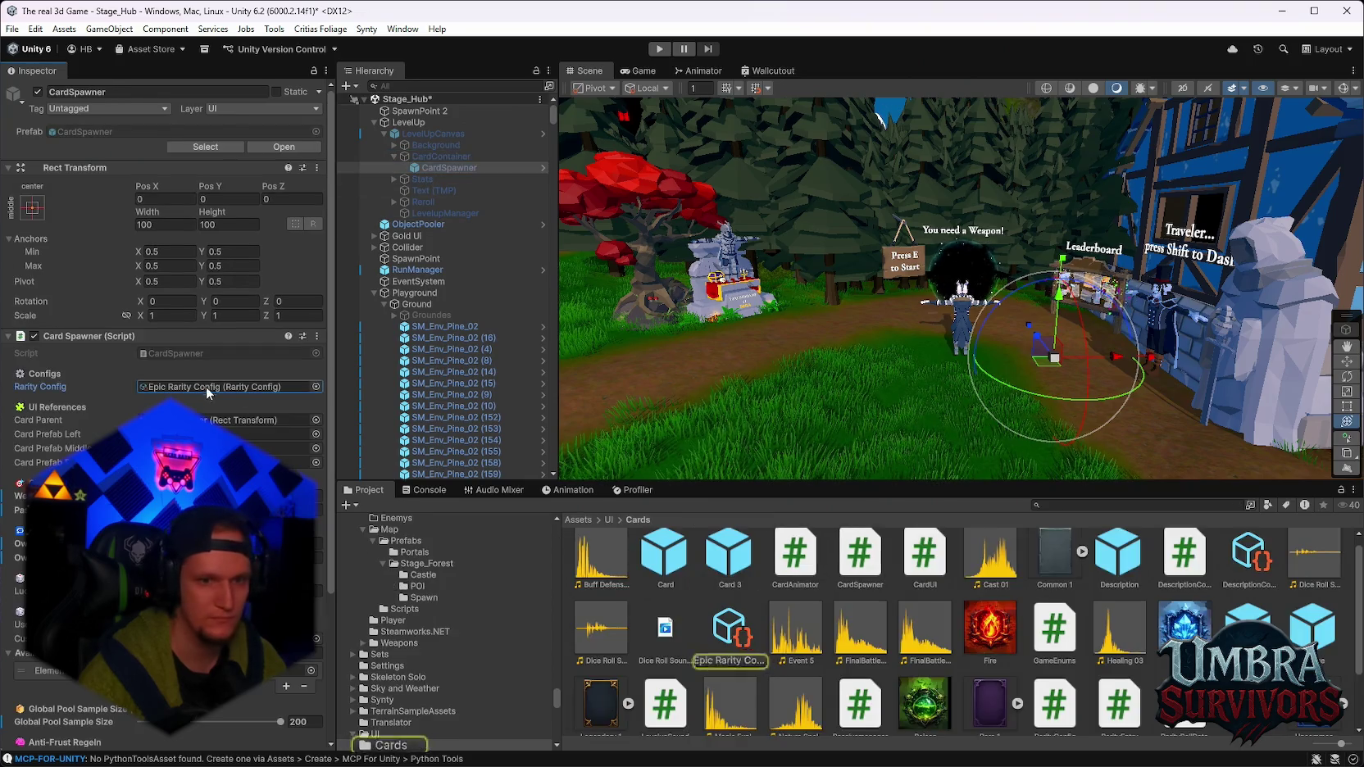
click(1158, 505)
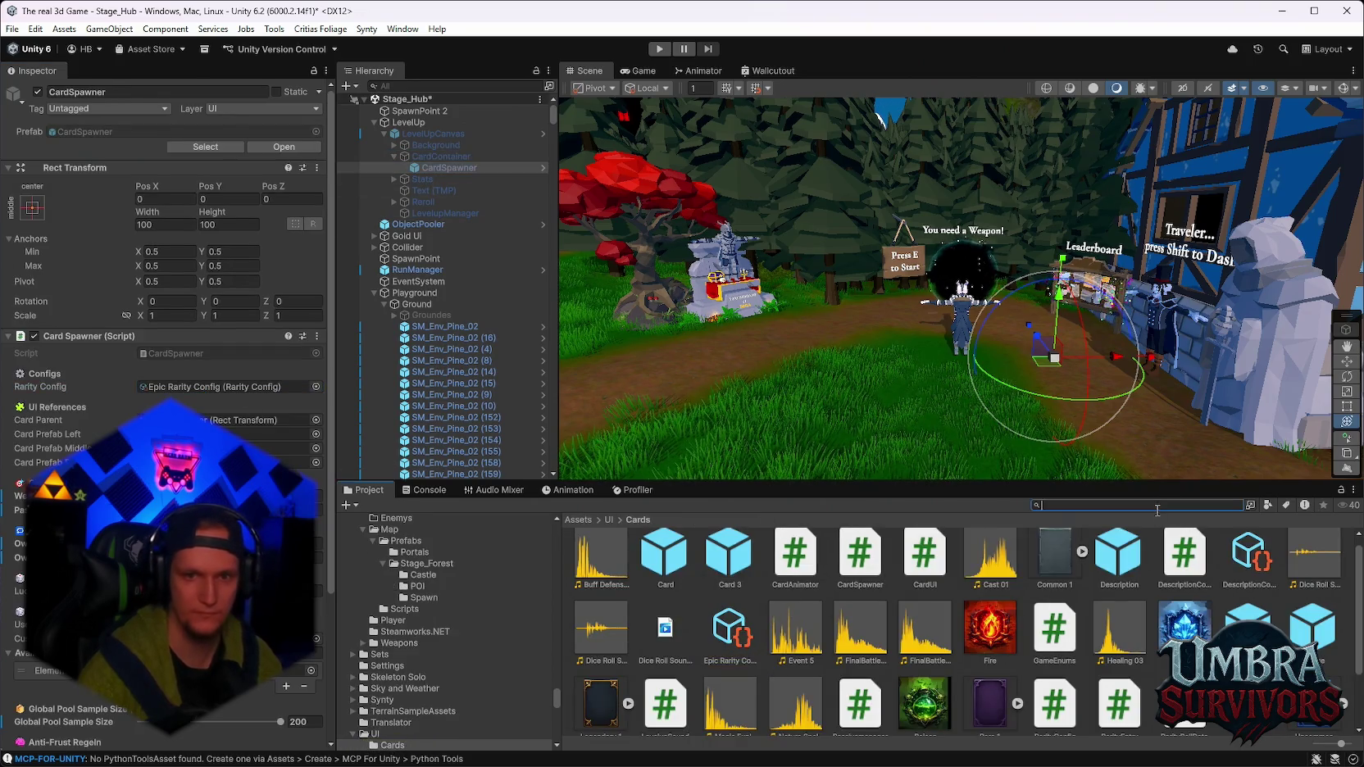
text(main)
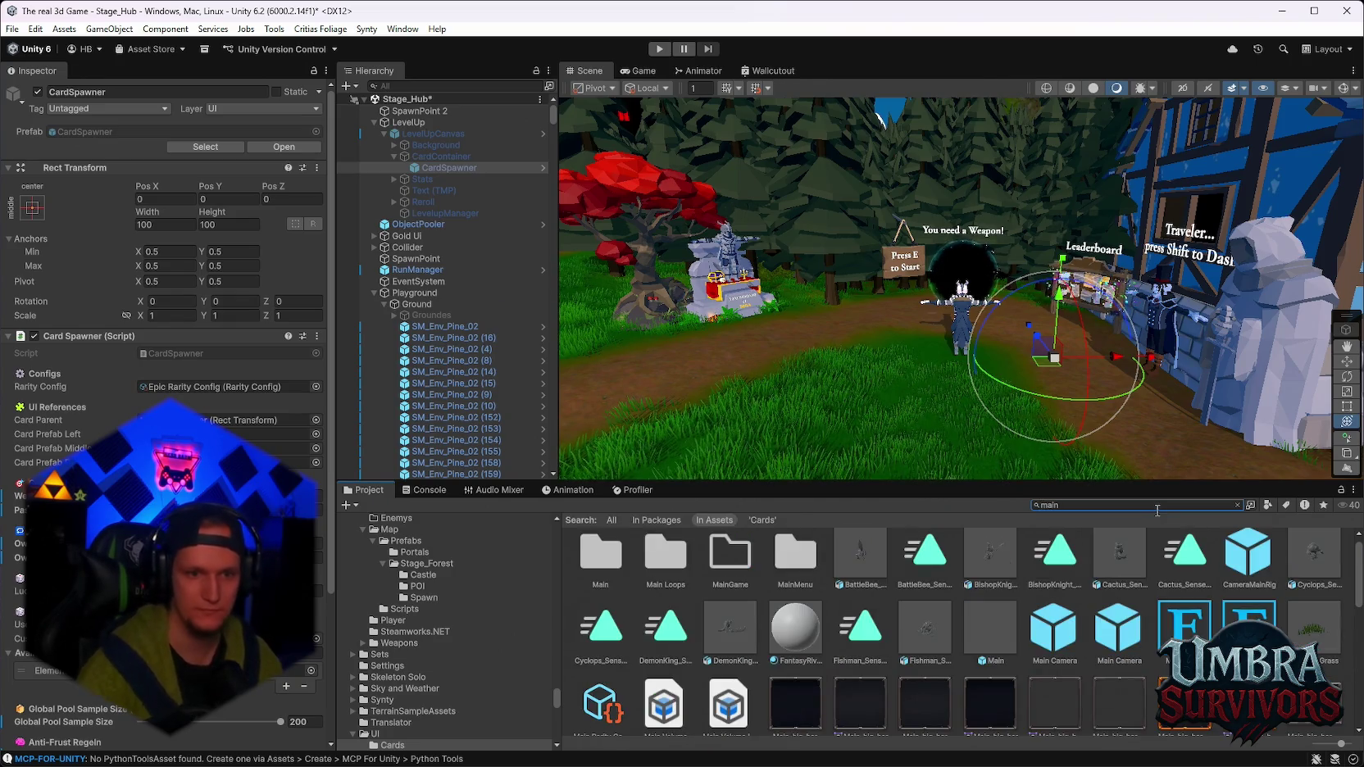
click(603, 674)
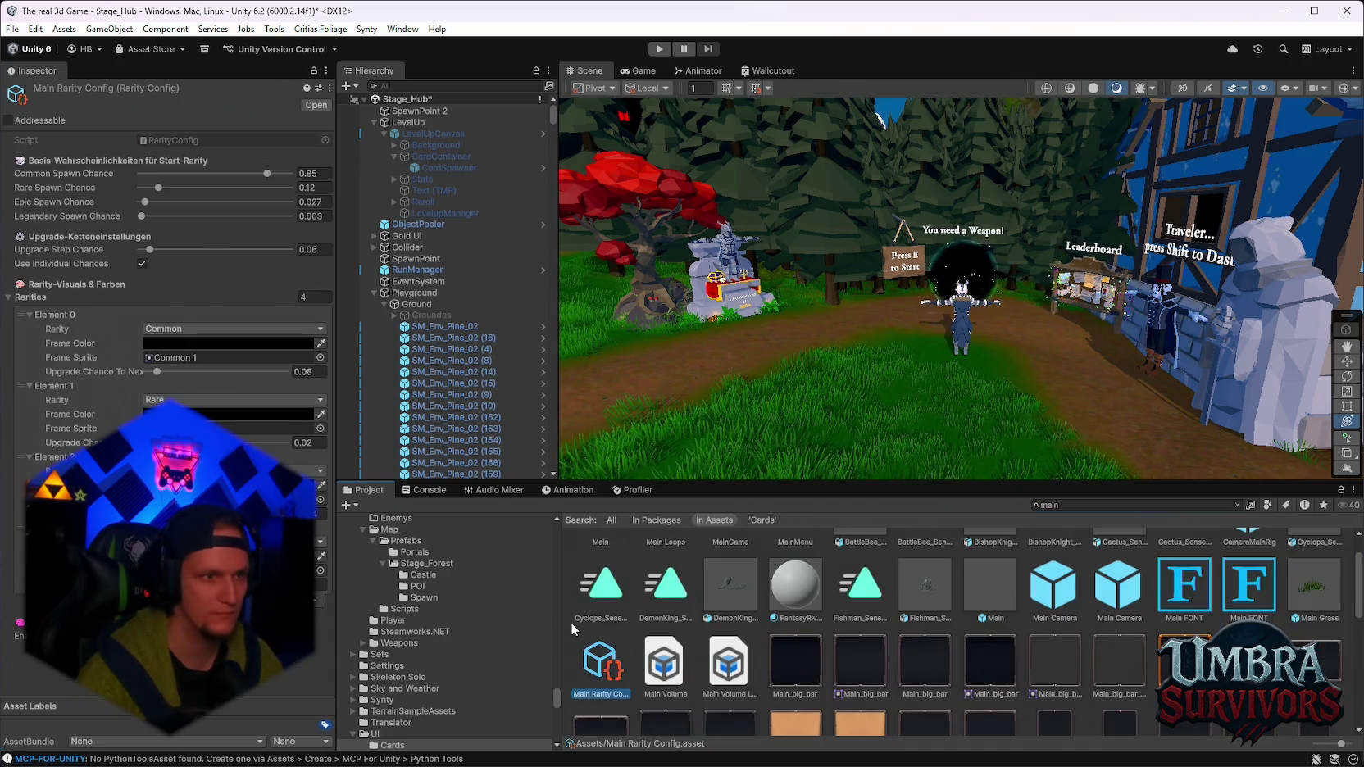
click(437, 169)
mouse_move(603, 668)
mouse_down()
mouse_move(345, 459)
mouse_move(221, 388)
mouse_up()
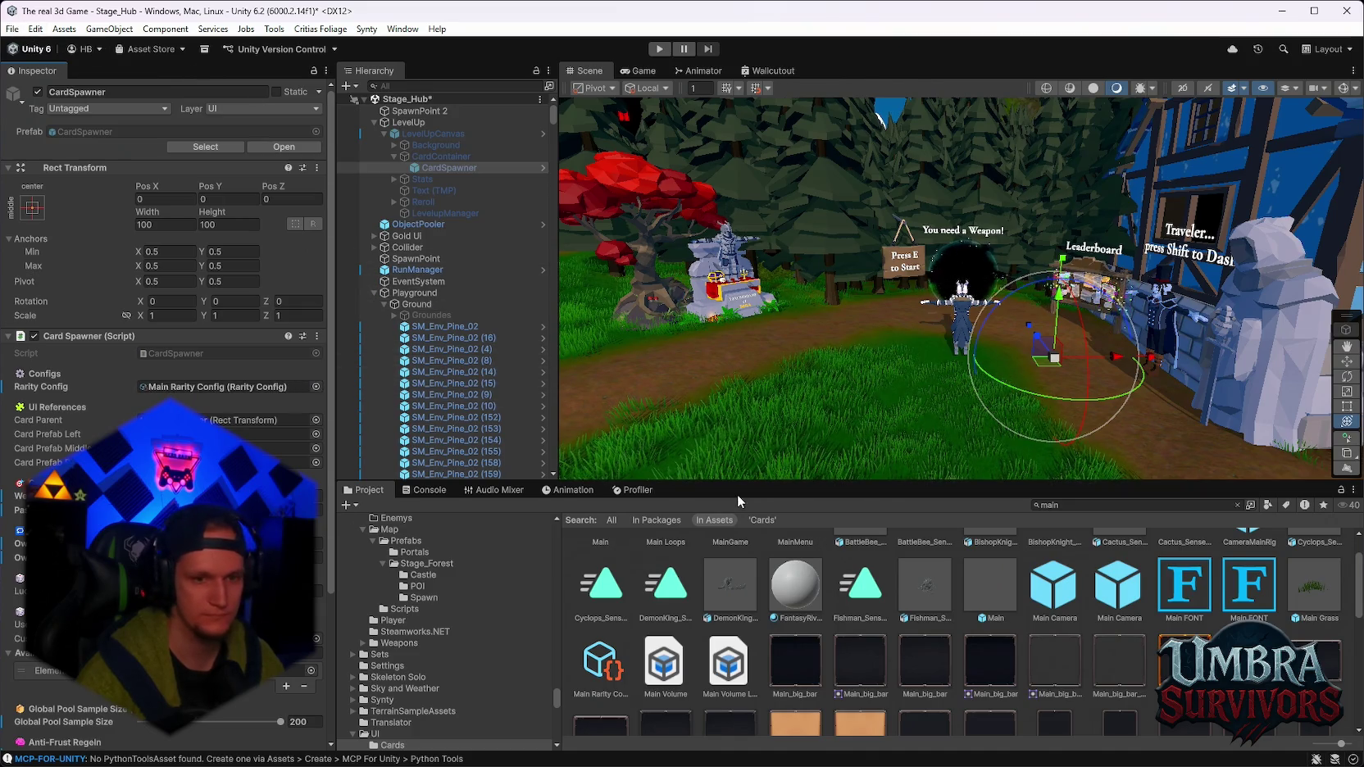
click(12, 29)
Switch to the recent Stage_Forest scene, saving the modified Stage_Hub first.
mouse_move(74, 76)
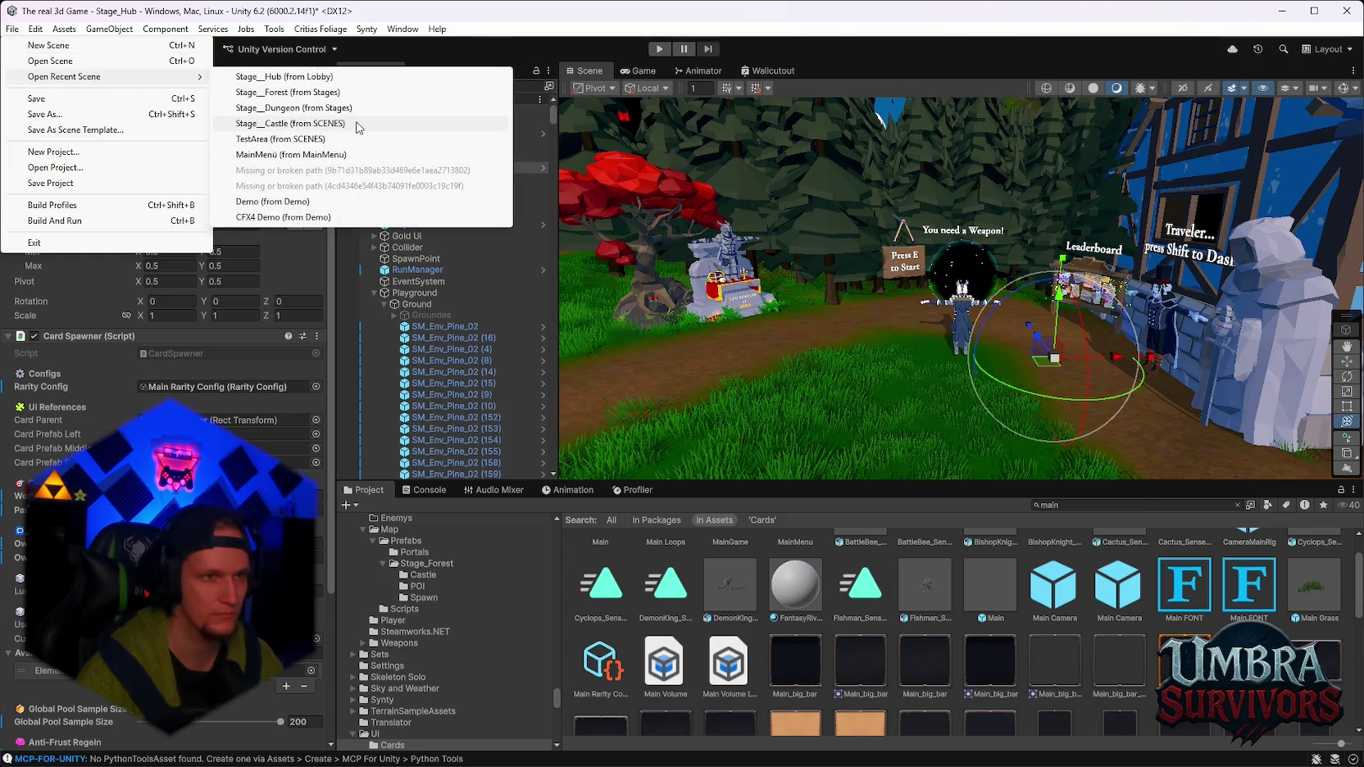
click(309, 93)
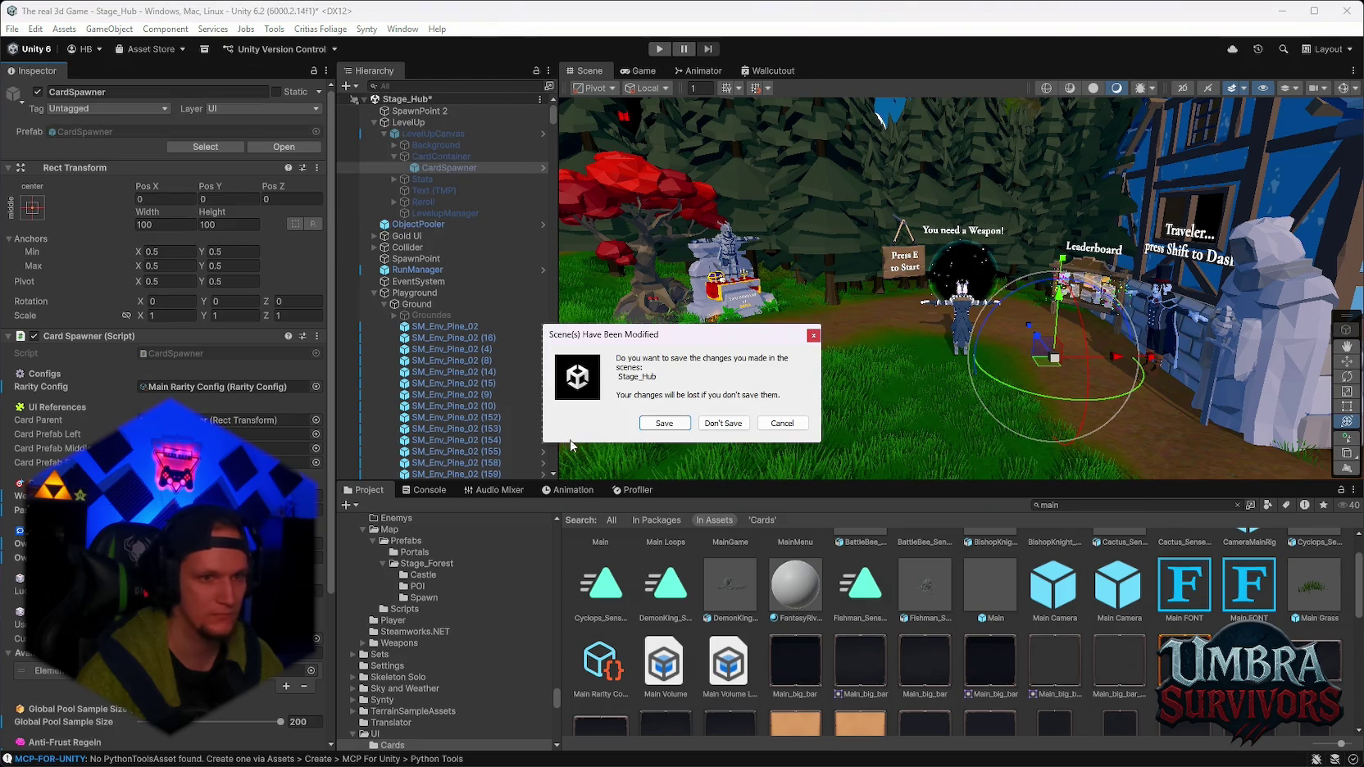
click(646, 426)
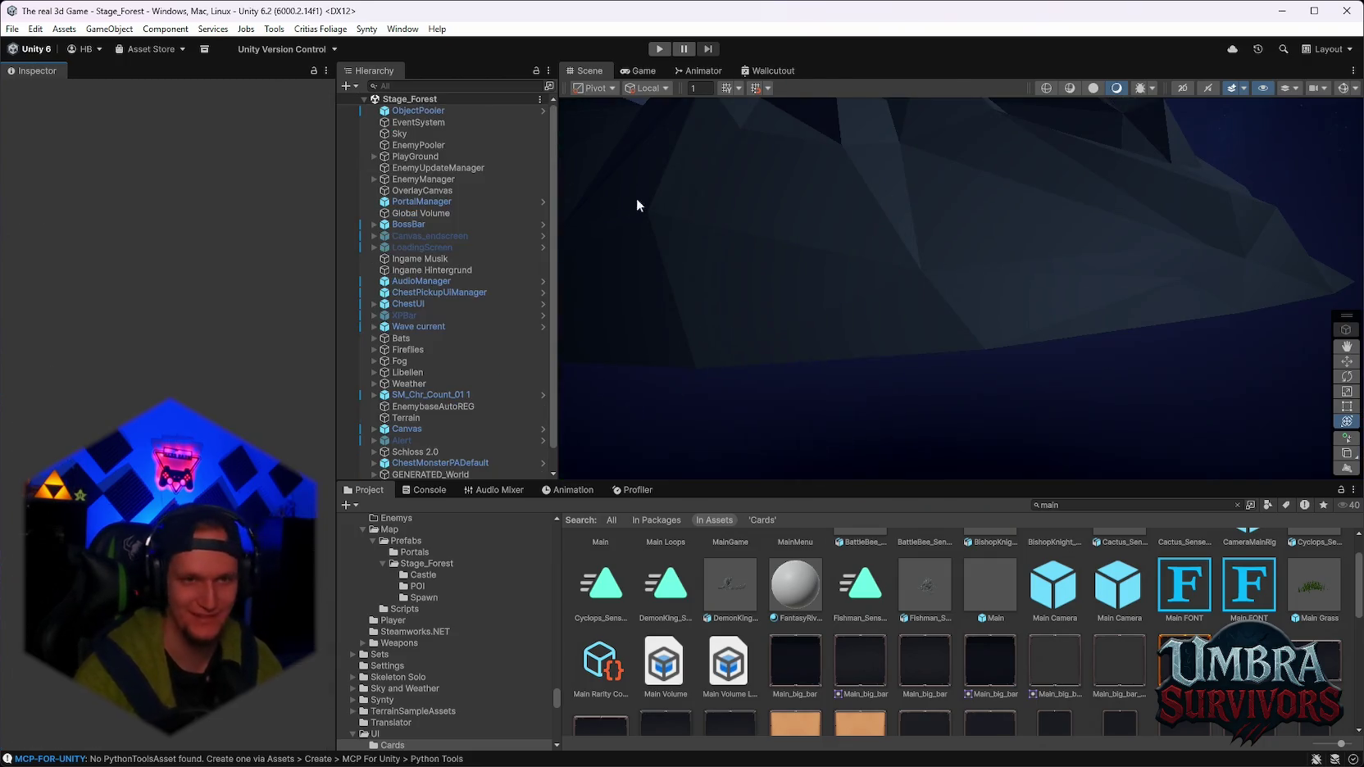
Set ChestPickupUIManager's Default Rarity Config to Main Rarity Config.
click(421, 292)
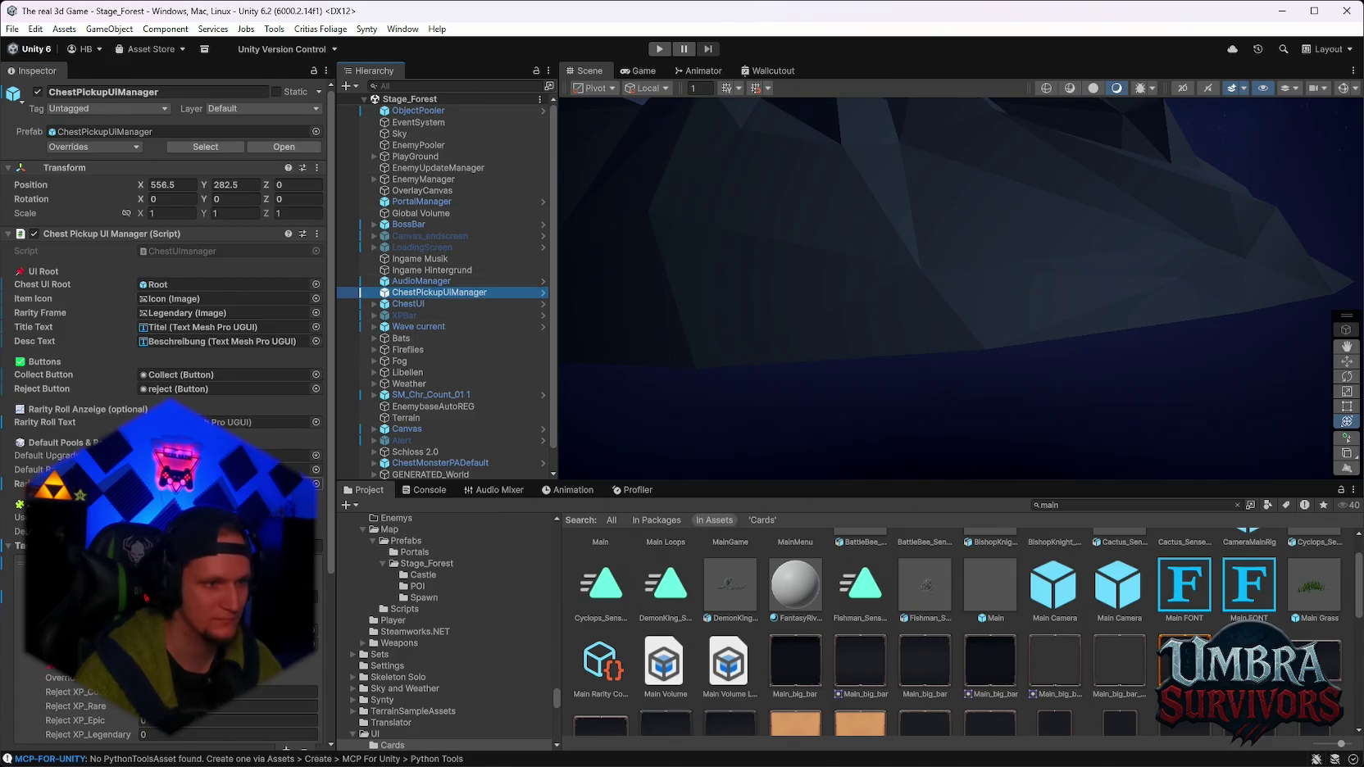
scroll(284, 404, down, 1)
drag(608, 674, 254, 431)
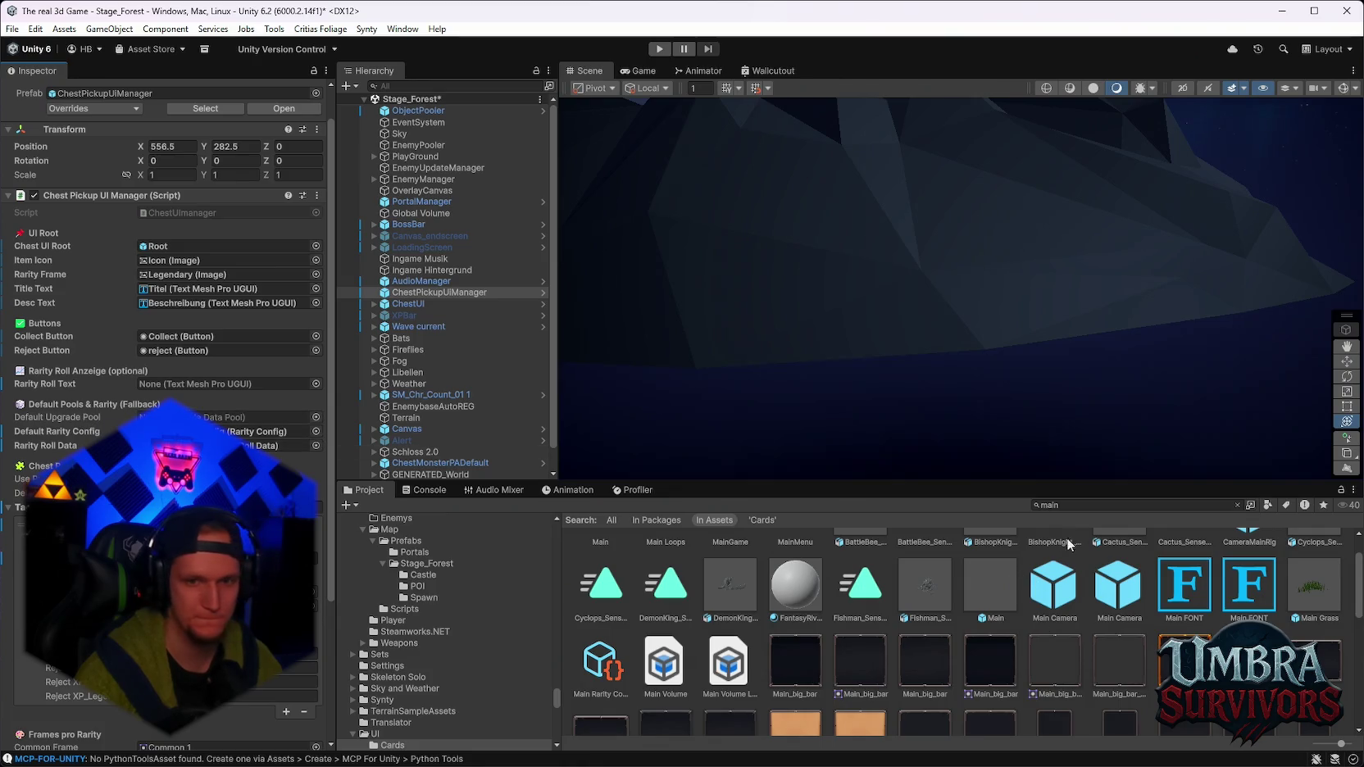
Remove the Standard tag profile from ChestPickupUIManager with Ctrl+Z.
scroll(794, 637, up, 1)
scroll(842, 632, down, 5)
scroll(842, 632, down, 2)
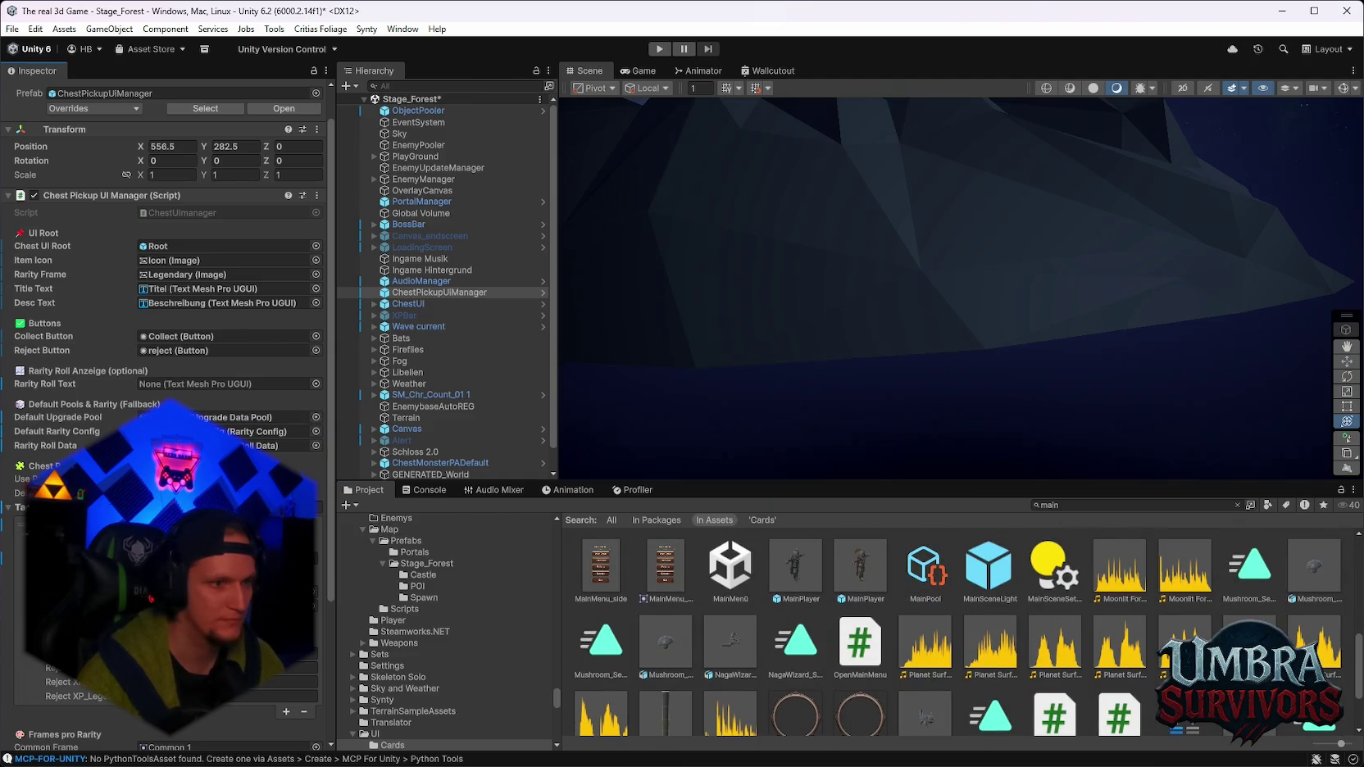
scroll(164, 410, down, 5)
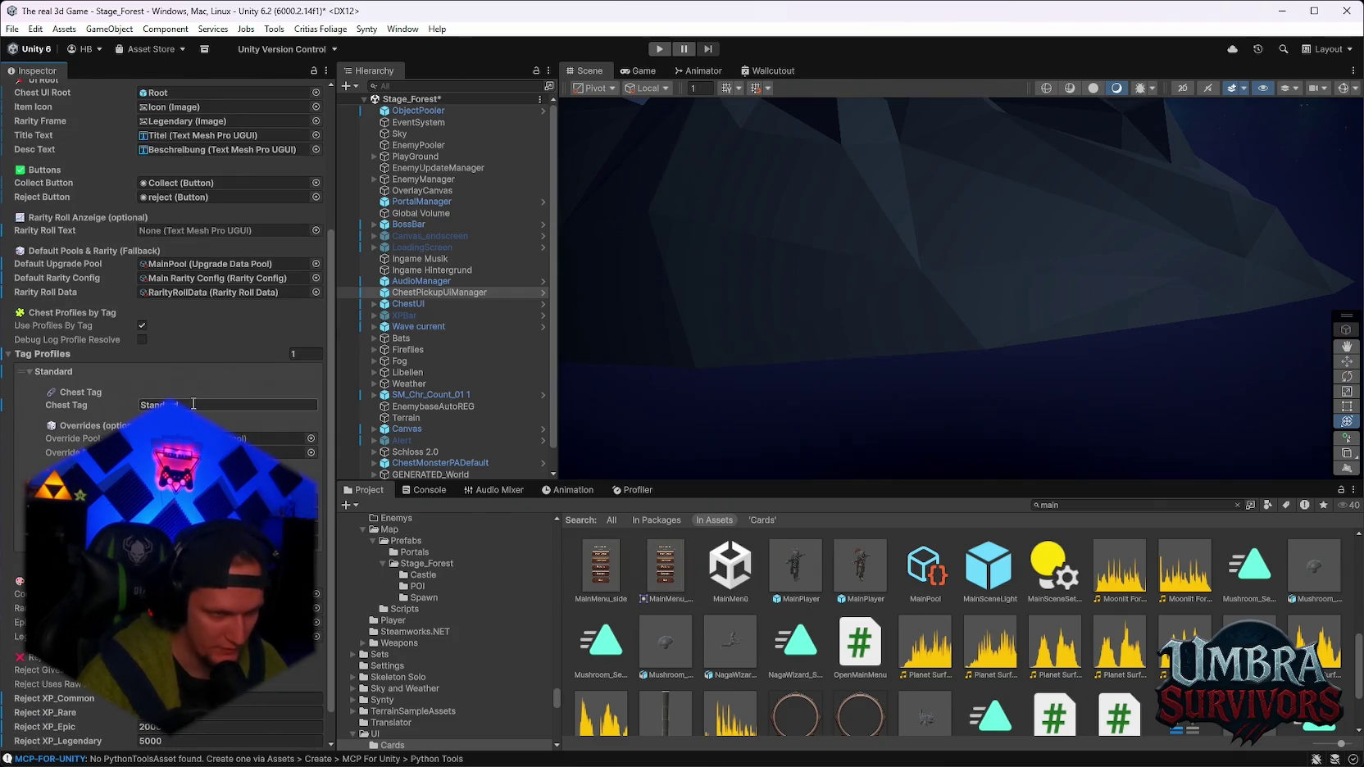
key(ctrl+z)
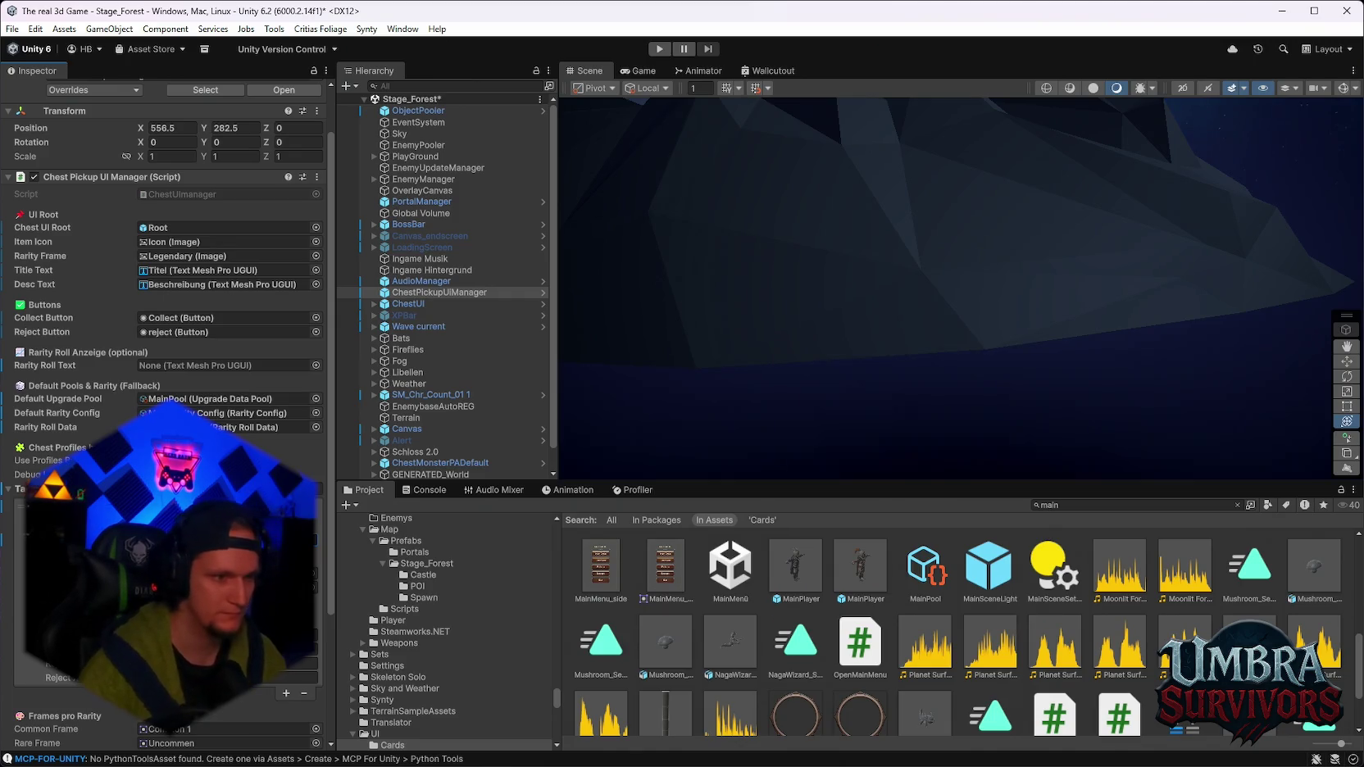
Search the project for 'epic' assets.
scroll(819, 631, up, 1)
click(1079, 506)
text(epic)
scroll(1003, 599, down, 3)
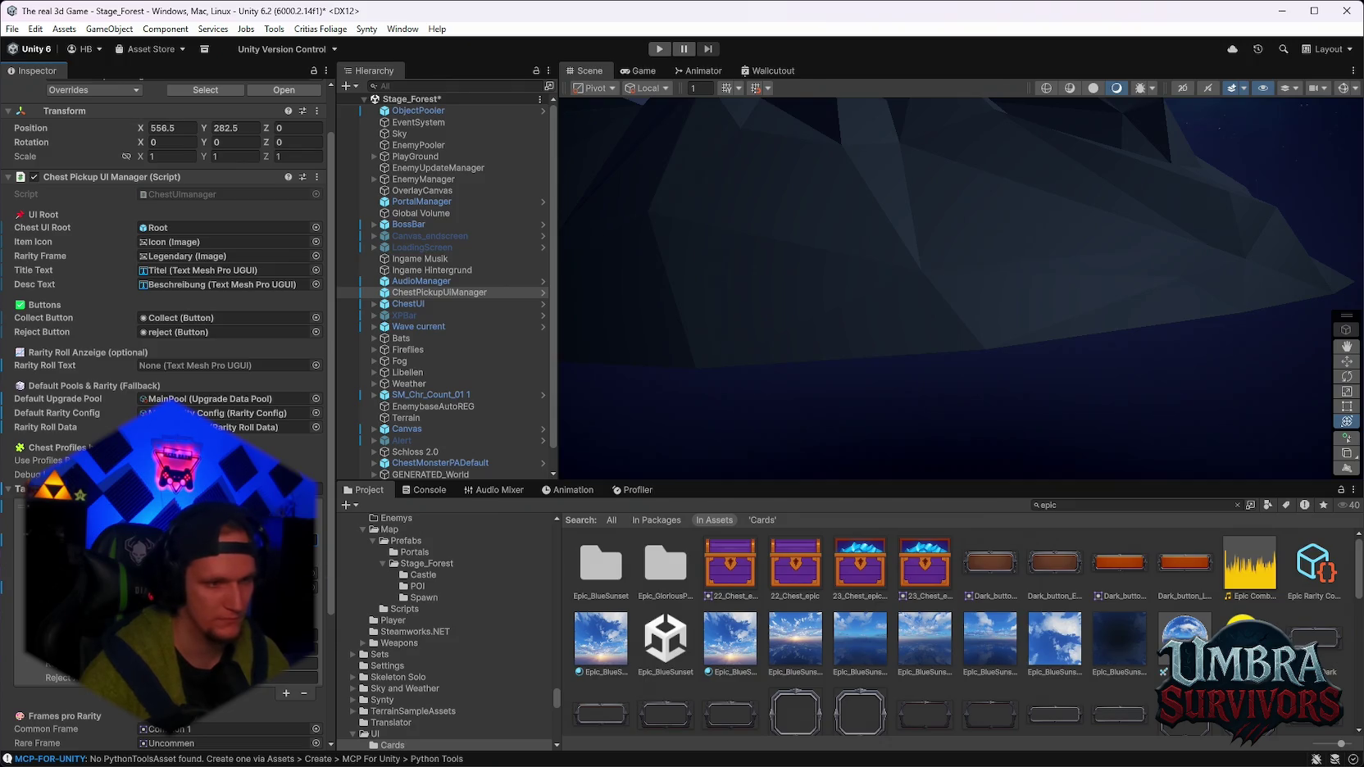
Locate the MainPool pool, search 'chest', and review the Maze tag profile in the Inspector.
click(205, 399)
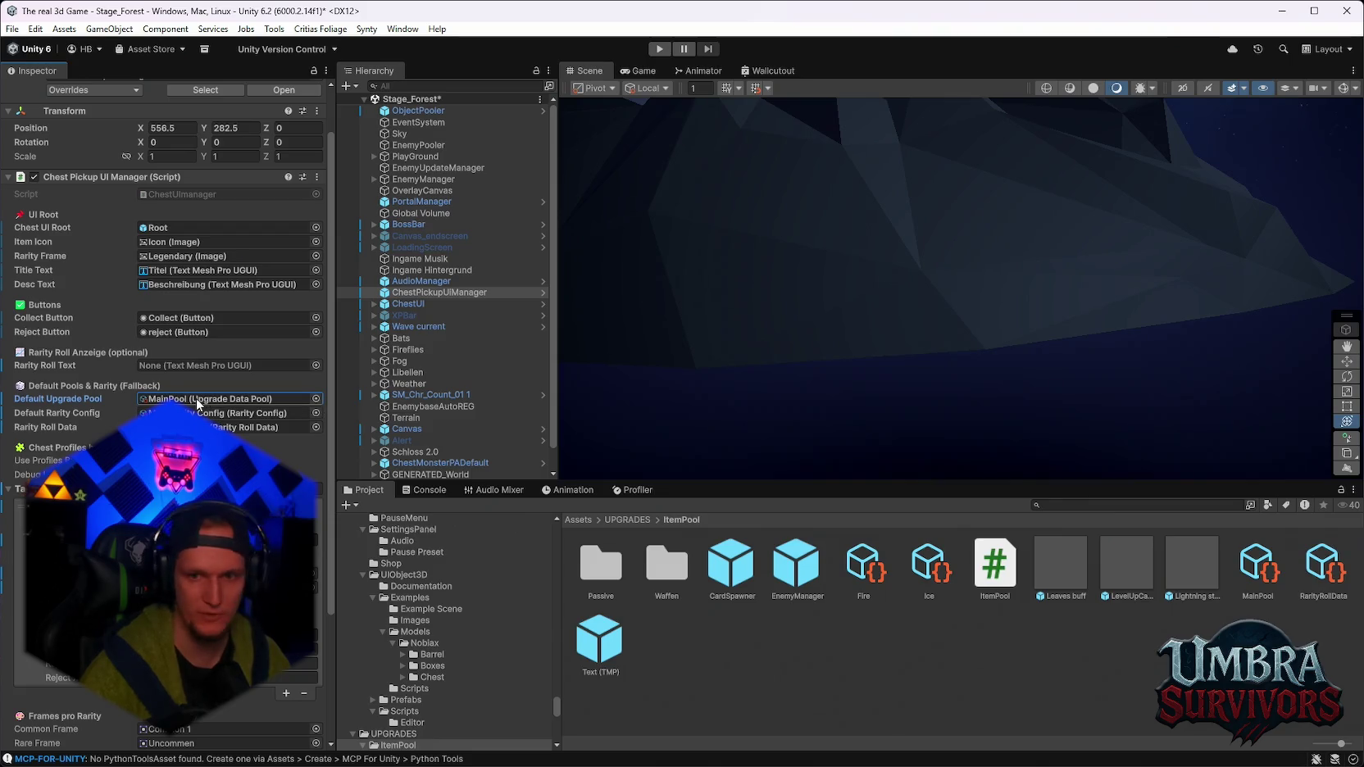
click(1064, 505)
text(chest)
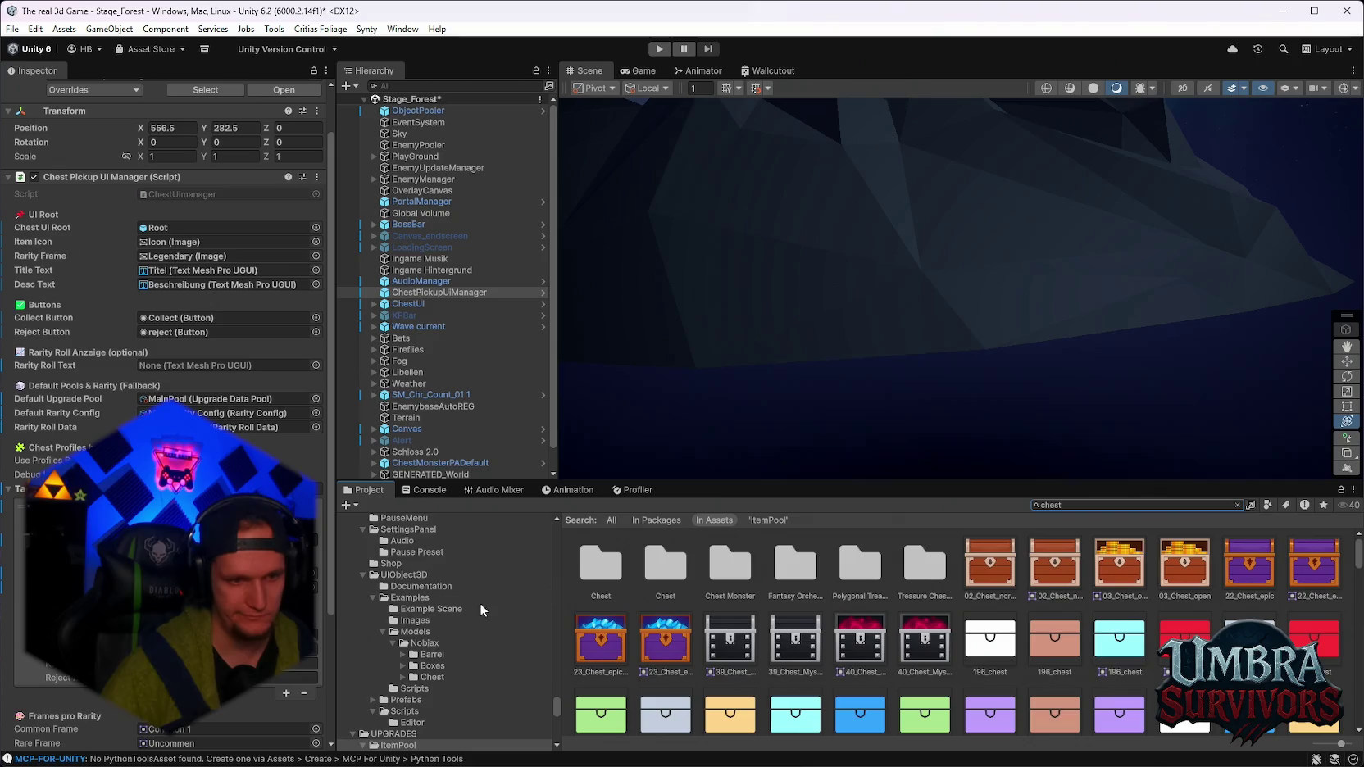
scroll(427, 632, down, 2)
scroll(246, 574, down, 4)
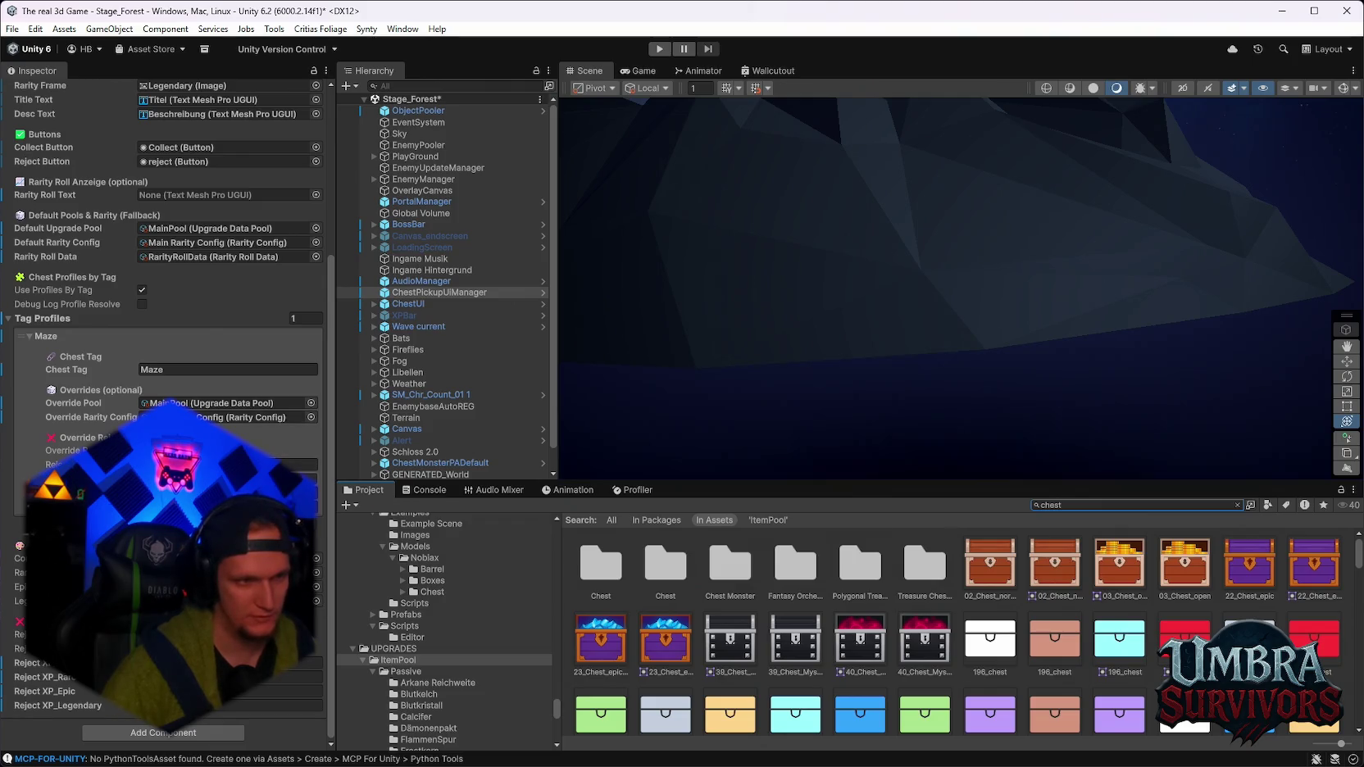
scroll(164, 328, up, 2)
scroll(164, 328, down, 2)
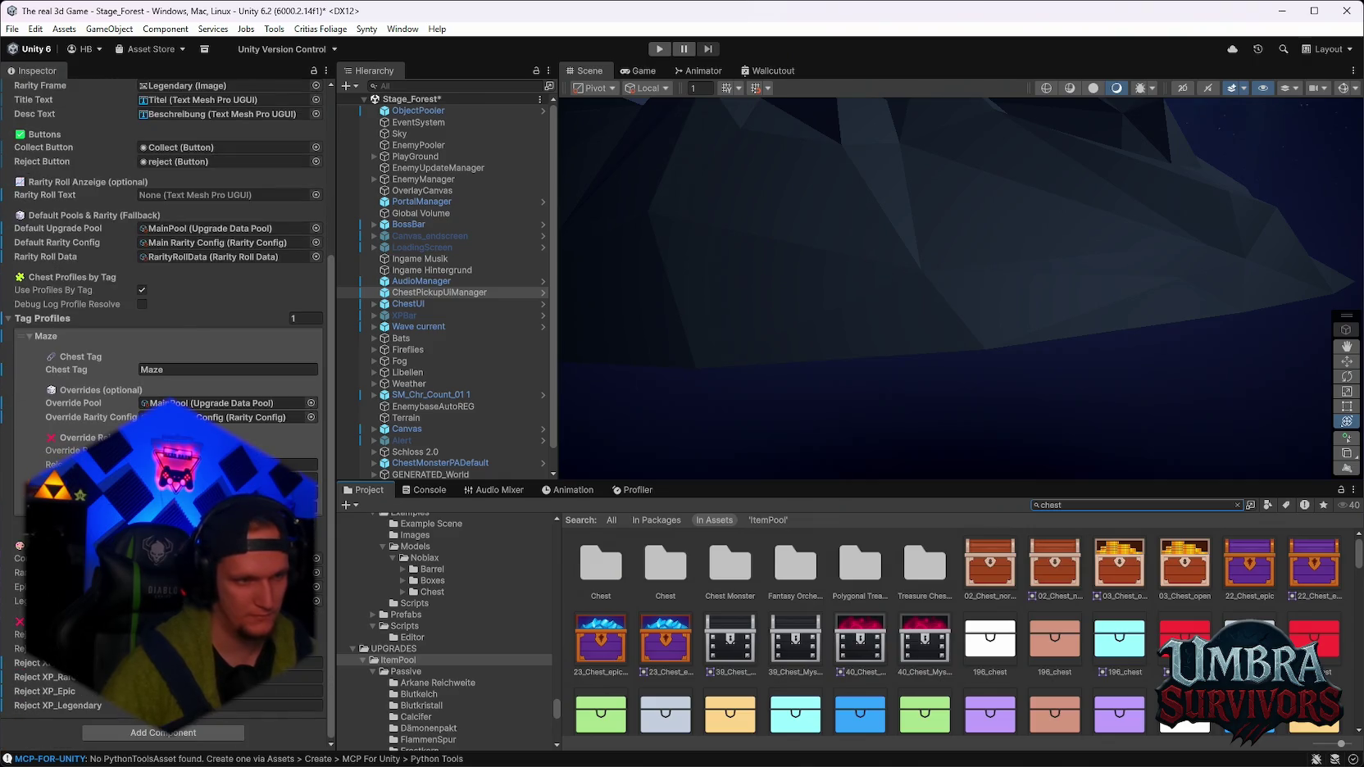
click(246, 663)
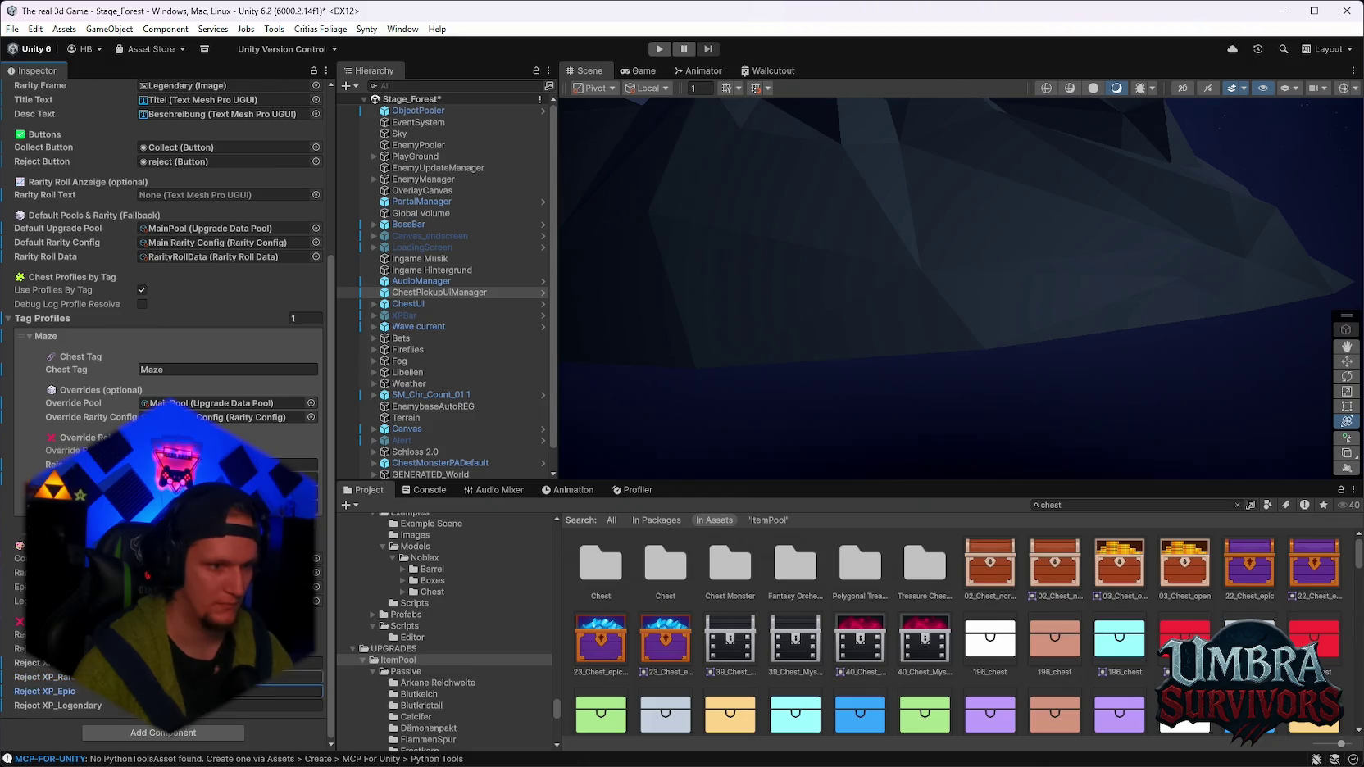
click(271, 705)
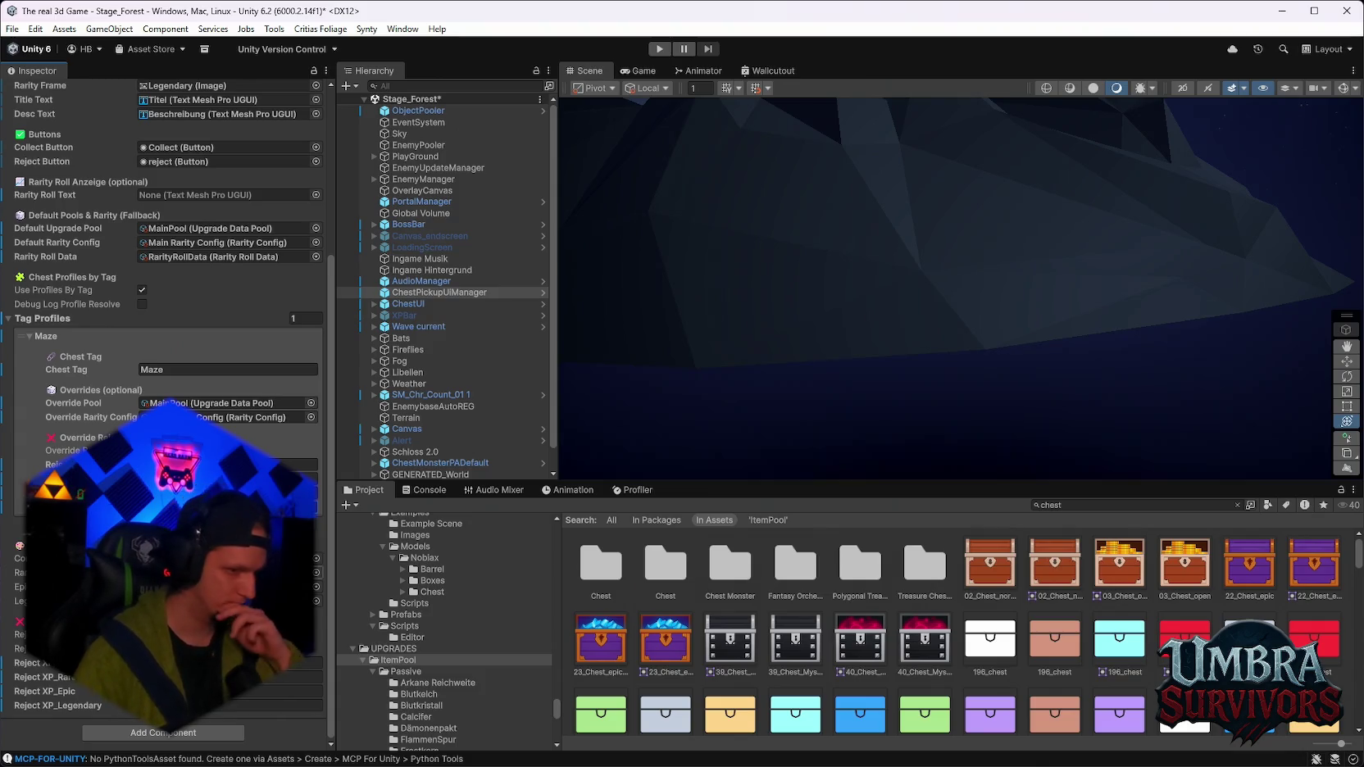
scroll(164, 328, up, 6)
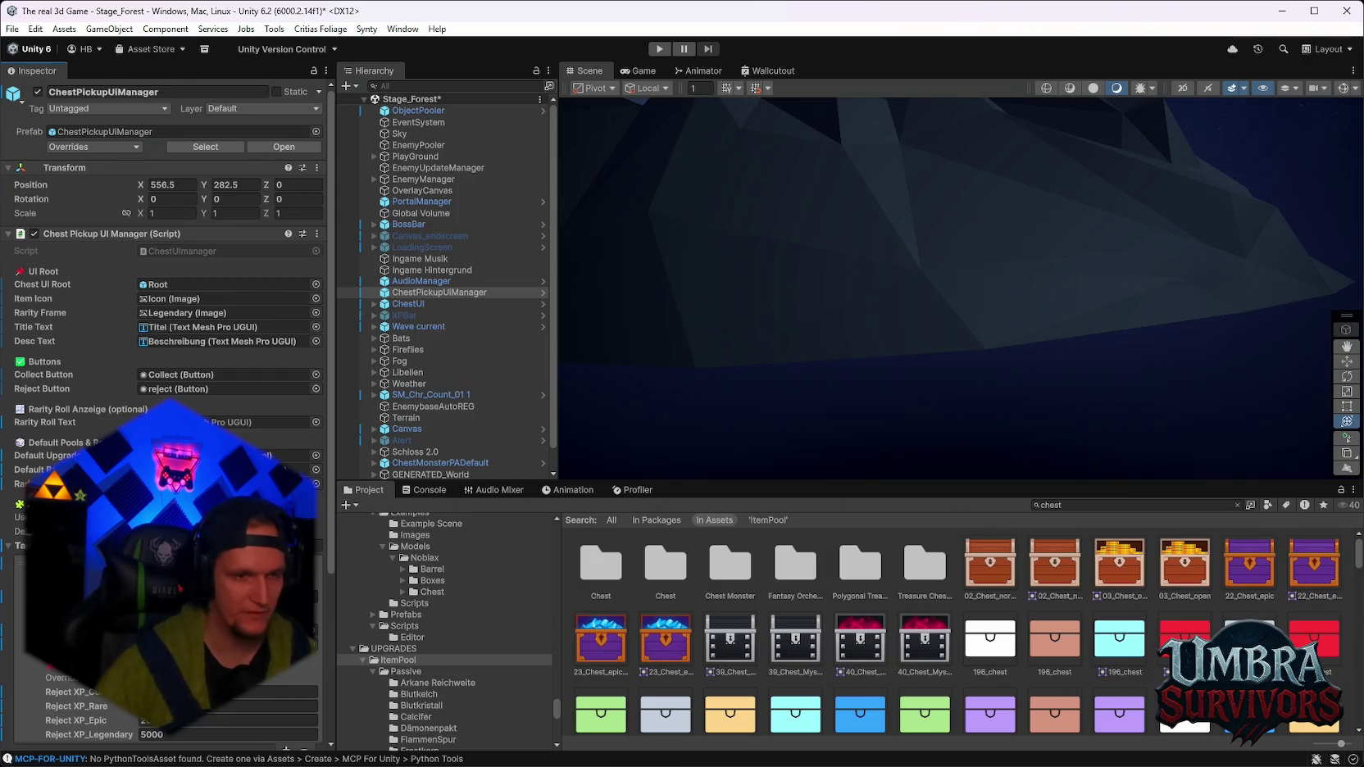
scroll(164, 410, down, 3)
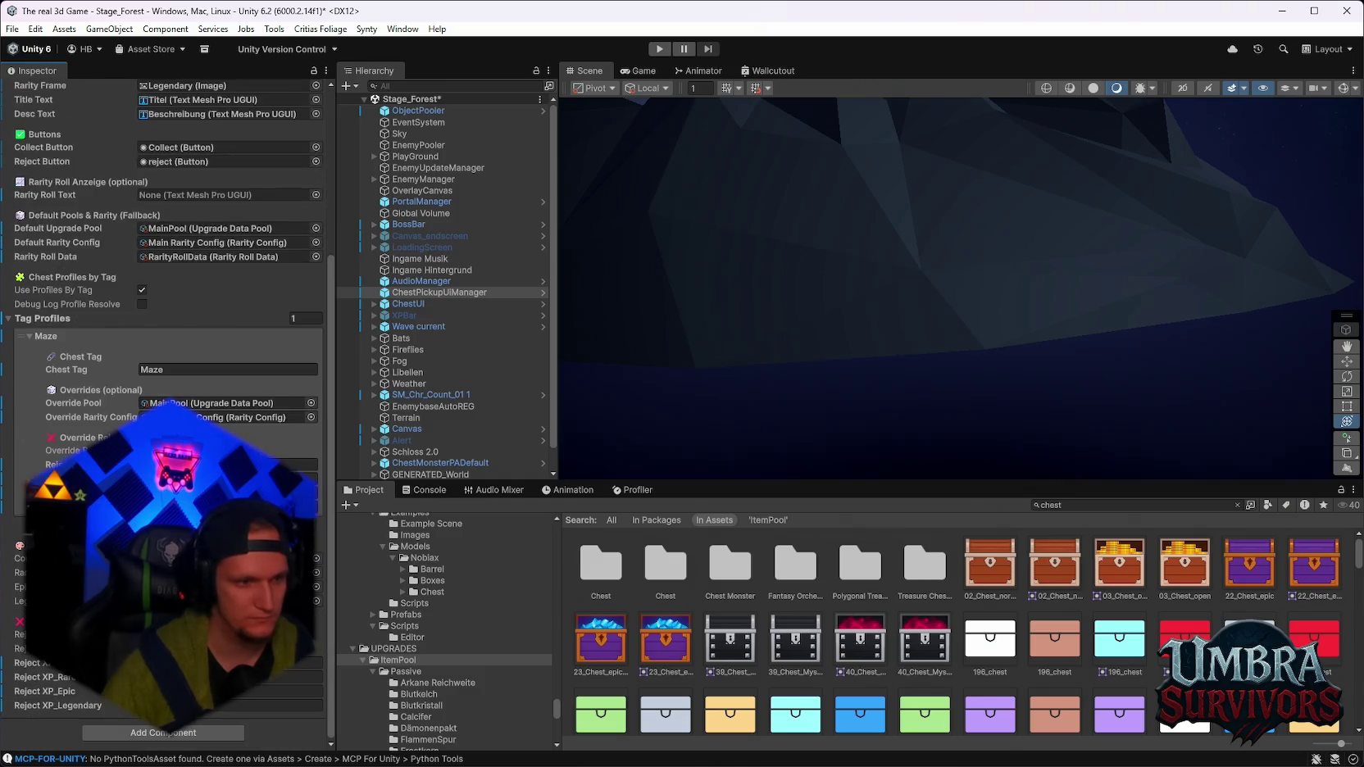
scroll(164, 410, up, 2)
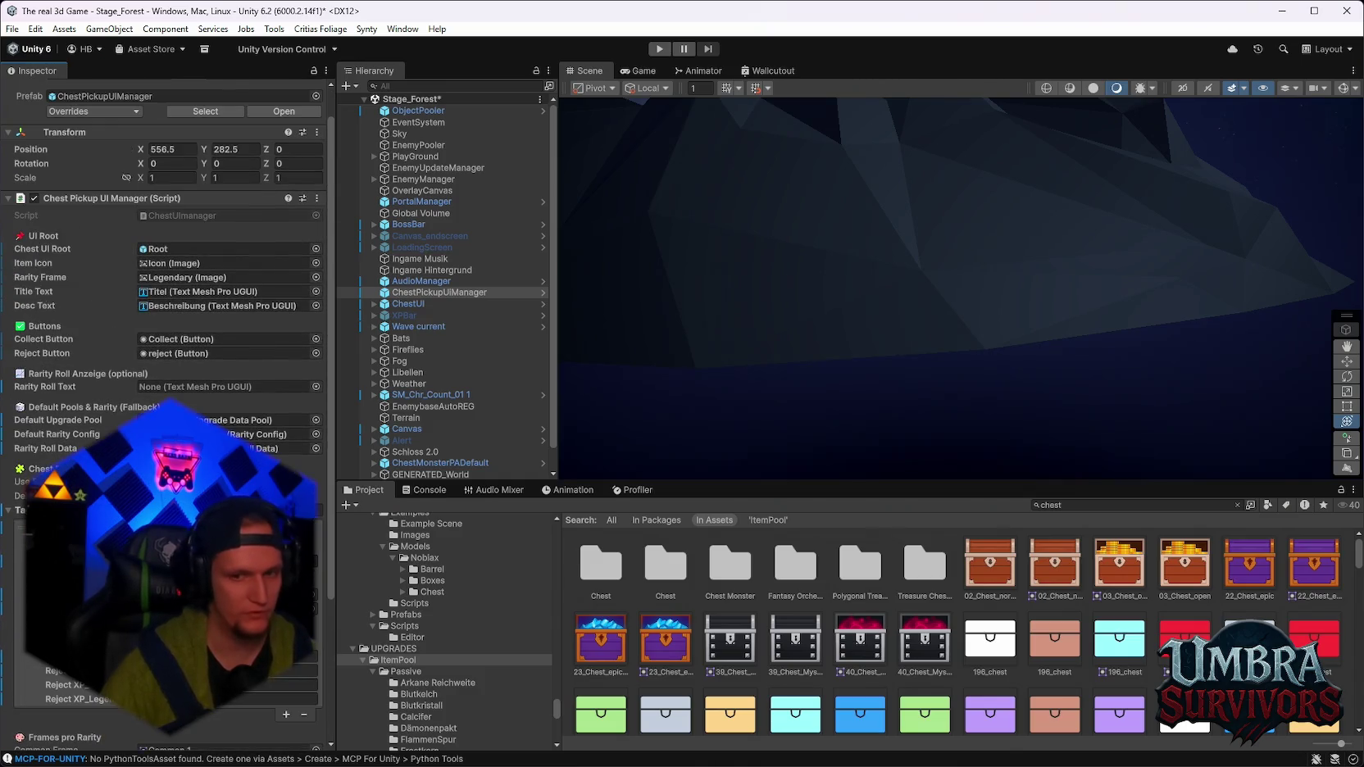
scroll(164, 328, down, 2)
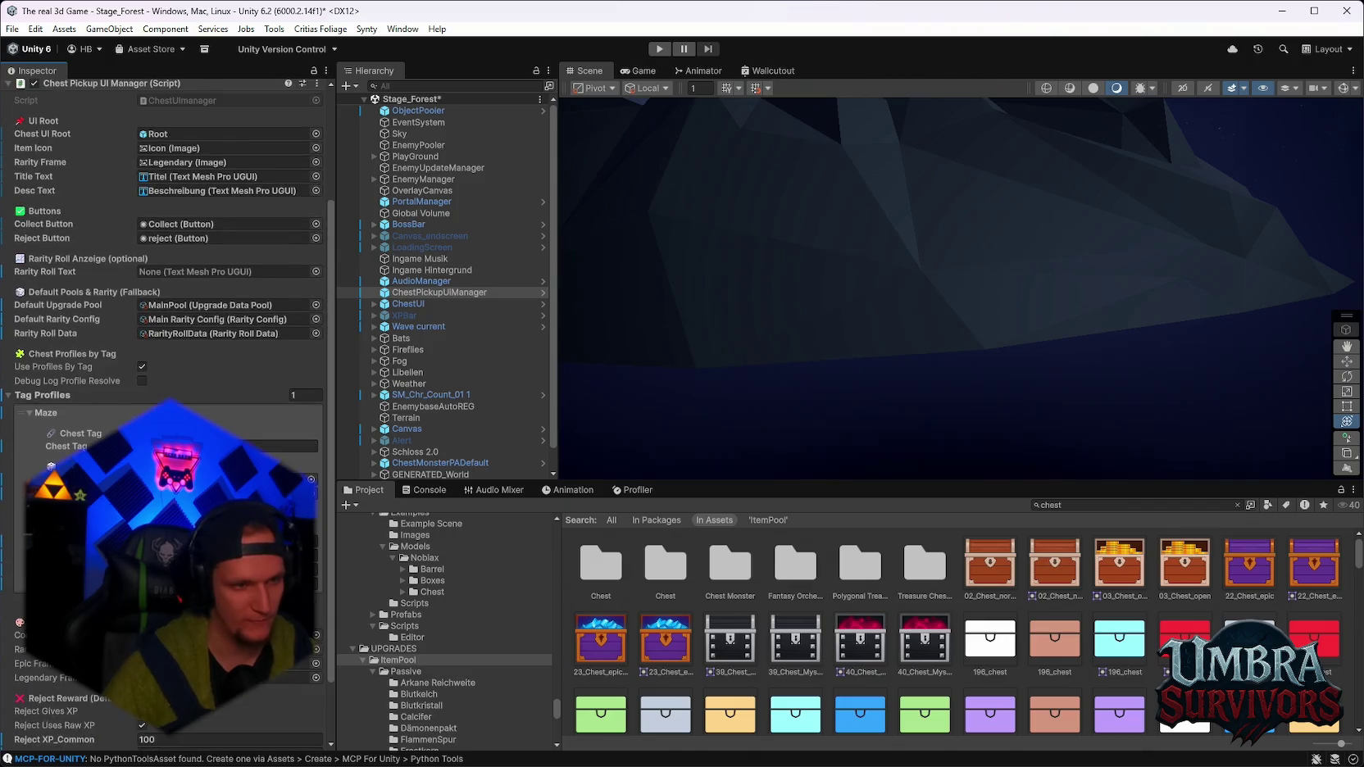
scroll(164, 328, up, 2)
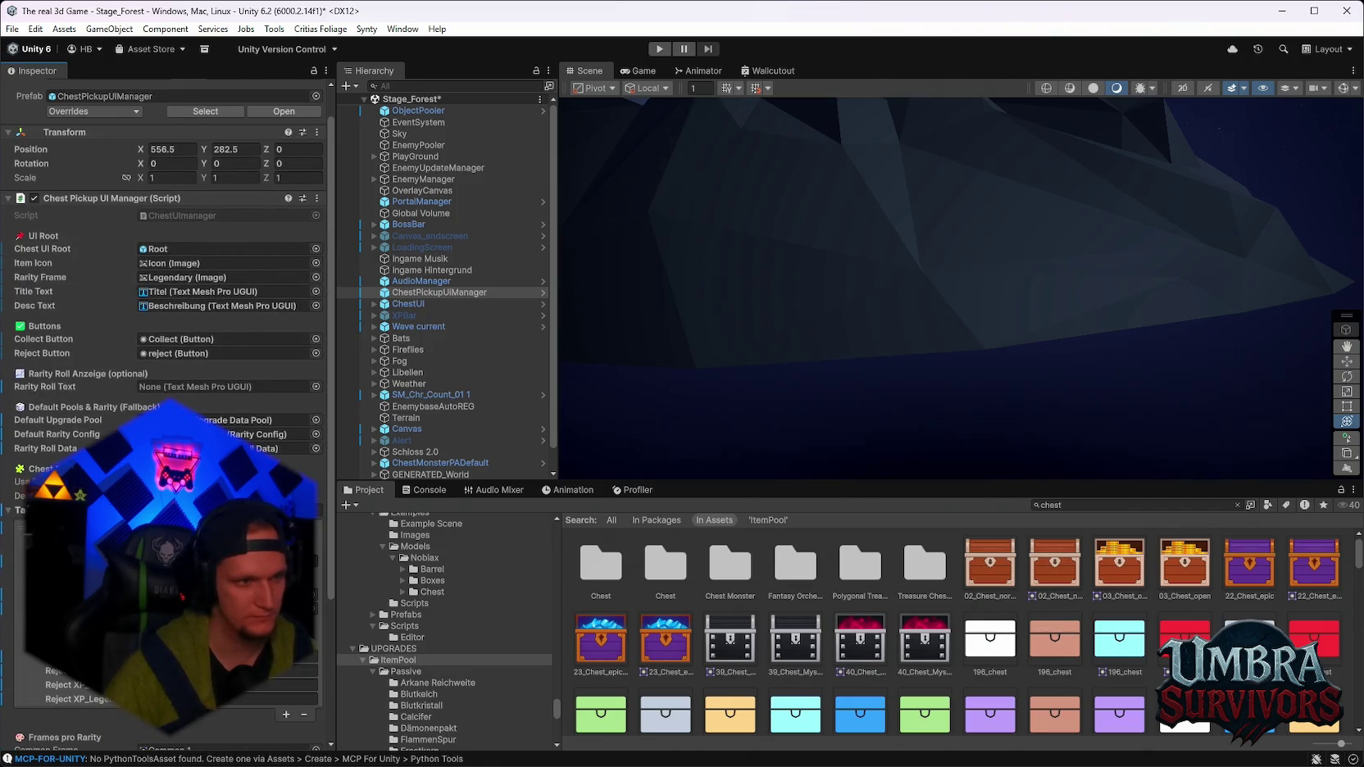
scroll(164, 328, down, 1)
scroll(164, 328, down, 4)
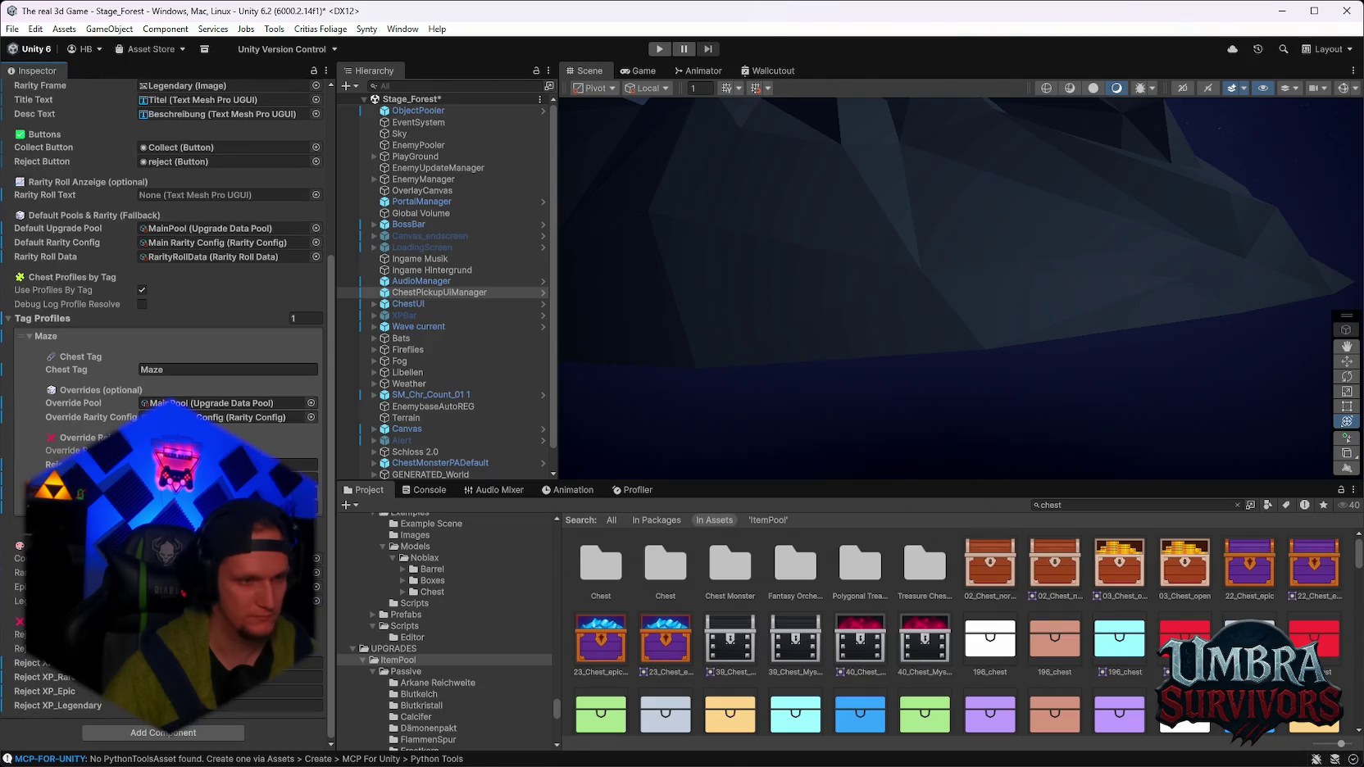
scroll(365, 595, down, 5)
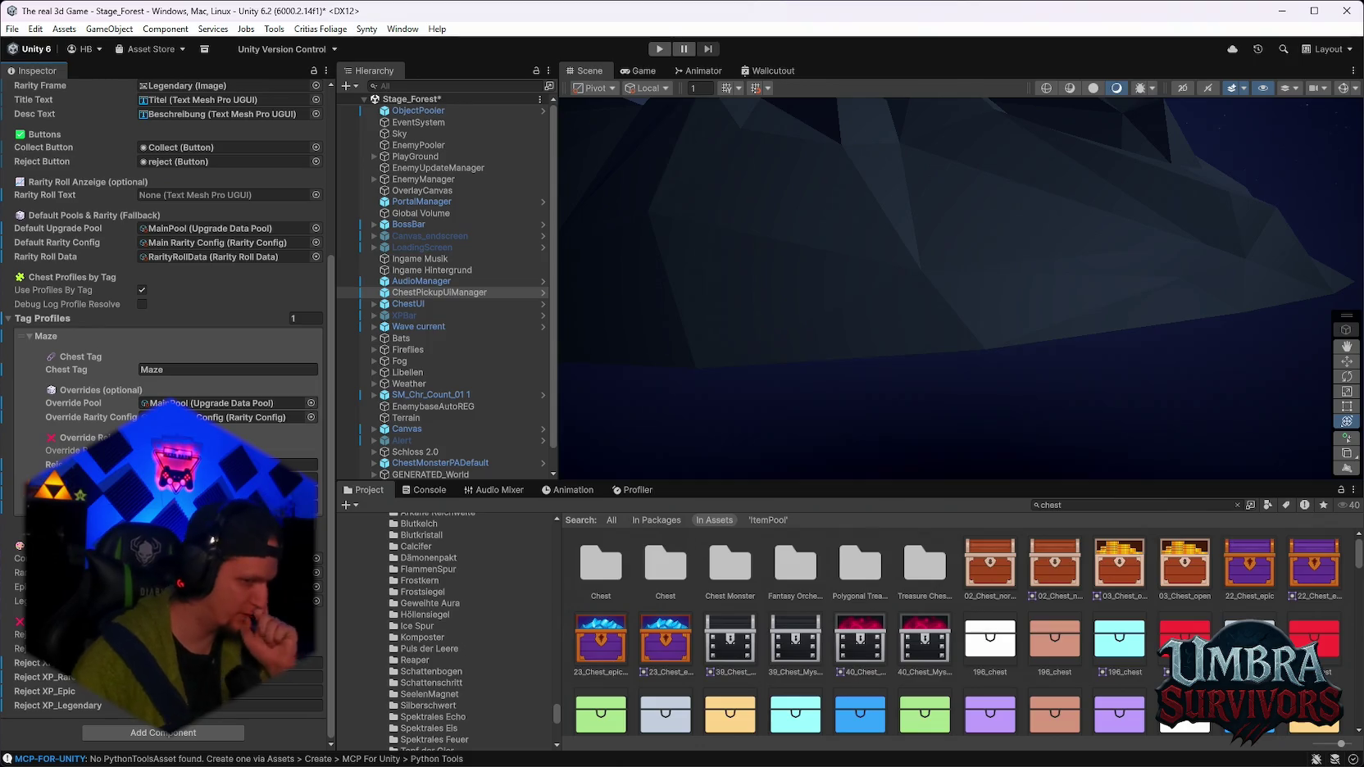
scroll(468, 638, down, 10)
scroll(464, 656, down, 5)
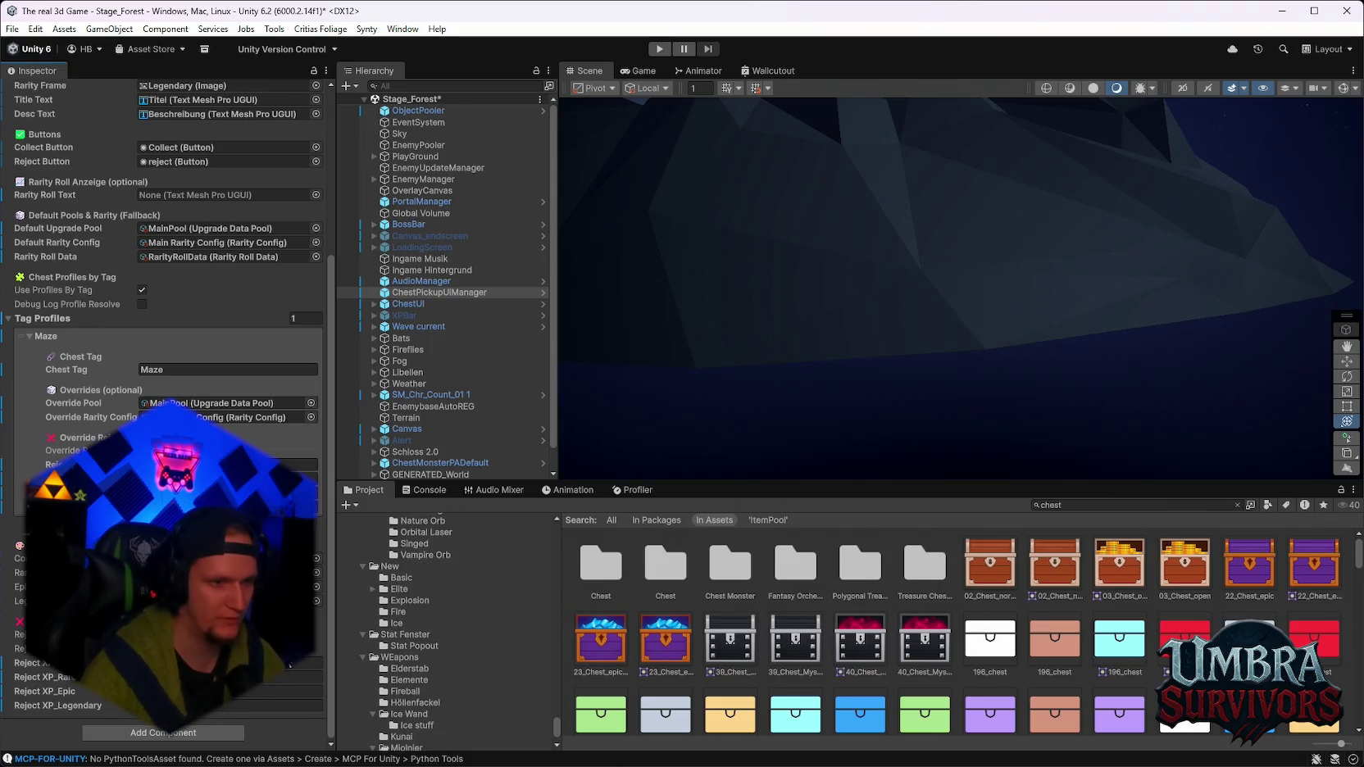
scroll(164, 369, up, 2)
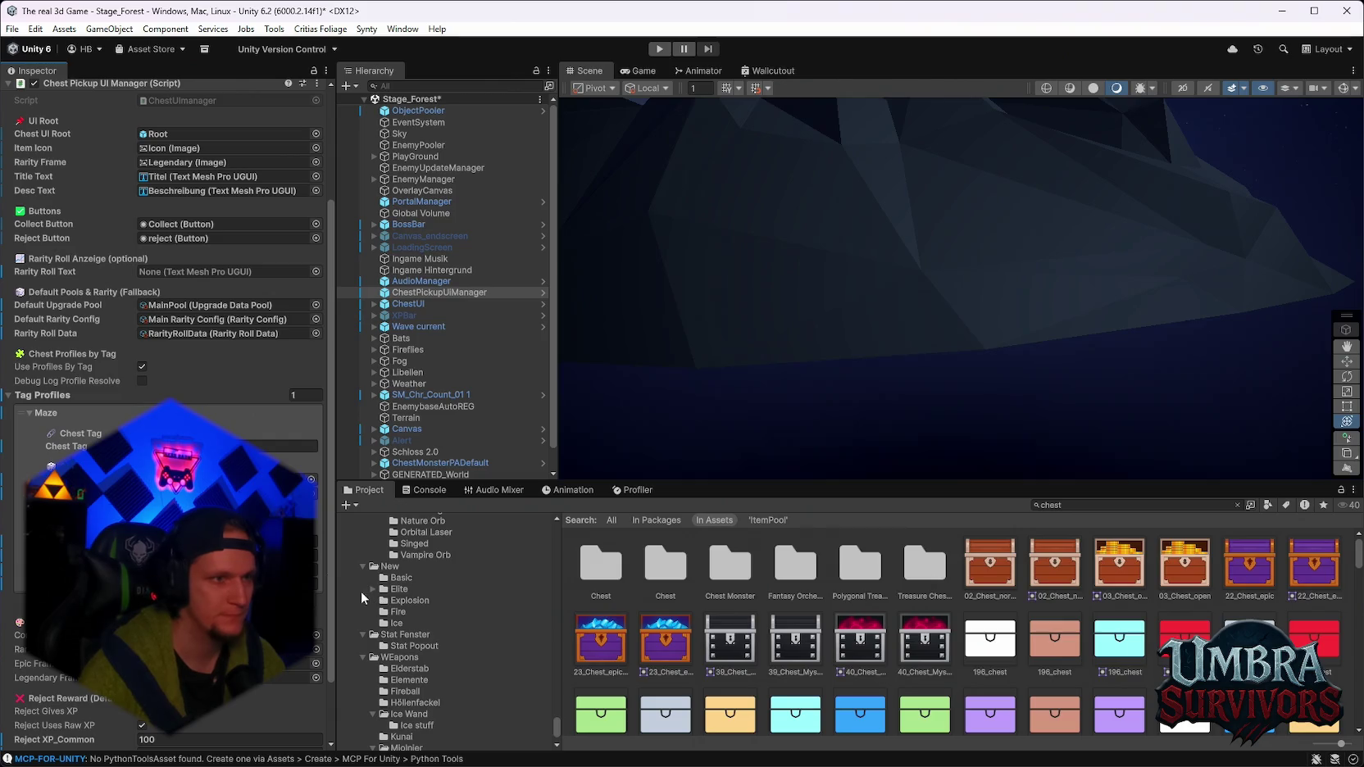
scroll(164, 328, up, 3)
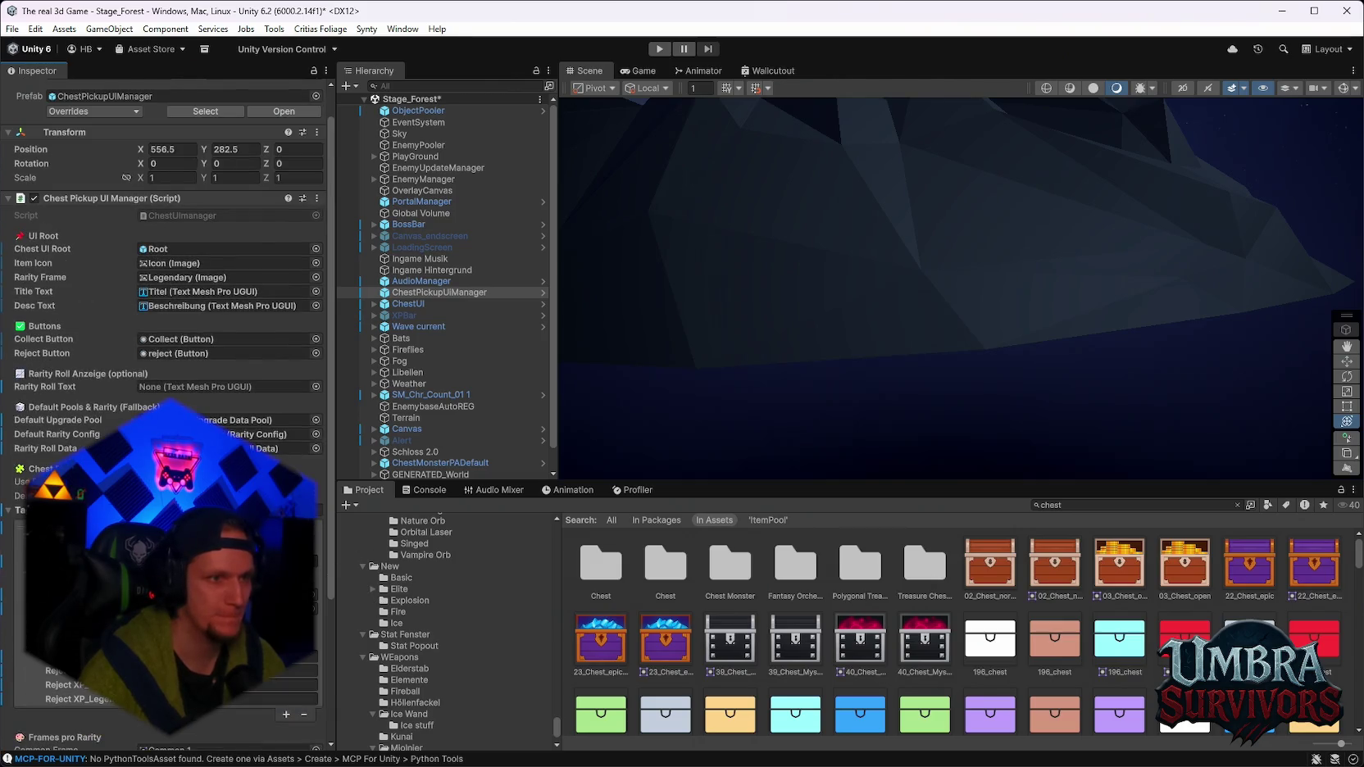
scroll(491, 580, down, 2)
scroll(164, 328, down, 5)
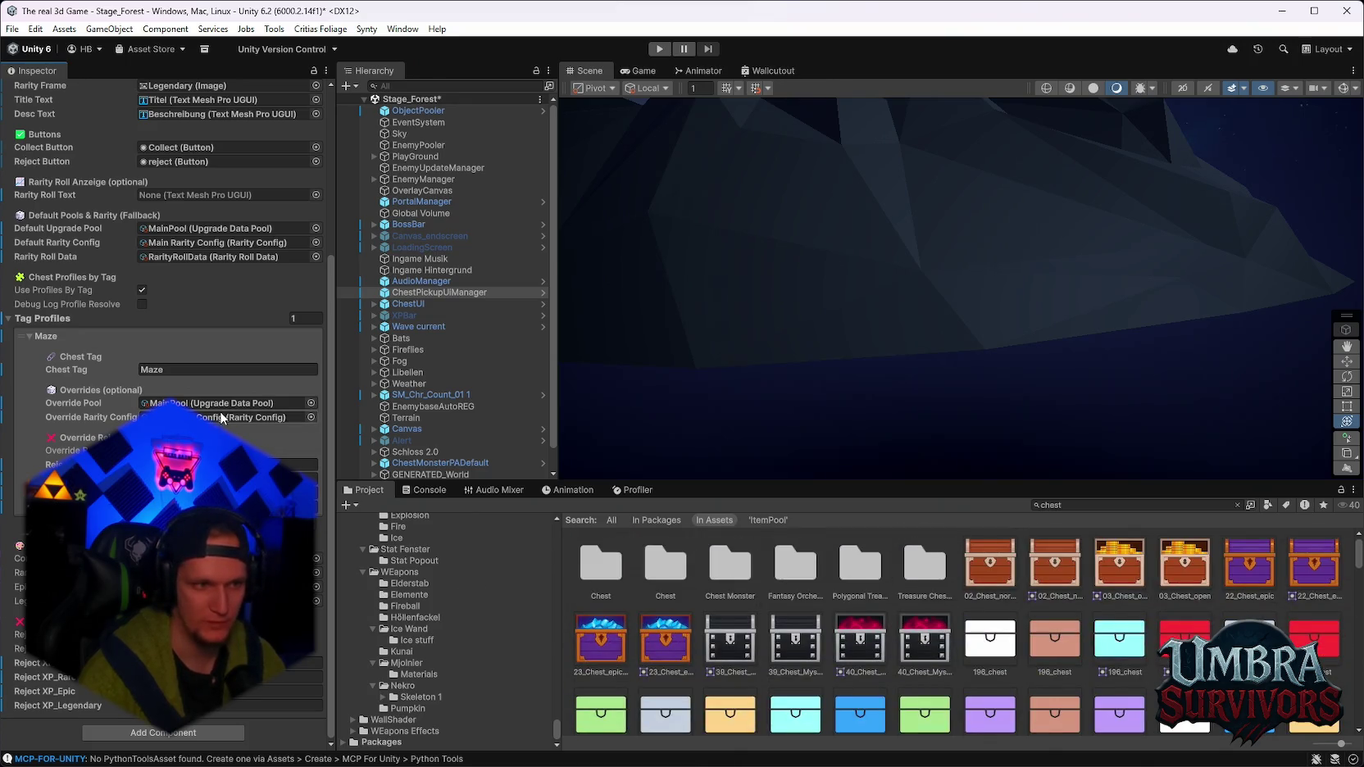
scroll(221, 405, up, 2)
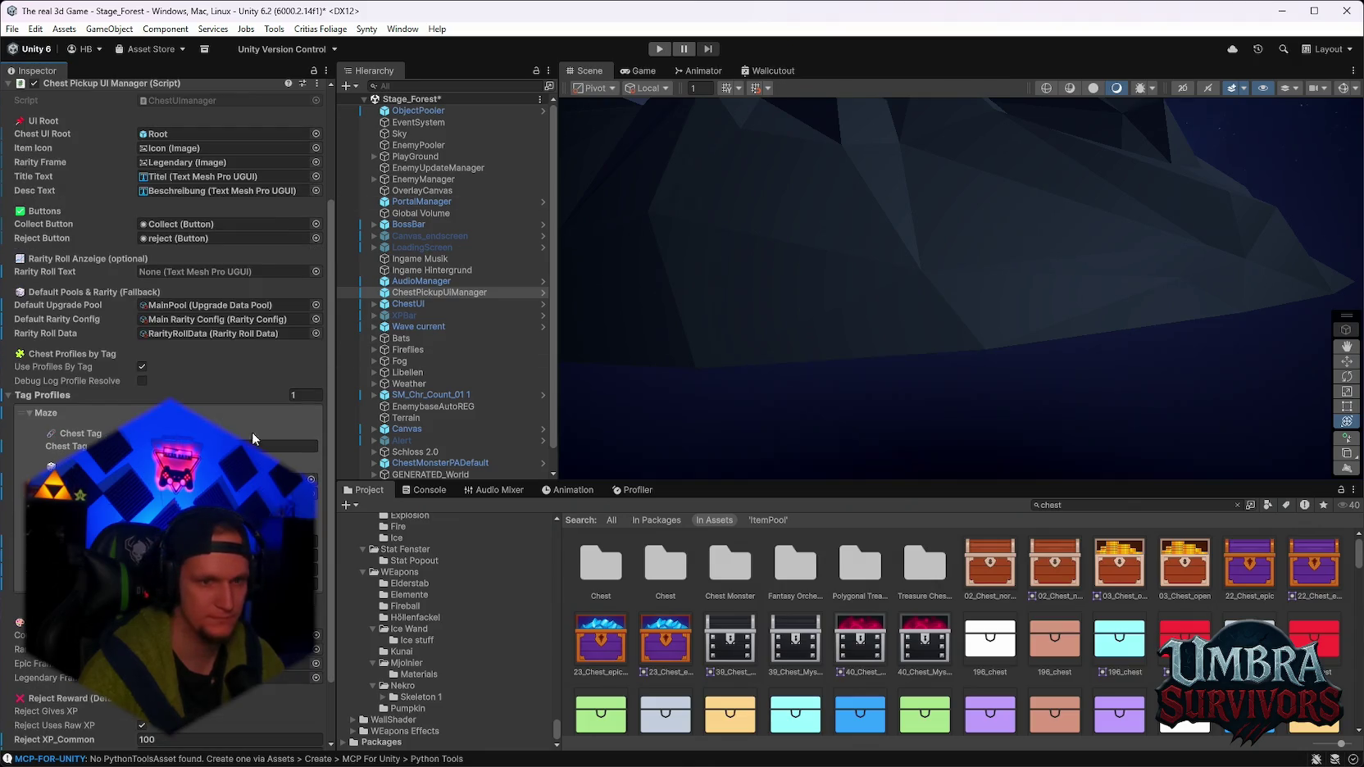
Open the Chest folder and scroll through the Chest Maze prefab's components.
double_click(603, 574)
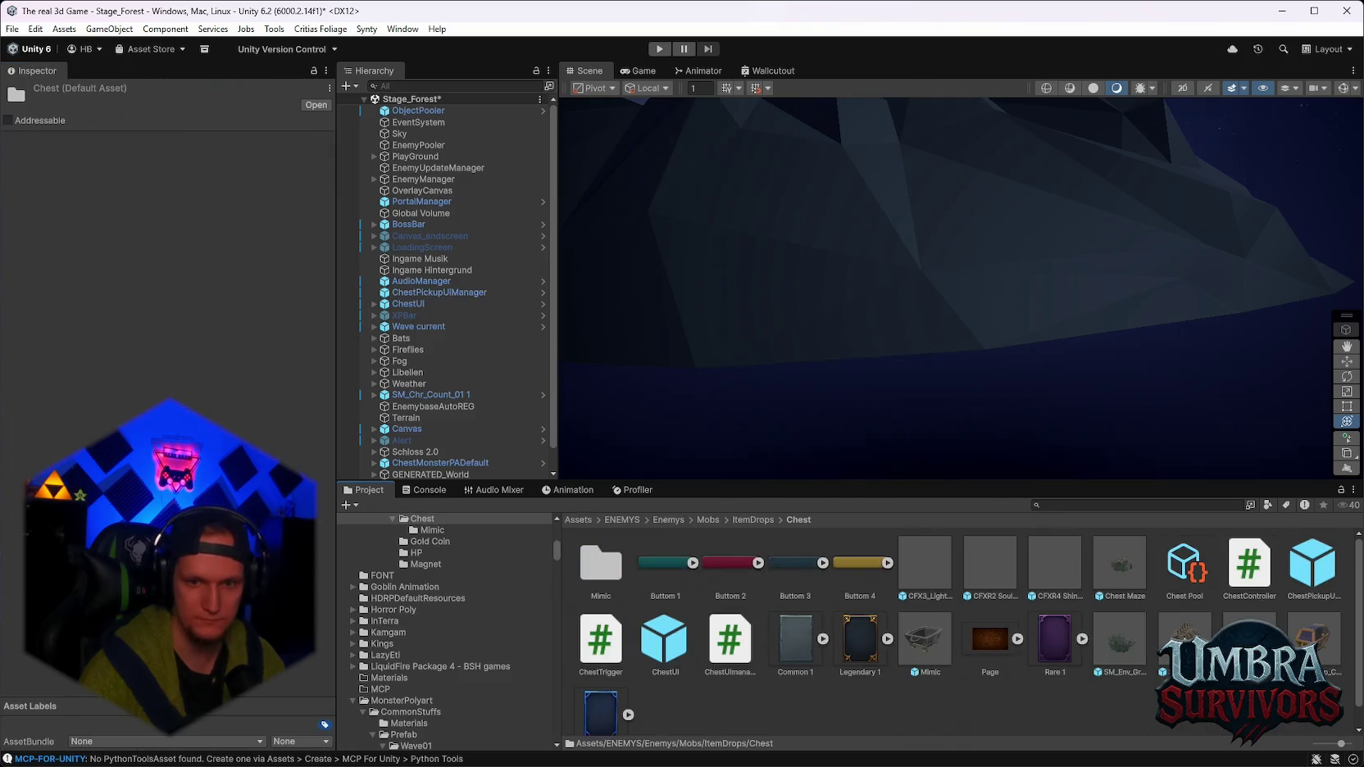
click(1119, 566)
scroll(154, 388, down, 5)
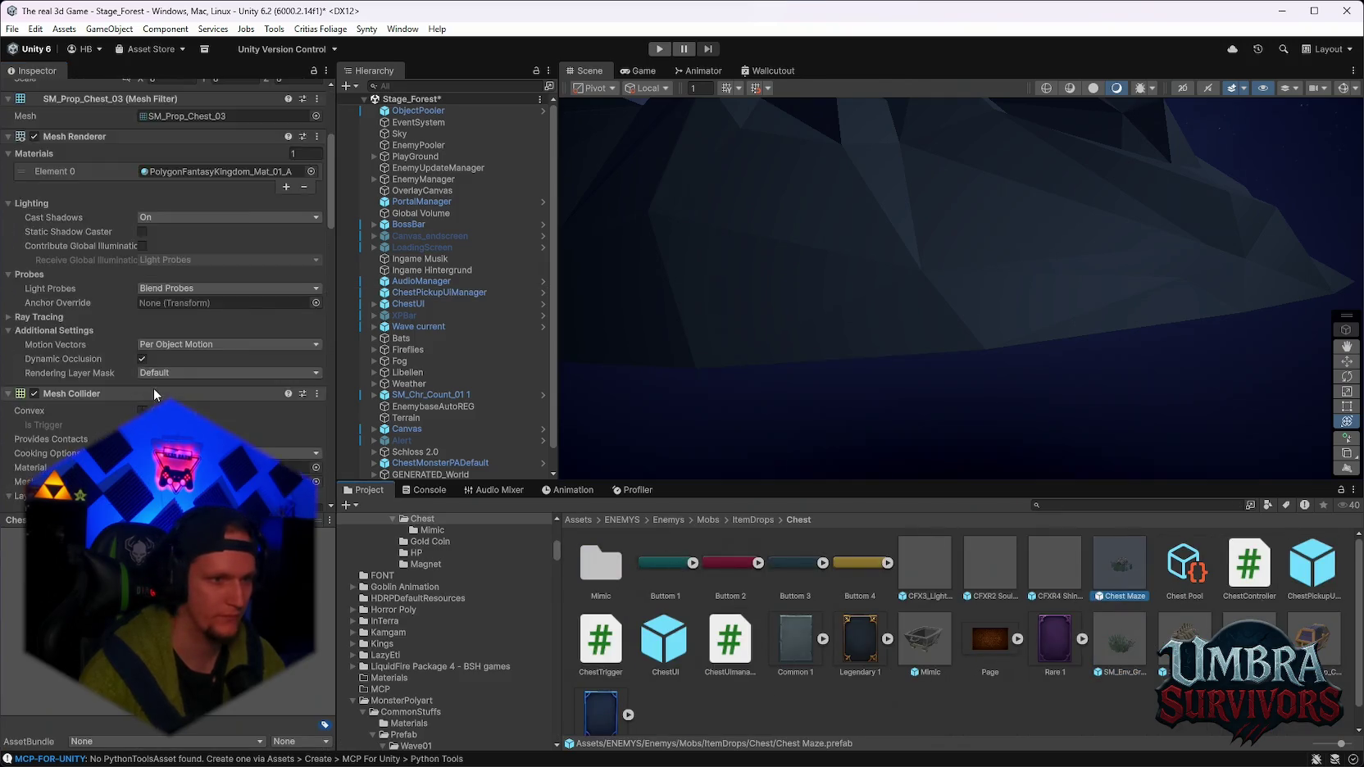
scroll(153, 388, down, 8)
scroll(154, 397, down, 10)
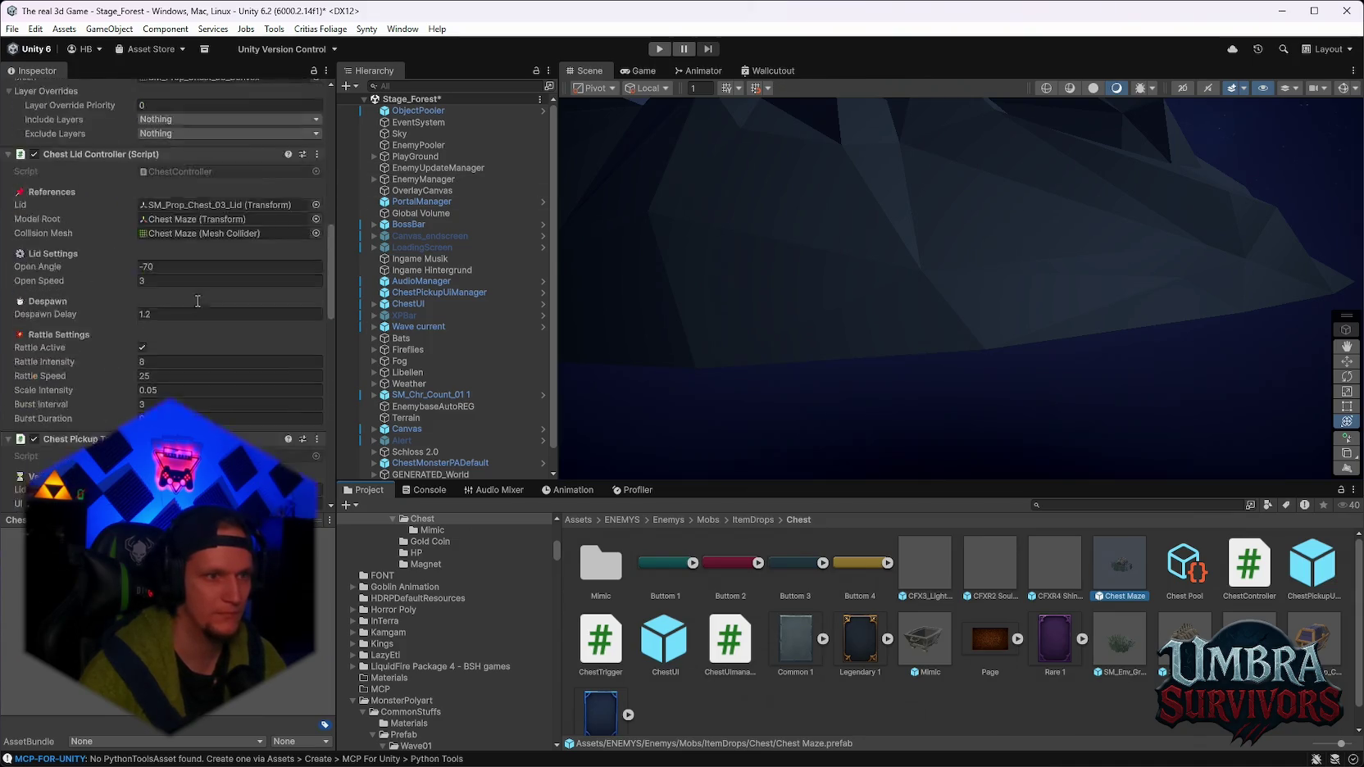
scroll(198, 301, up, 6)
Look over the File menu's recent scenes, then select ChestPickupUIManager.
click(12, 29)
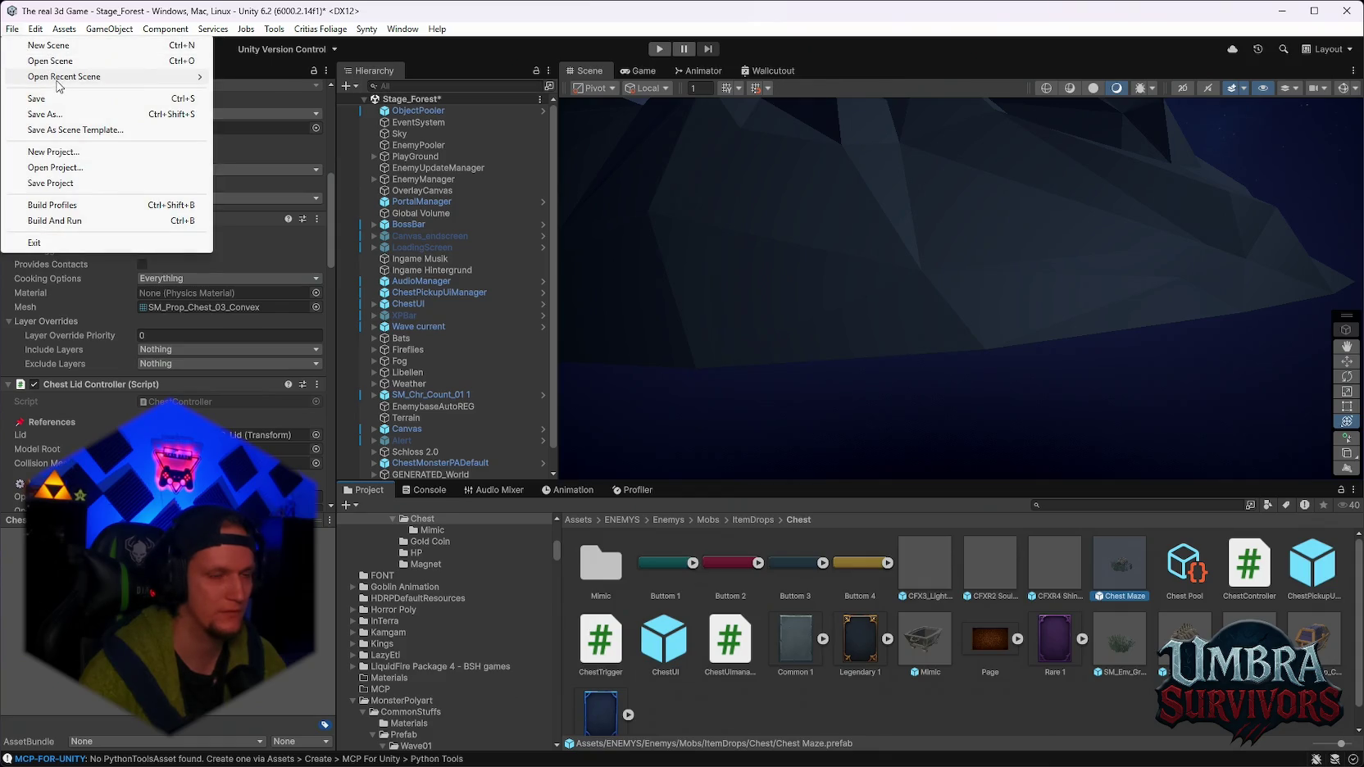
mouse_move(58, 79)
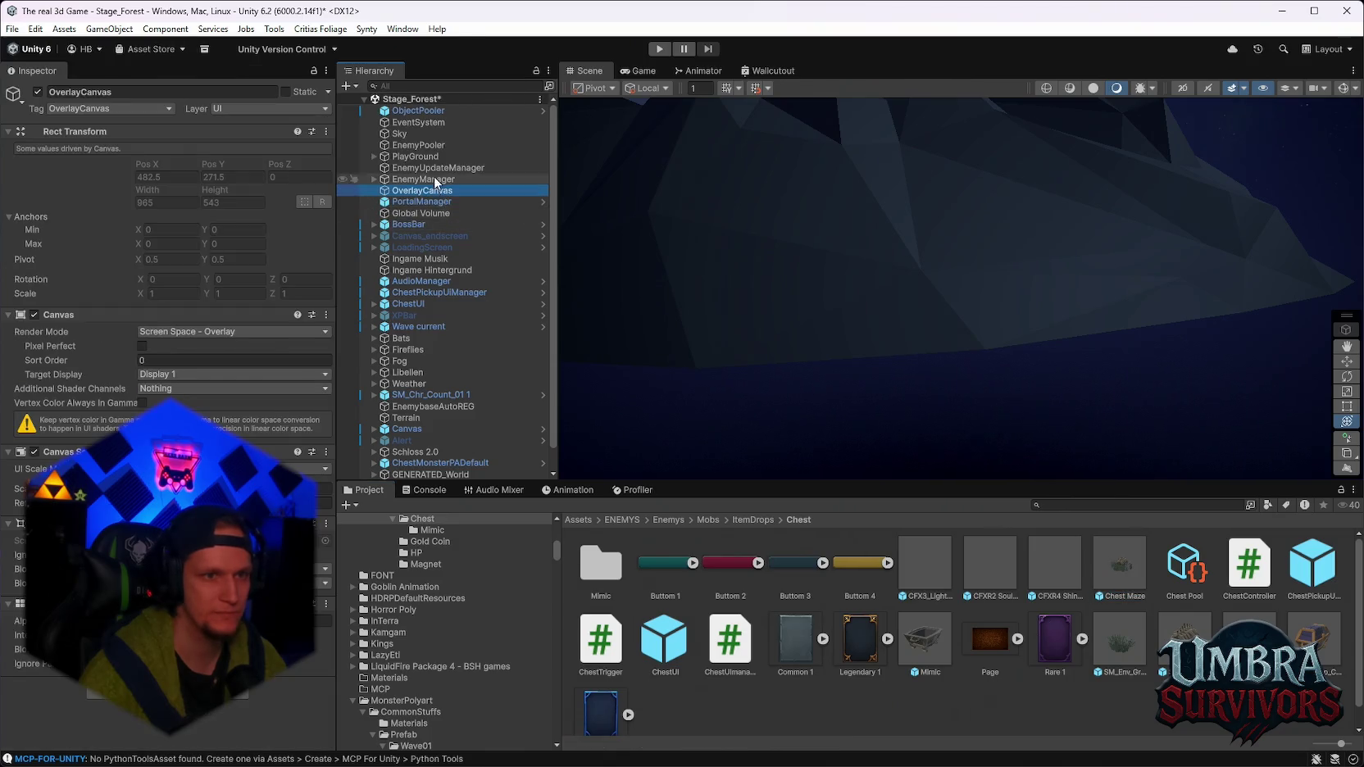
click(408, 291)
Scroll ChestPickupUIManager's Inspector to review the Maze tag profile and MainPool override.
scroll(248, 427, down, 3)
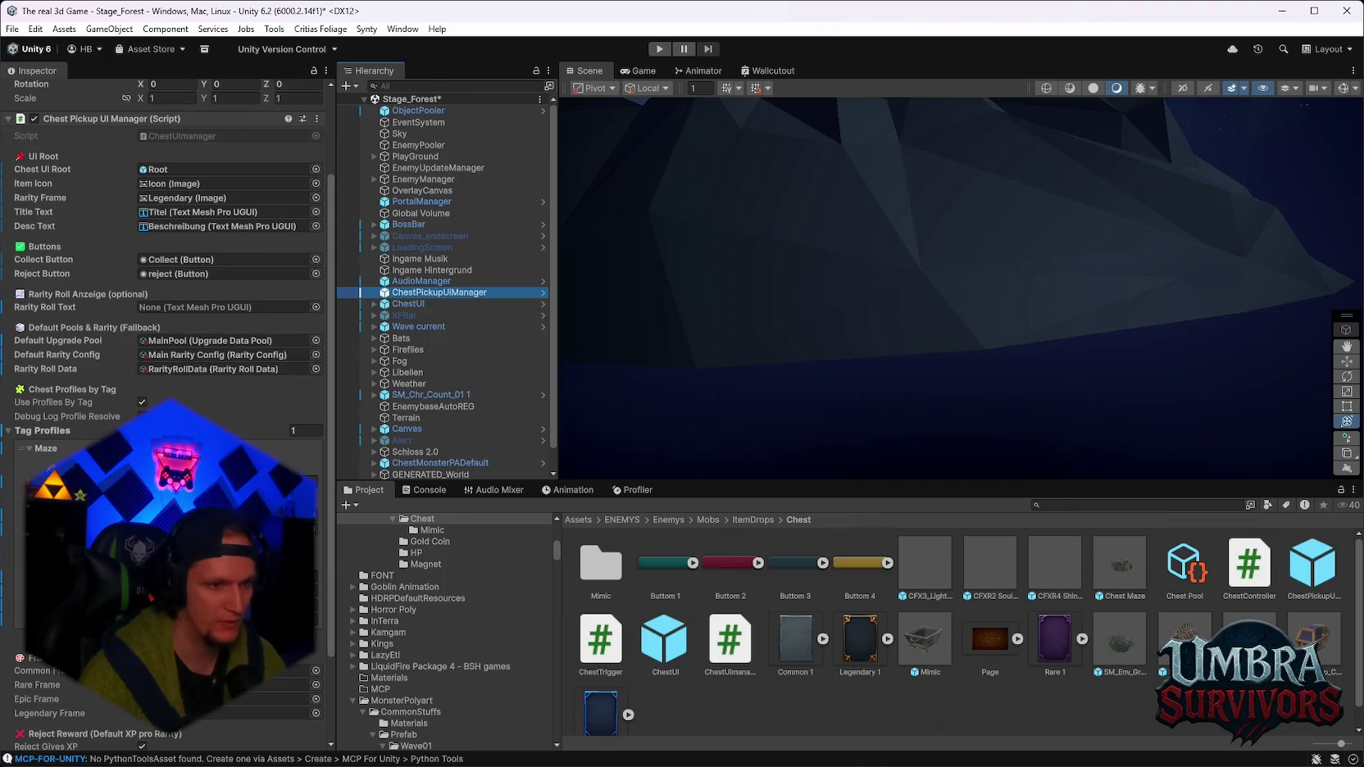
scroll(205, 369, down, 3)
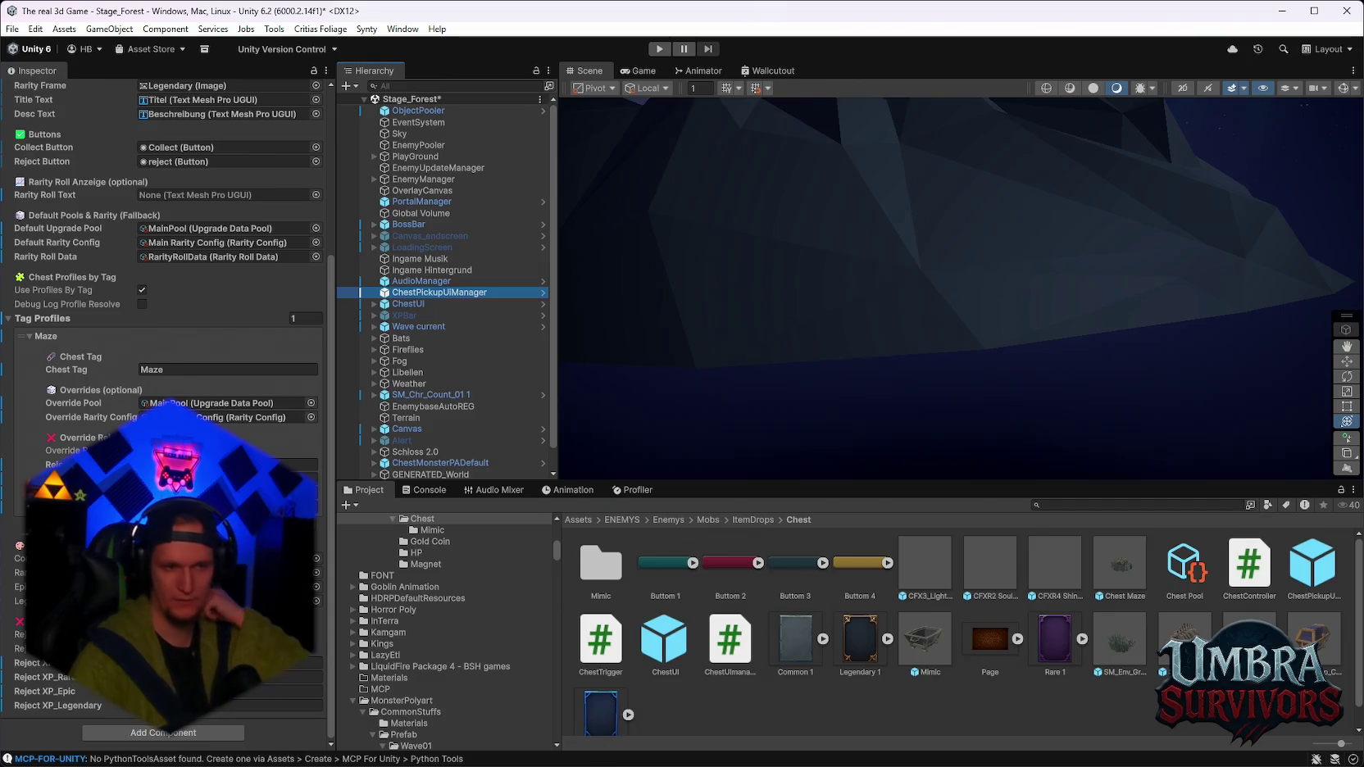
scroll(245, 336, up, 2)
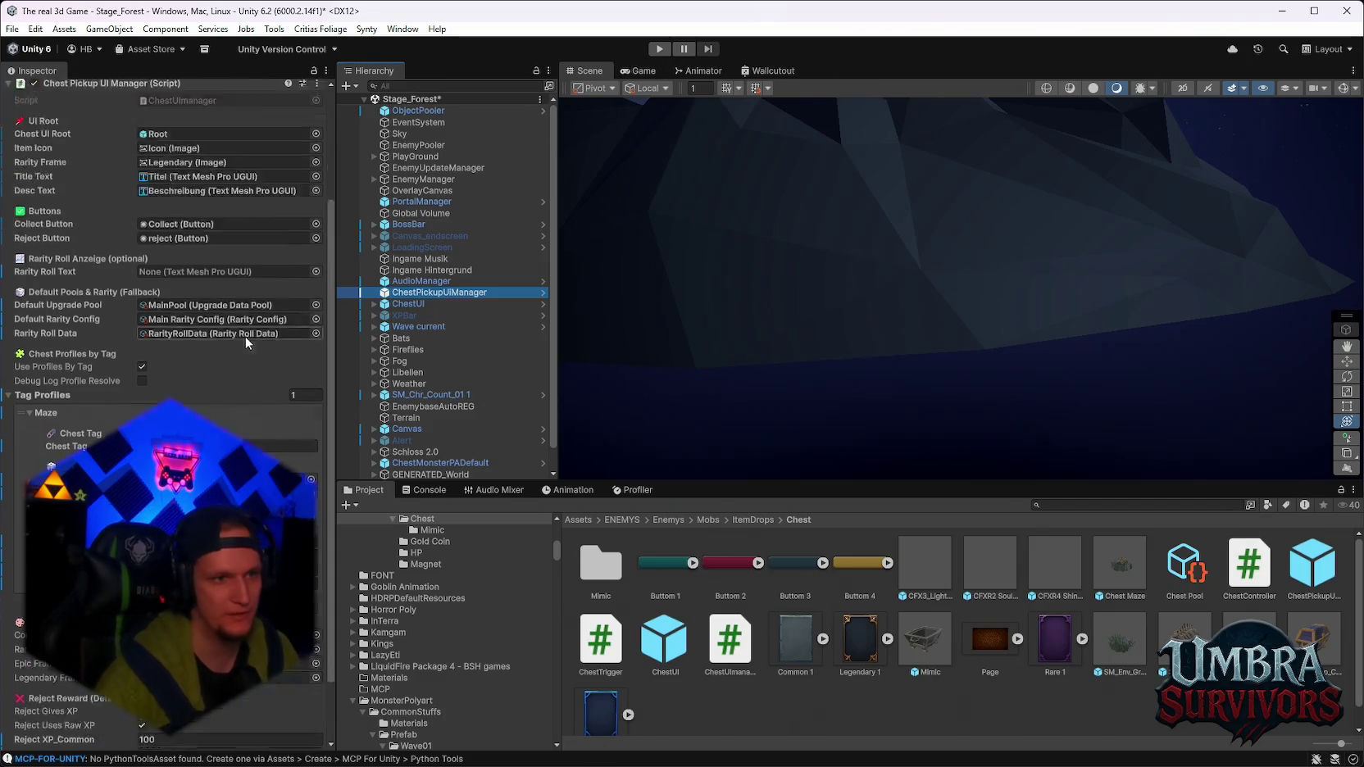
scroll(246, 344, up, 4)
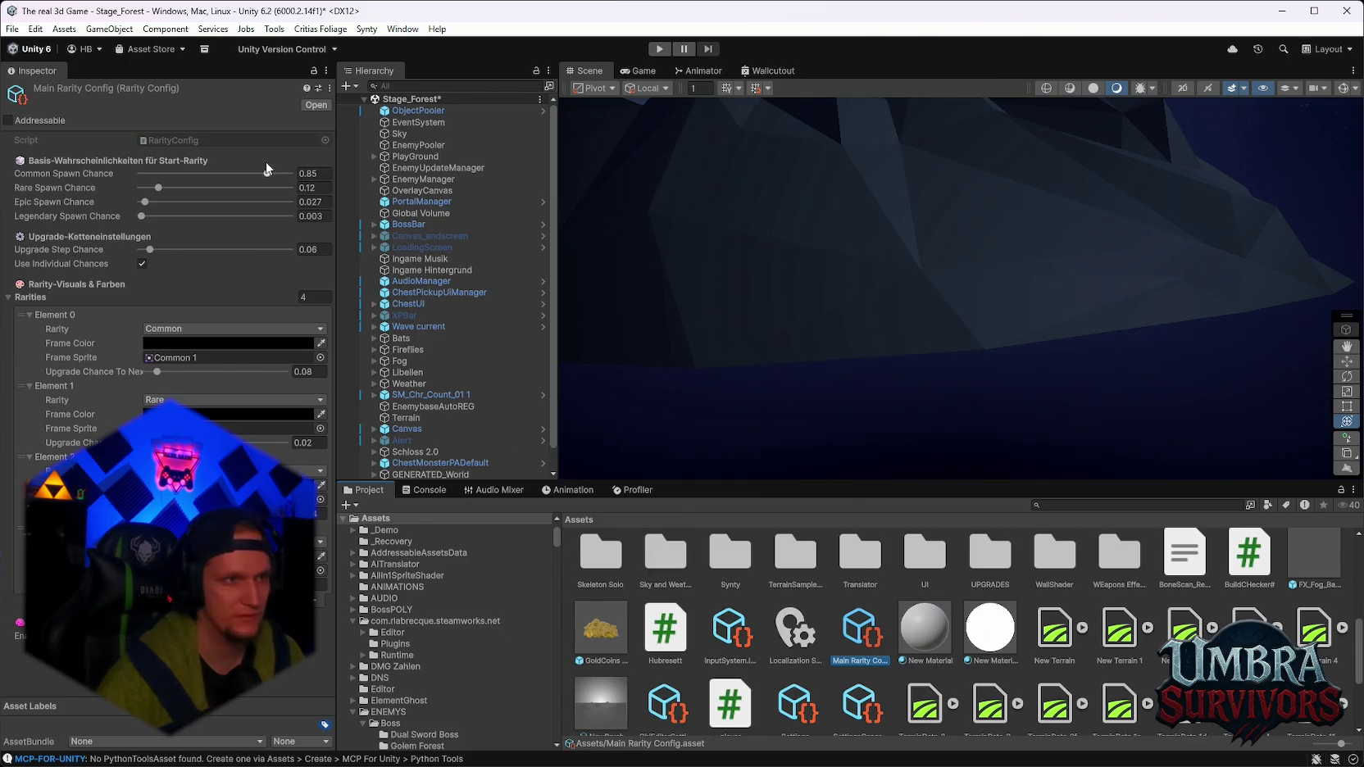
Find and select the Epic Rarity Config asset with an 'ic' search.
click(1151, 508)
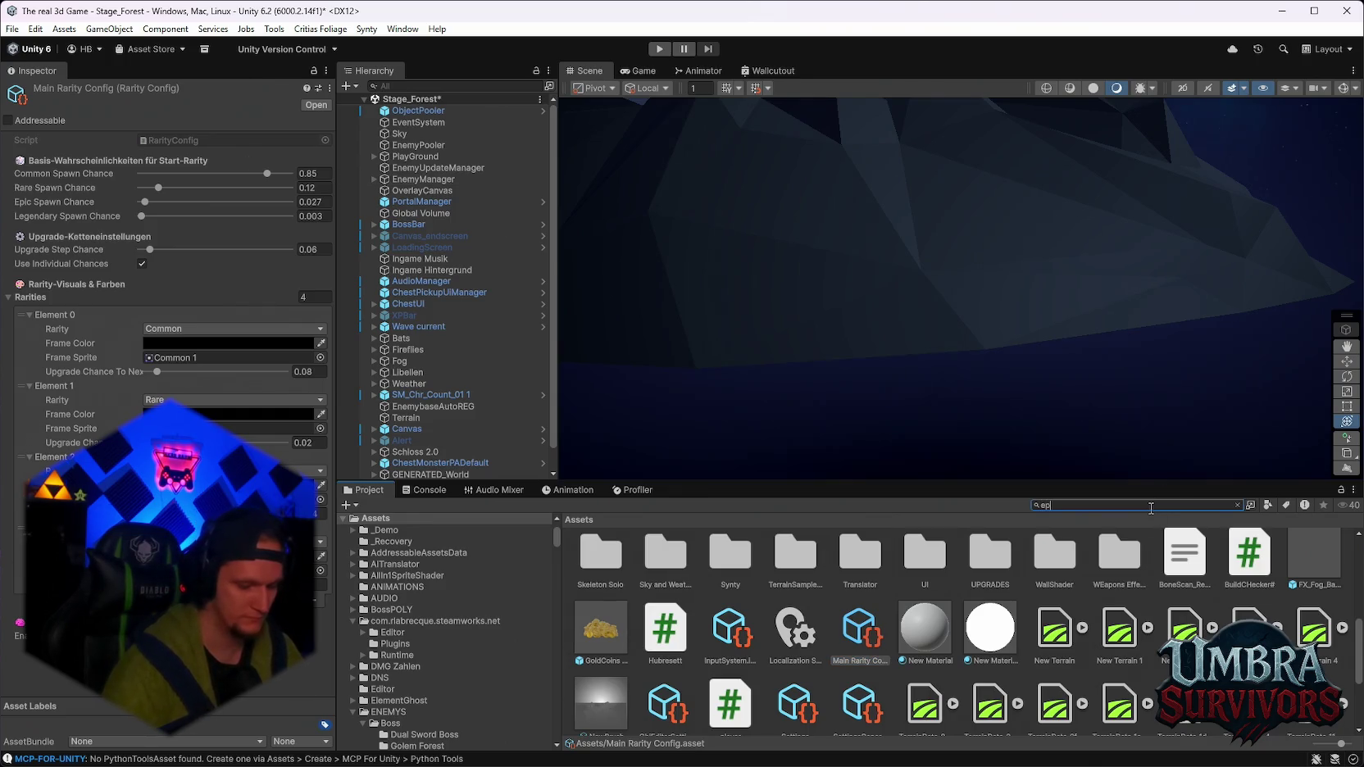
text(ic)
click(1307, 571)
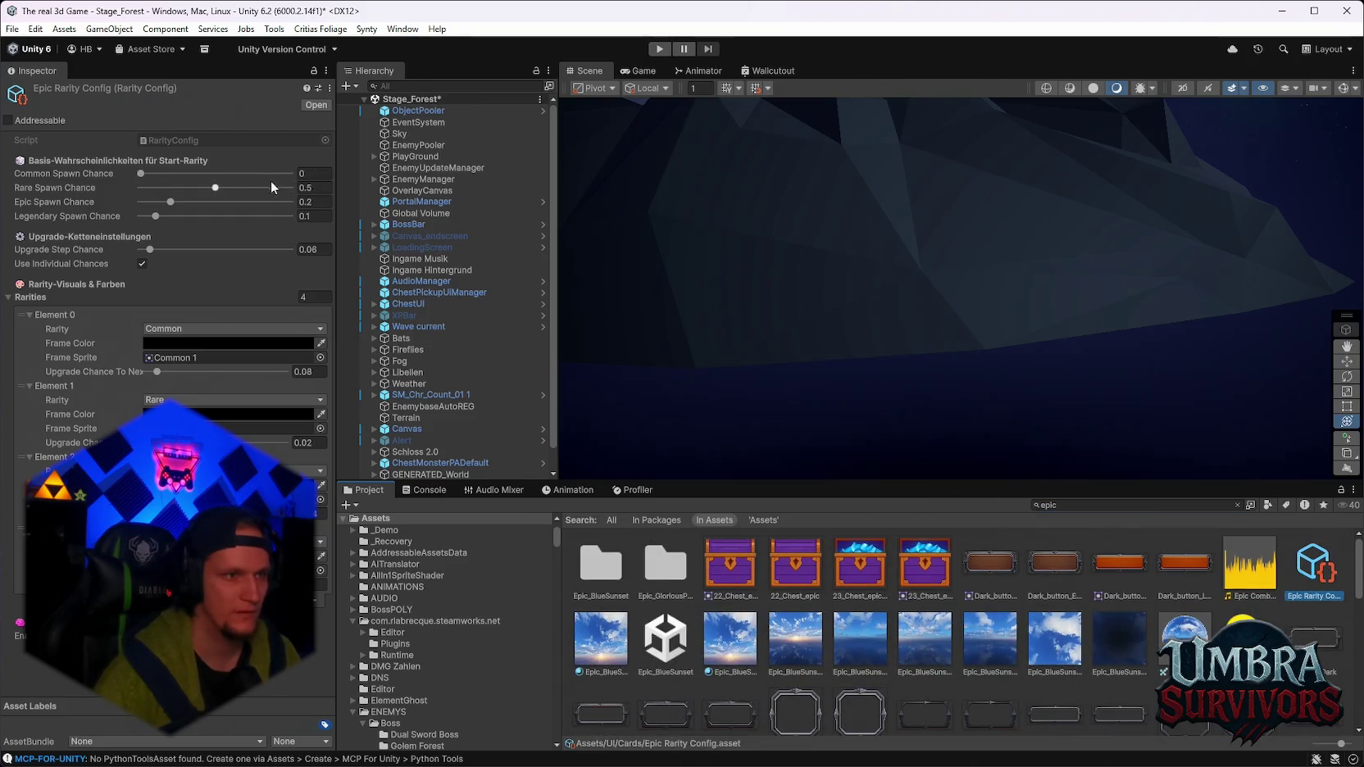
Set Epic Rarity Config's Common Spawn Chance to 0.3 and Rare Spawn Chance to 0.
click(320, 174)
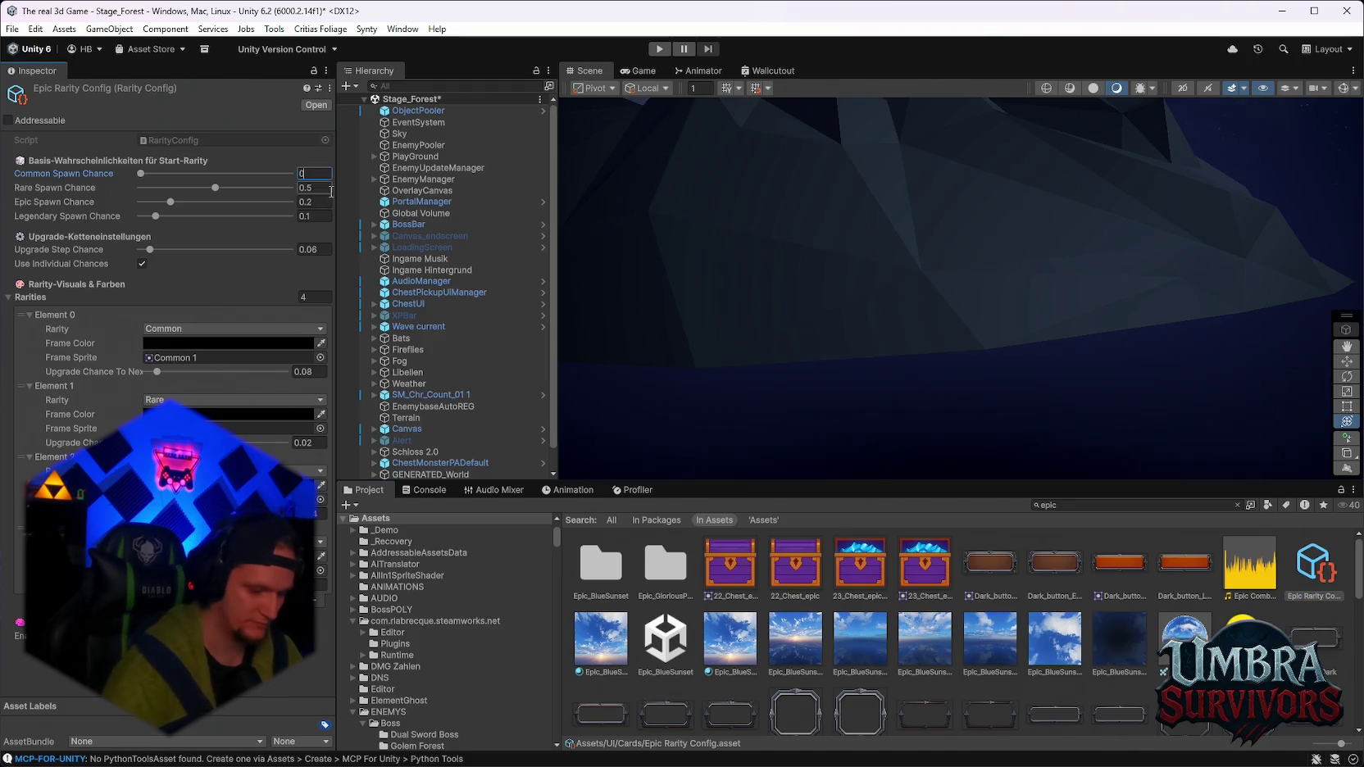
text(0.3)
click(322, 187)
text(0.2)
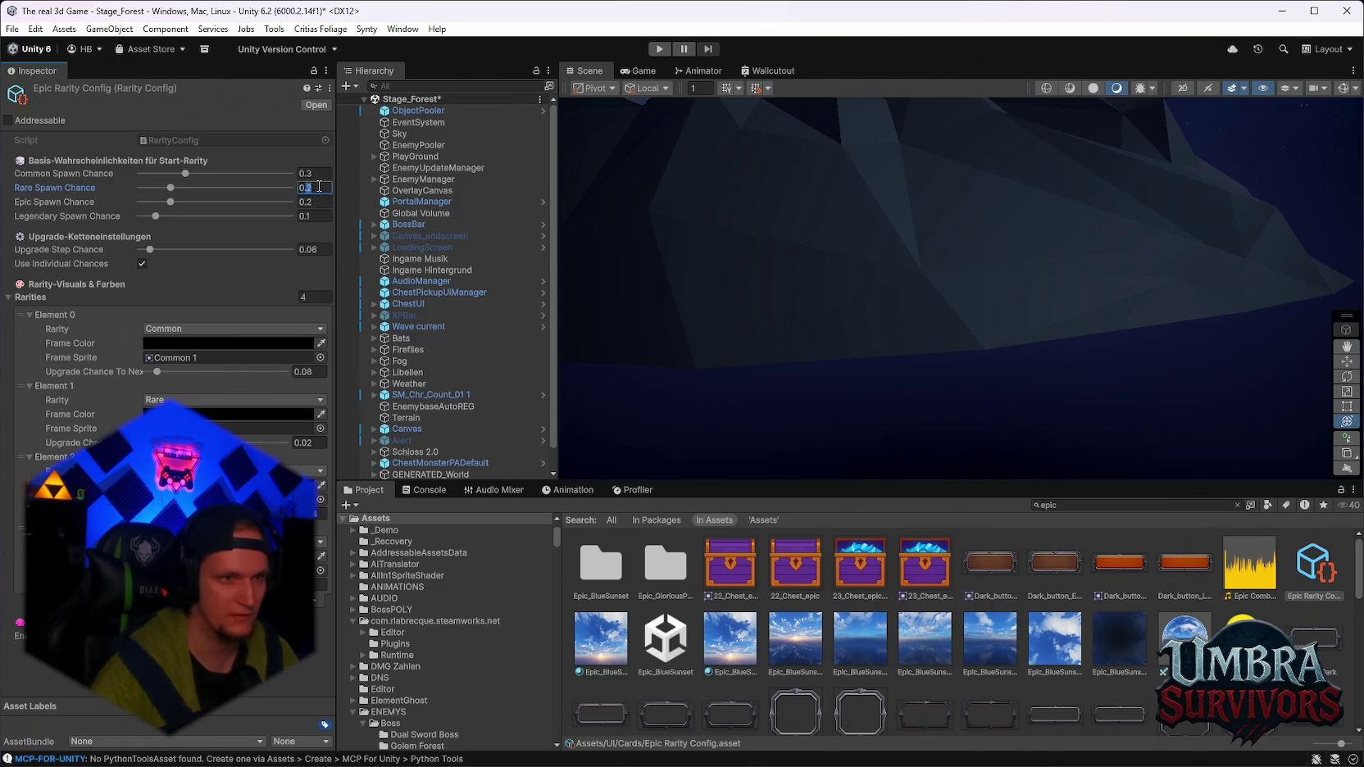
click(318, 202)
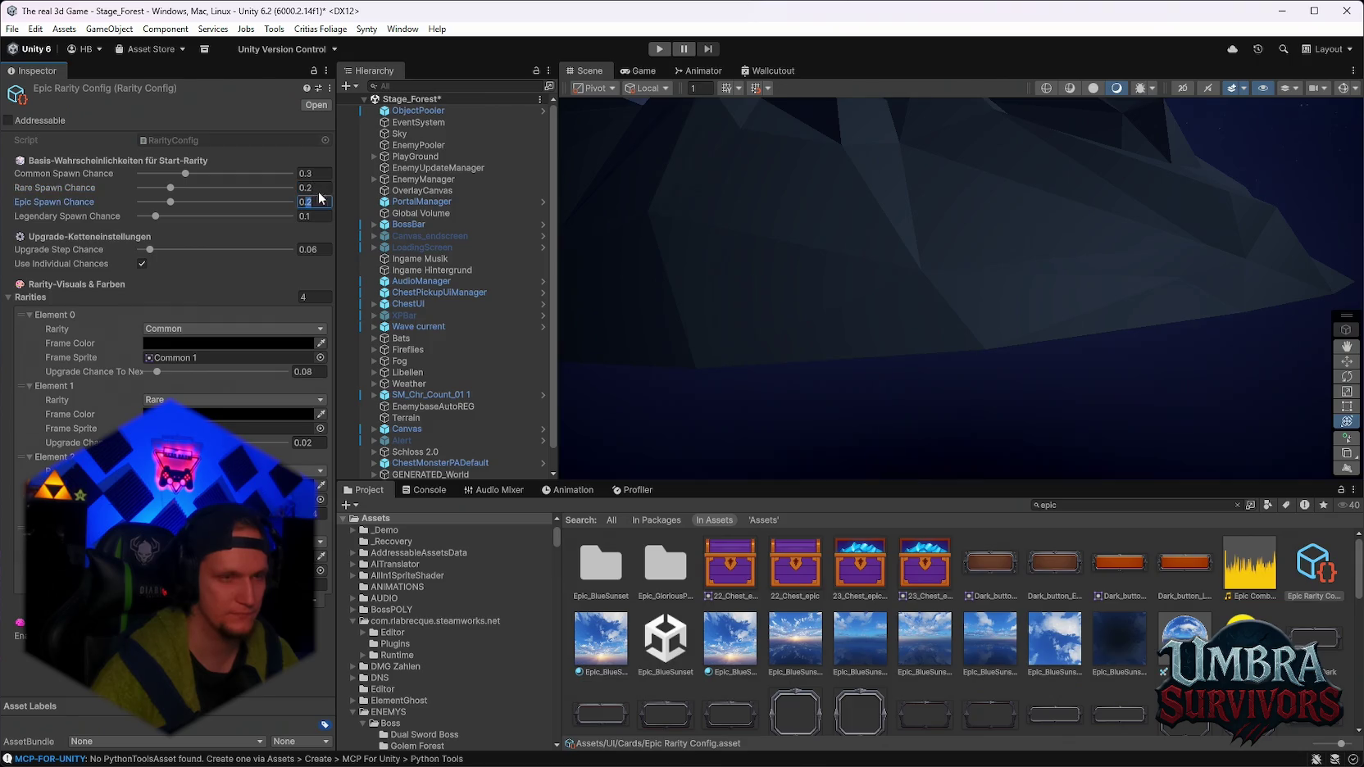
click(320, 188)
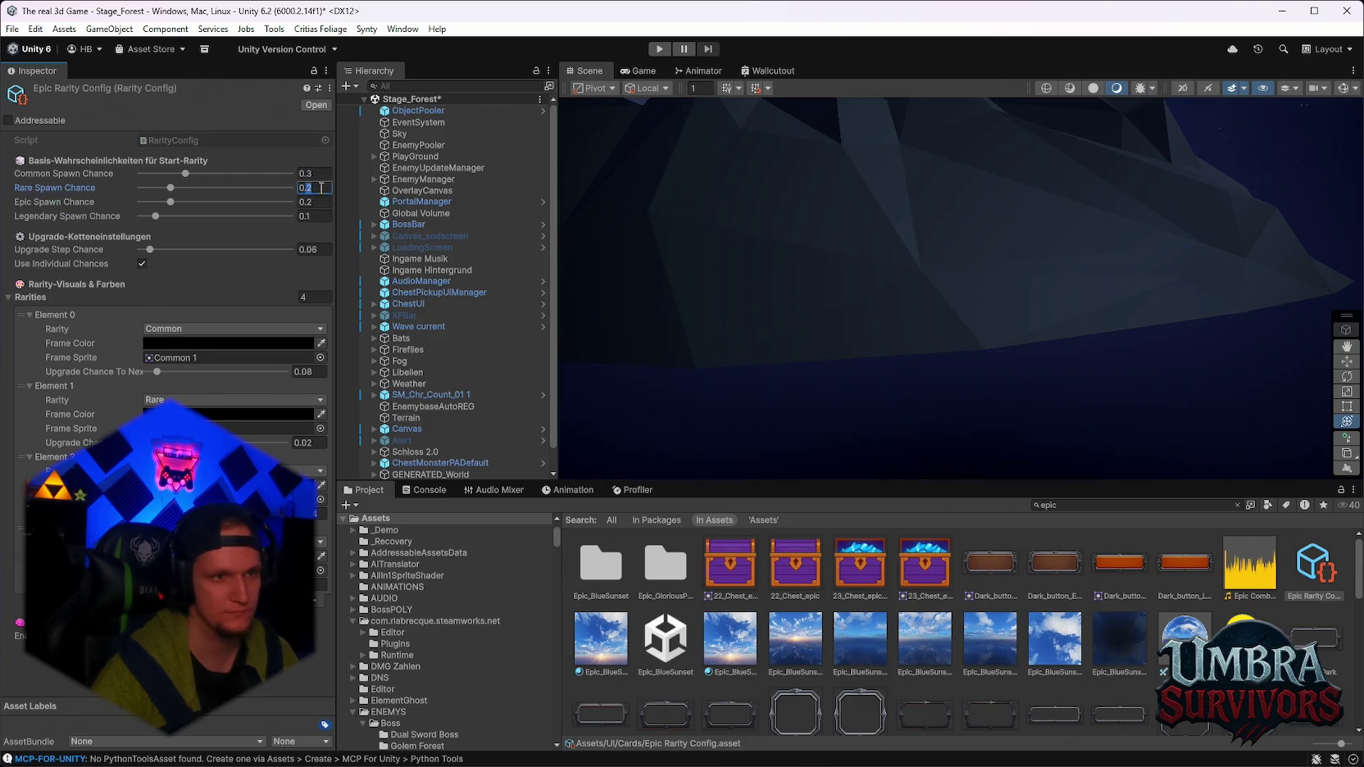
text(0)
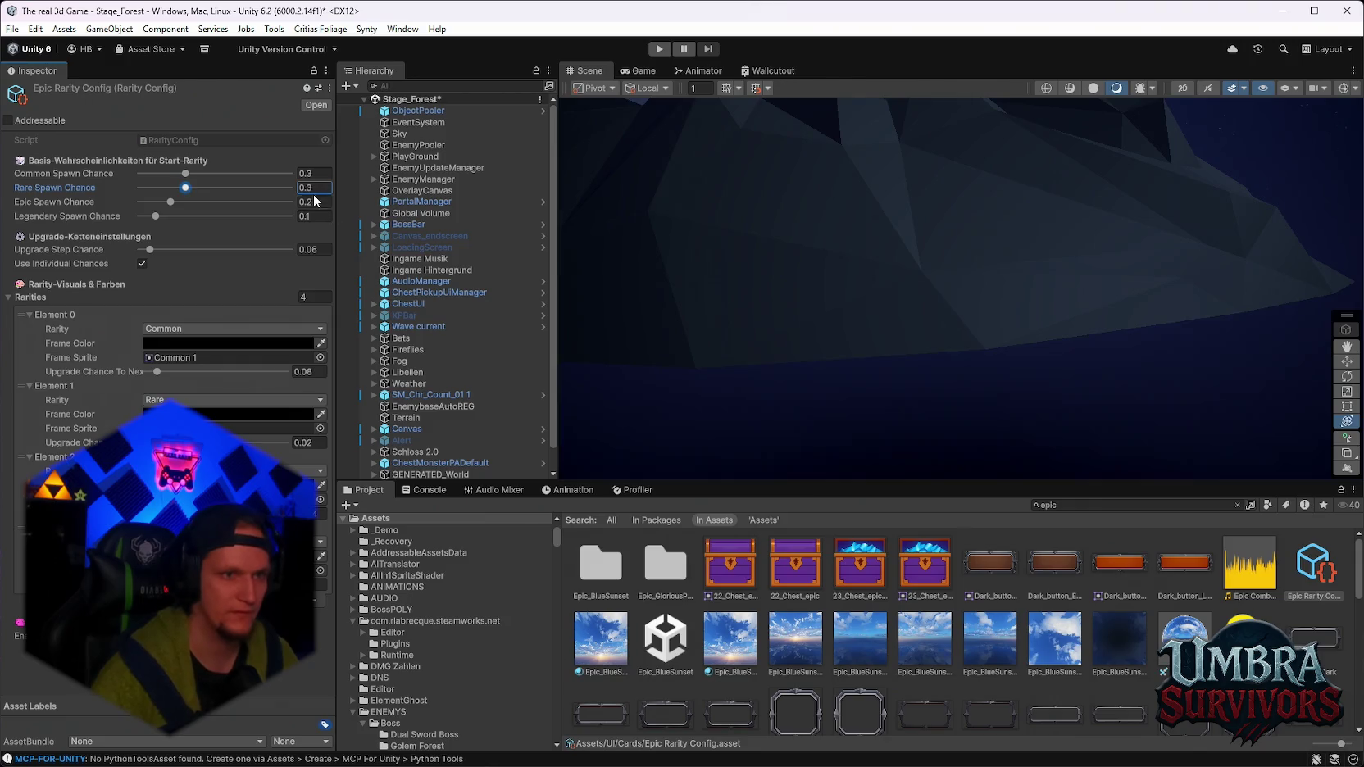
Change Common Spawn Chance to 0.4, confirm Rare at 0, and pause the Stage_Hub play test.
click(317, 186)
click(319, 173)
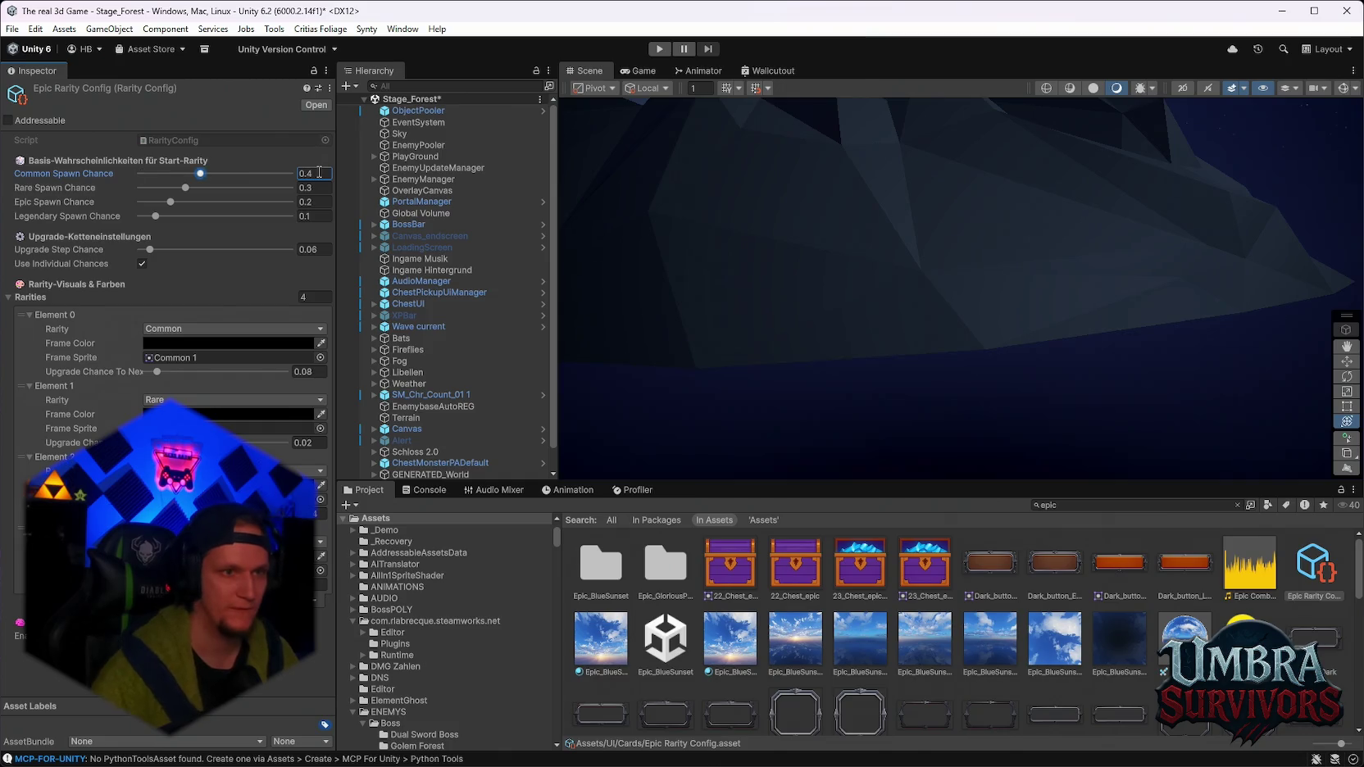
text(0.4)
key(Return)
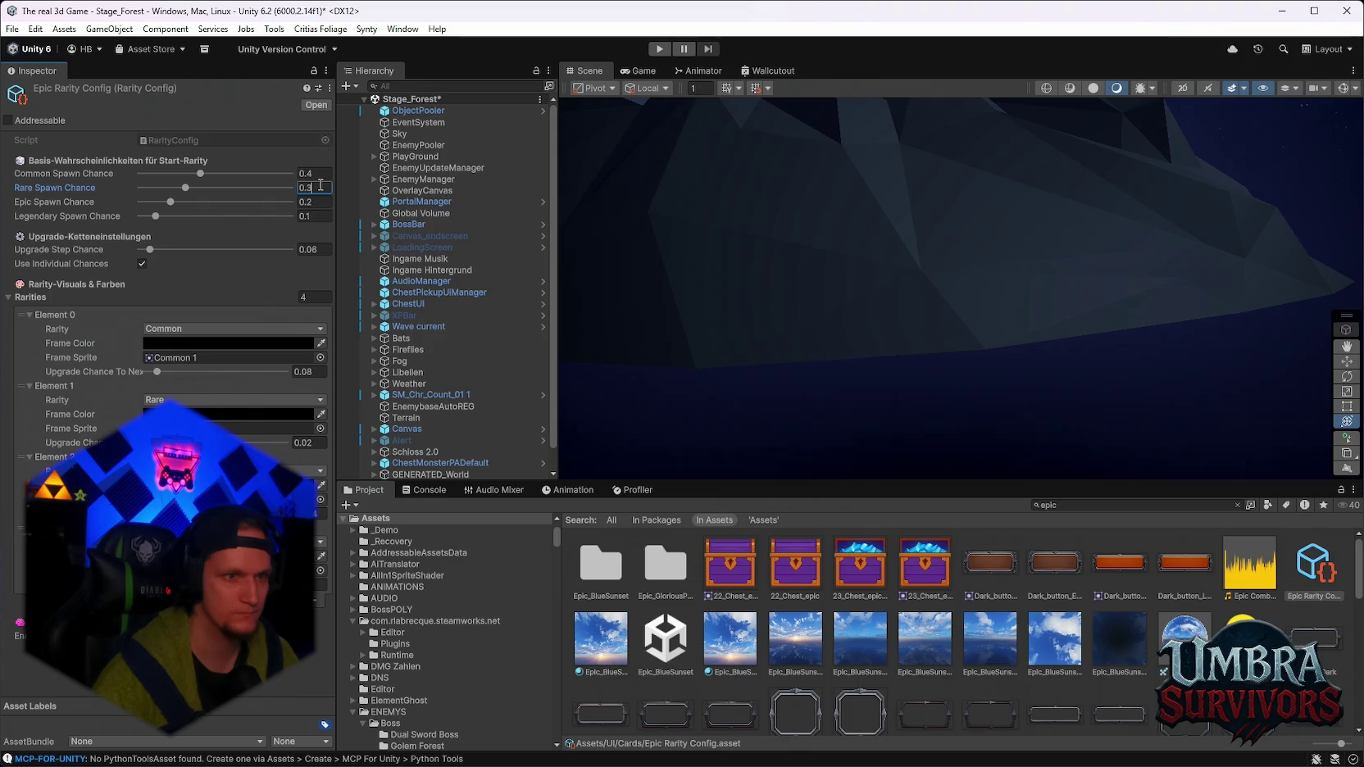
text(0)
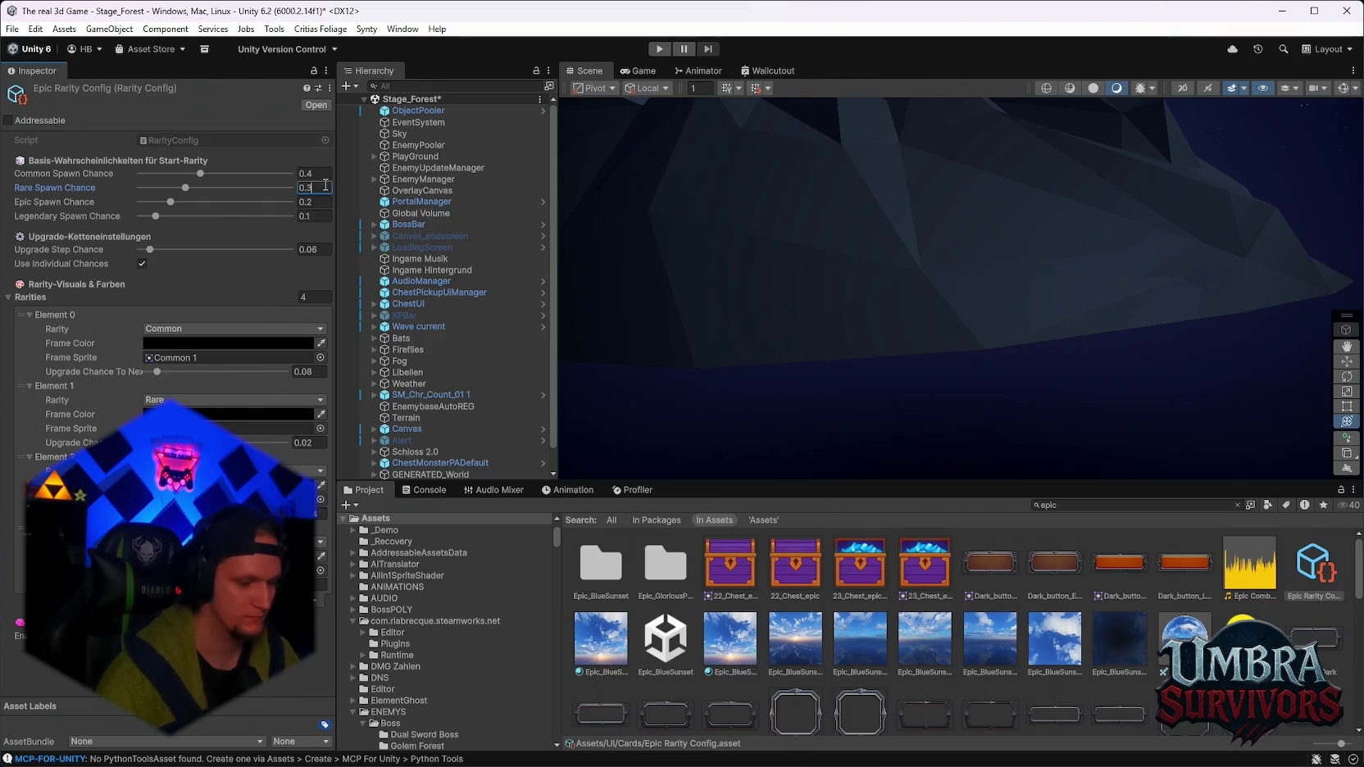
key(Return)
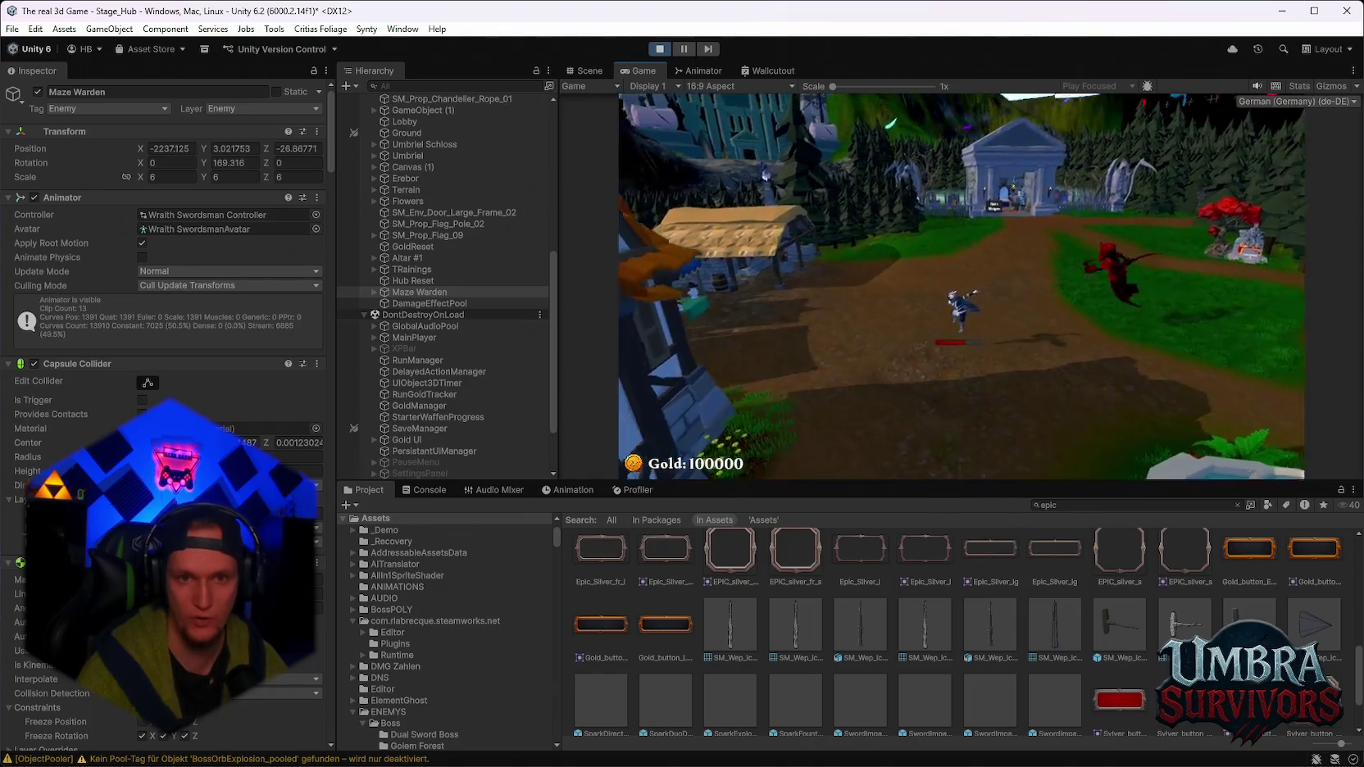
key(Escape)
Exit Play mode and review Maze Warden's dual-blade AI values, including Chase Speed 6.5 and Weapon Damage 20.
key(ctrl+p)
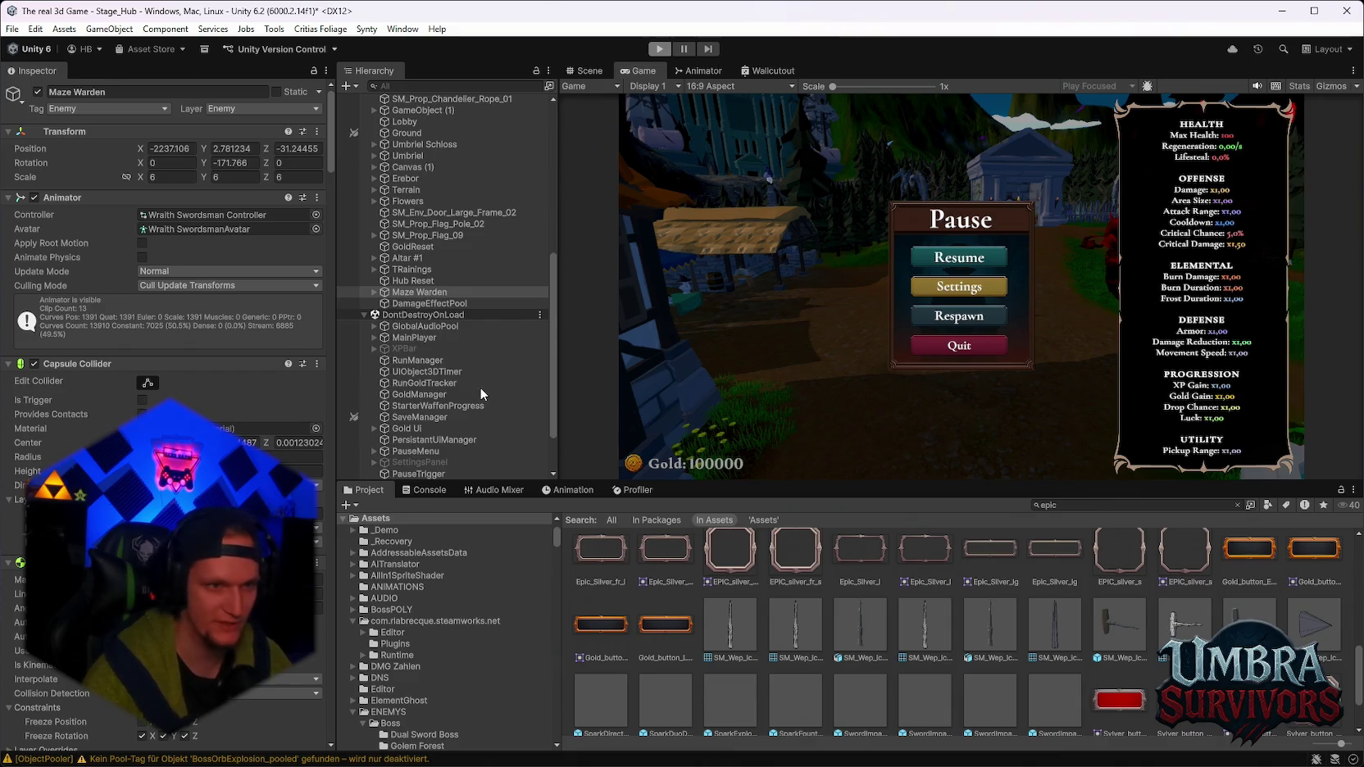
scroll(164, 328, down, 10)
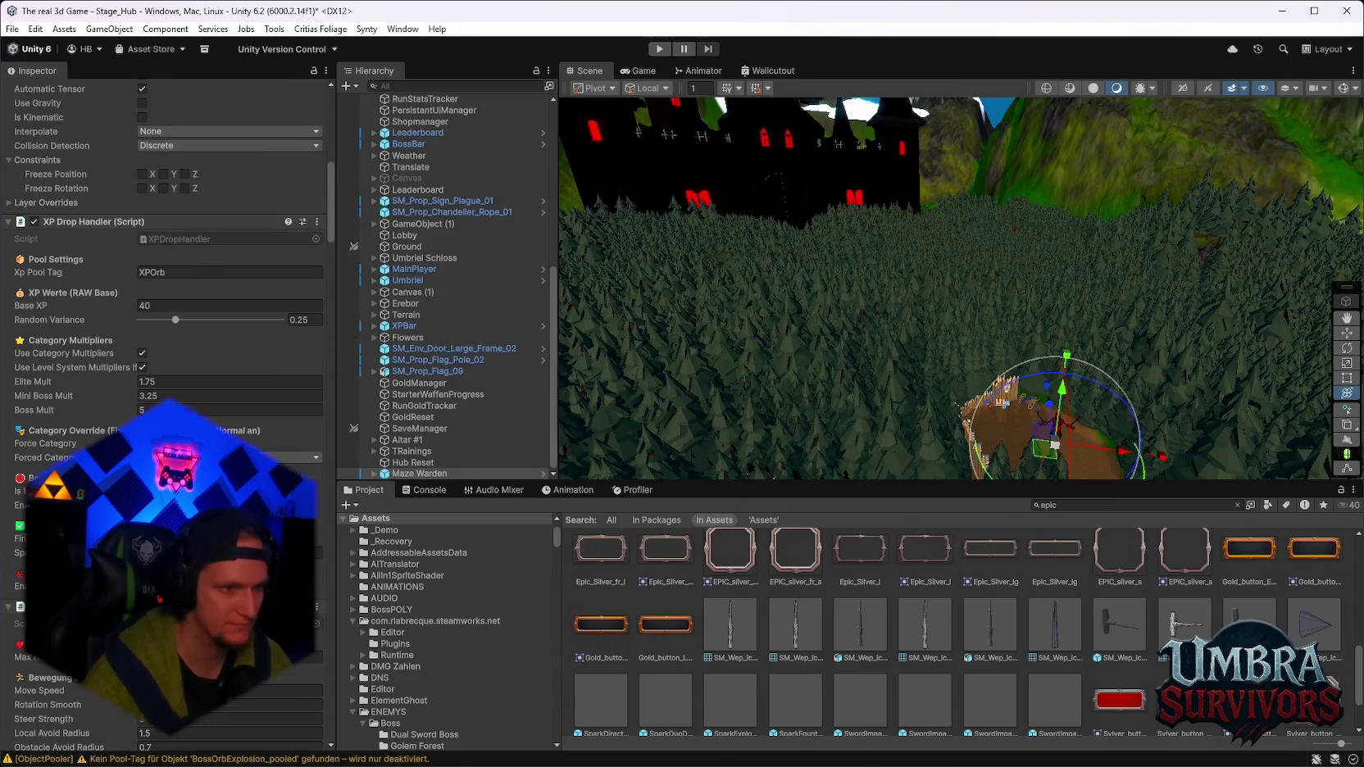
scroll(163, 410, down, 20)
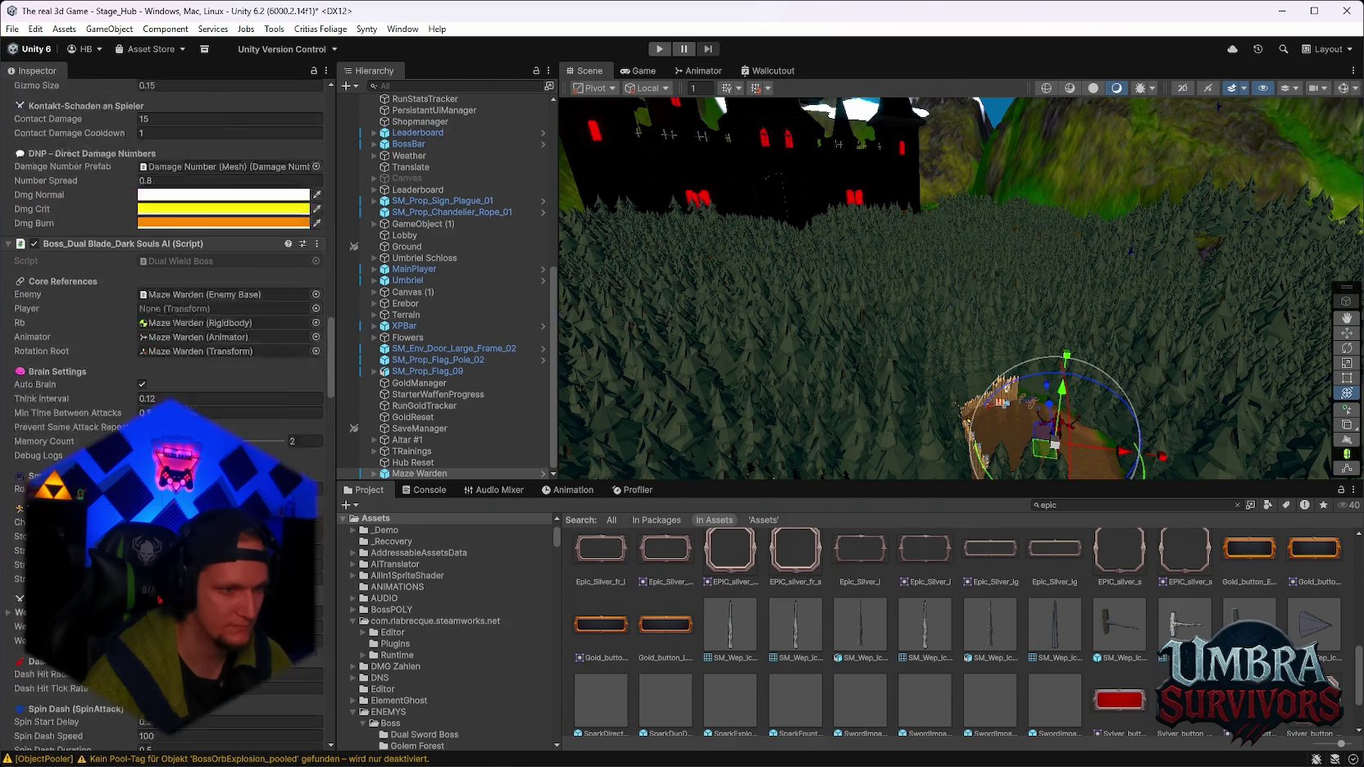
scroll(164, 410, down, 1)
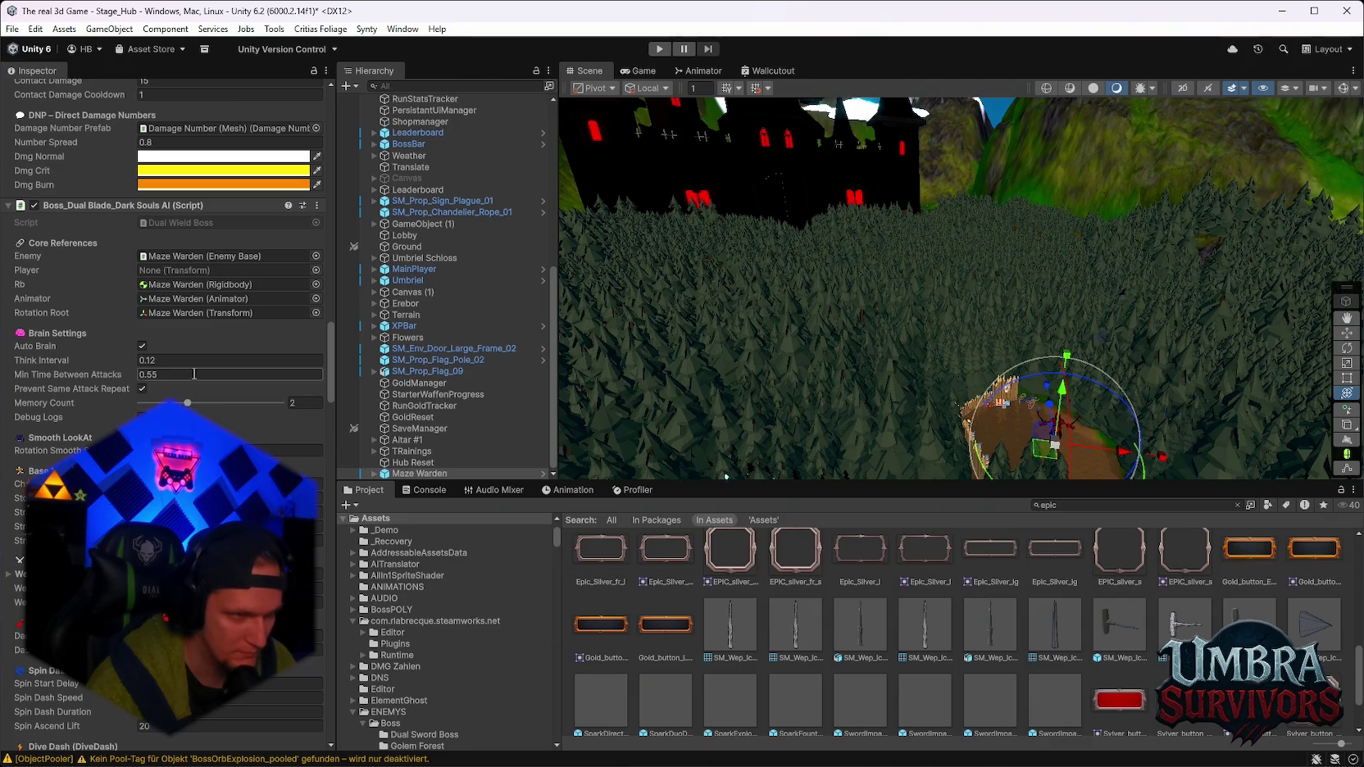
scroll(194, 374, down, 1)
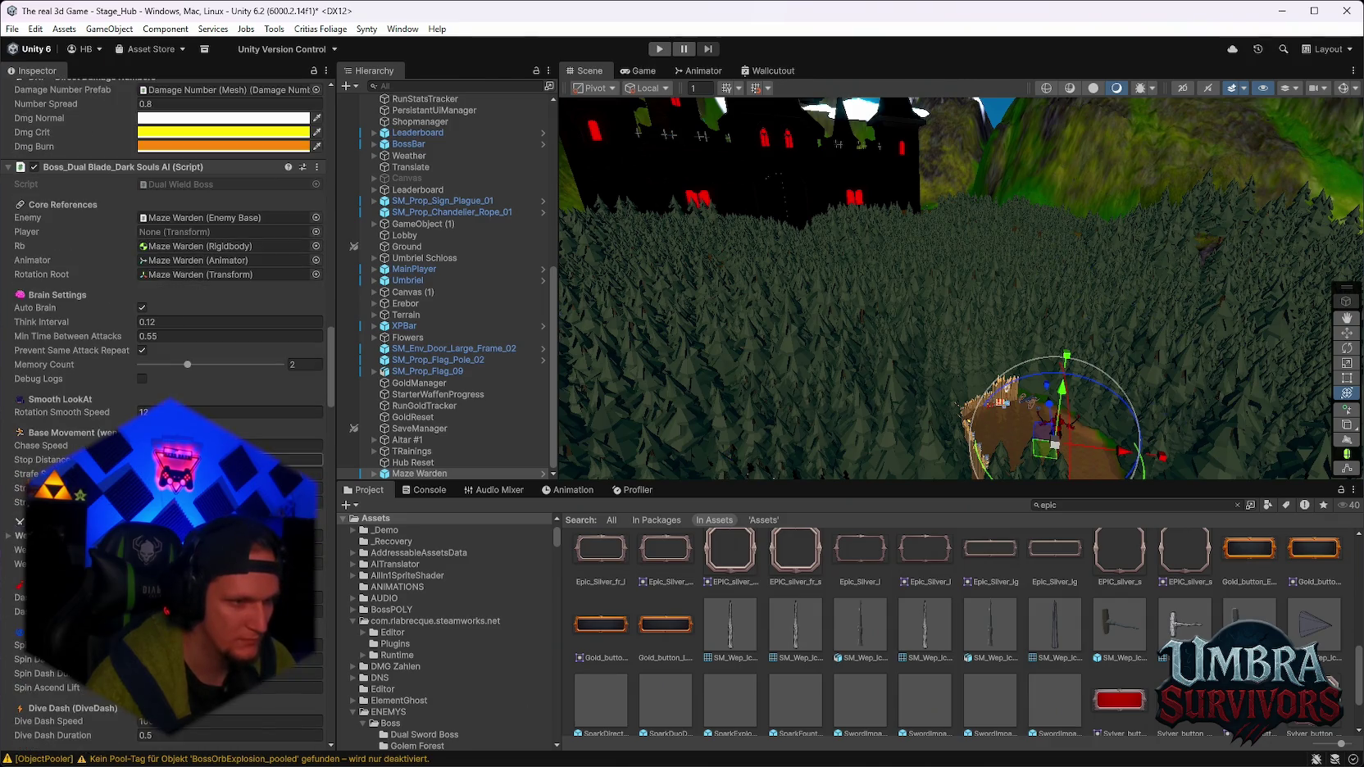
scroll(164, 410, down, 1)
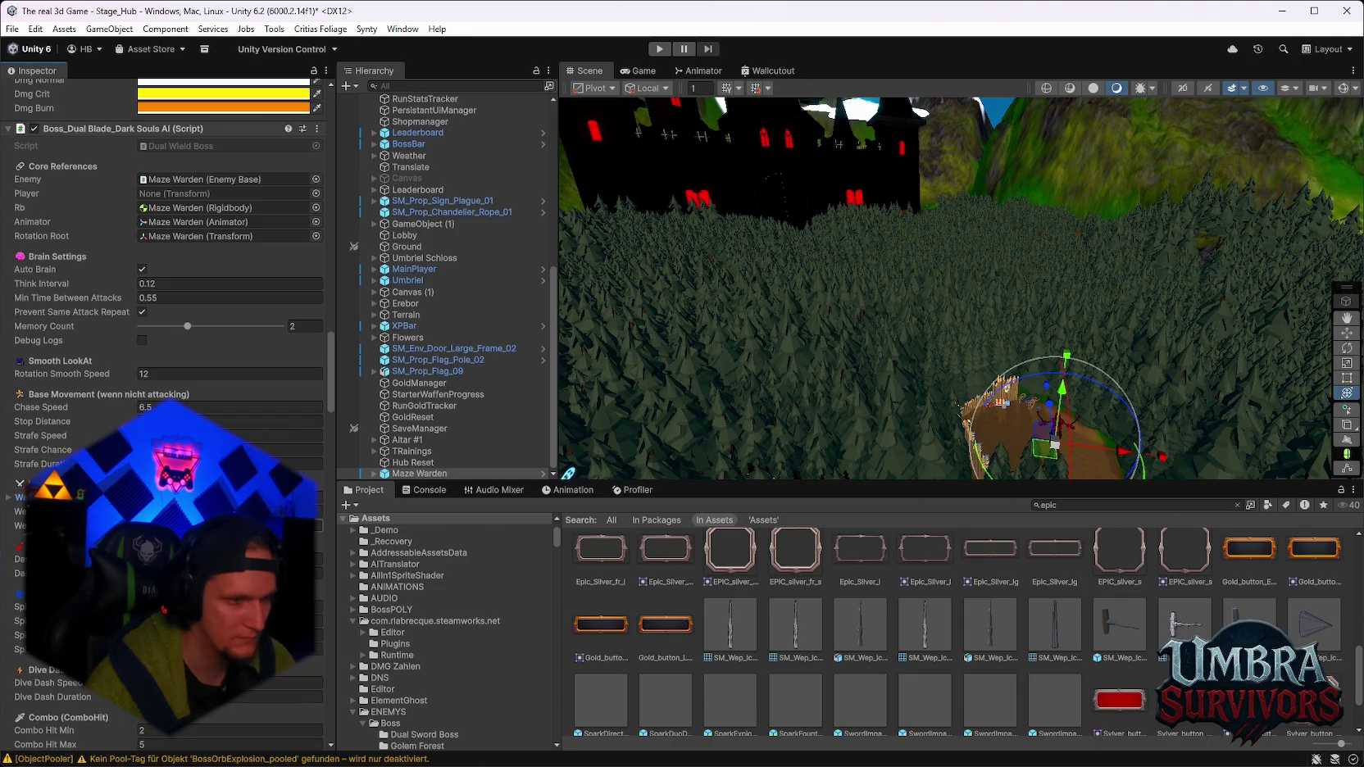
scroll(164, 410, down, 1)
scroll(164, 410, down, 1)
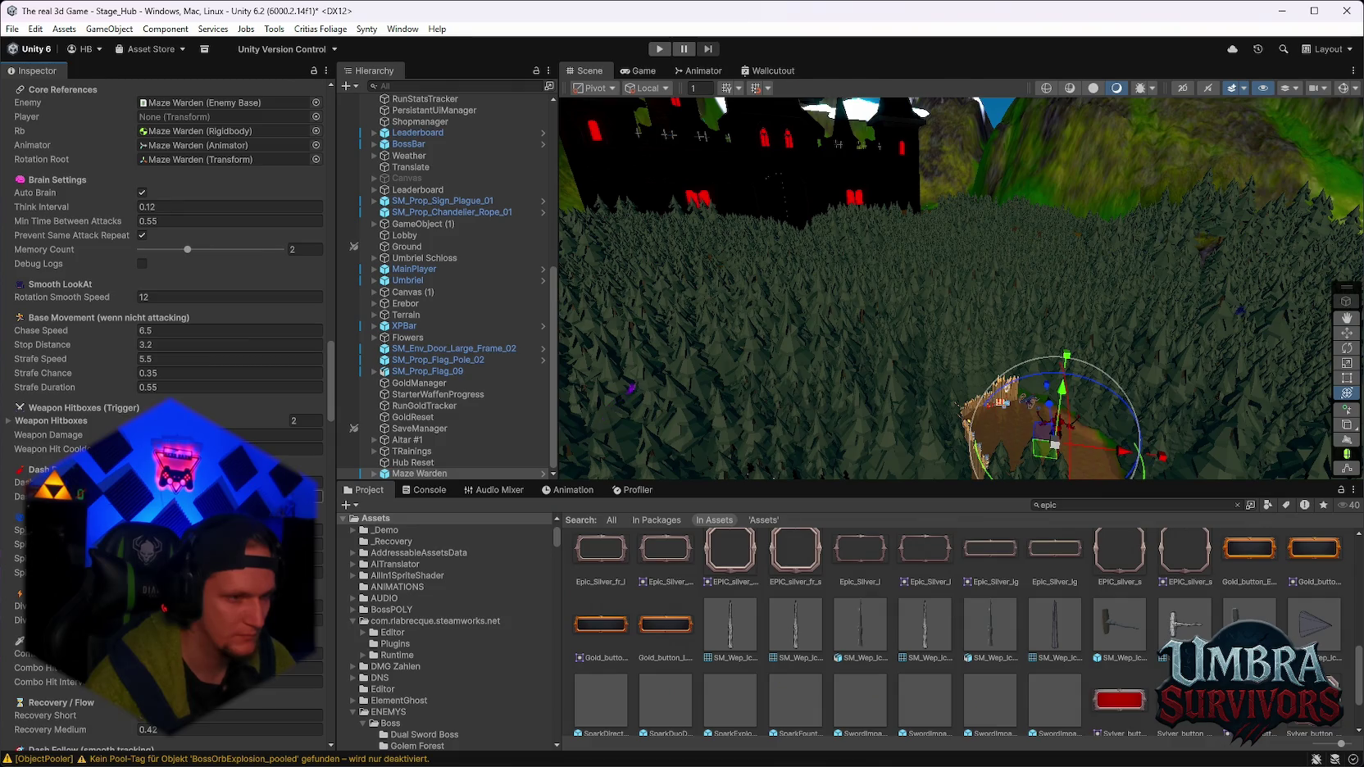
scroll(164, 328, down, 1)
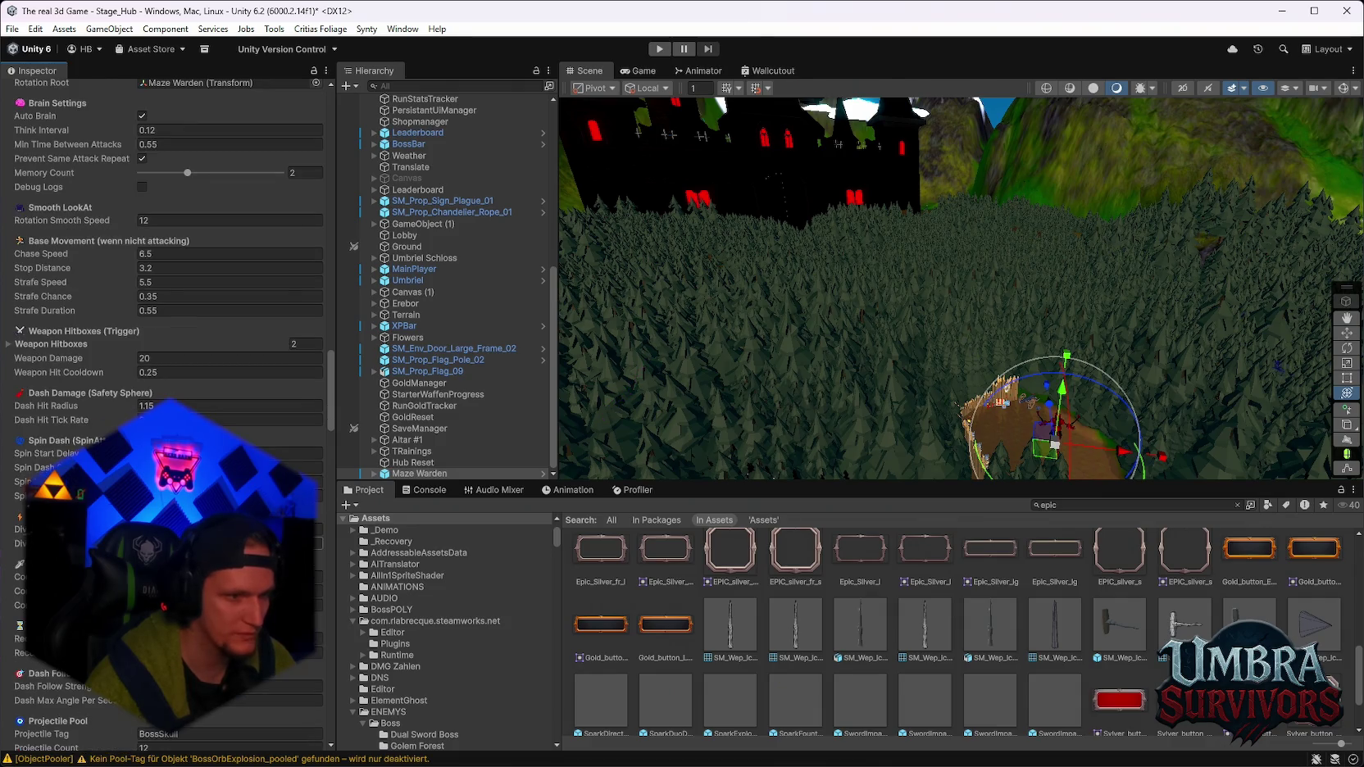
scroll(164, 328, down, 2)
scroll(164, 327, up, 12)
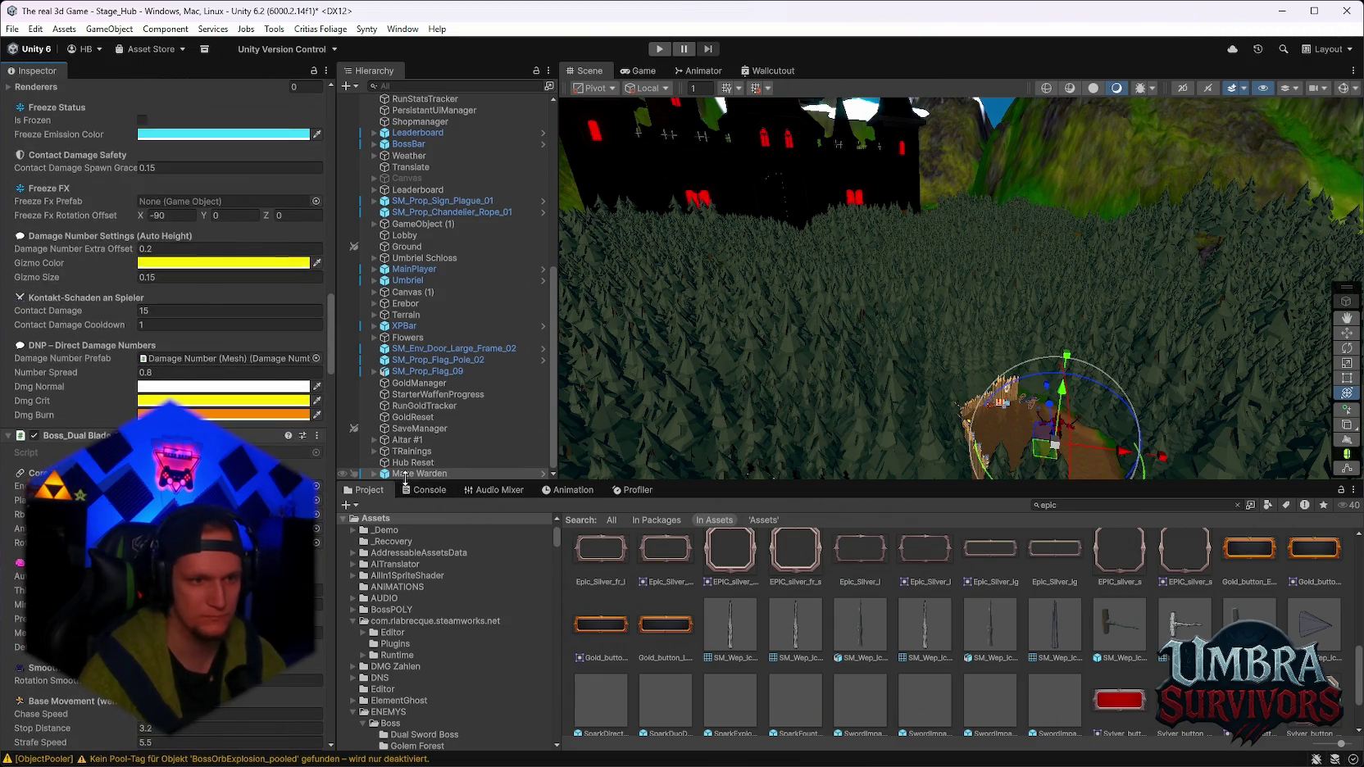
right_click(408, 473)
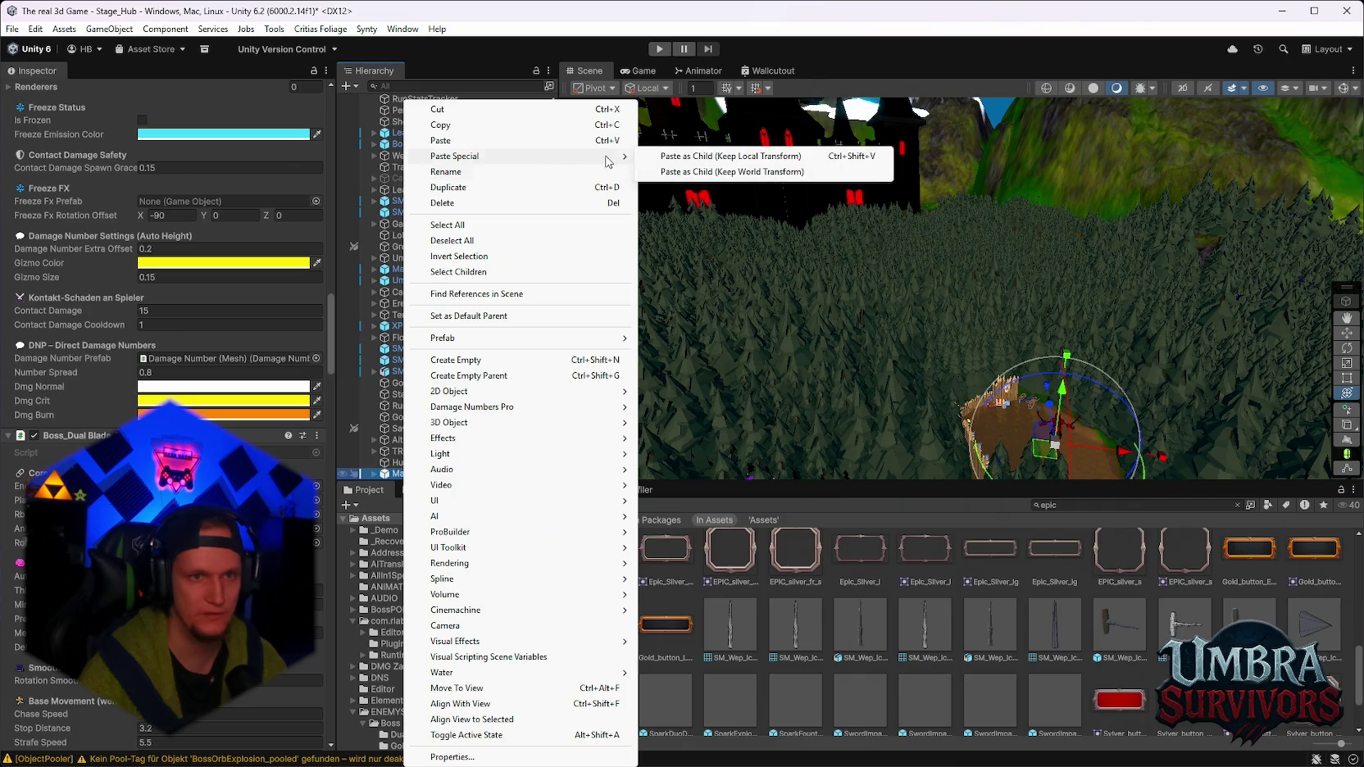
Open the Maze Warden prefab in context with scene Gizmos enabled.
mouse_move(525, 337)
click(669, 339)
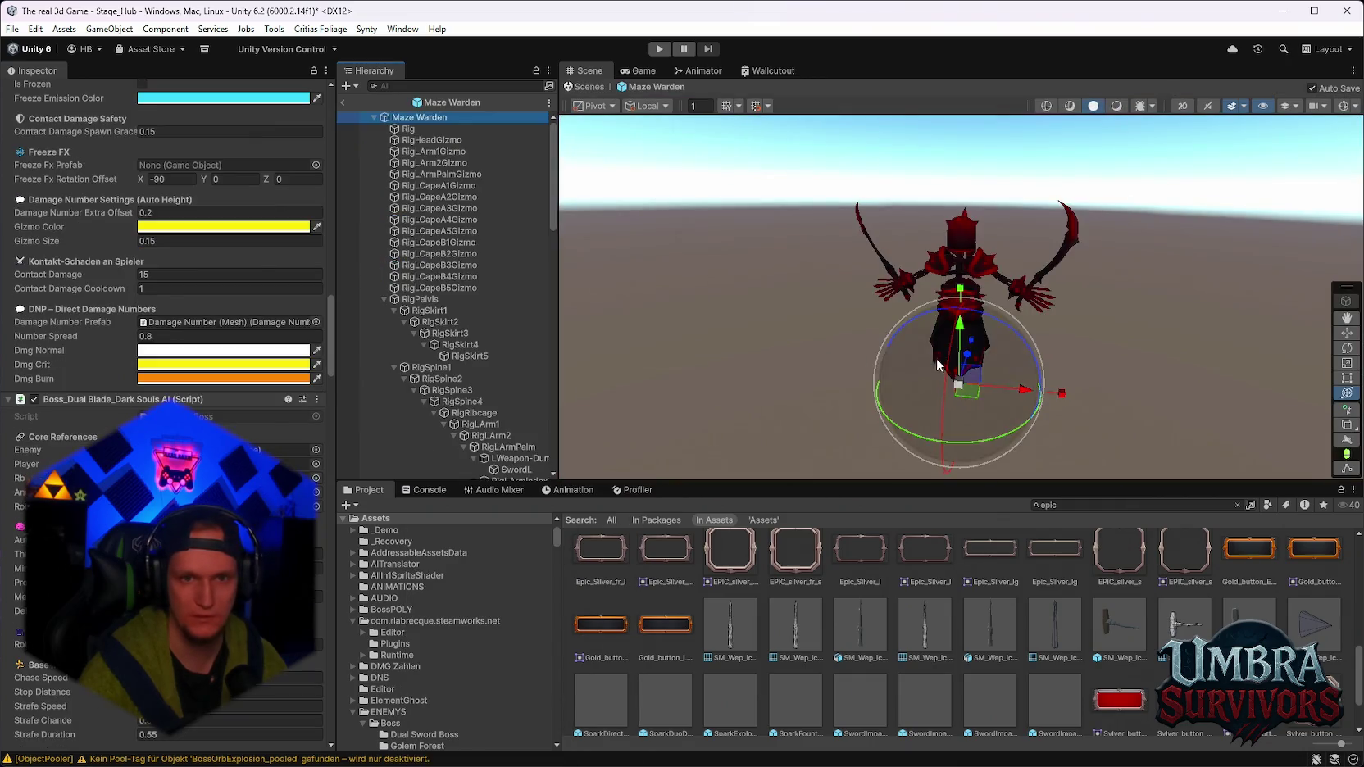
click(1344, 106)
mouse_move(1103, 321)
mouse_down()
mouse_move(1005, 173)
mouse_move(967, 192)
mouse_move(923, 185)
mouse_move(895, 322)
mouse_move(908, 317)
mouse_move(889, 295)
mouse_up()
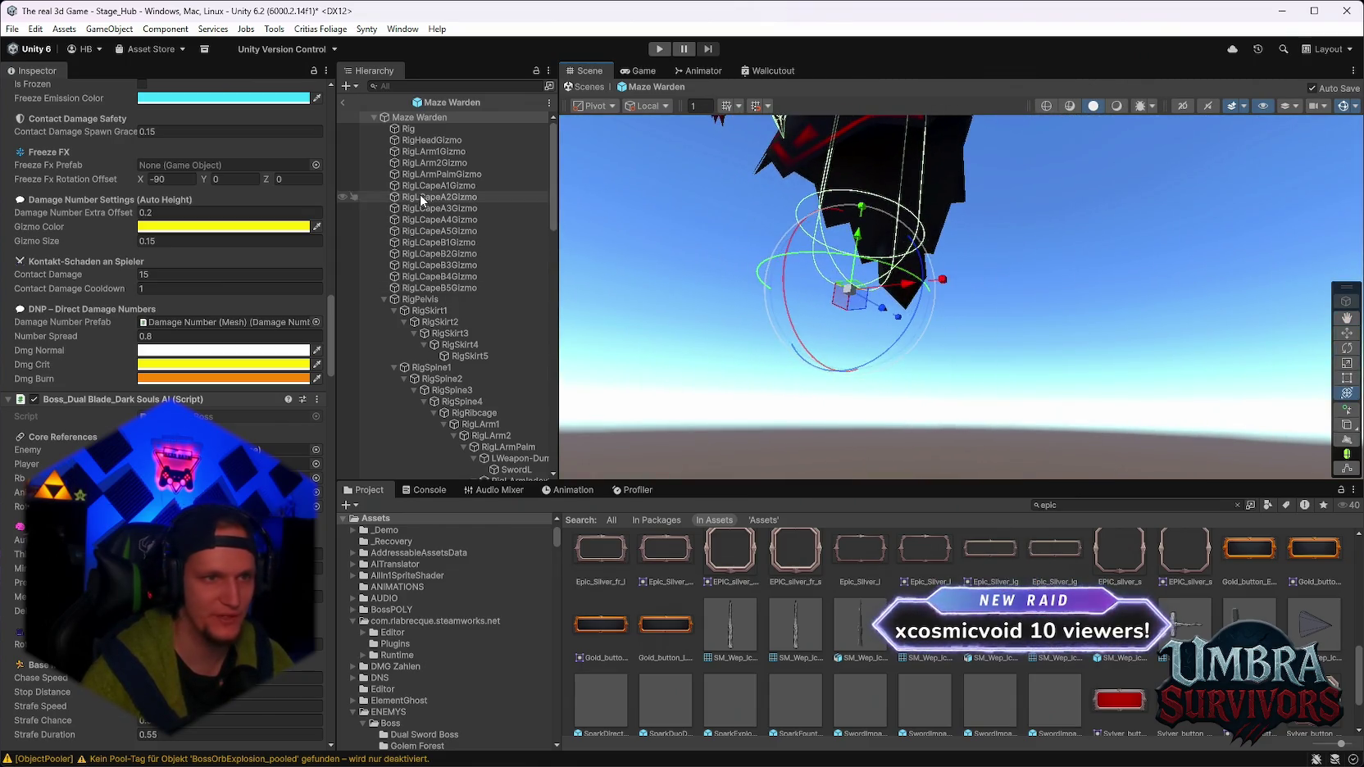
Inspect the root's Capsule Collider handles up close, then return to the hub scene and enter Play mode.
click(410, 131)
click(417, 117)
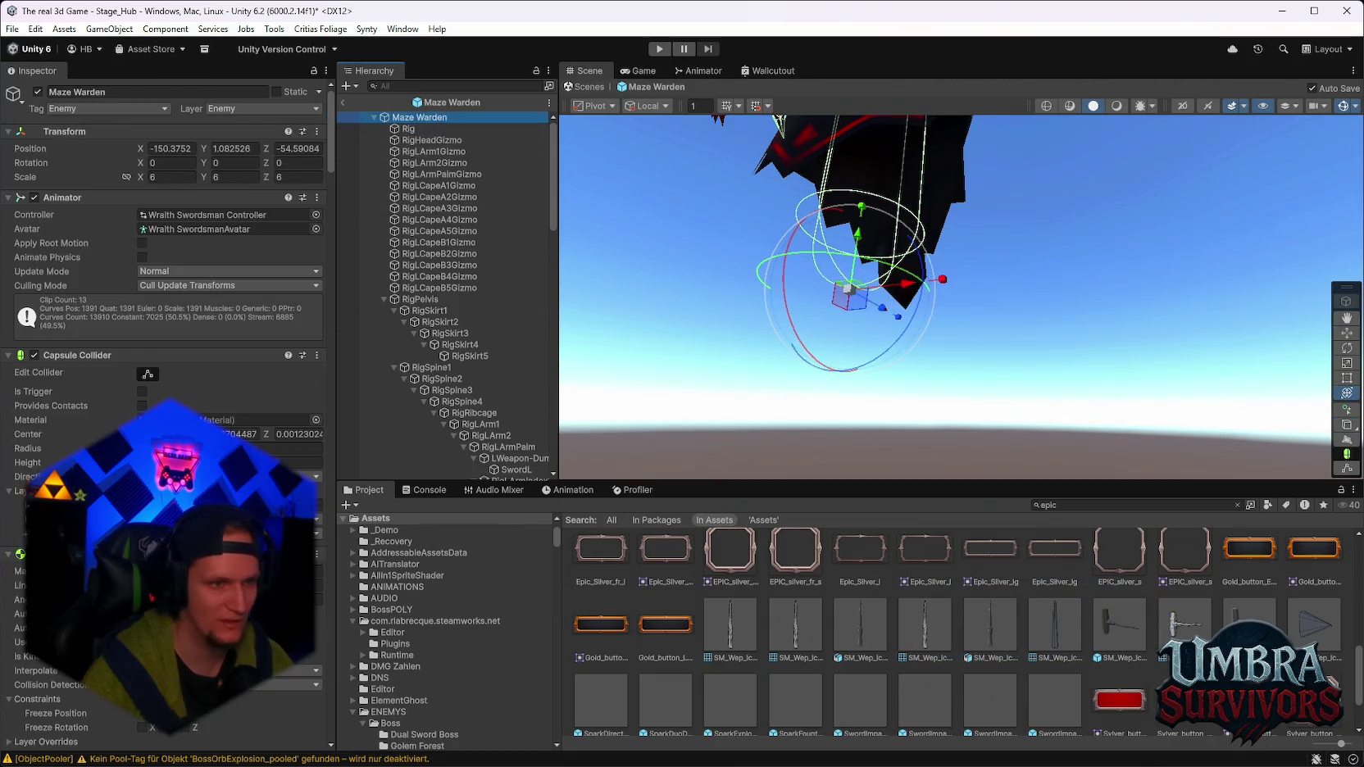
click(148, 374)
drag(854, 290, 968, 308)
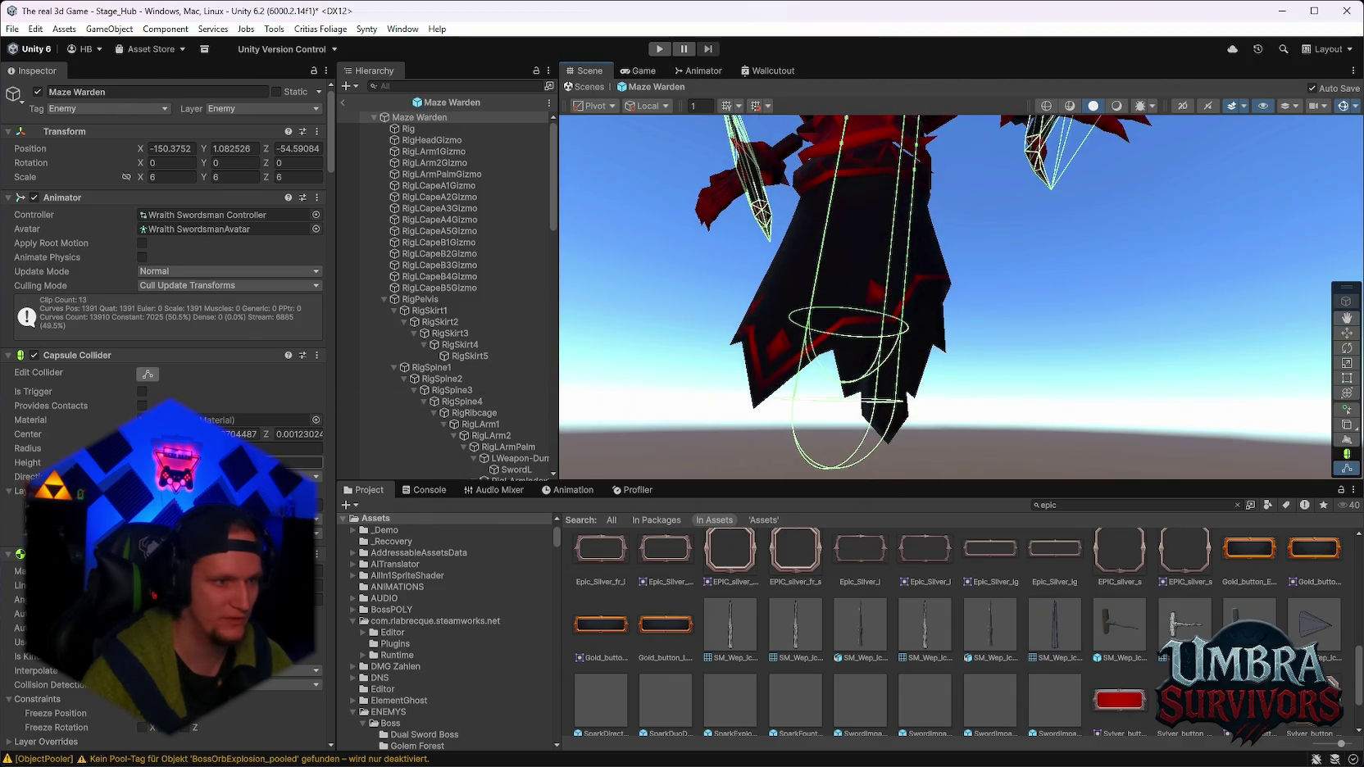
scroll(164, 287, down, 2)
mouse_move(909, 419)
mouse_down()
mouse_move(926, 378)
mouse_move(869, 311)
mouse_move(952, 264)
mouse_move(978, 467)
mouse_up()
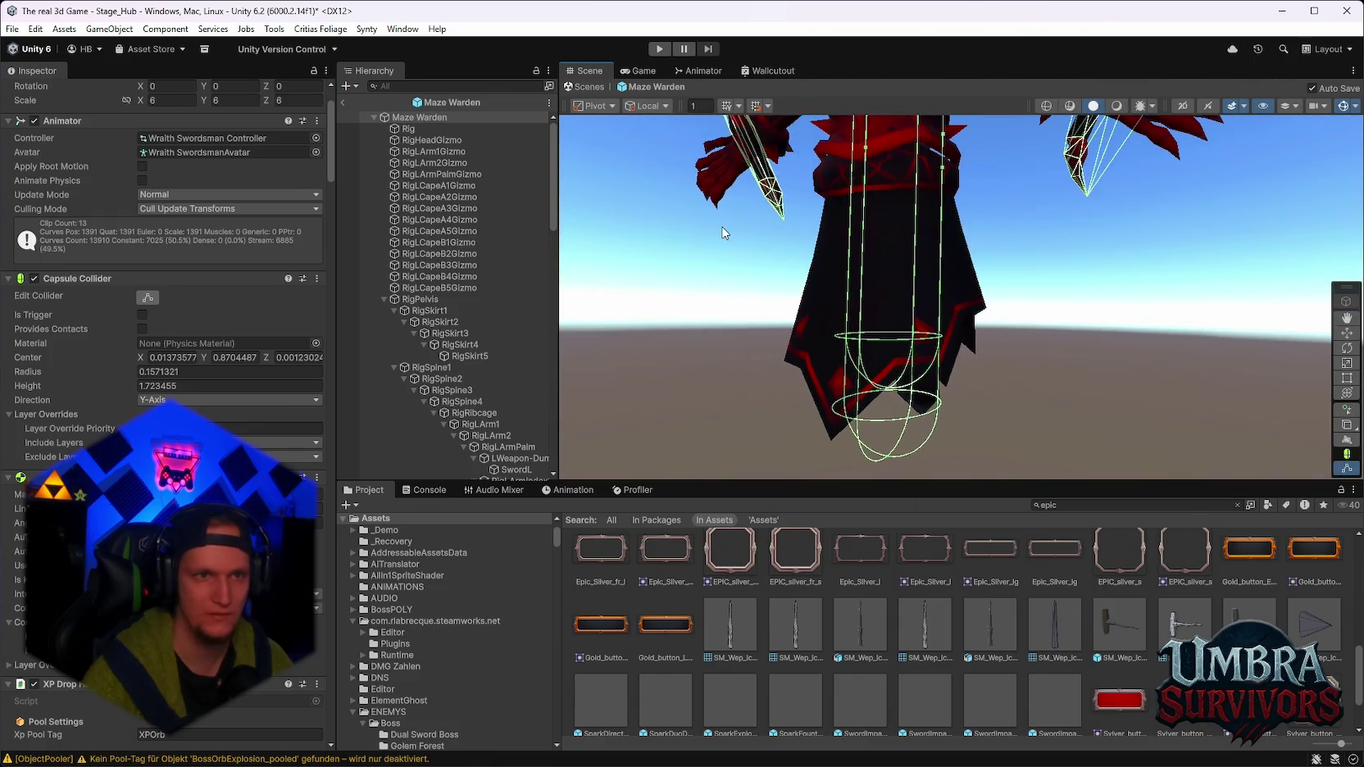
click(341, 104)
key(ctrl+p)
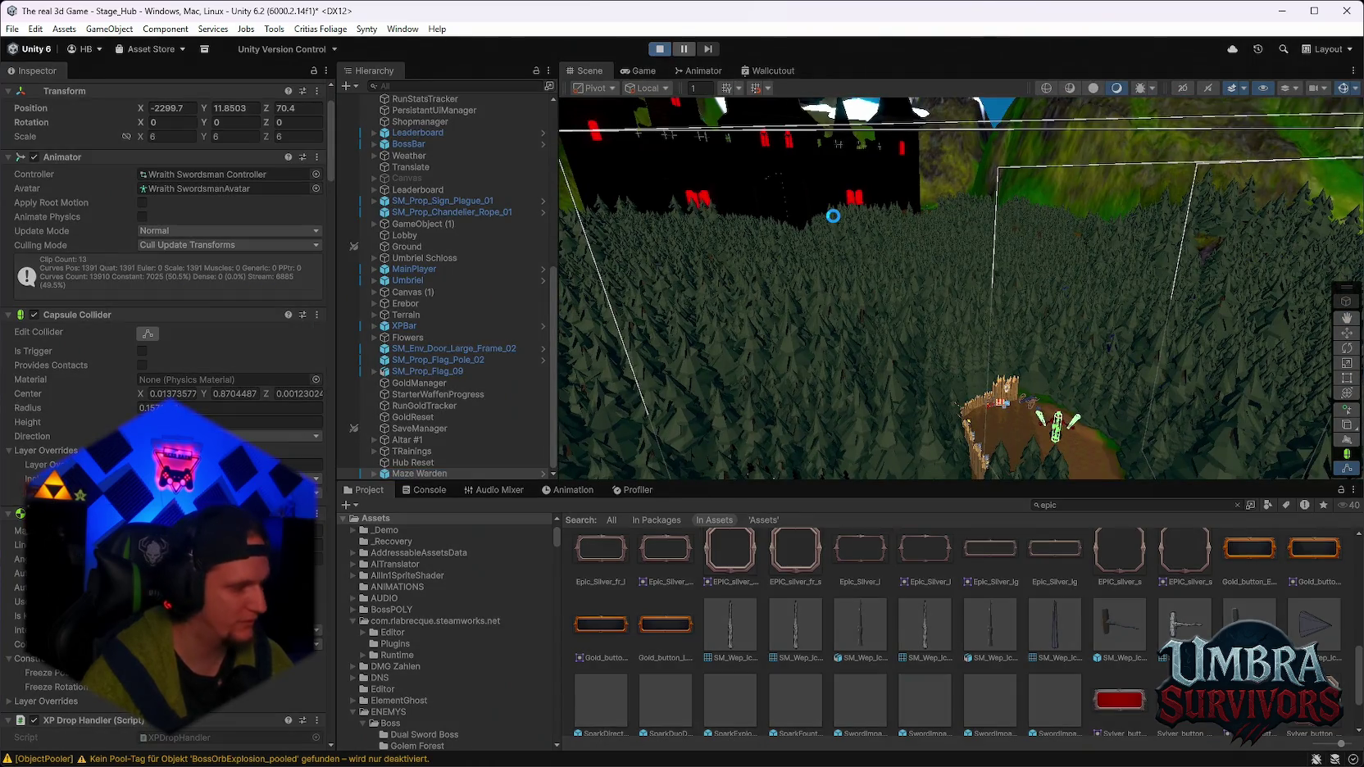
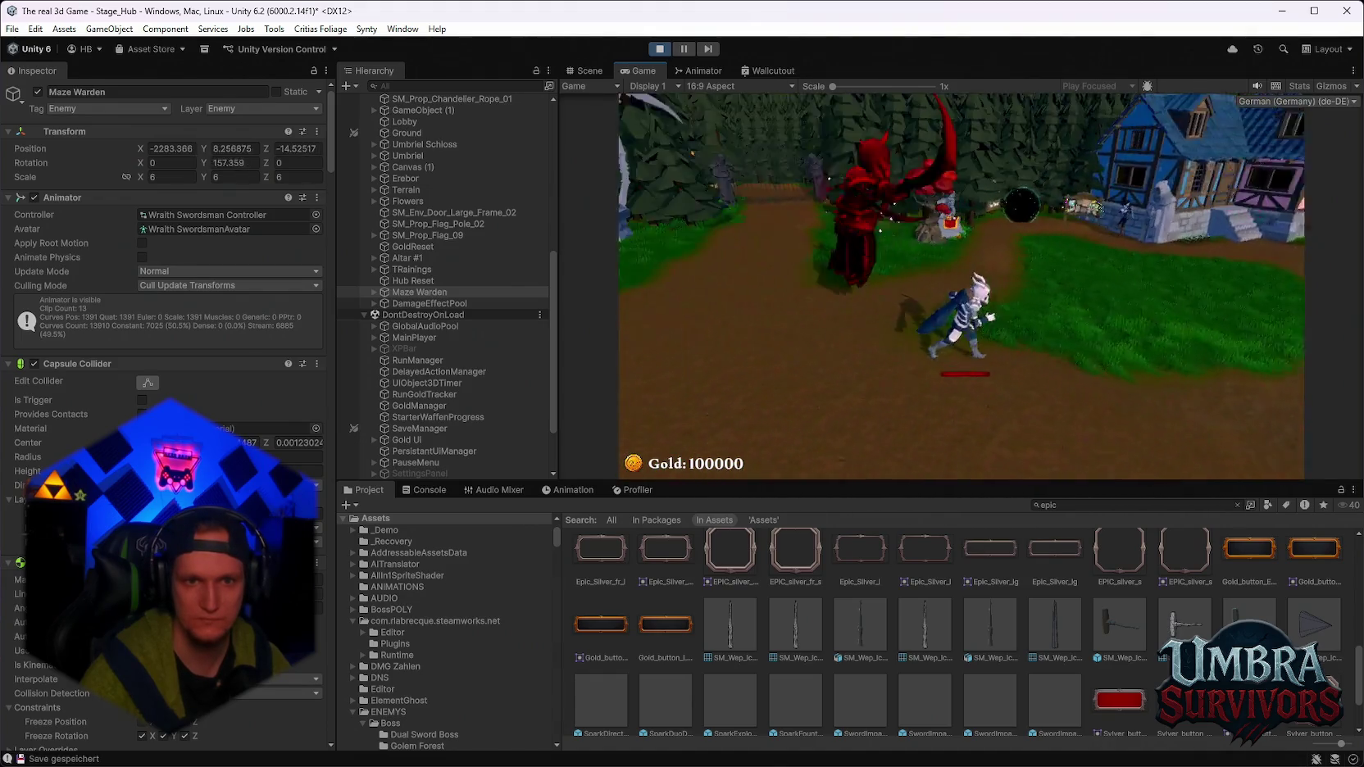
Fight the red Maze Warden boss in Play mode, then pause the game with Esc.
key(space)
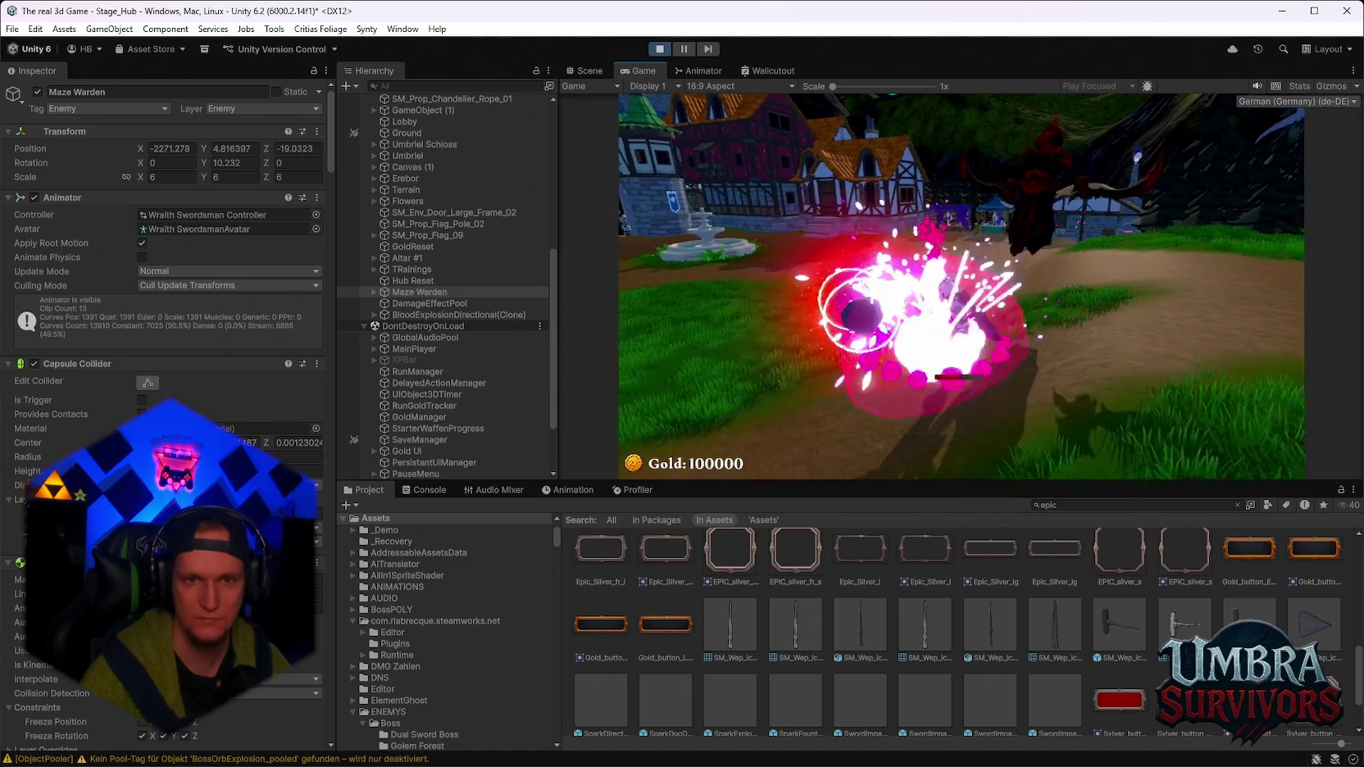
key(Escape)
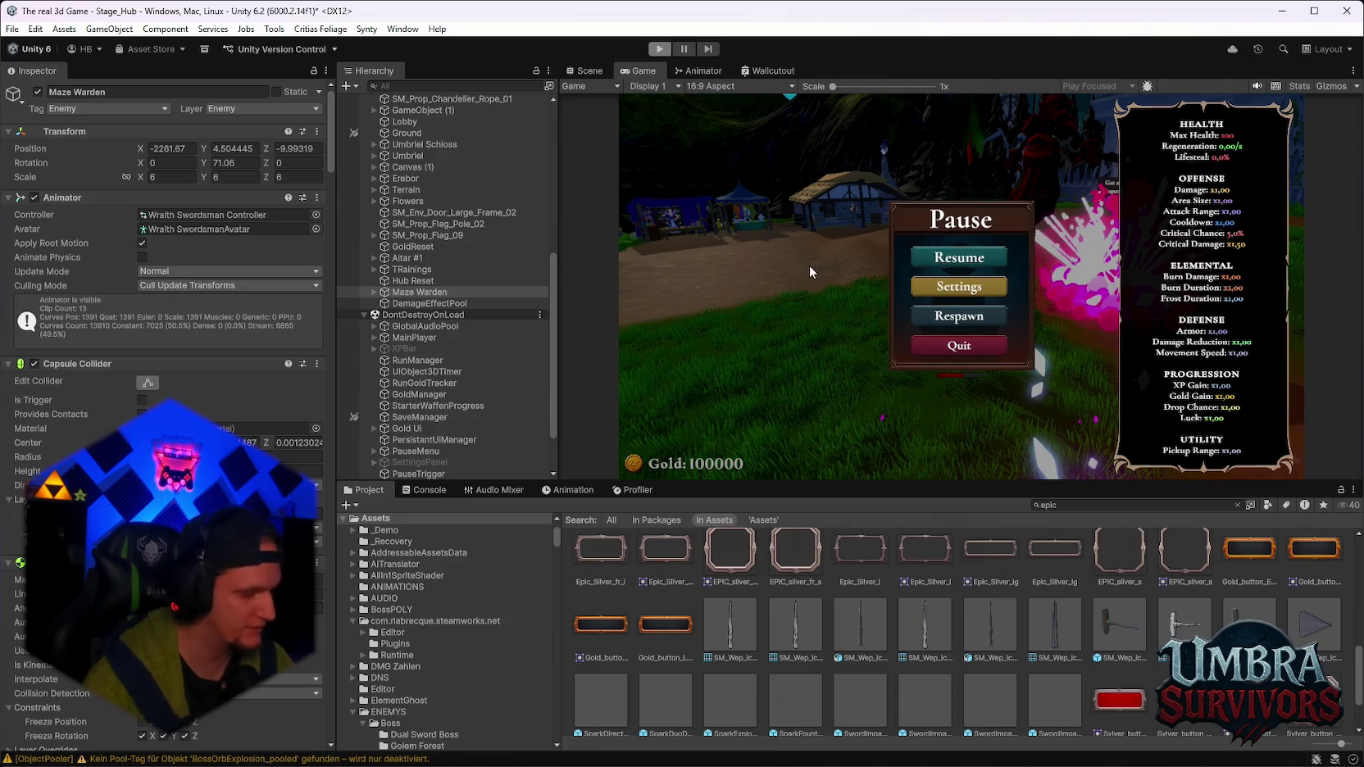
Quit Play mode from the Pause menu and frame the reaper statue and gate in Scene view.
click(938, 359)
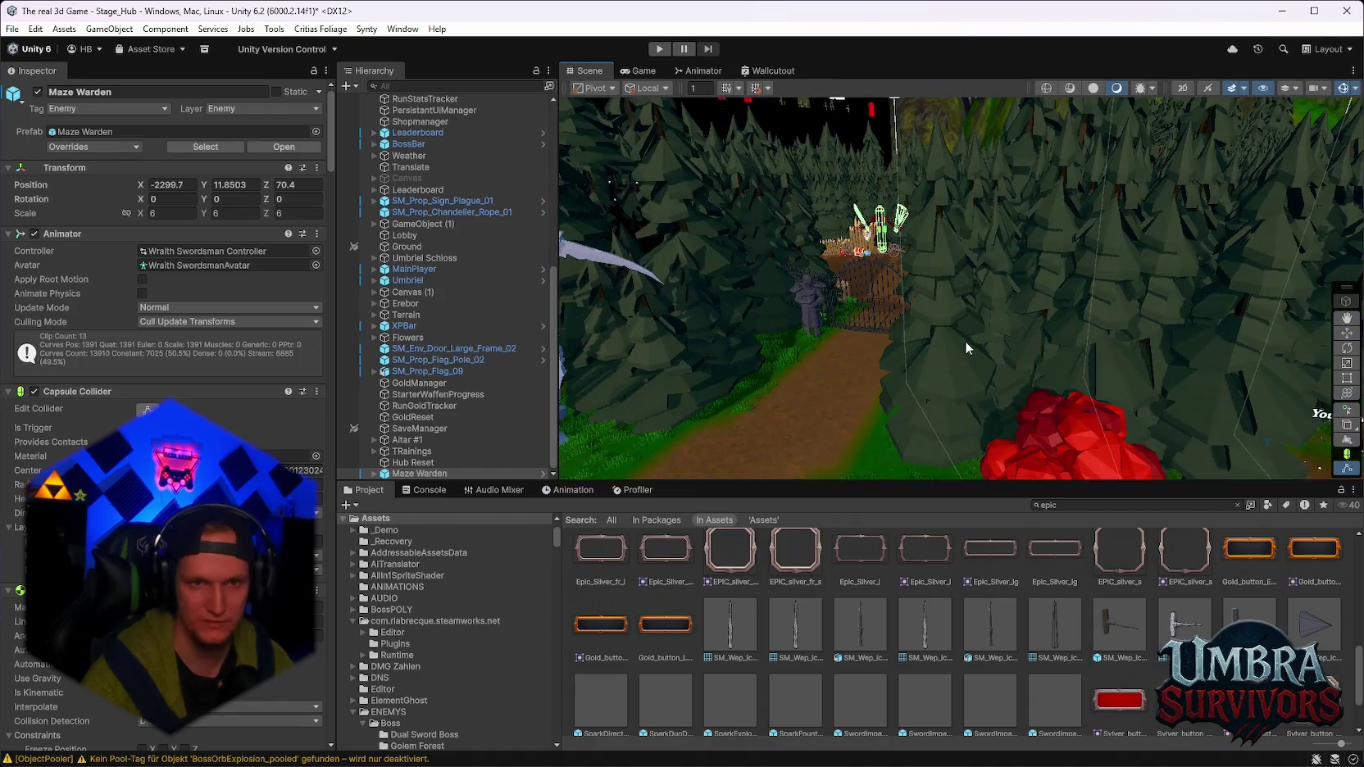
scroll(726, 668, up, 3)
scroll(725, 668, up, 3)
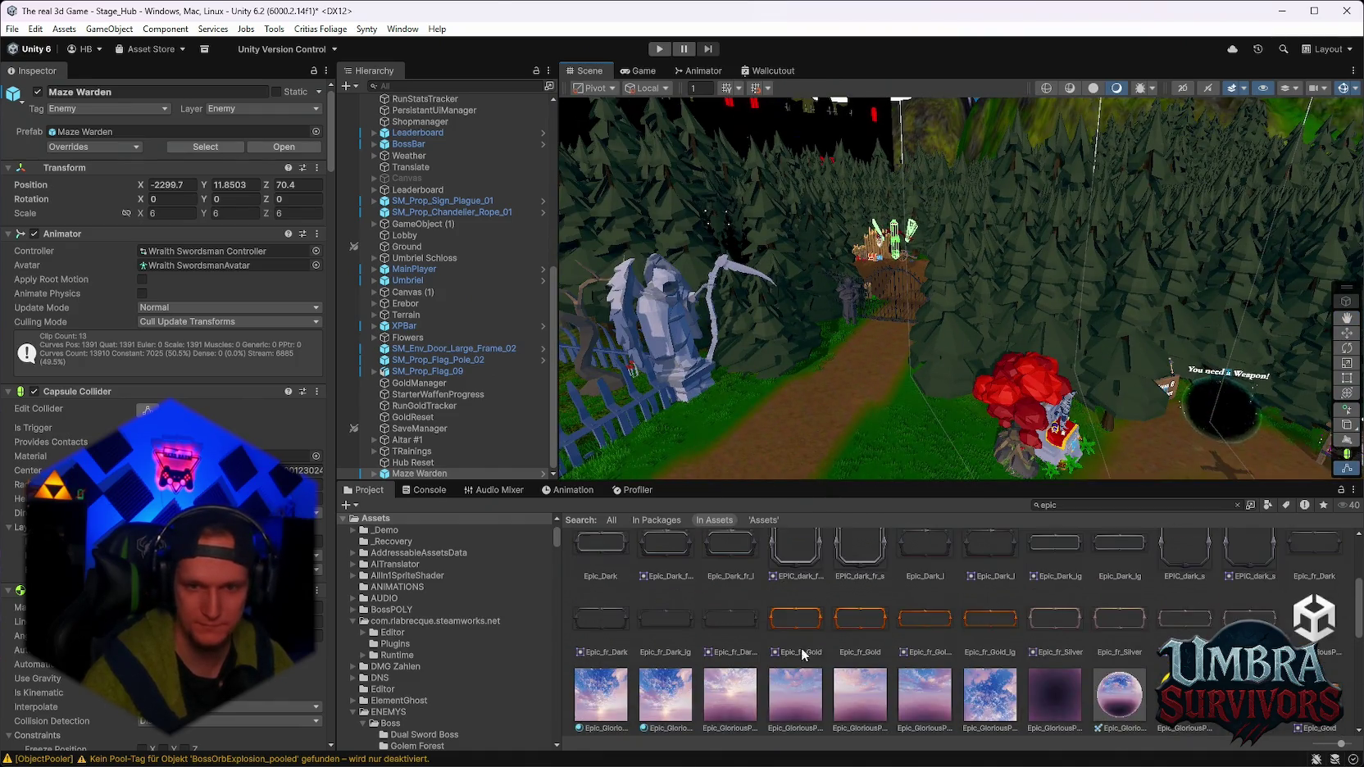
scroll(435, 628, down, 12)
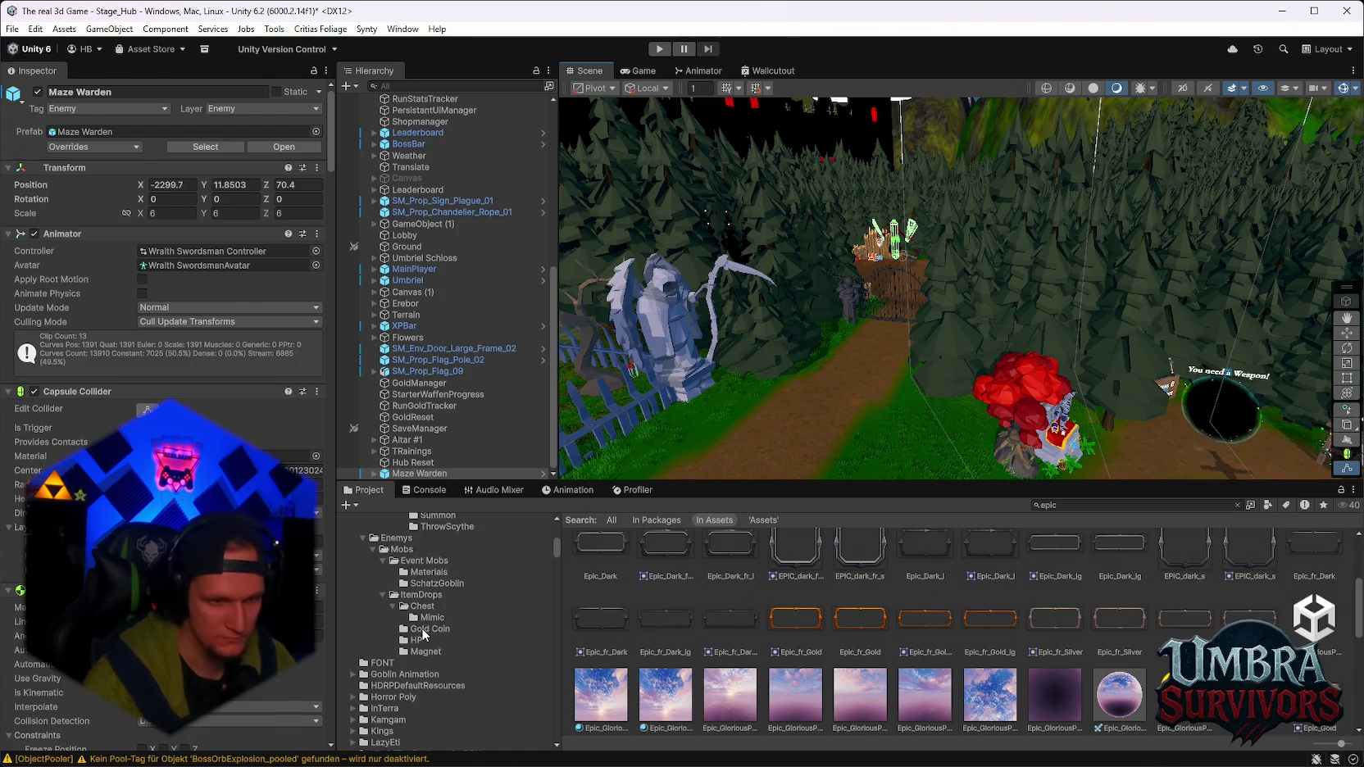
scroll(421, 628, up, 1)
mouse_move(874, 382)
mouse_down()
mouse_move(909, 418)
mouse_move(928, 361)
mouse_move(909, 393)
mouse_up()
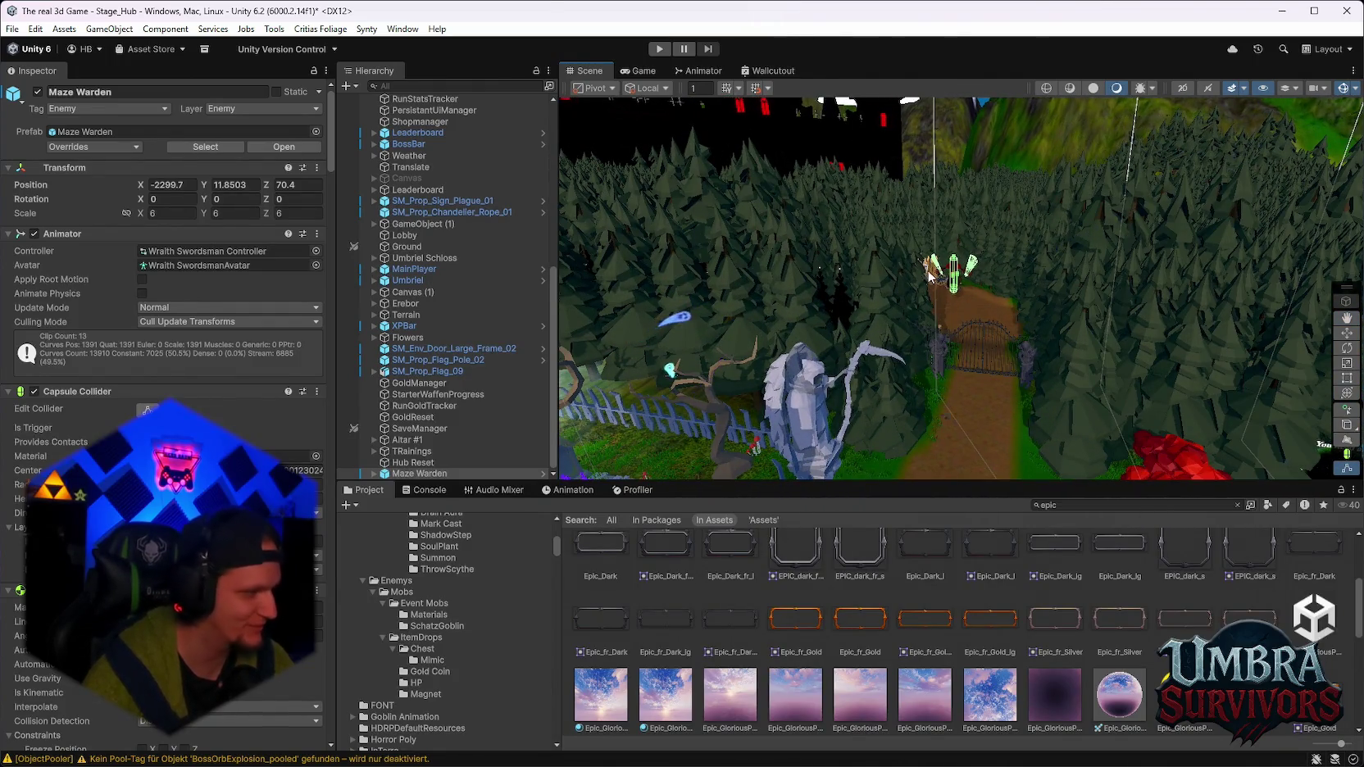
scroll(969, 267, up, 4)
mouse_move(969, 266)
mouse_down()
mouse_move(964, 200)
mouse_move(904, 179)
mouse_move(785, 191)
mouse_move(1019, 318)
mouse_up()
Select the Maze Warden boss character in the Scene view.
click(903, 178)
mouse_move(1345, 94)
mouse_down()
mouse_move(1001, 345)
mouse_move(1033, 322)
mouse_move(952, 296)
mouse_up()
click(1001, 344)
Scroll the Inspector down to the Boss_Dual Blade_Dark Souls AI script.
scroll(205, 337, down, 10)
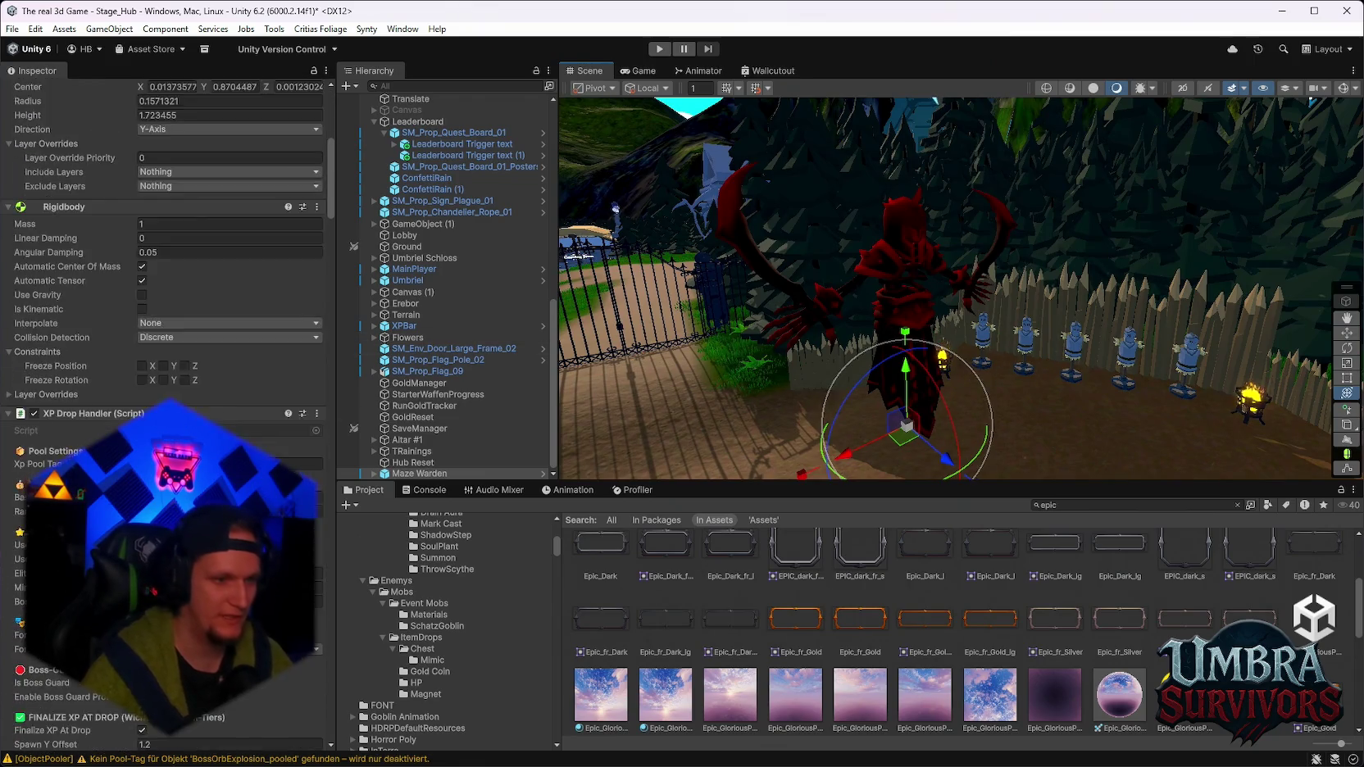
scroll(205, 337, down, 5)
scroll(205, 337, down, 10)
scroll(205, 337, down, 15)
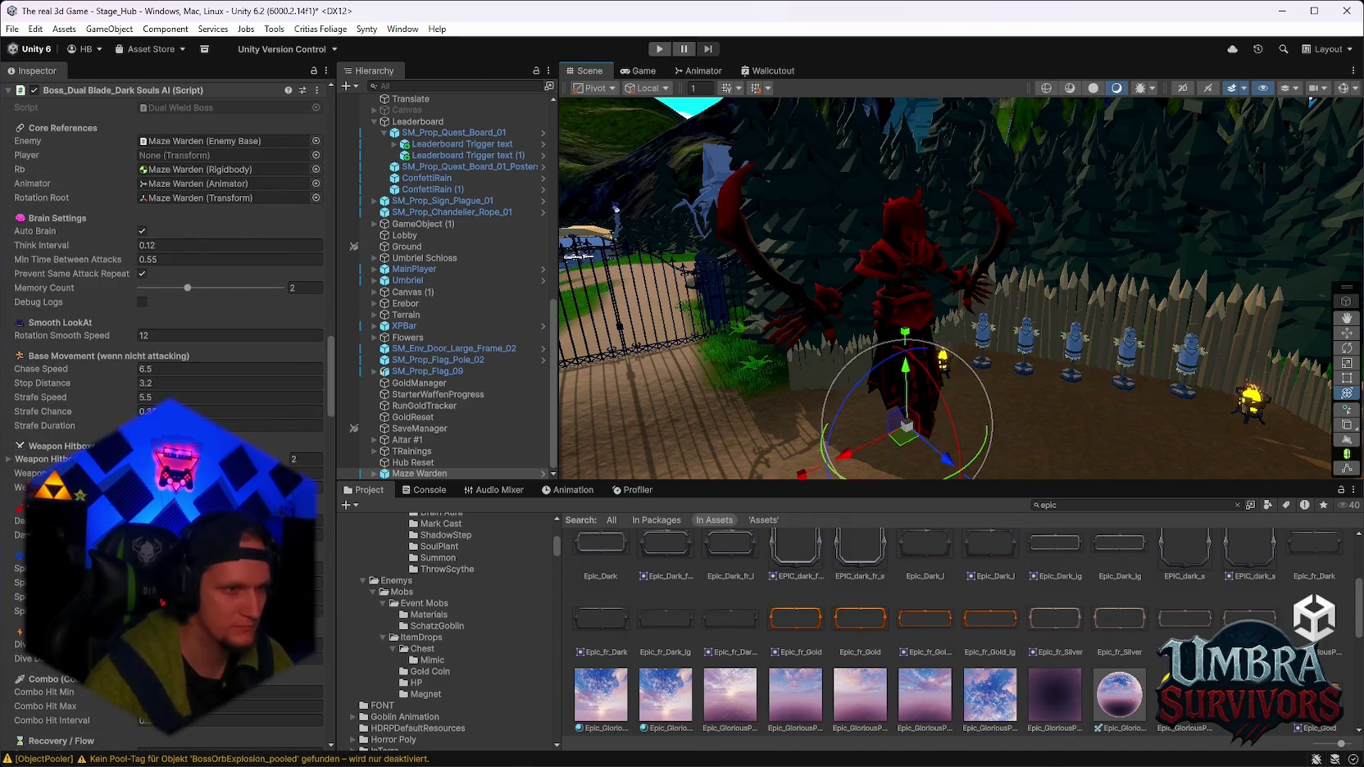
scroll(205, 337, down, 5)
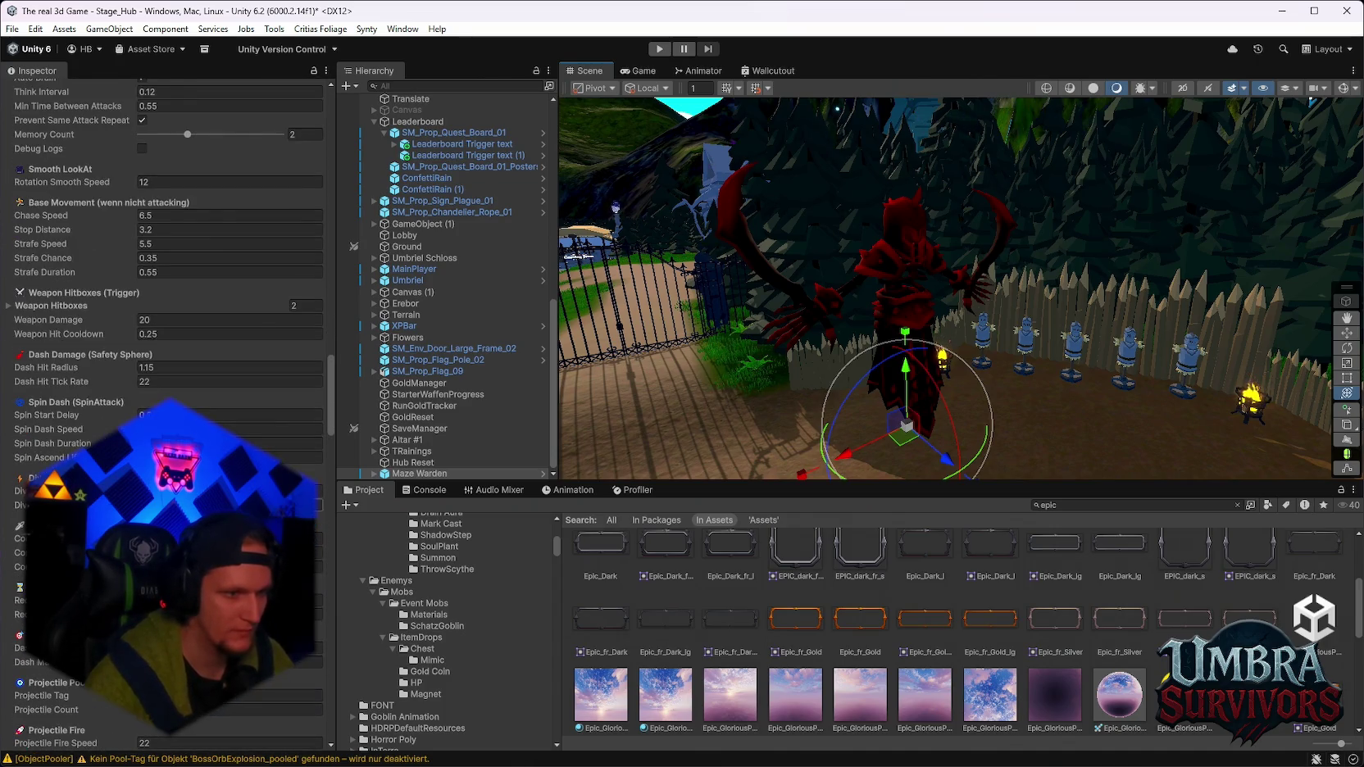
scroll(164, 402, down, 1)
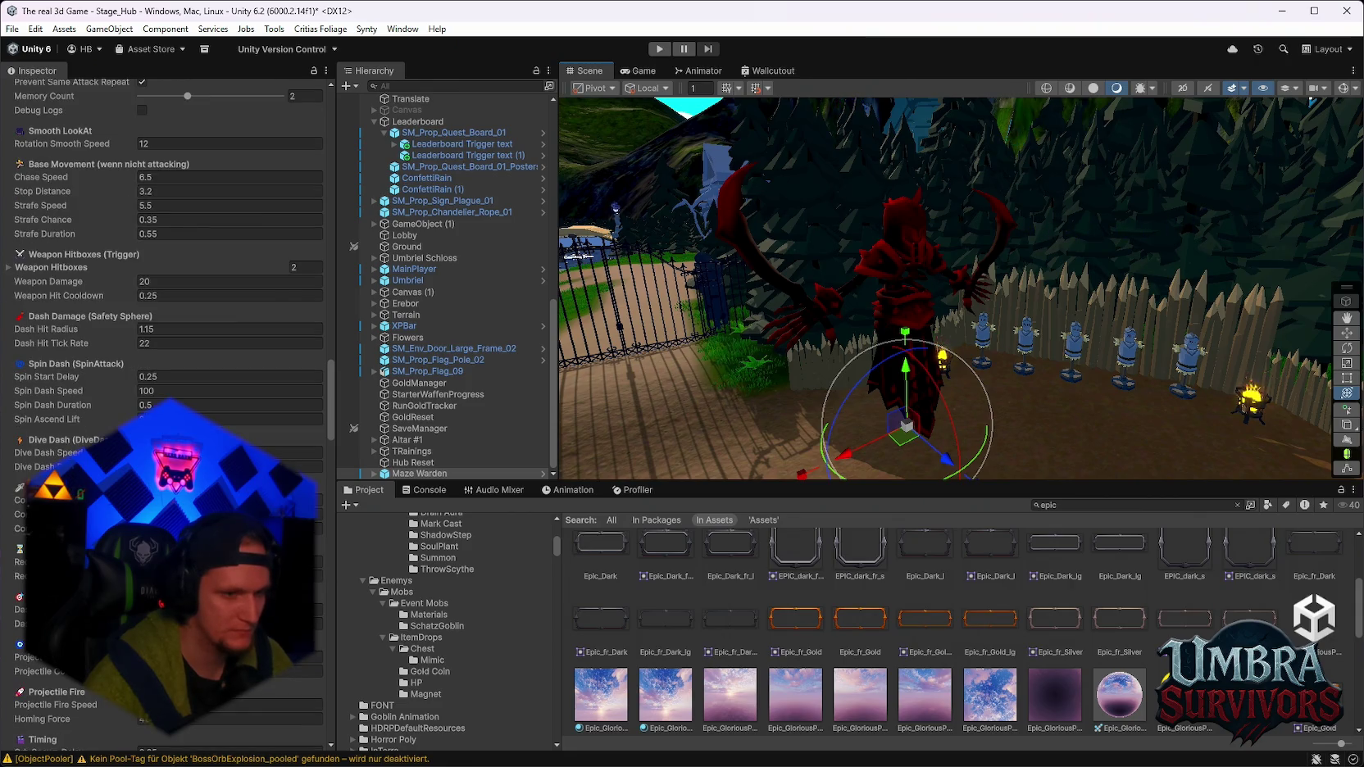
scroll(164, 401, down, 2)
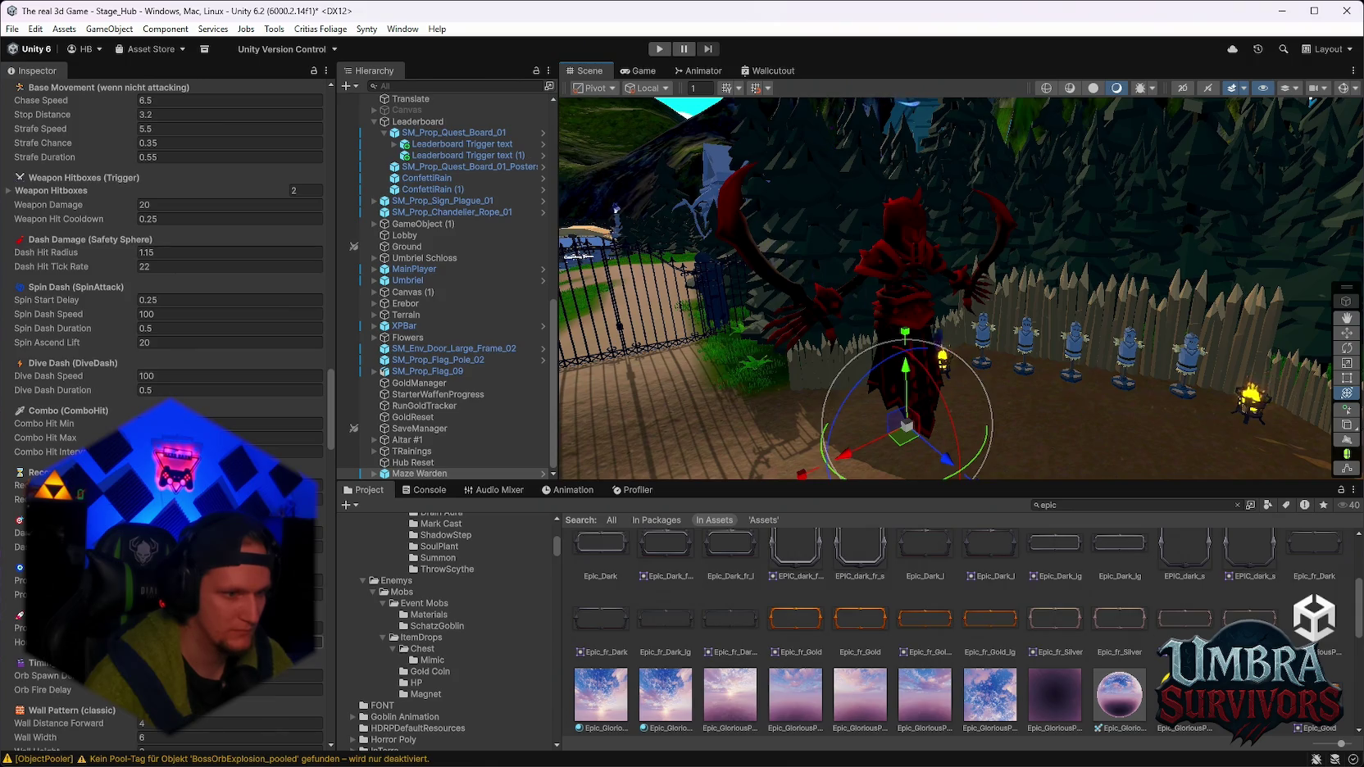
scroll(164, 402, down, 1)
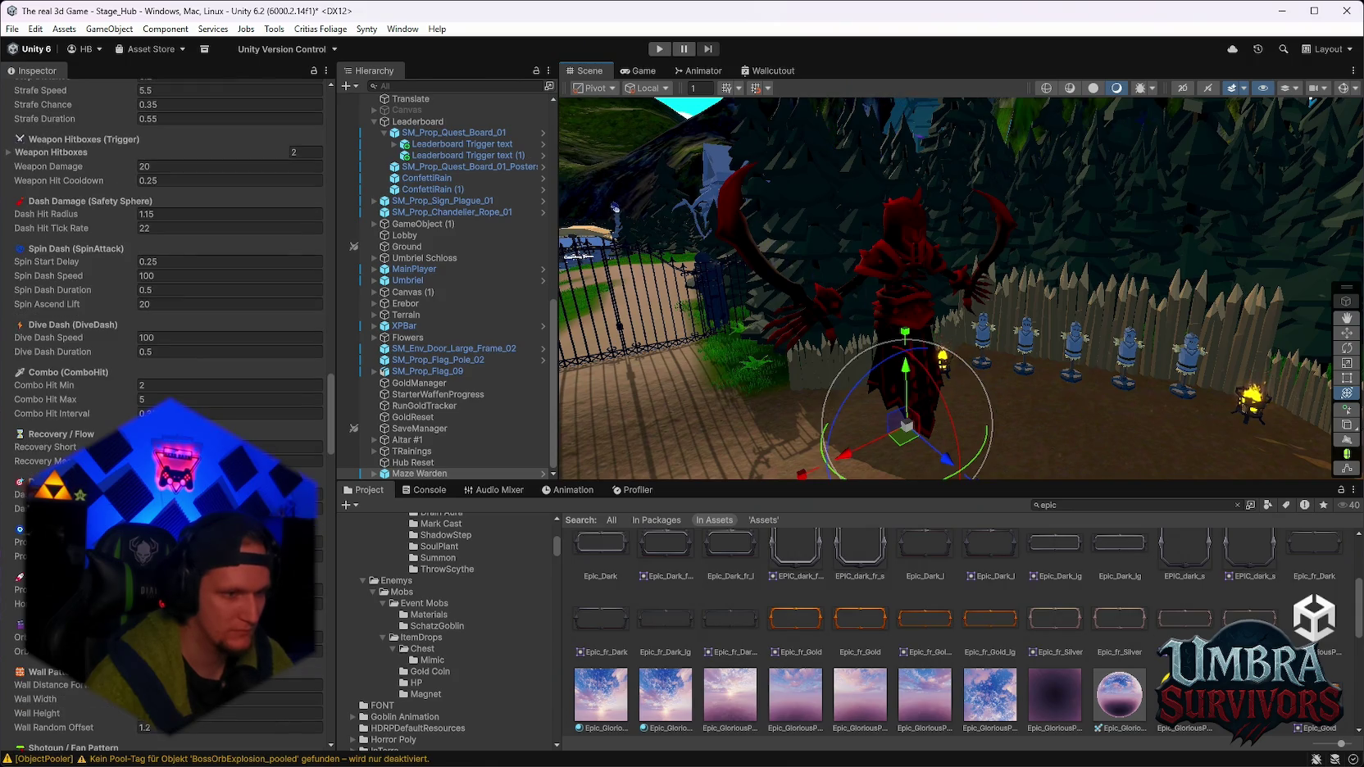
scroll(164, 402, down, 2)
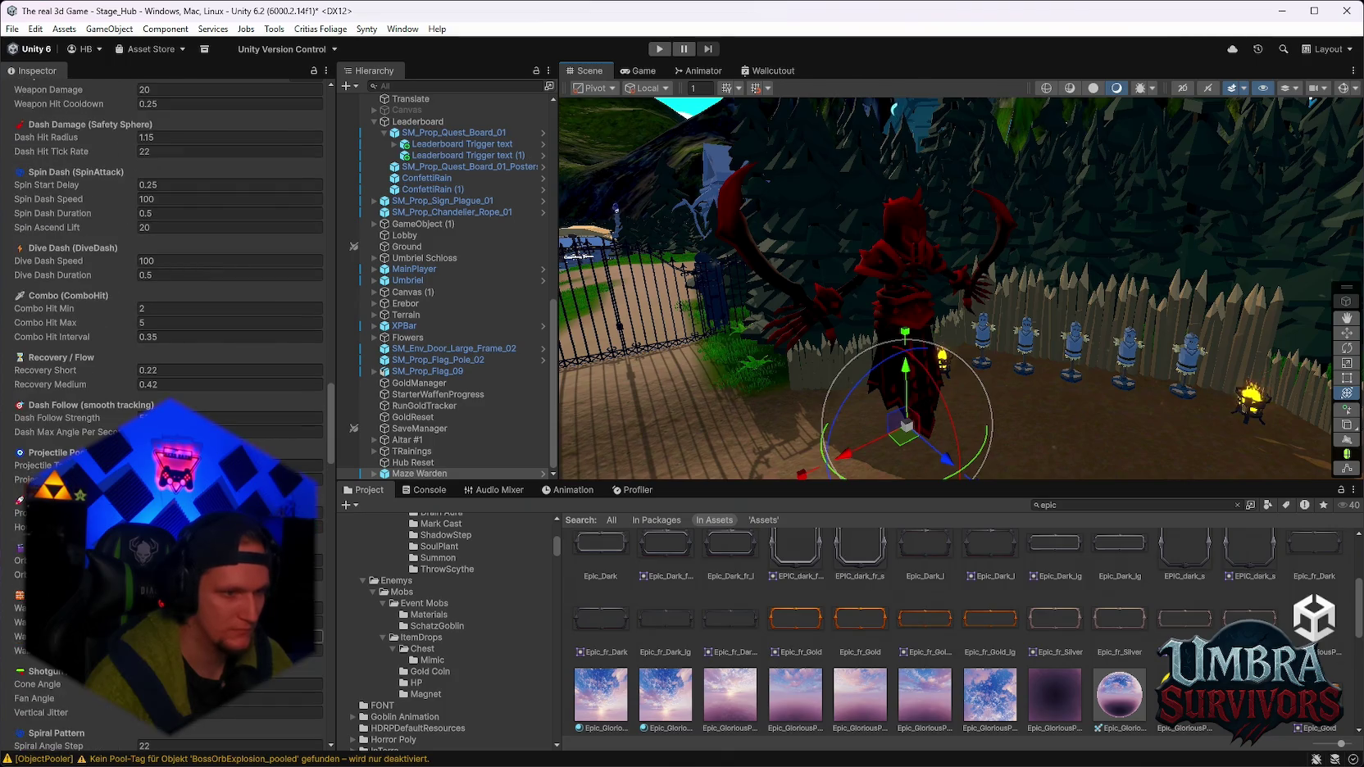
scroll(163, 402, down, 2)
scroll(164, 402, down, 3)
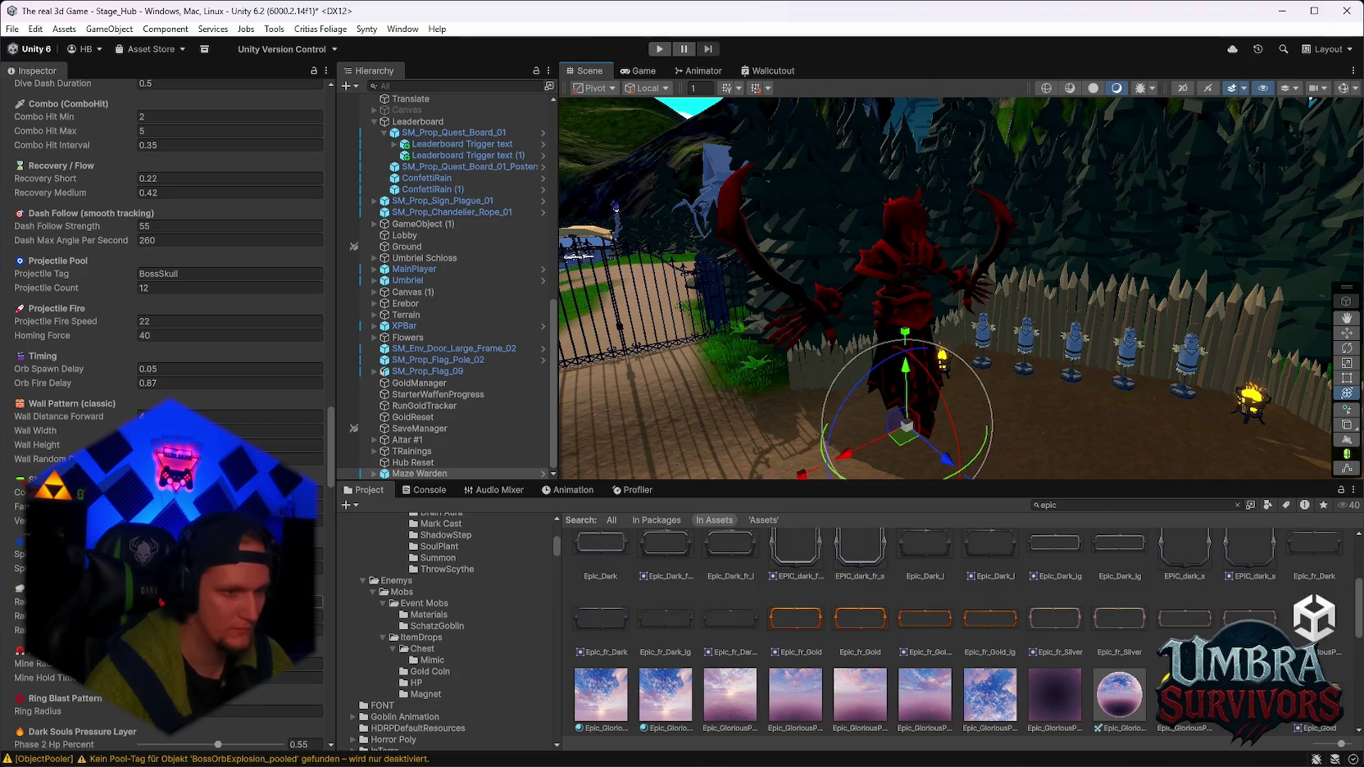
Browse the Projectile, Wall Pattern and Shotgun fields: BossSkull pool 12, fire speed 22, homing force 40.
click(230, 601)
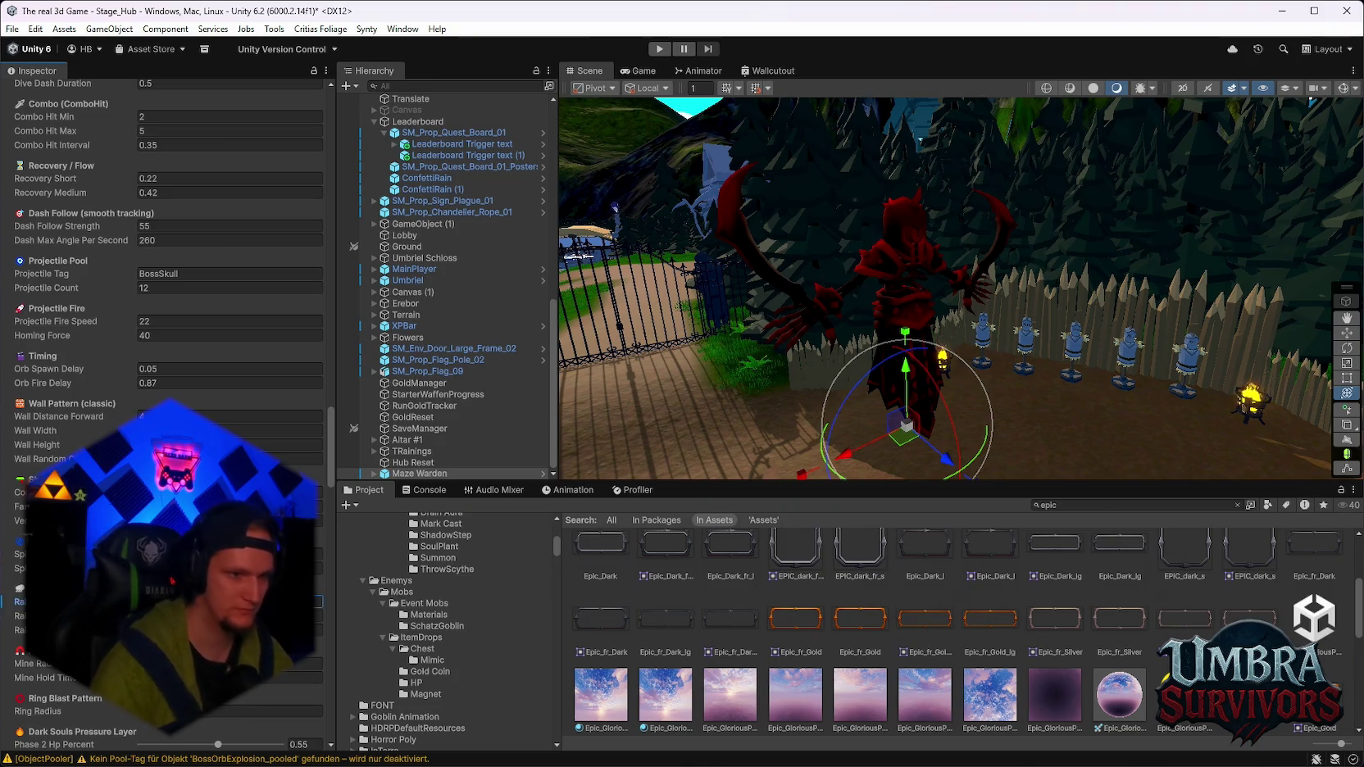
click(230, 615)
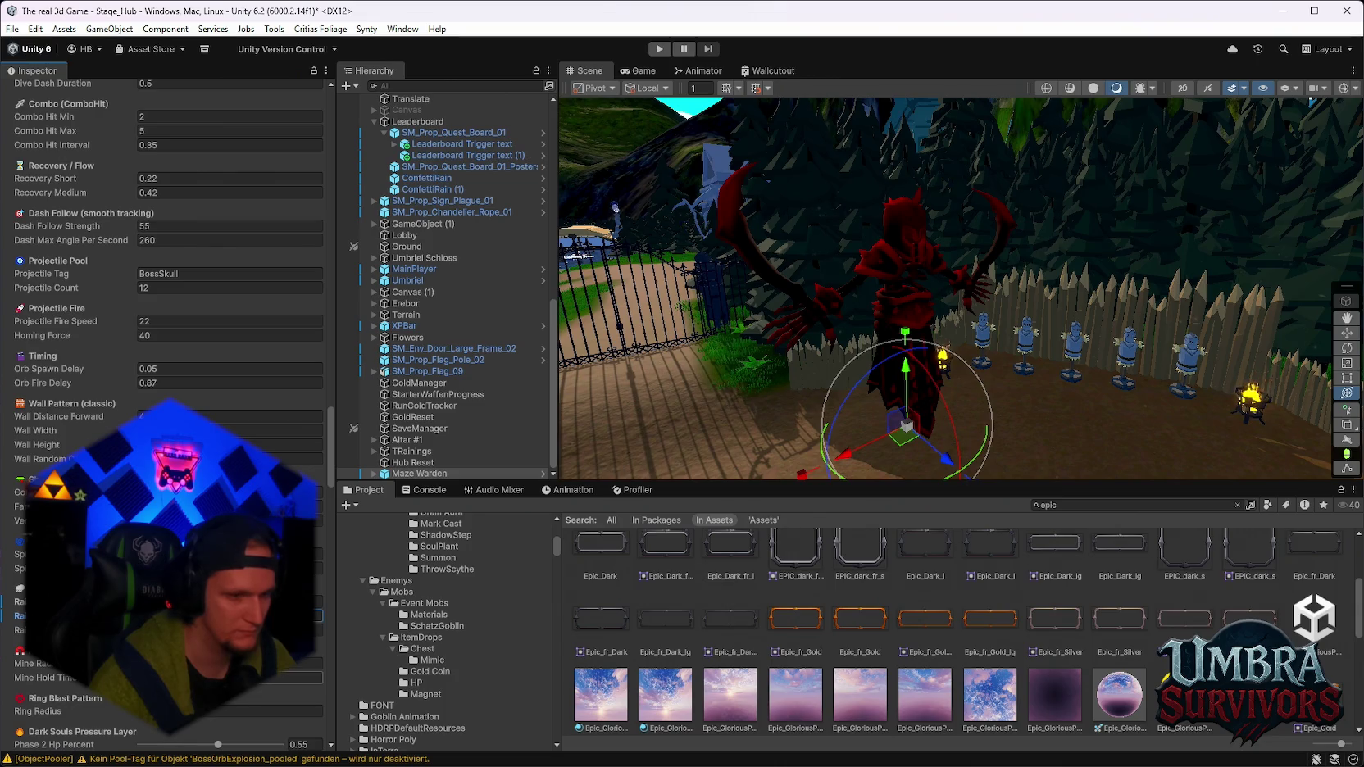
scroll(164, 327, down, 2)
click(230, 587)
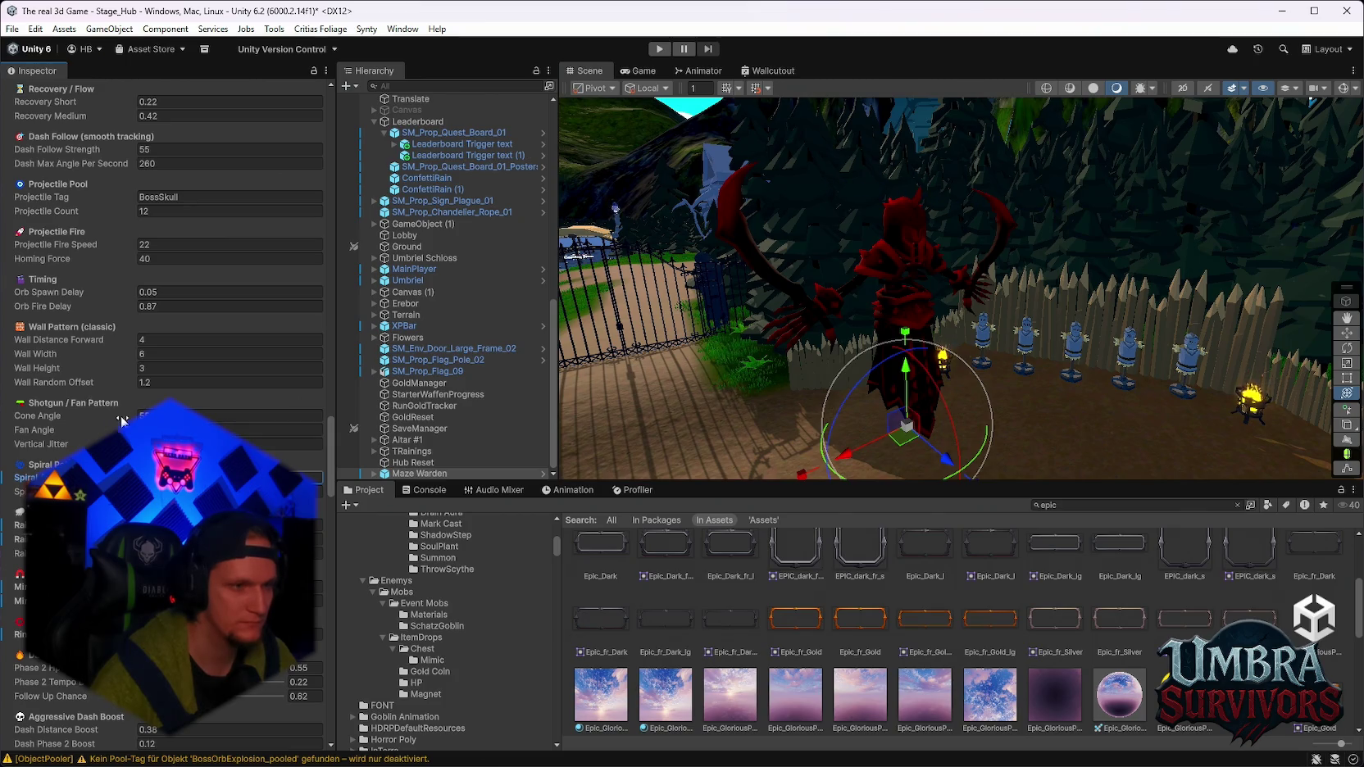
Set the boss Cone Angle to 10, Wall Width to 12 and Wall Random Offset to 2.4.
click(230, 415)
text(1)
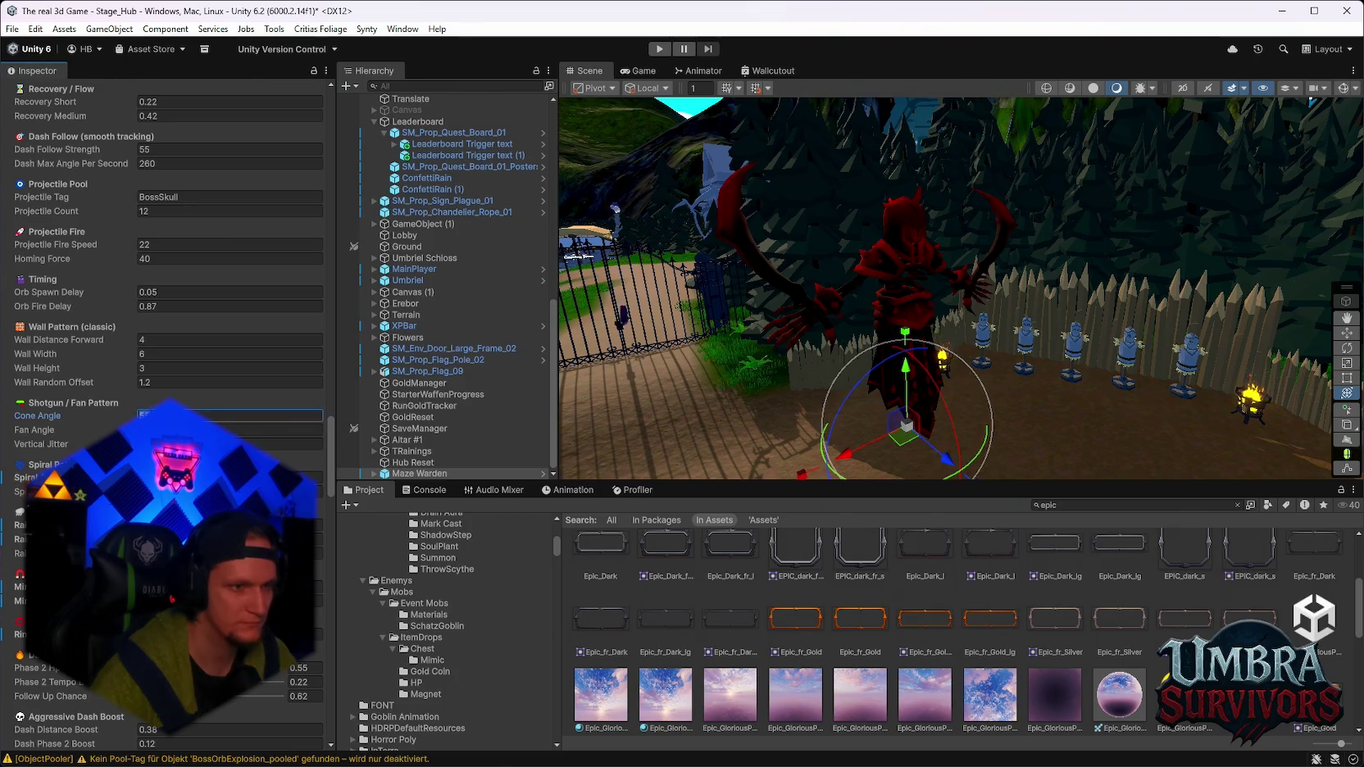
text(0)
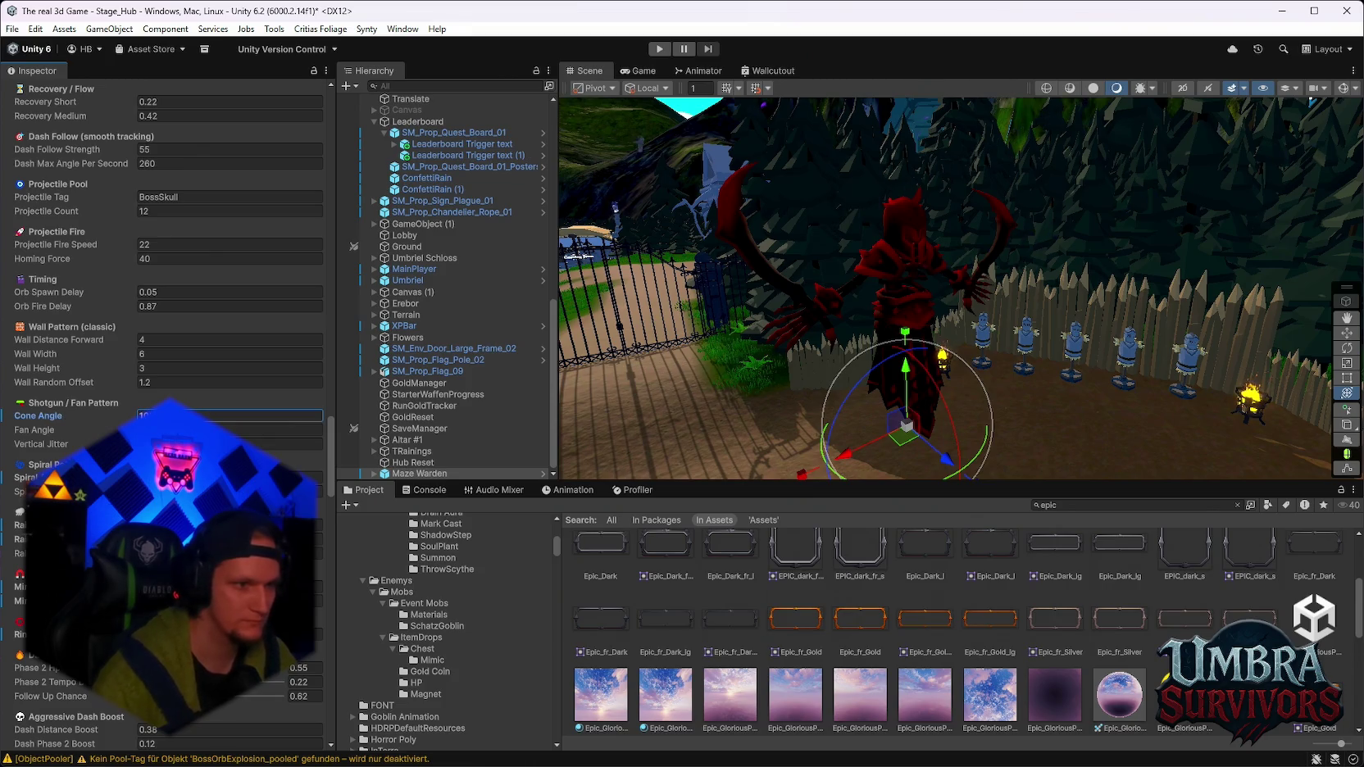
key(Tab)
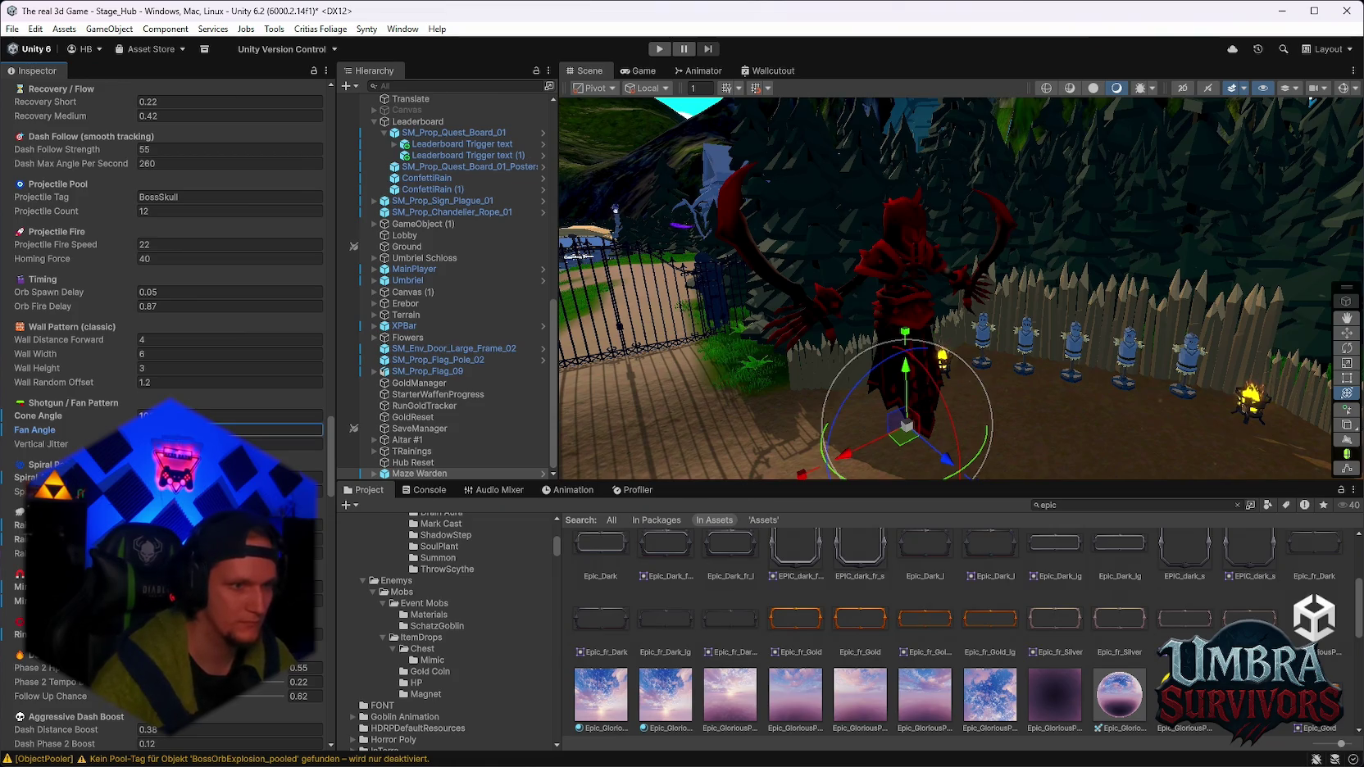
scroll(168, 328, up, 1)
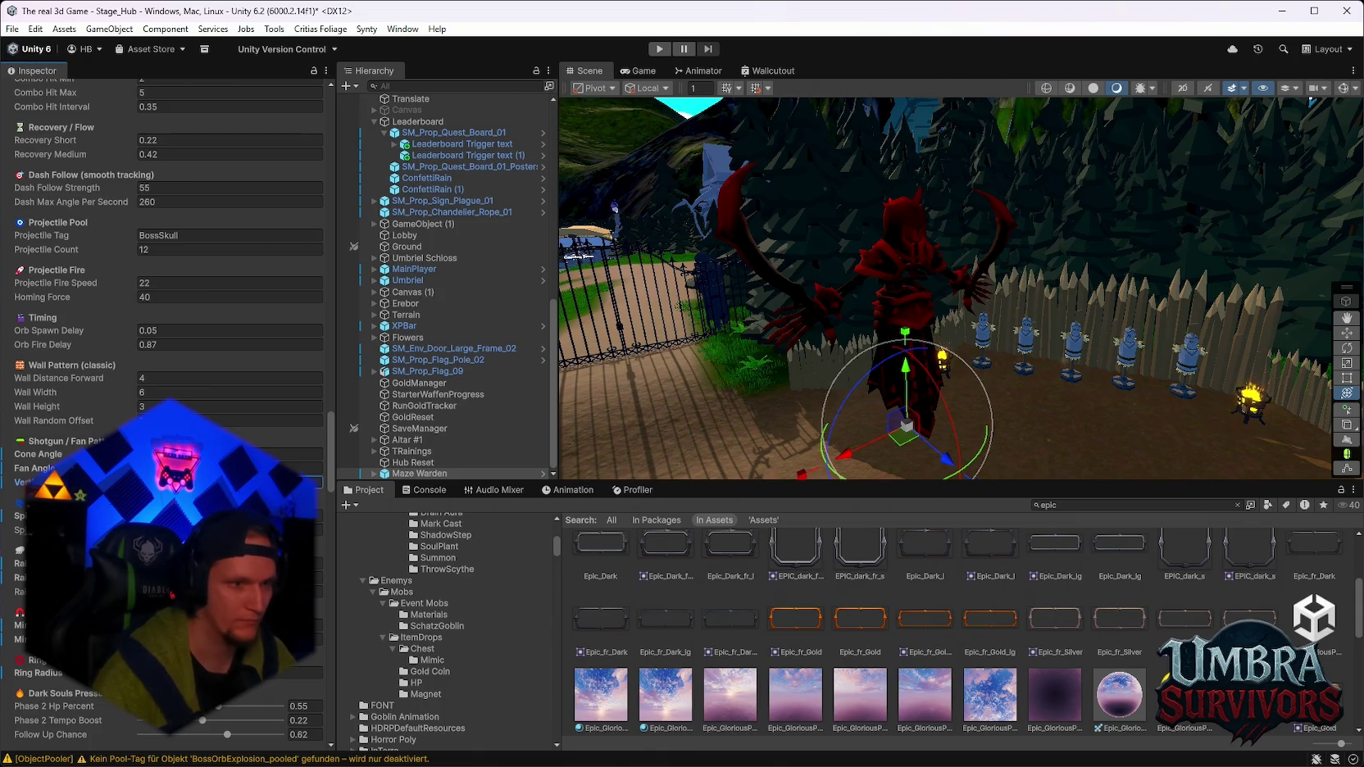
scroll(197, 403, up, 1)
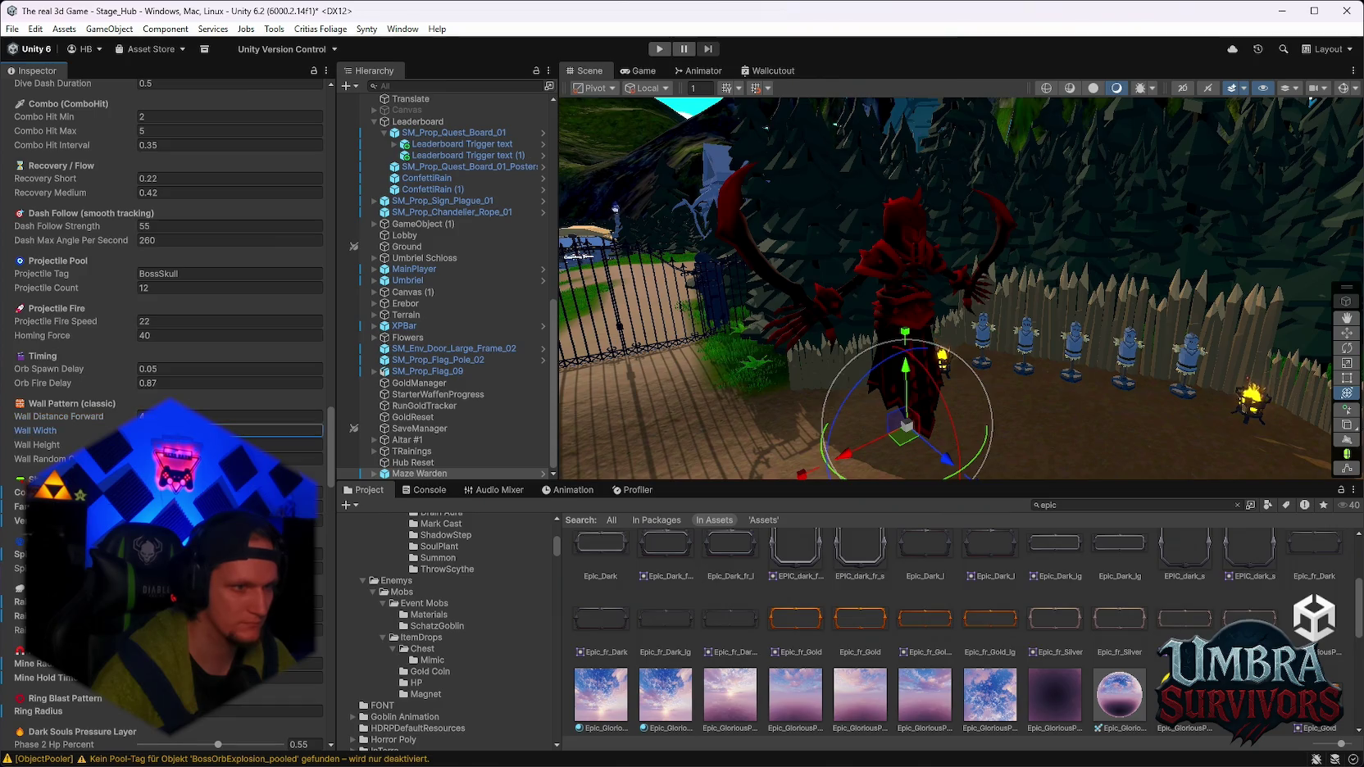
click(279, 444)
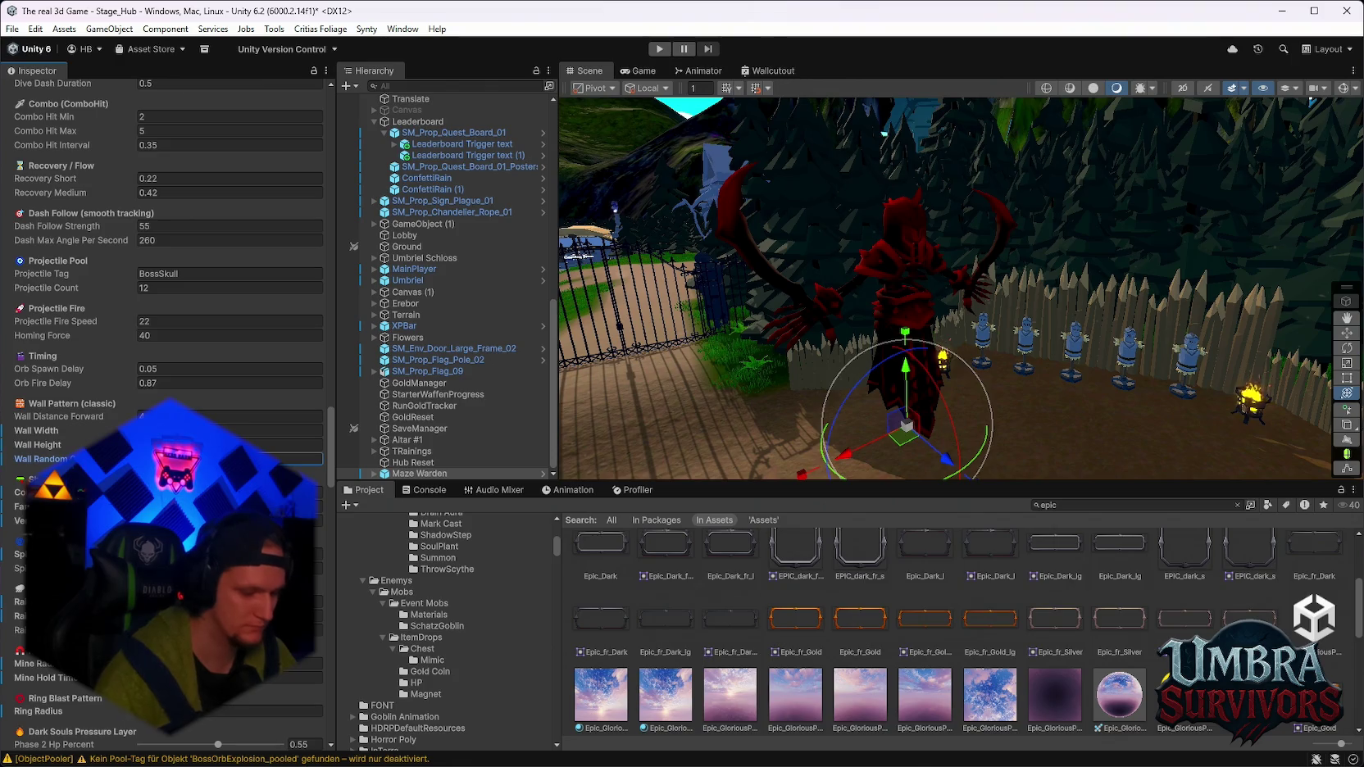
Set Dive Dash and Spin Dash Speed to 300 and enter Play mode.
scroll(168, 399, up, 4)
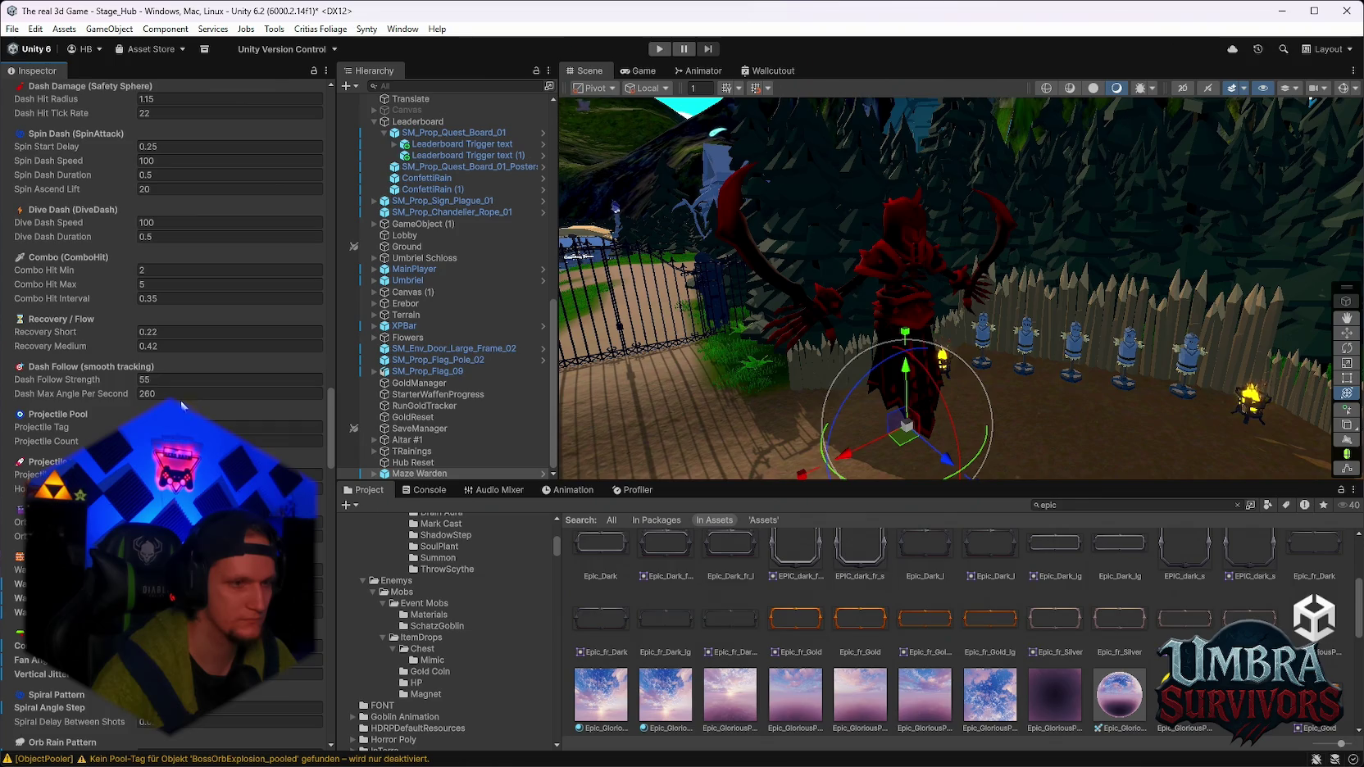
scroll(182, 394, up, 2)
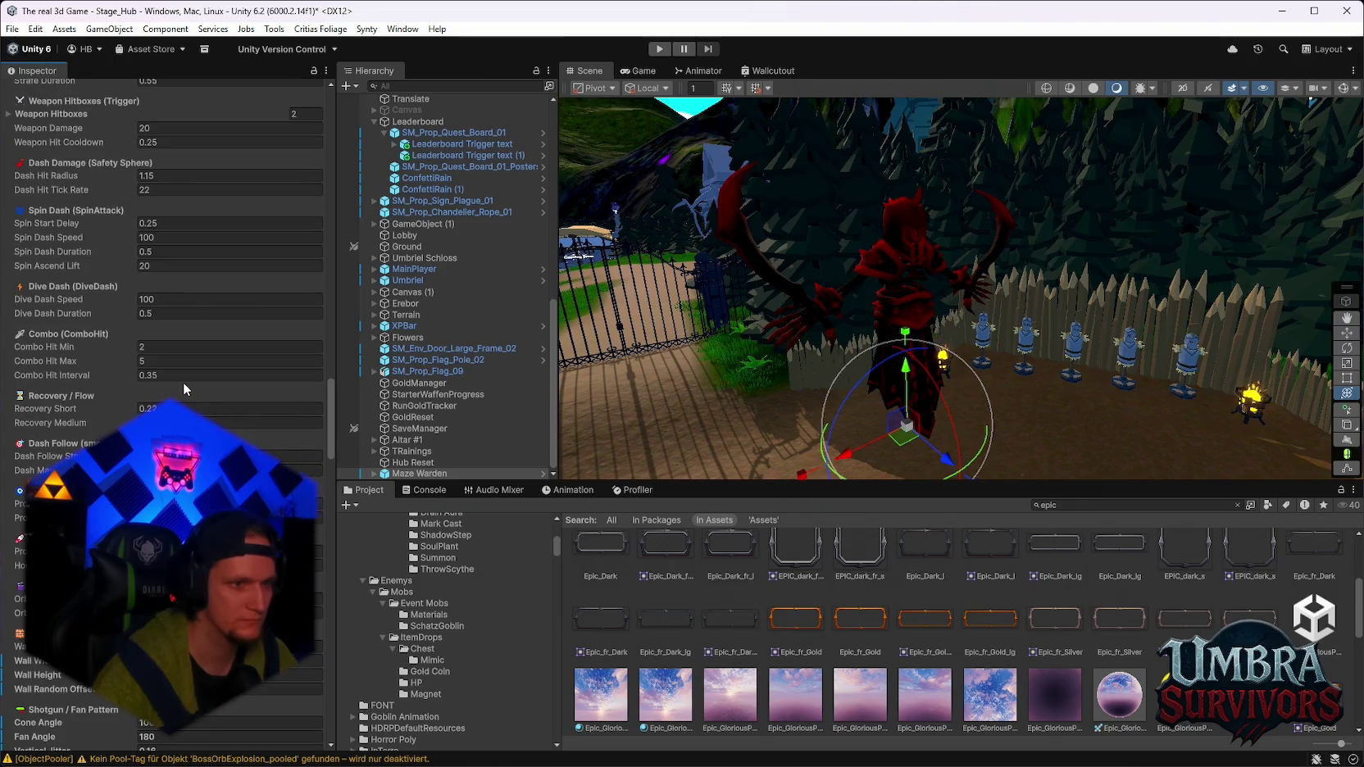
scroll(183, 381, up, 1)
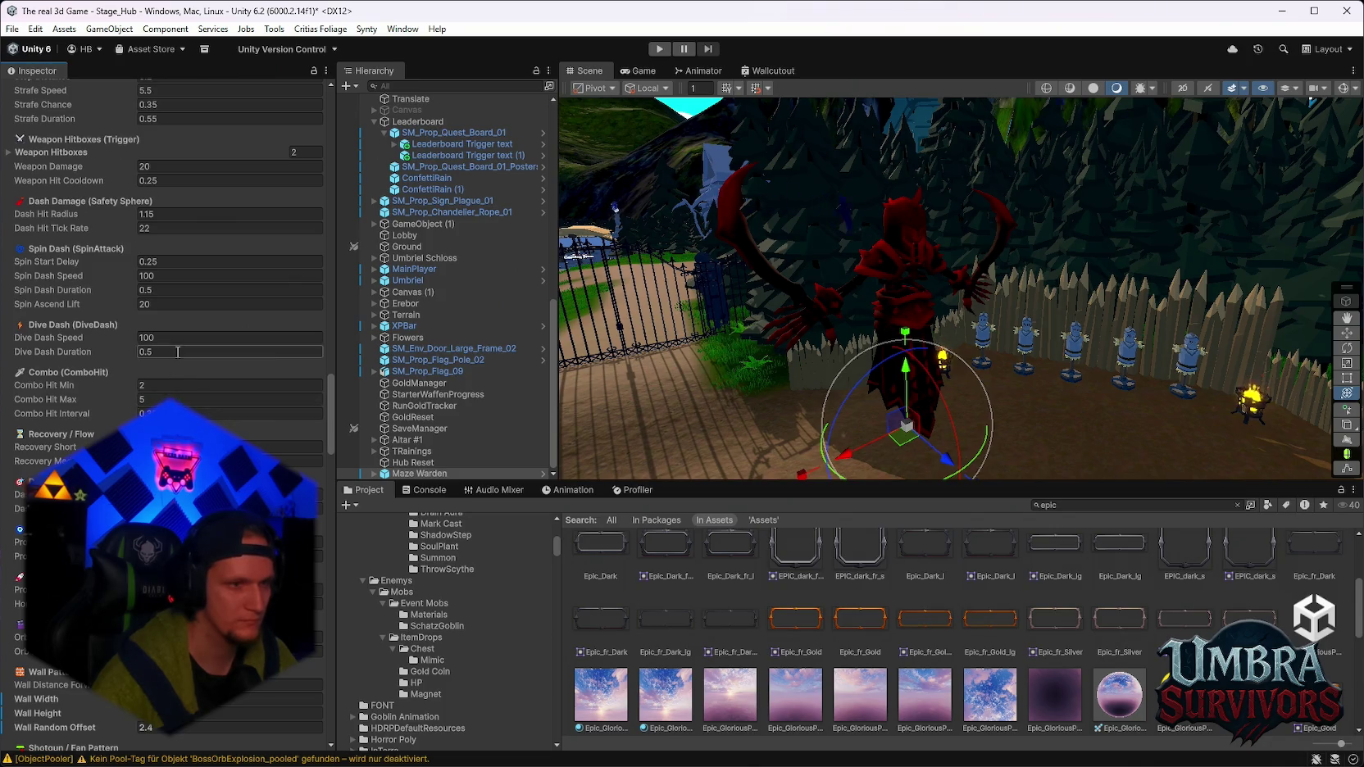
scroll(182, 386, up, 1)
click(177, 377)
text(3)
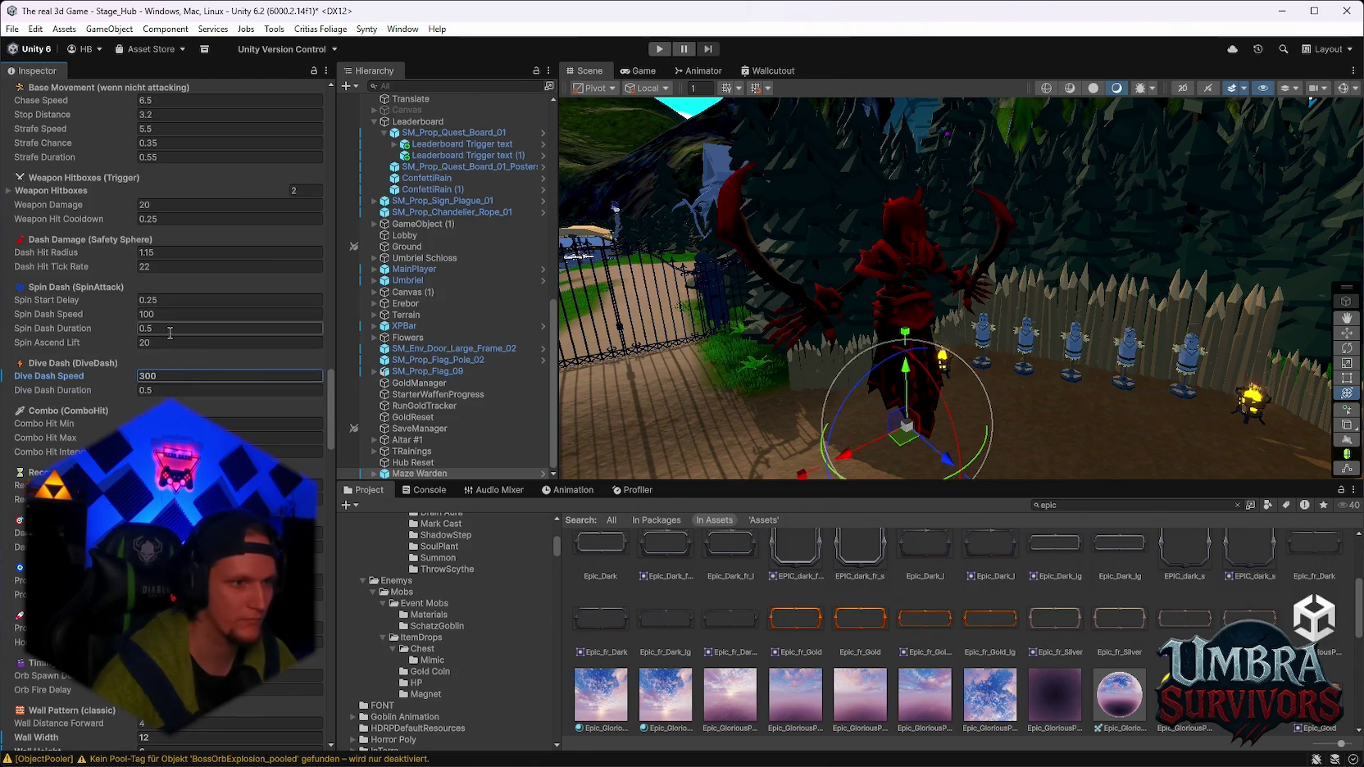
click(172, 315)
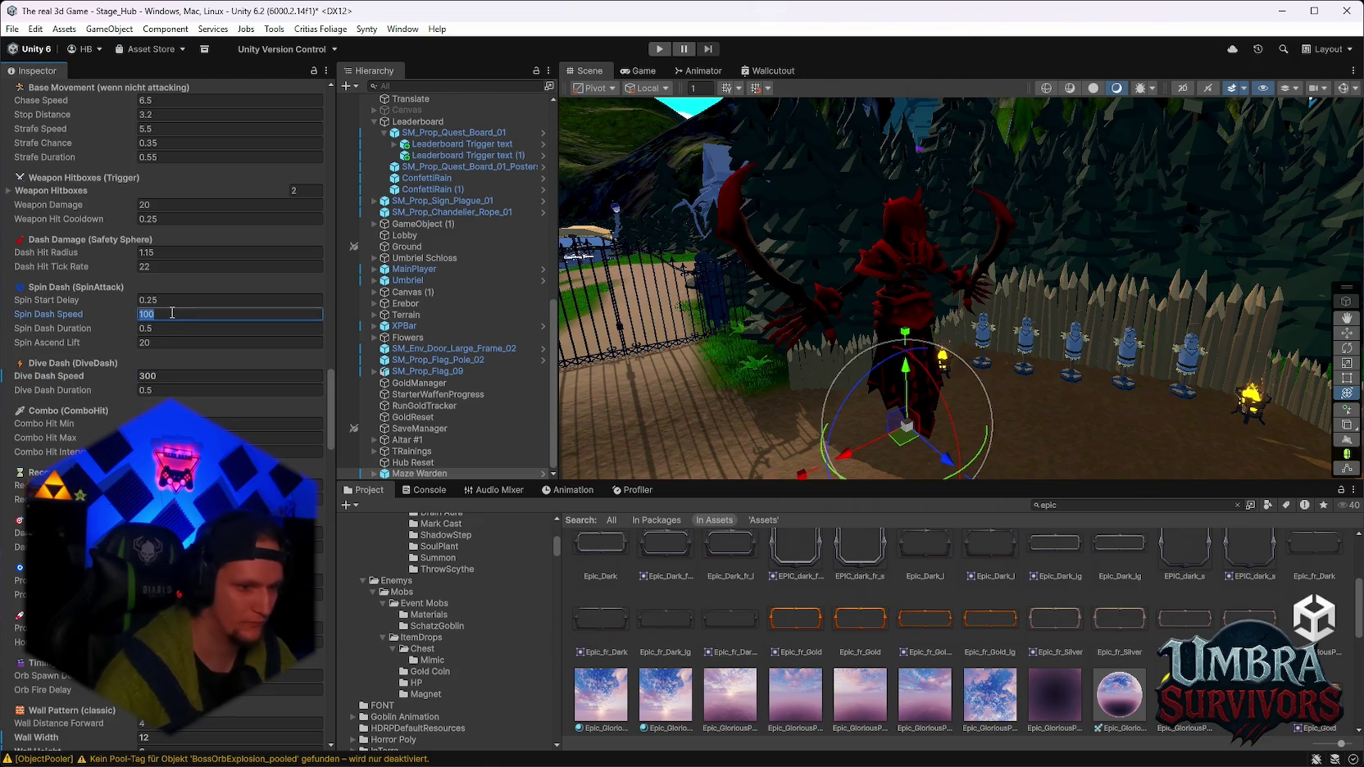
text(300)
click(658, 49)
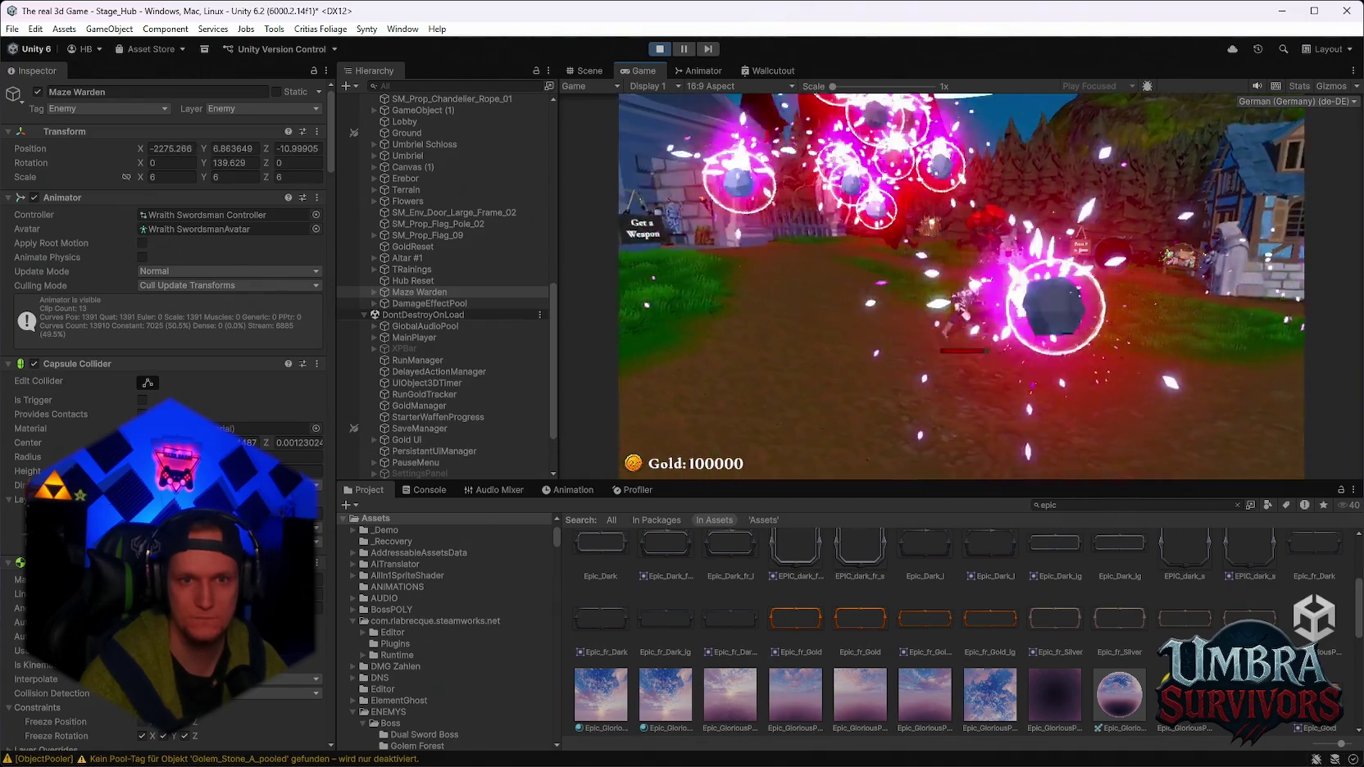
Pause the retuned boss fight with Esc, then exit Play mode with Ctrl+P.
key(Escape)
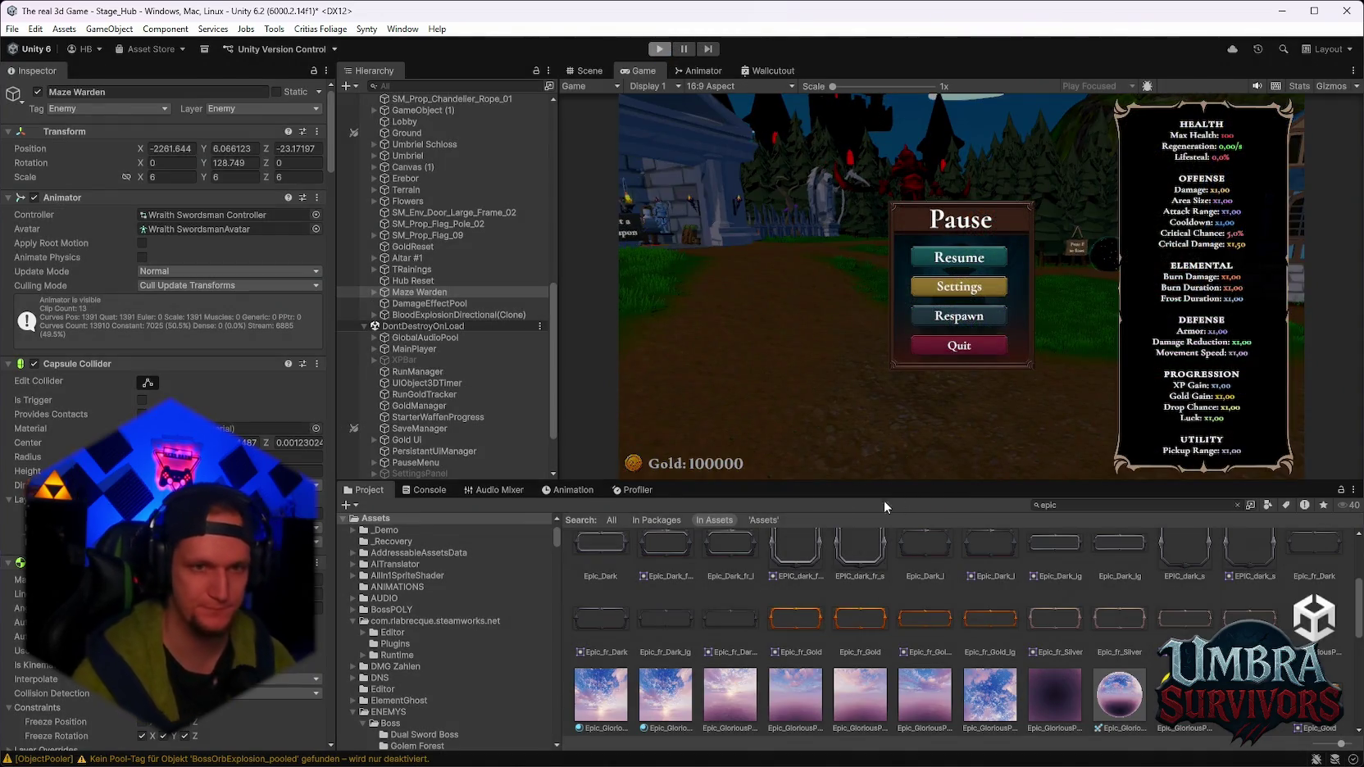
key(ctrl+p)
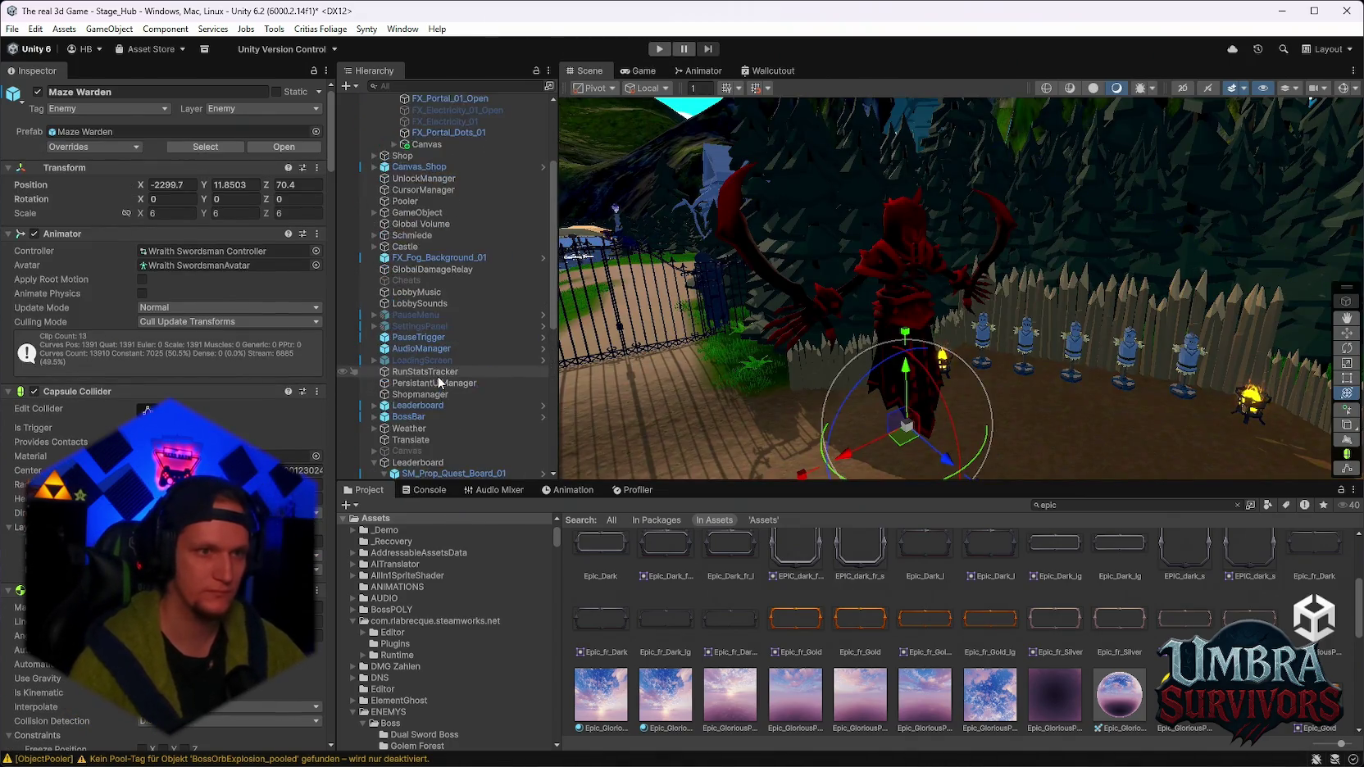
Save the Stage_Hub scene and open Stage_Forest from the recent scenes list.
scroll(437, 375, up, 15)
click(415, 133)
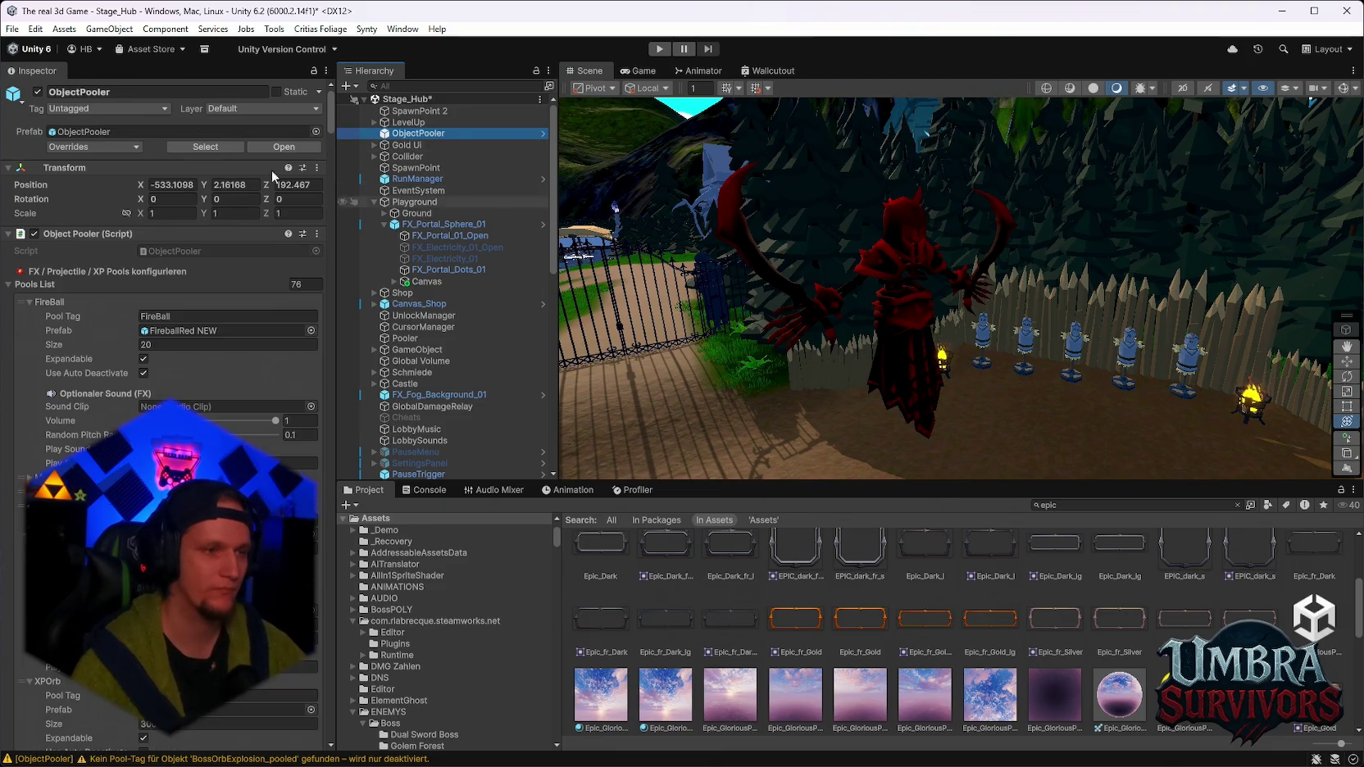
click(12, 28)
mouse_move(83, 82)
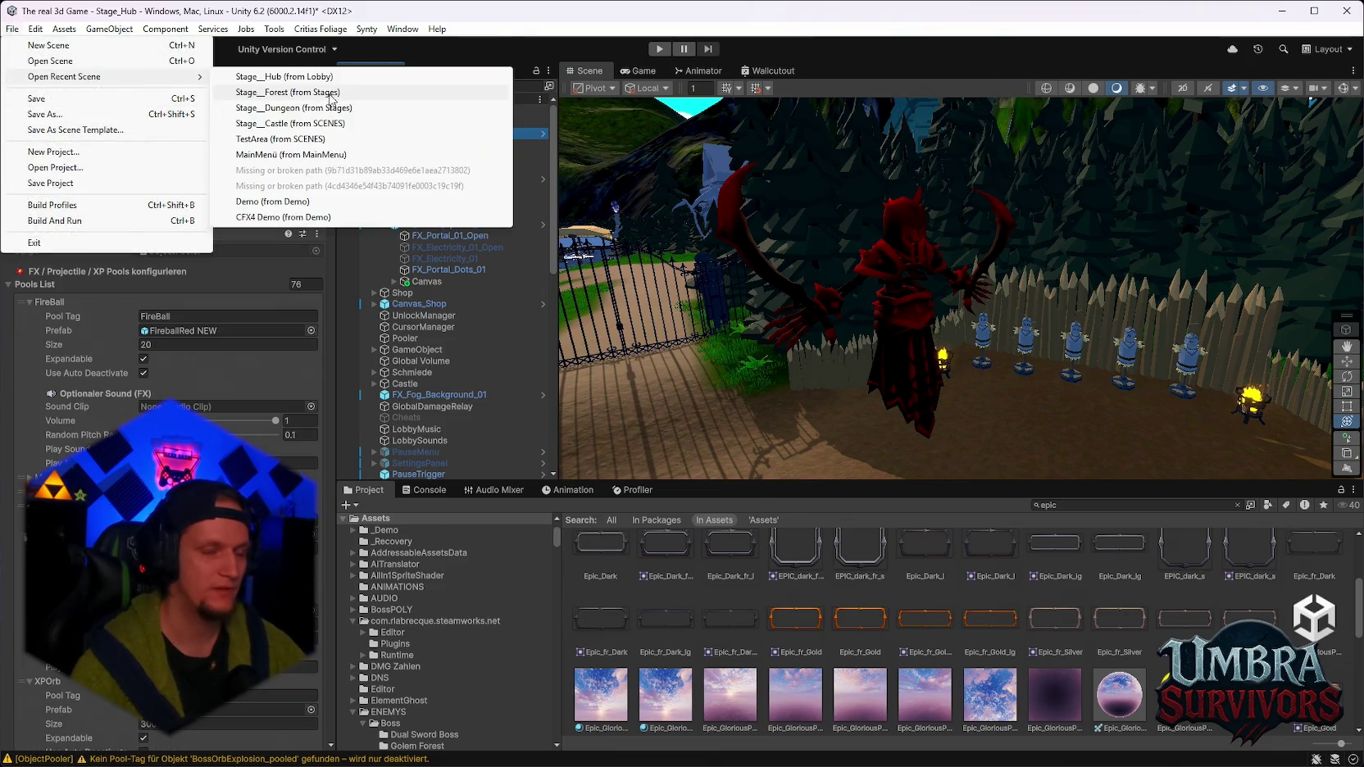
click(295, 92)
click(652, 425)
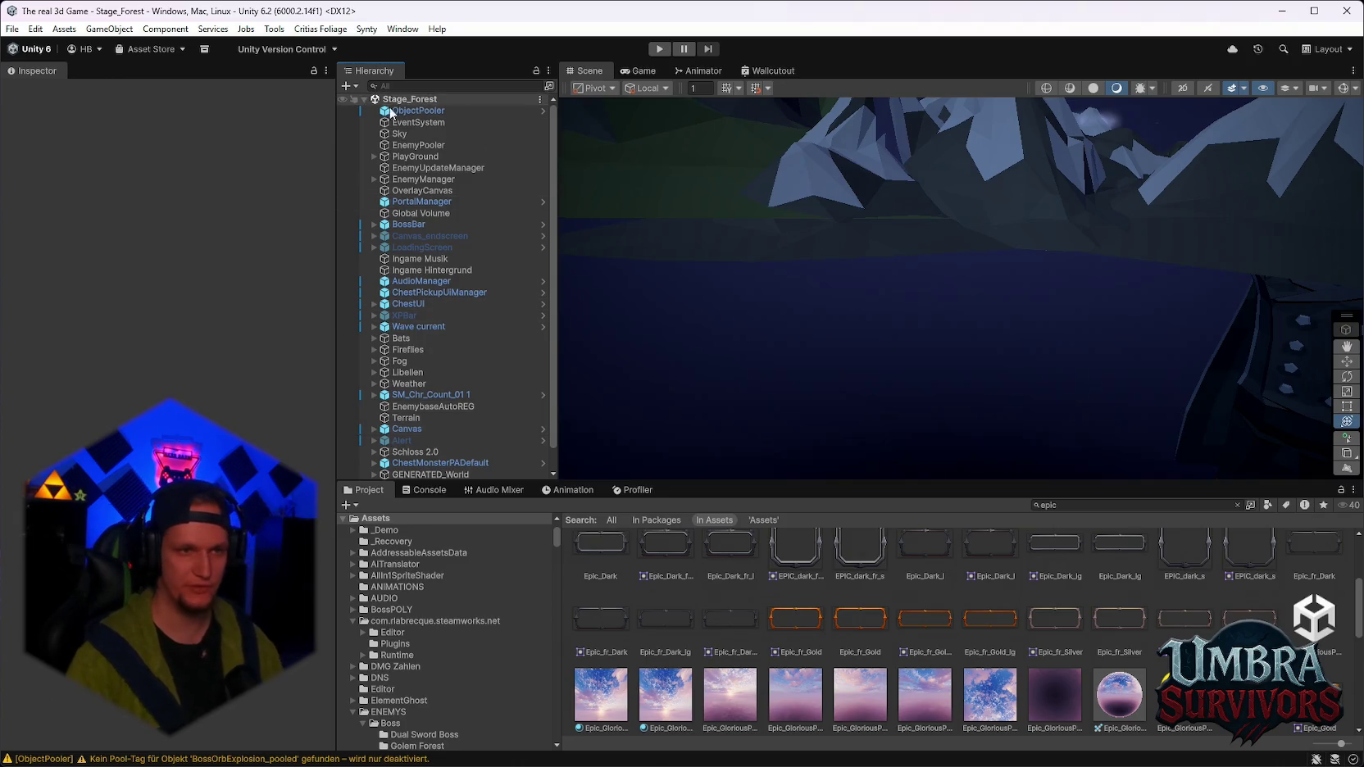
Select Stage_Forest's ObjectPooler and scroll its Pools List down to BossOrbExplosion.
double_click(418, 111)
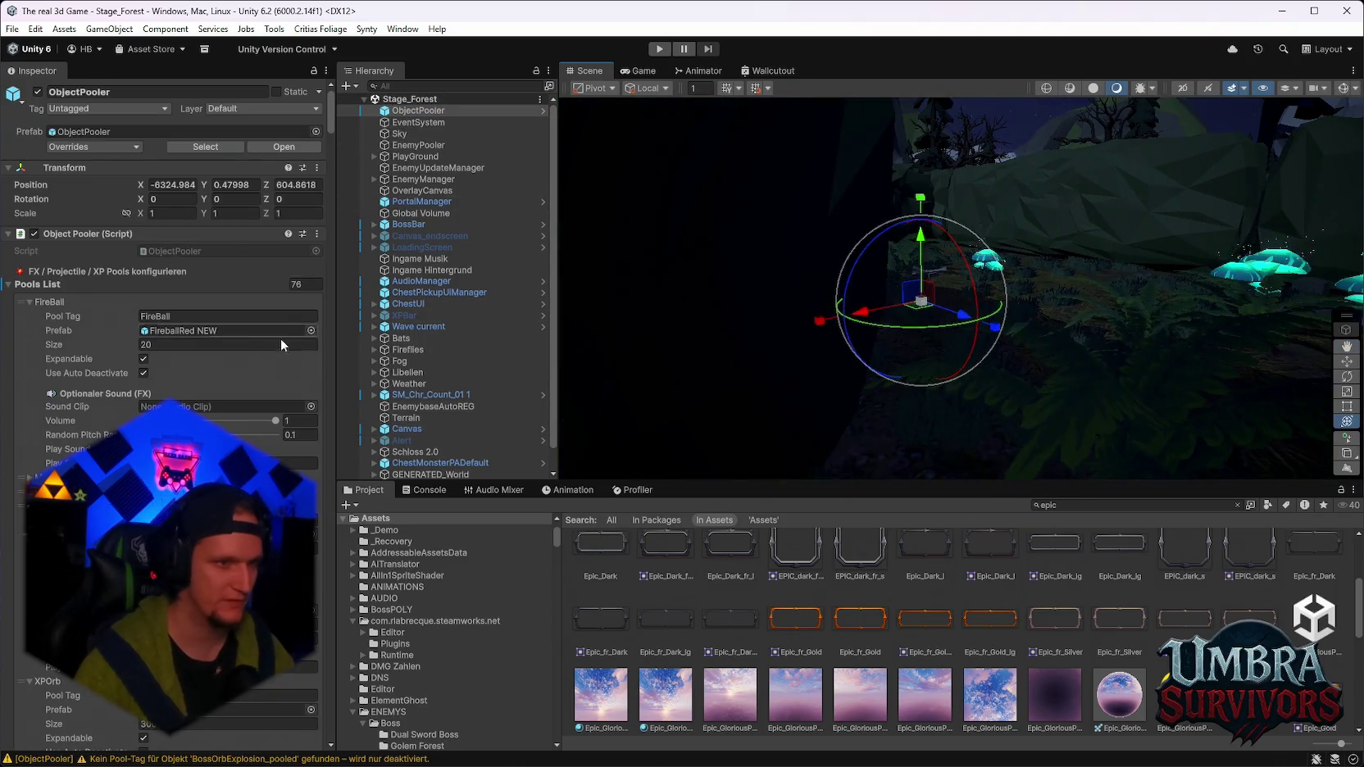
scroll(246, 339, down, 8)
scroll(254, 352, down, 10)
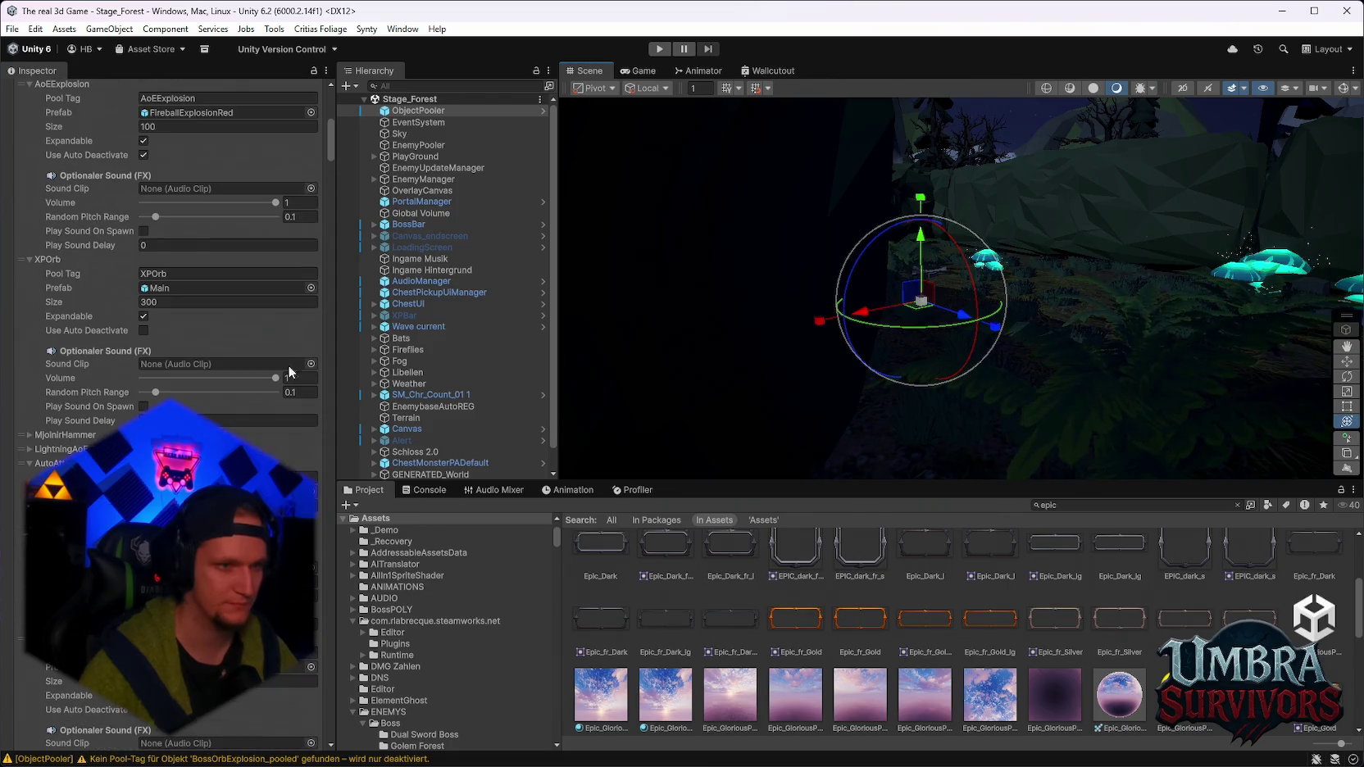
scroll(246, 352, down, 15)
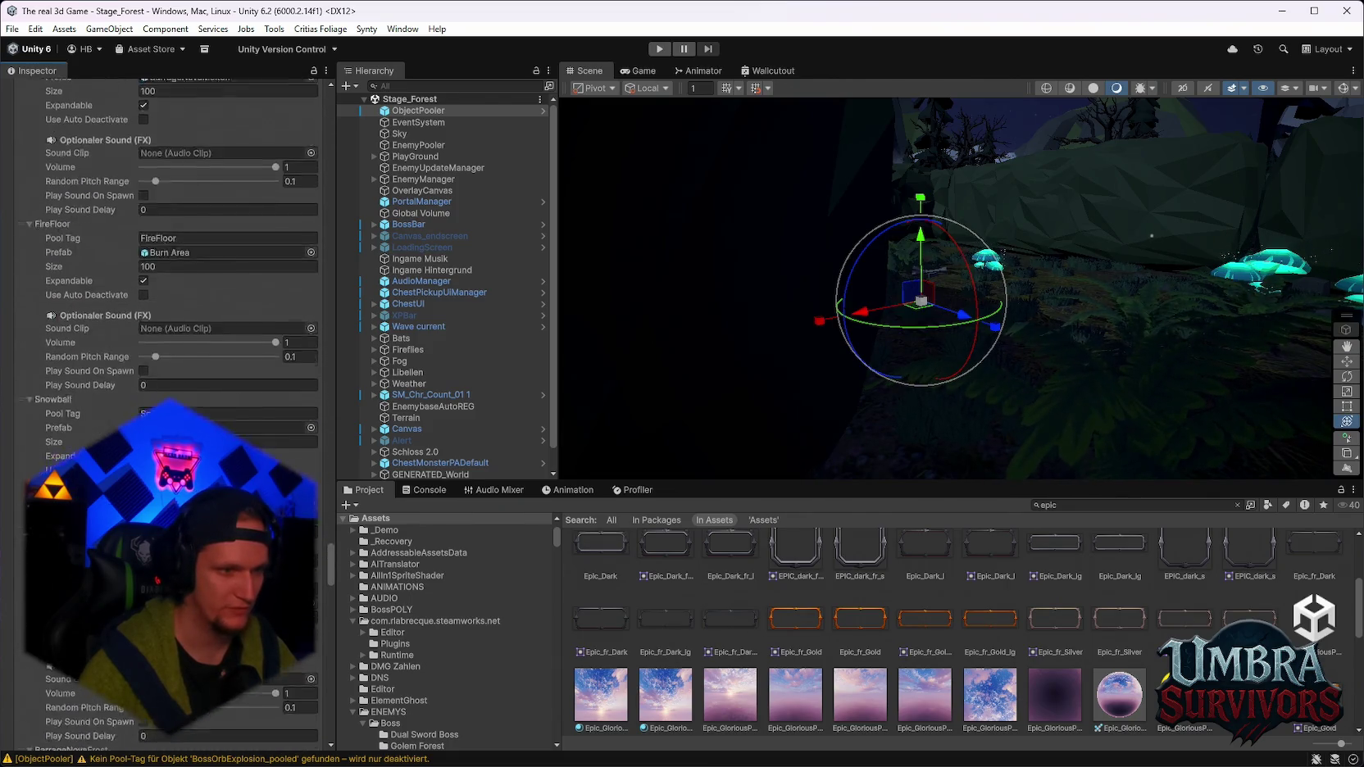
drag(331, 721, 373, 437)
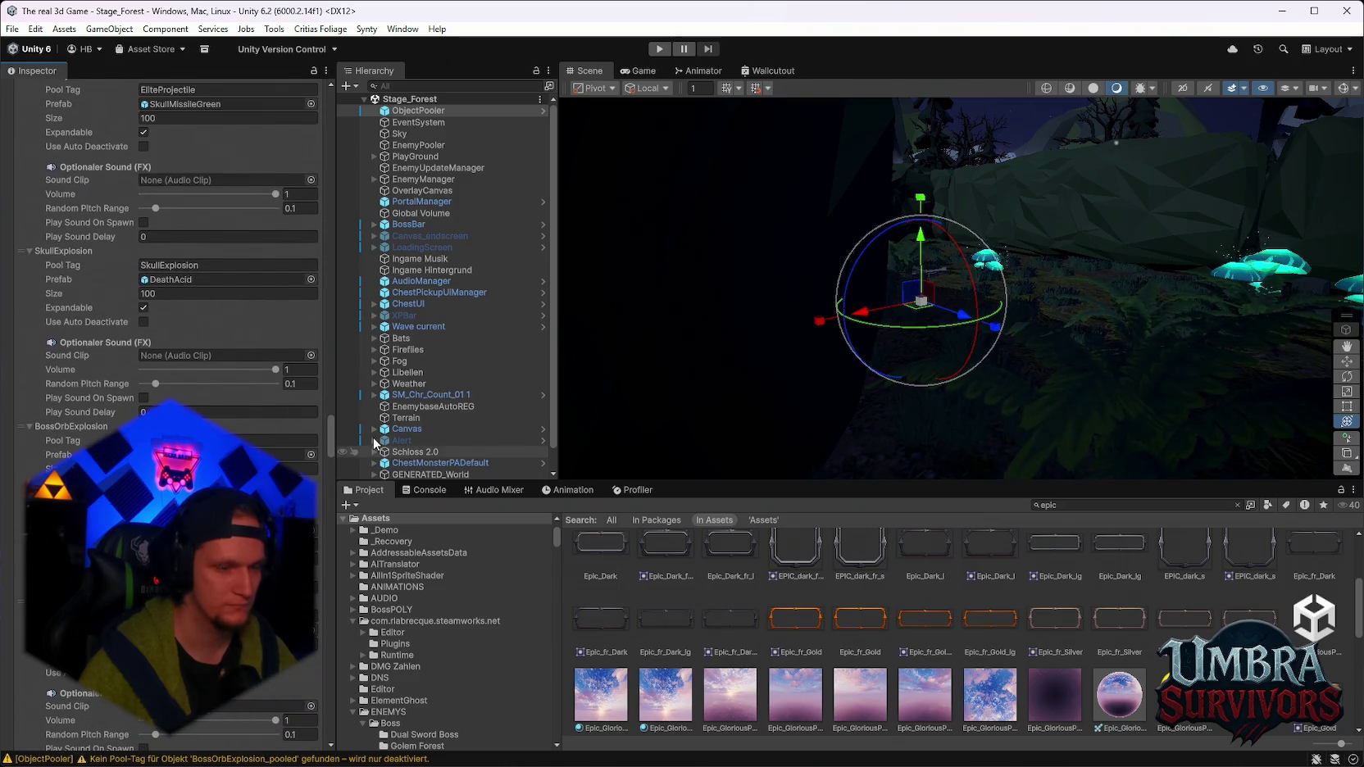
Assign NukeExplosion from the Mark Cast folder as BossOrbExplosion's prefab and open it in Prefab Mode.
click(291, 454)
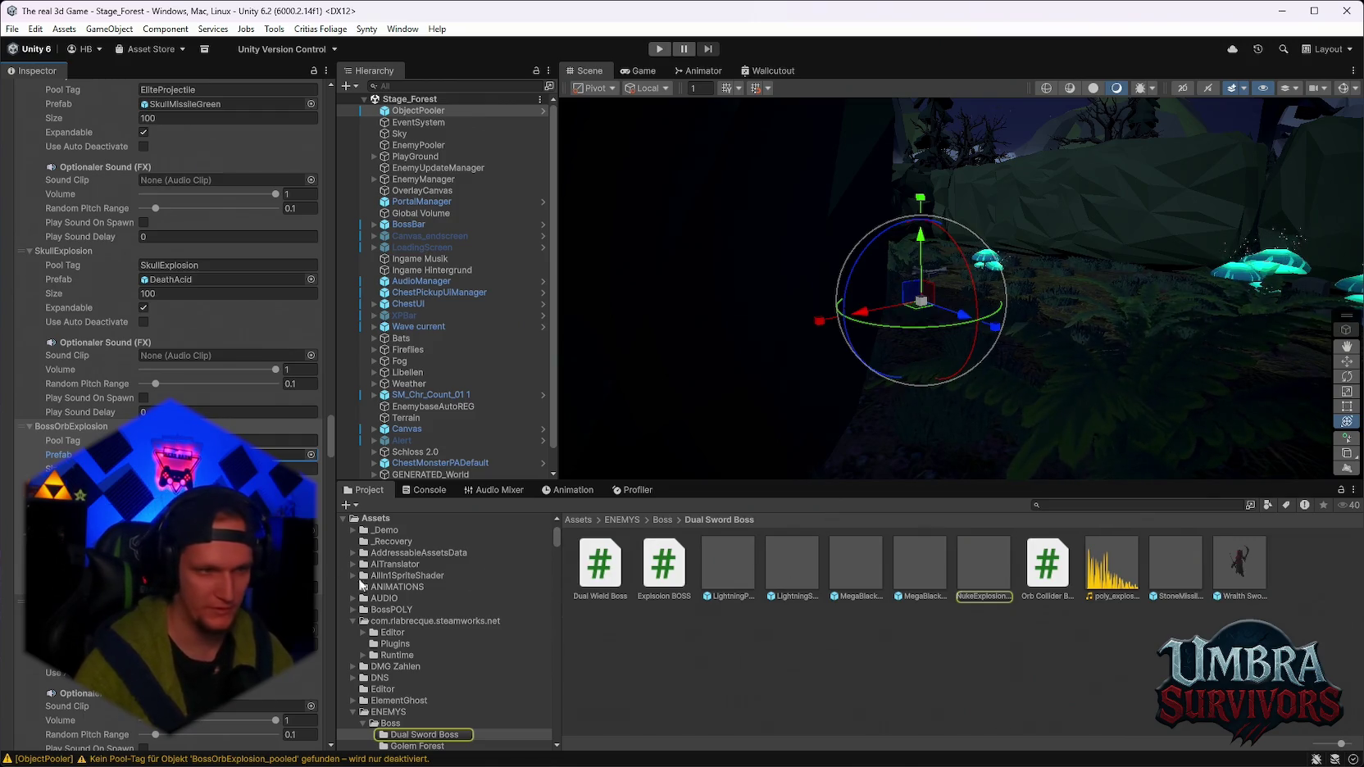
scroll(472, 658, down, 5)
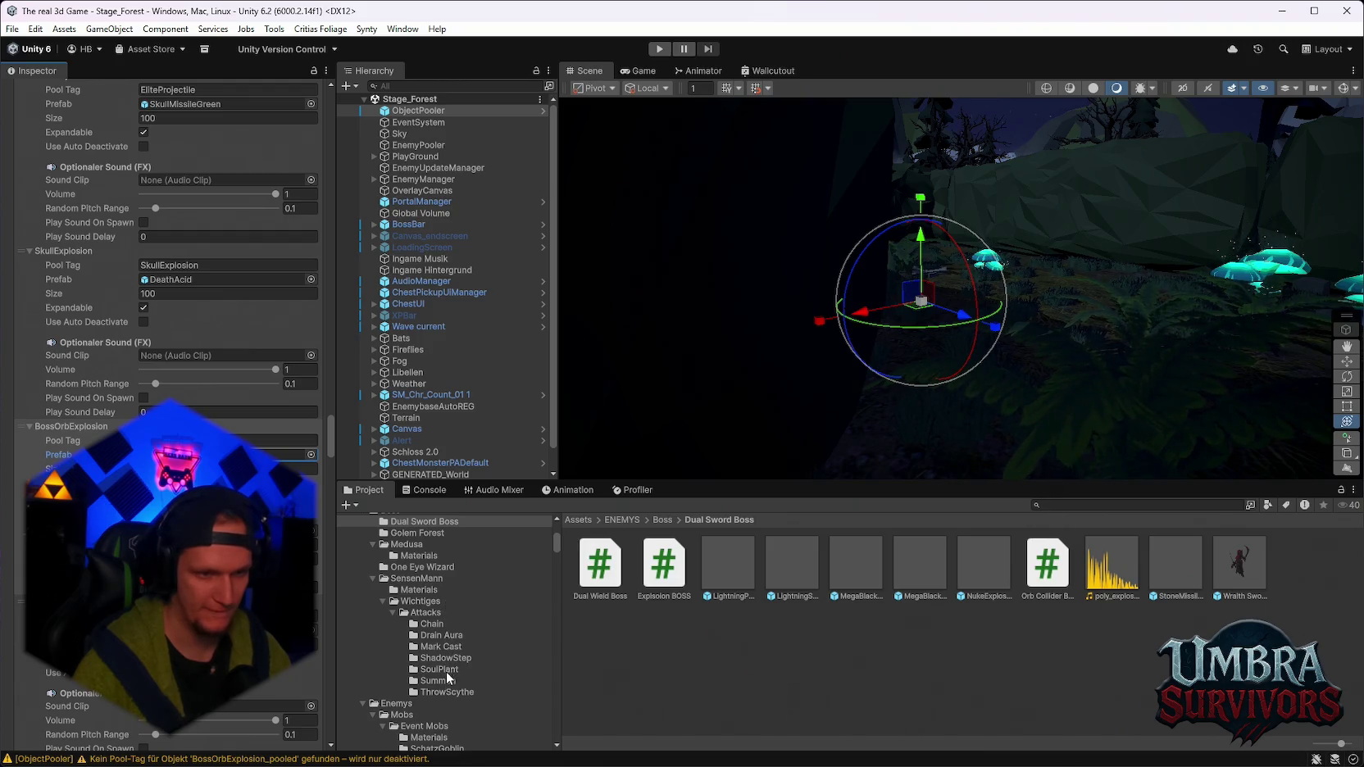
click(440, 669)
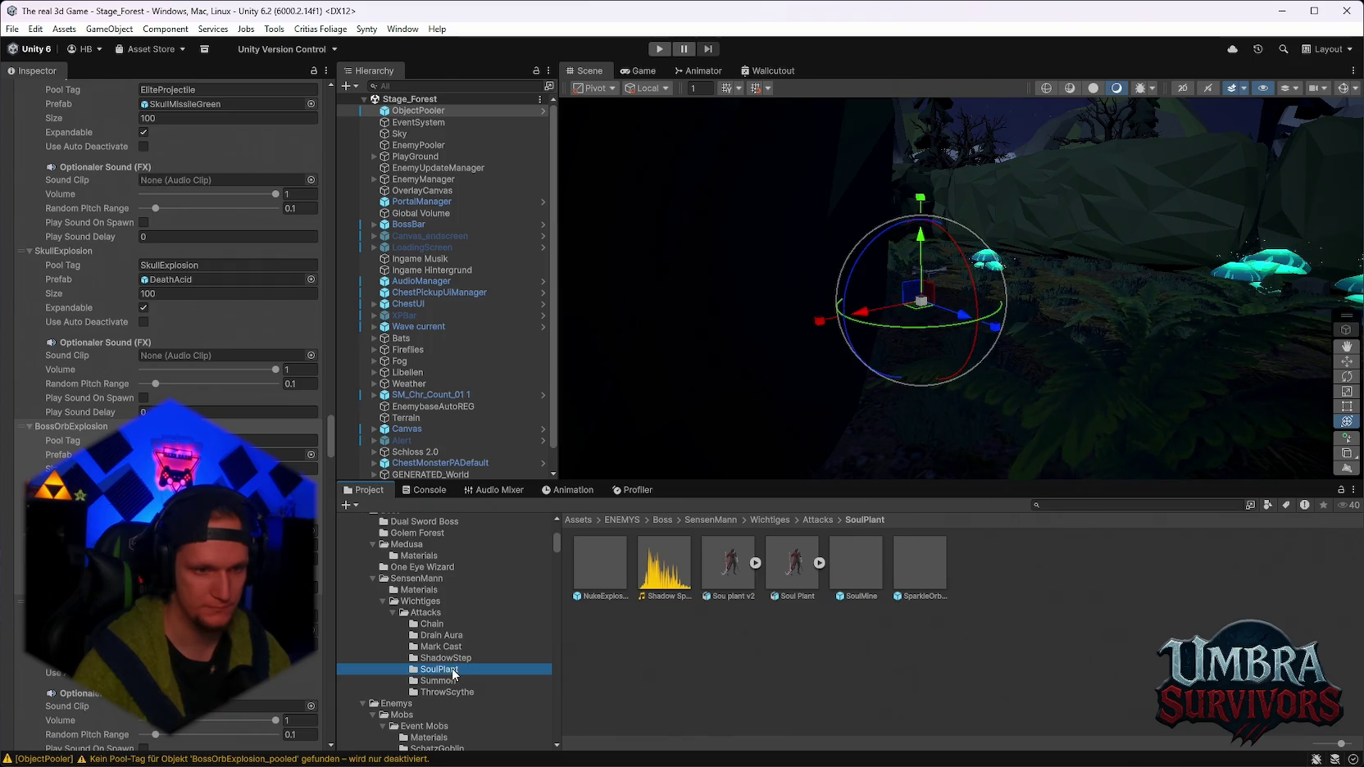
click(443, 659)
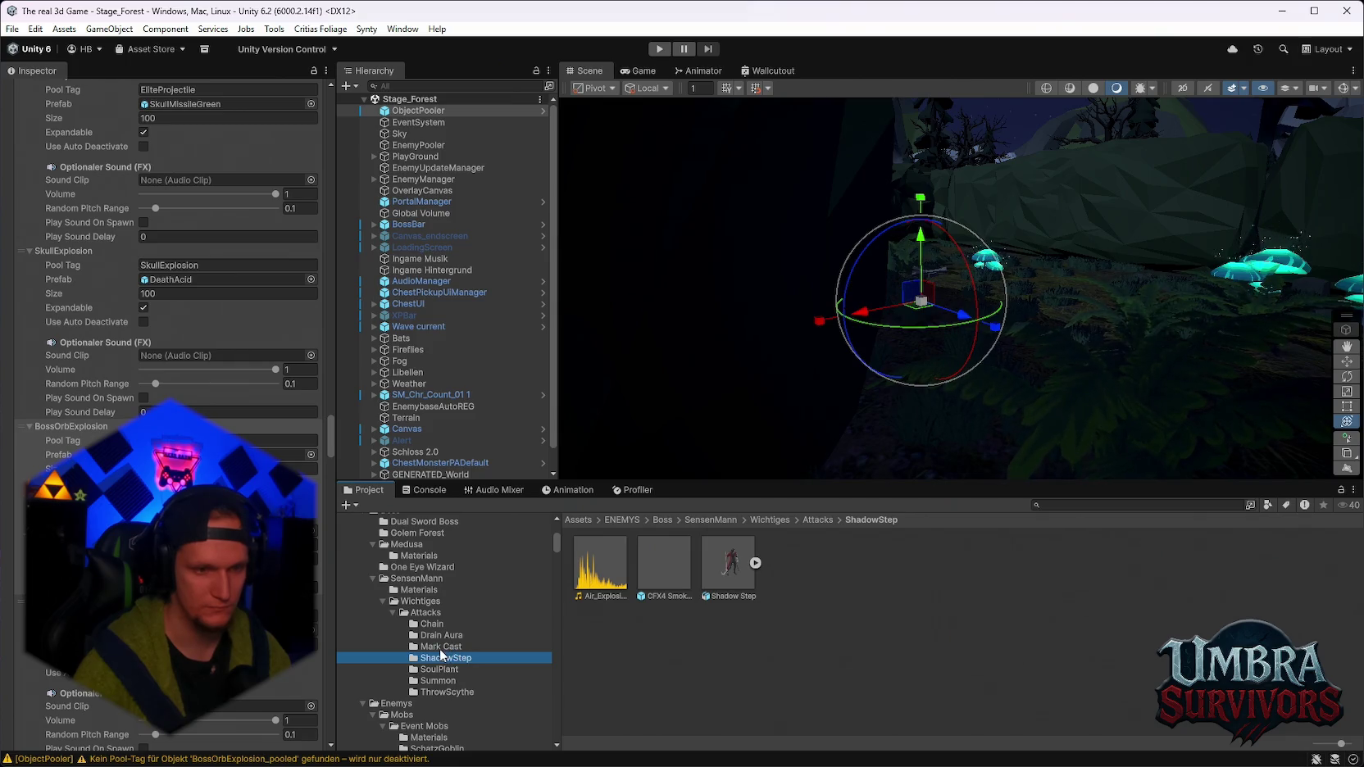
click(444, 647)
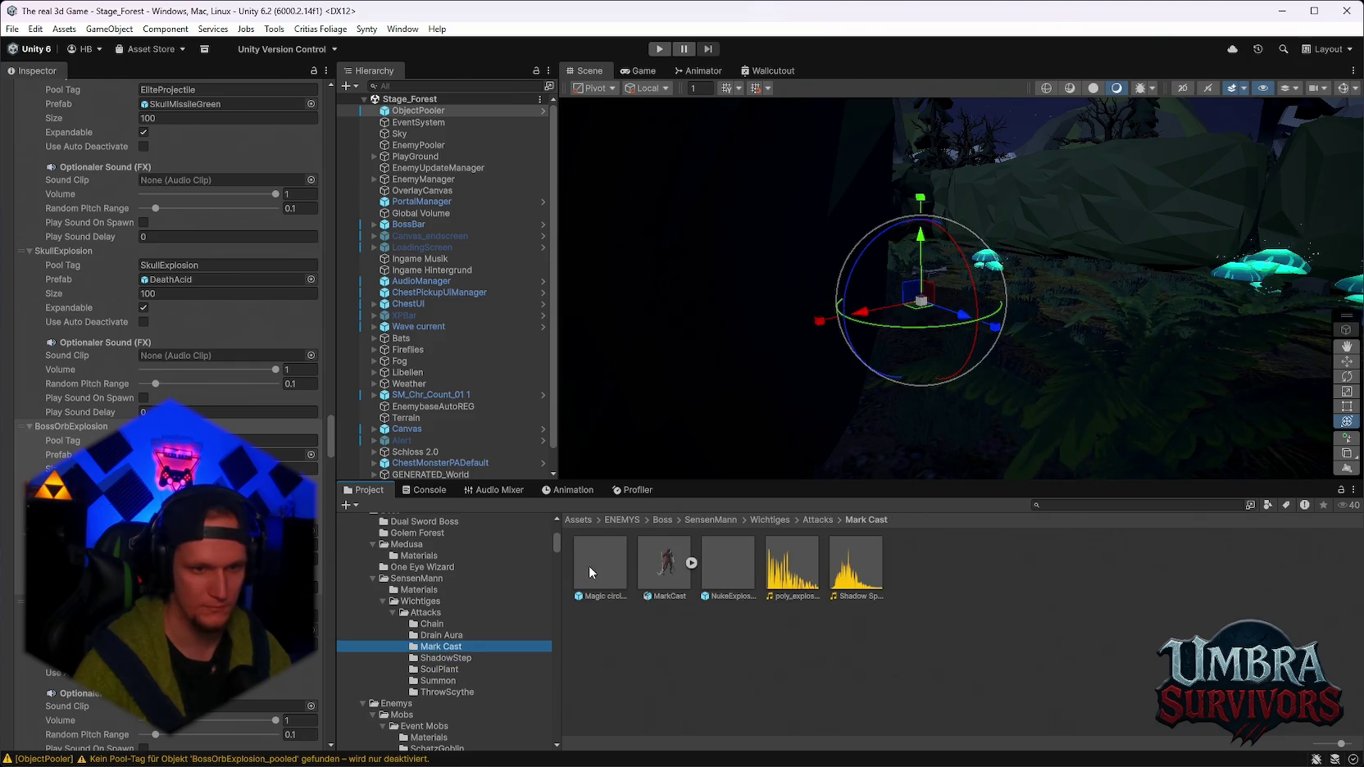
drag(730, 572, 270, 454)
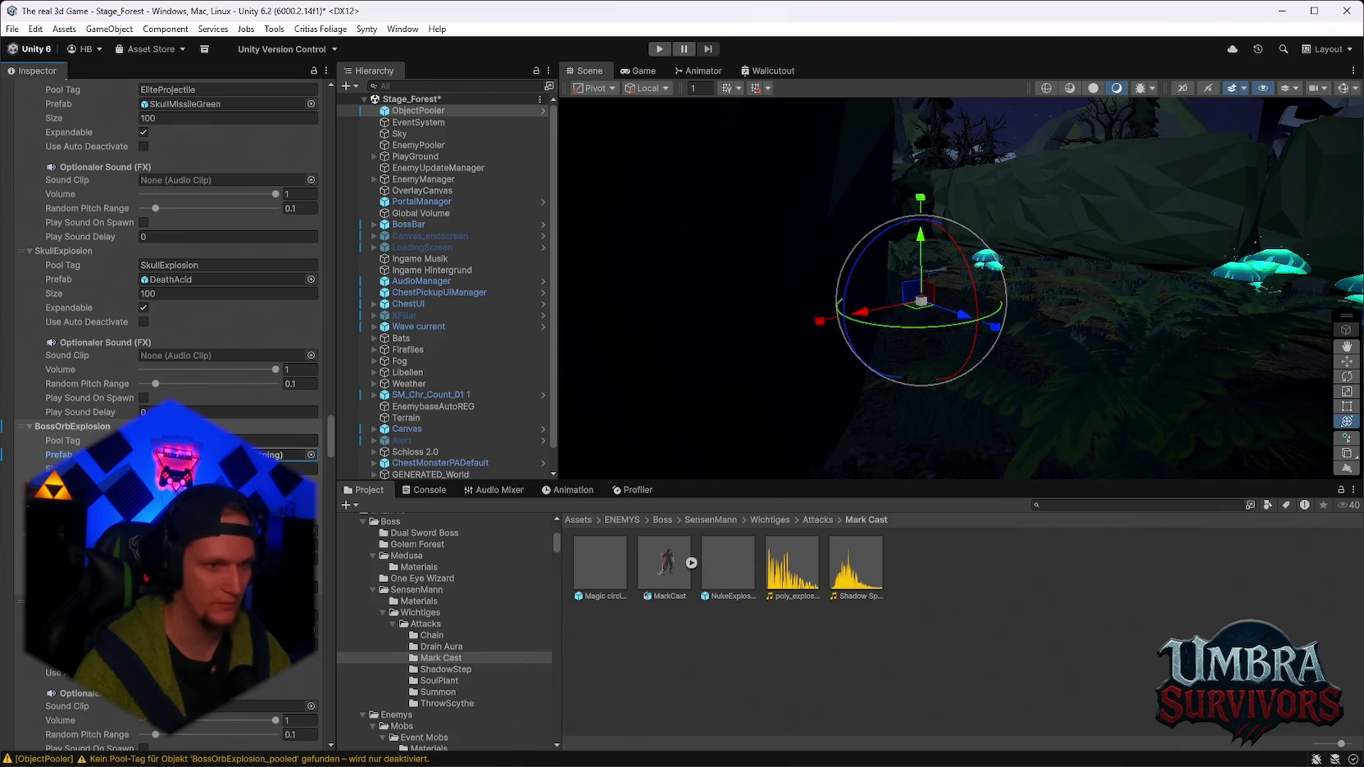
double_click(726, 570)
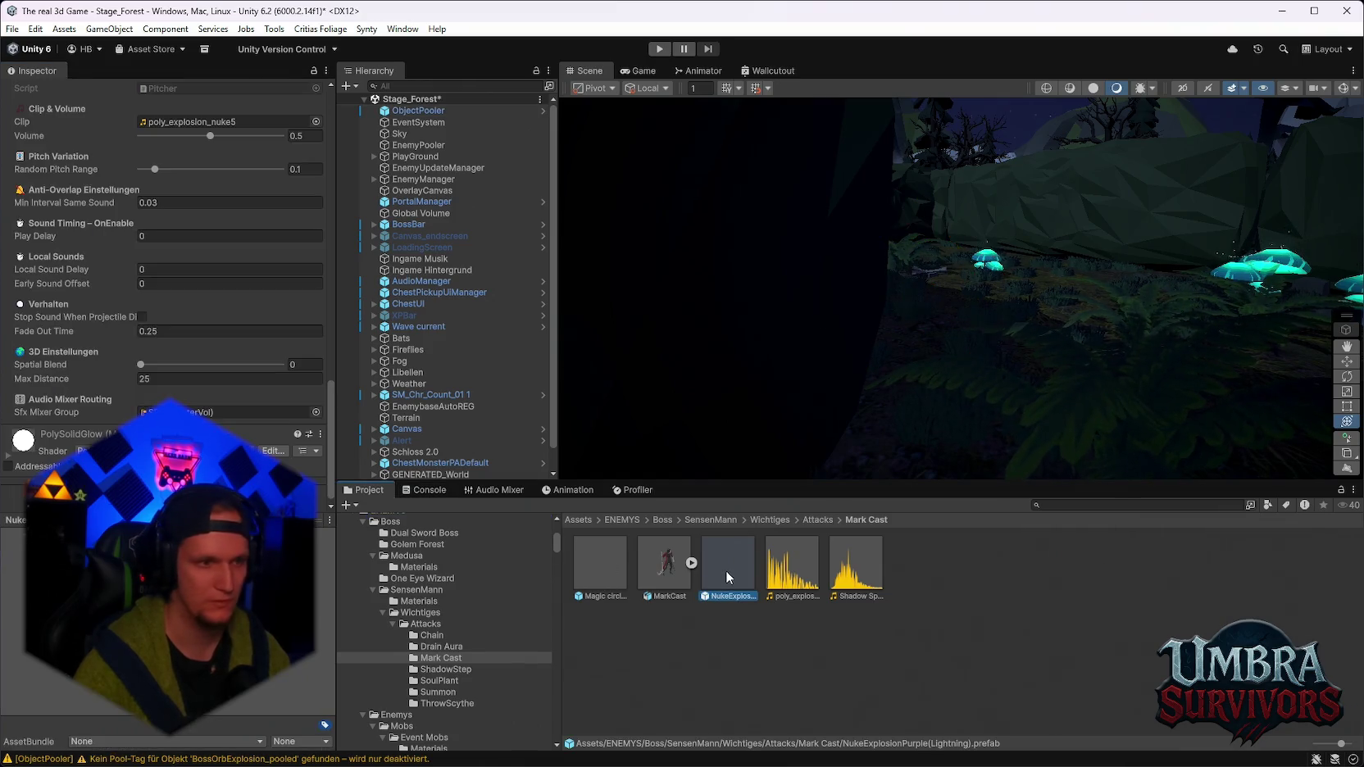
scroll(77, 394, up, 5)
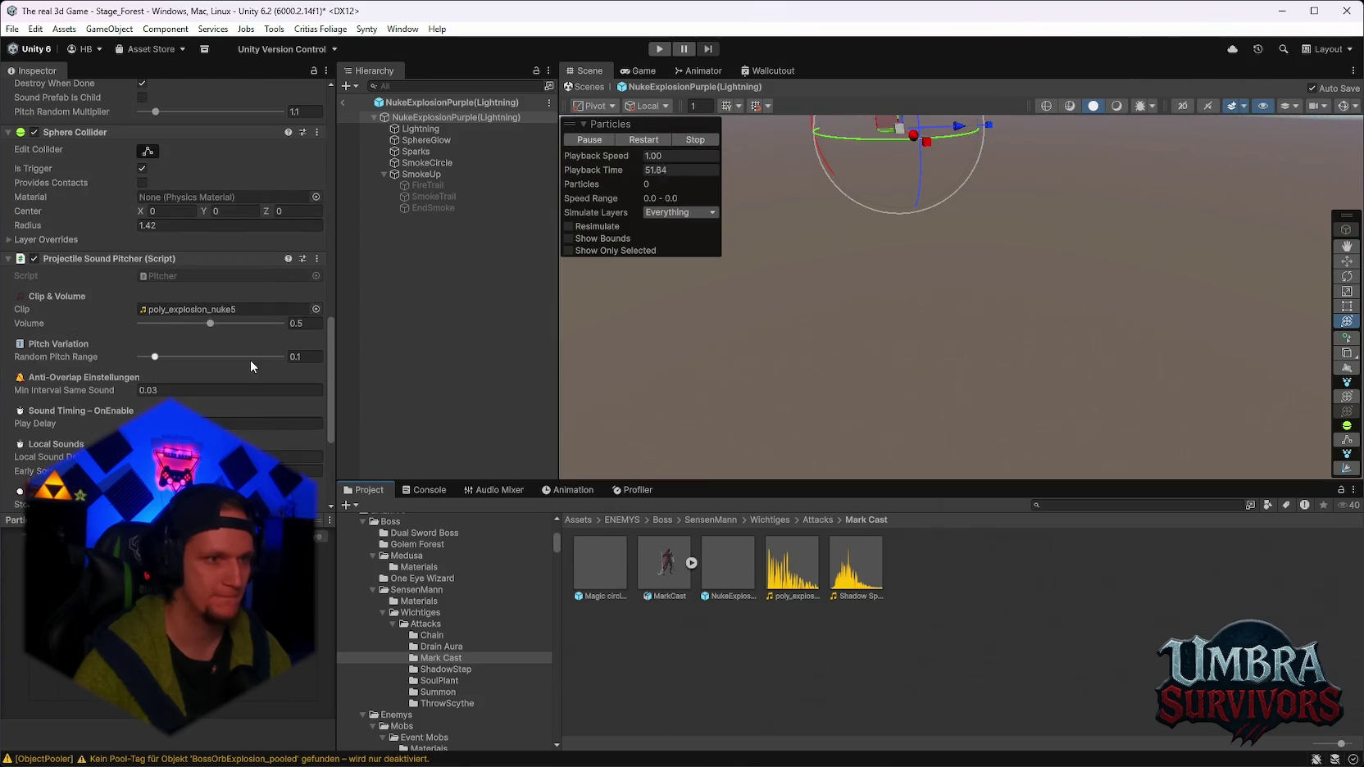
Replay the NukeExplosion particle preview twice, then exit Prefab Mode back to Stage_Forest.
click(696, 141)
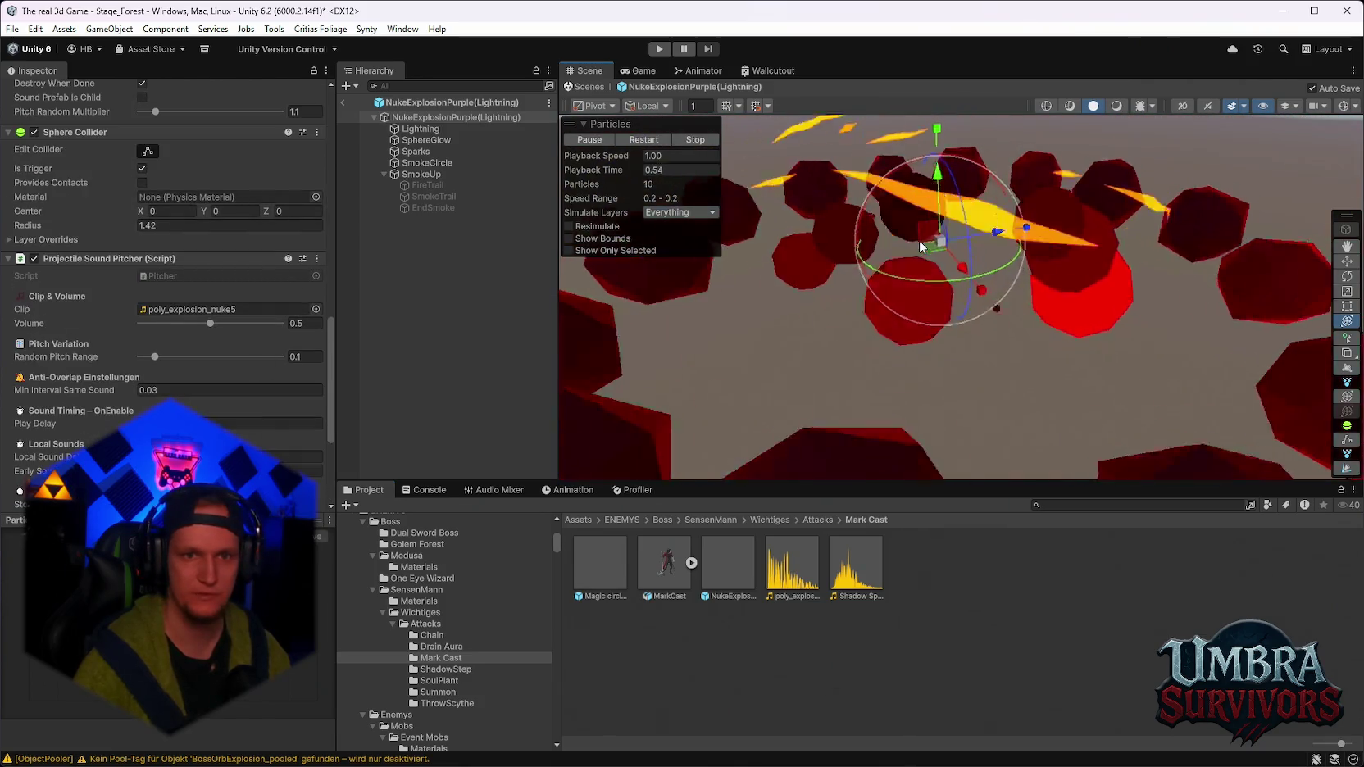
click(644, 140)
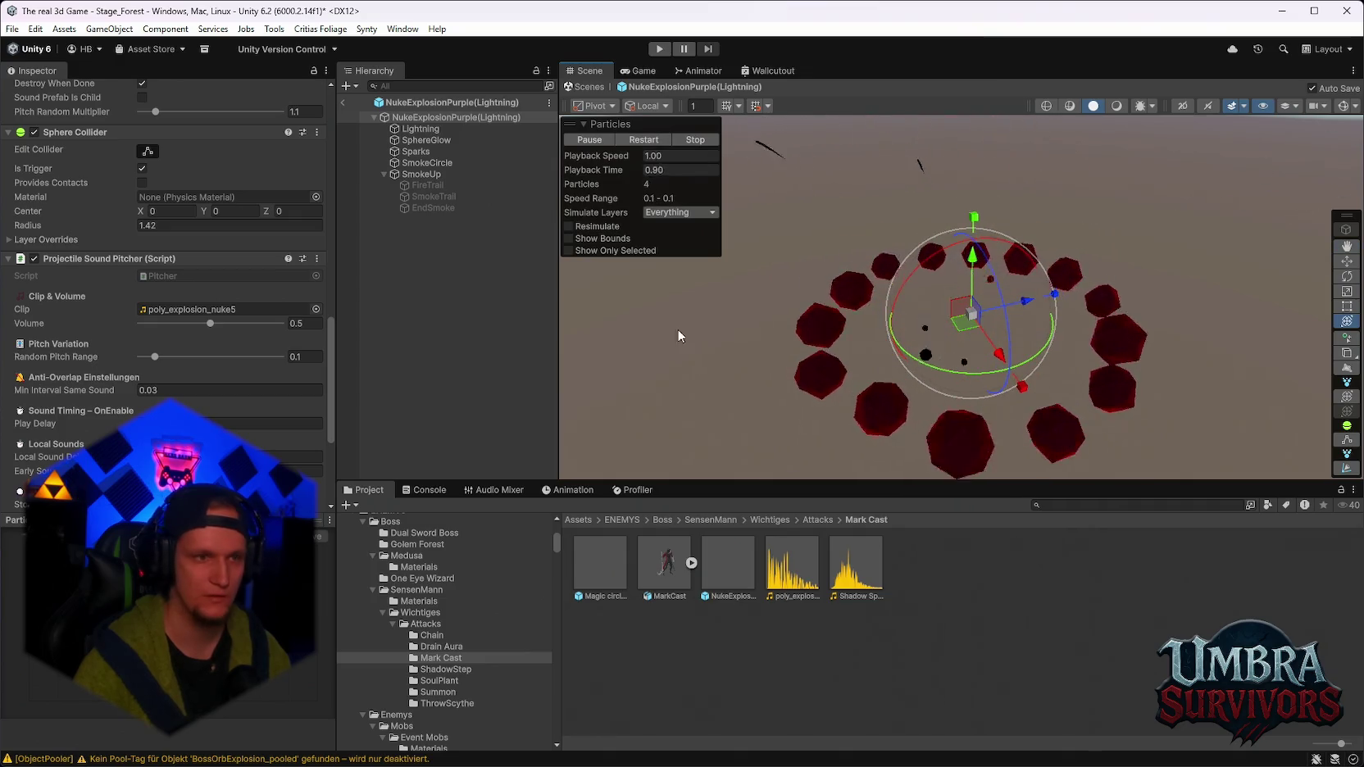
scroll(228, 365, down, 3)
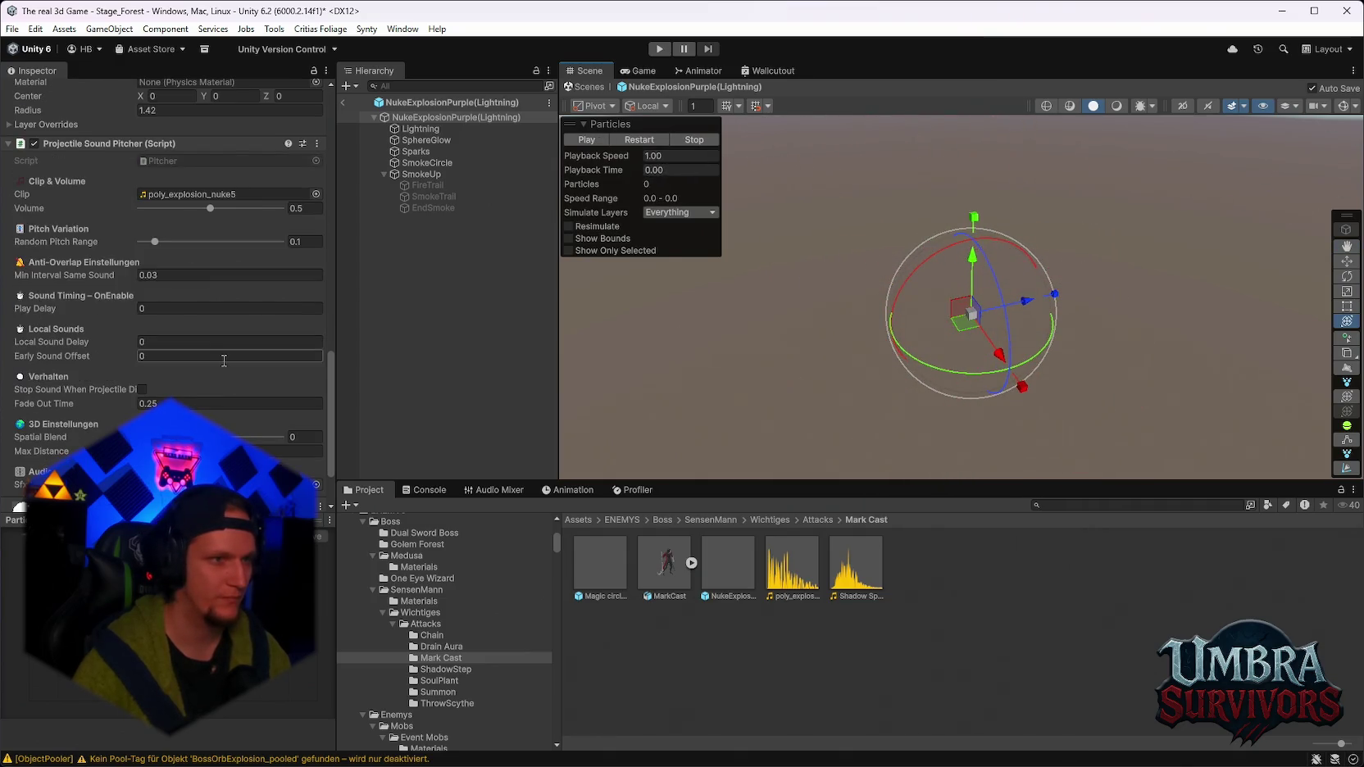
scroll(223, 360, up, 6)
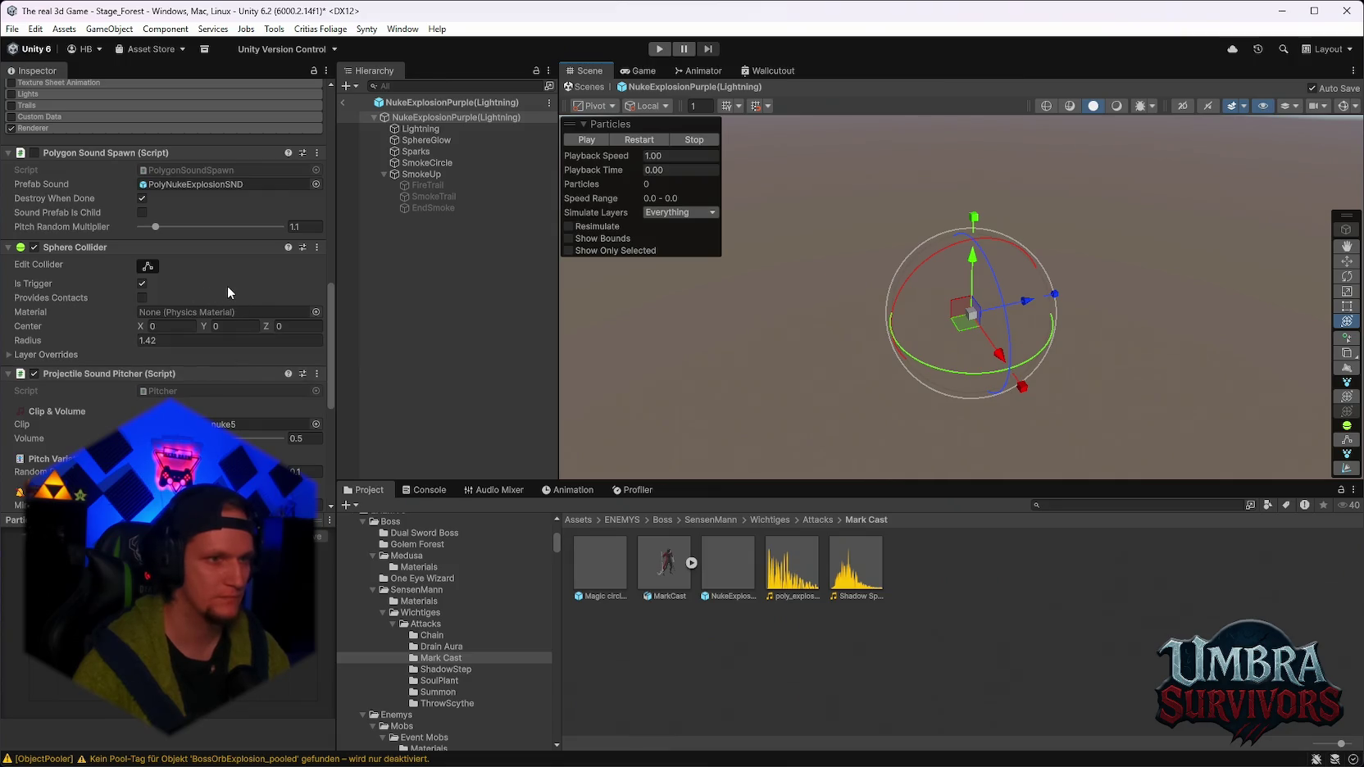
click(342, 103)
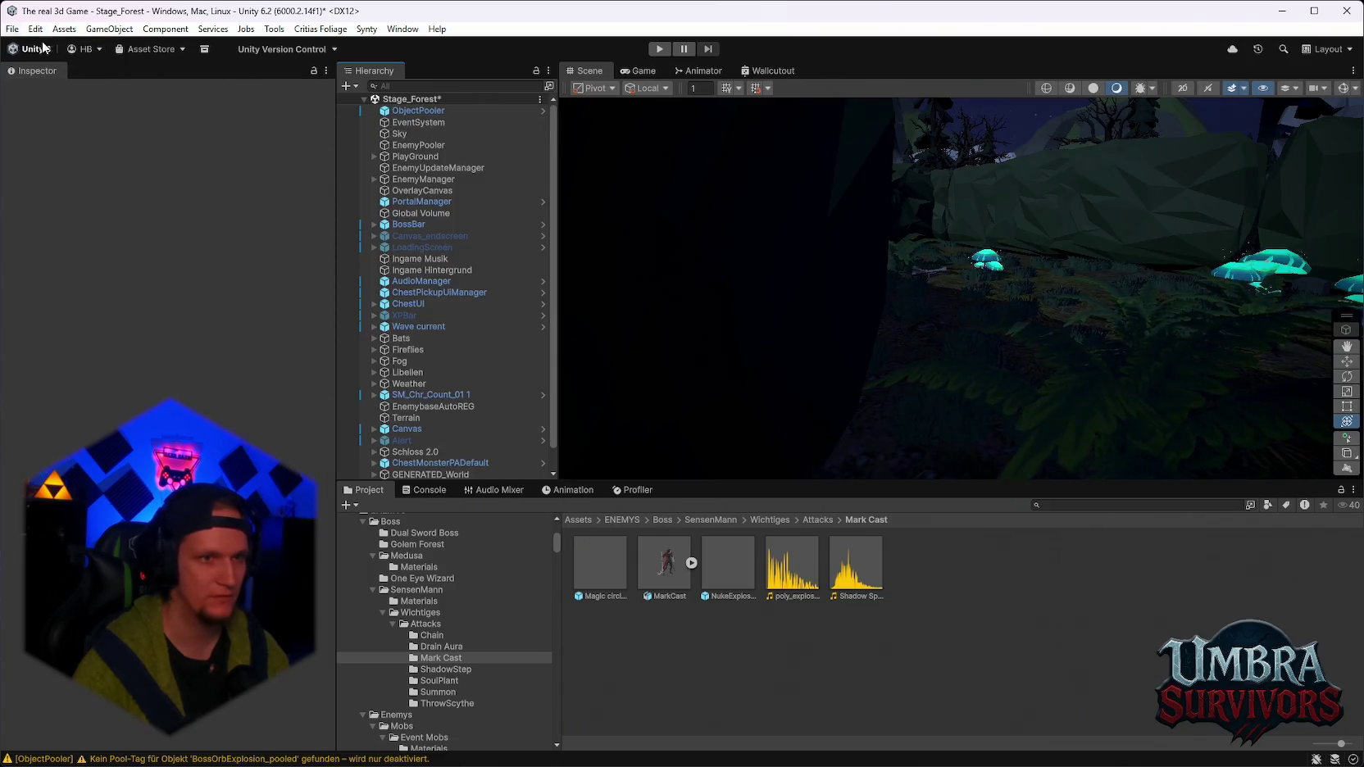
Review the ObjectPooler's overrides, save Stage_Forest and reopen the Stage_Hub scene.
click(414, 111)
click(123, 146)
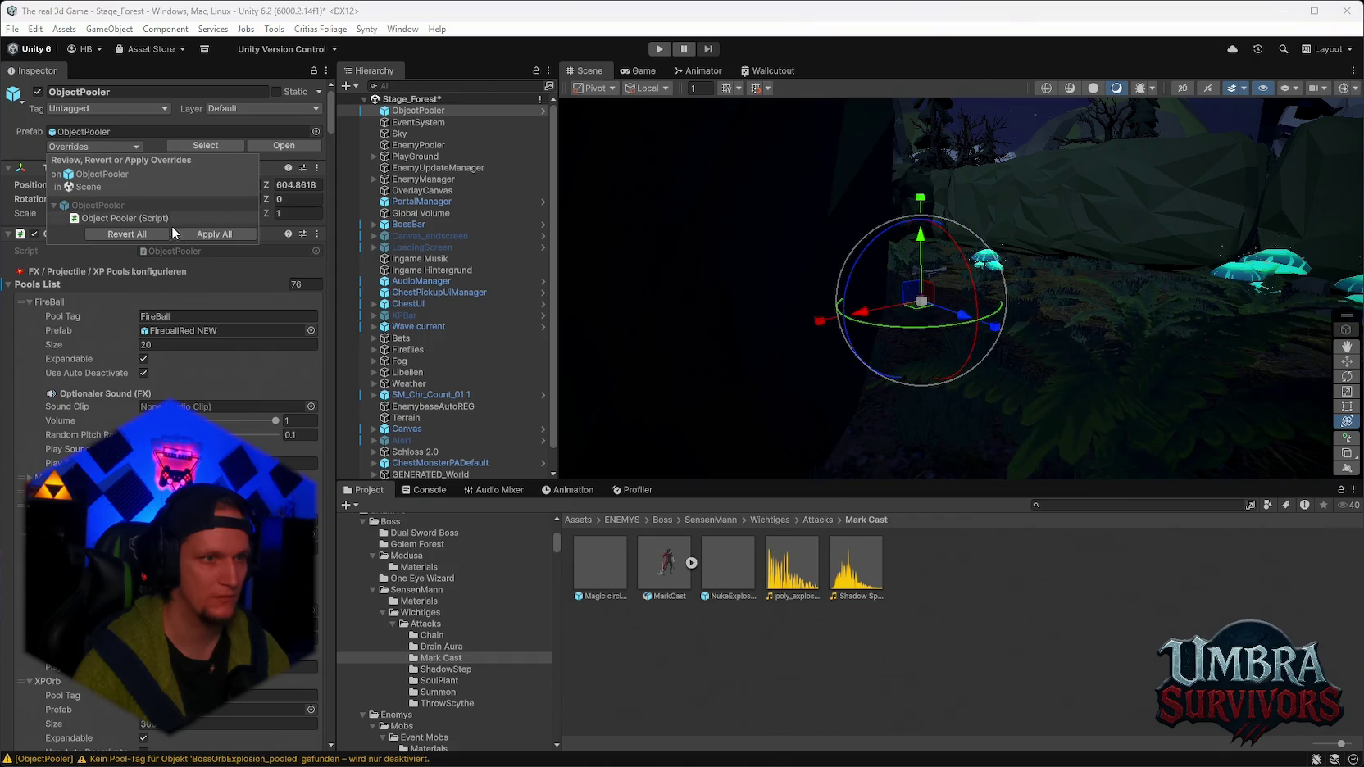
click(12, 29)
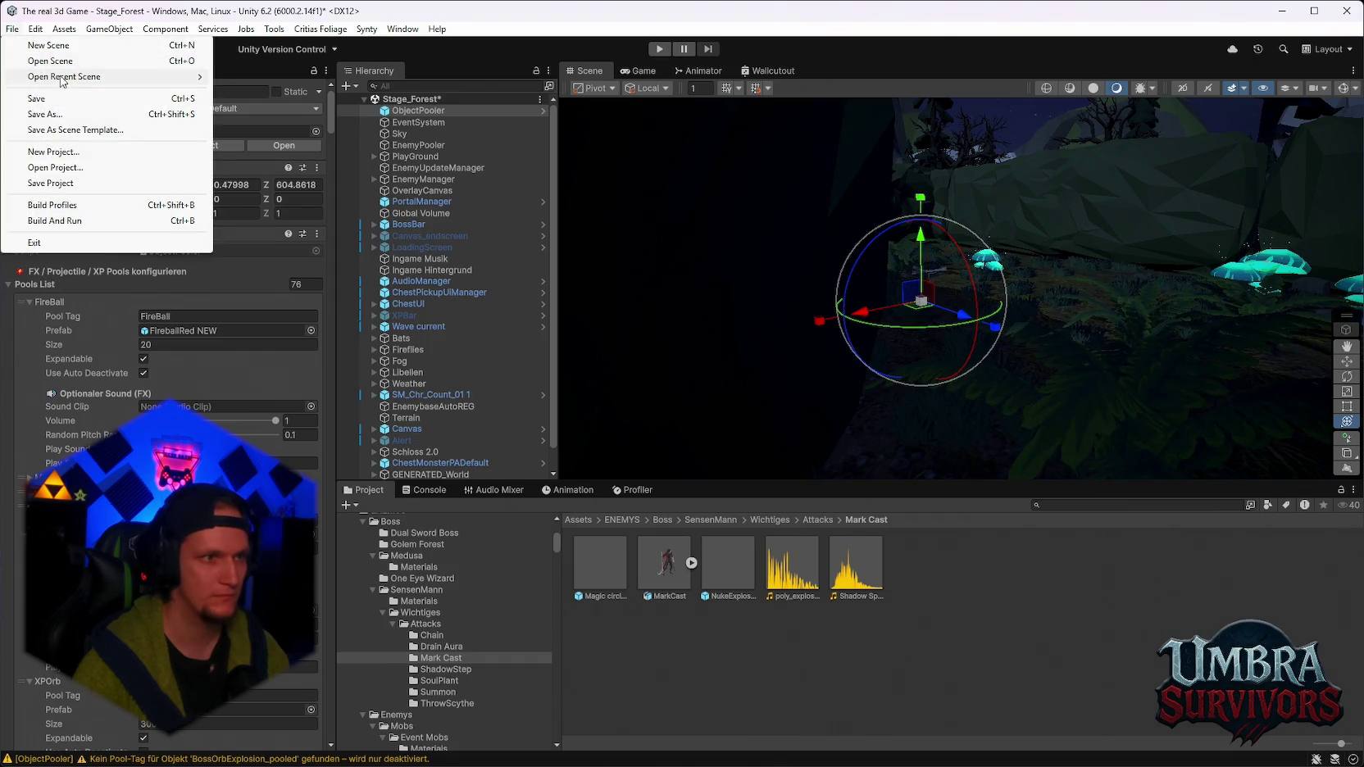
mouse_move(65, 80)
click(318, 94)
click(667, 423)
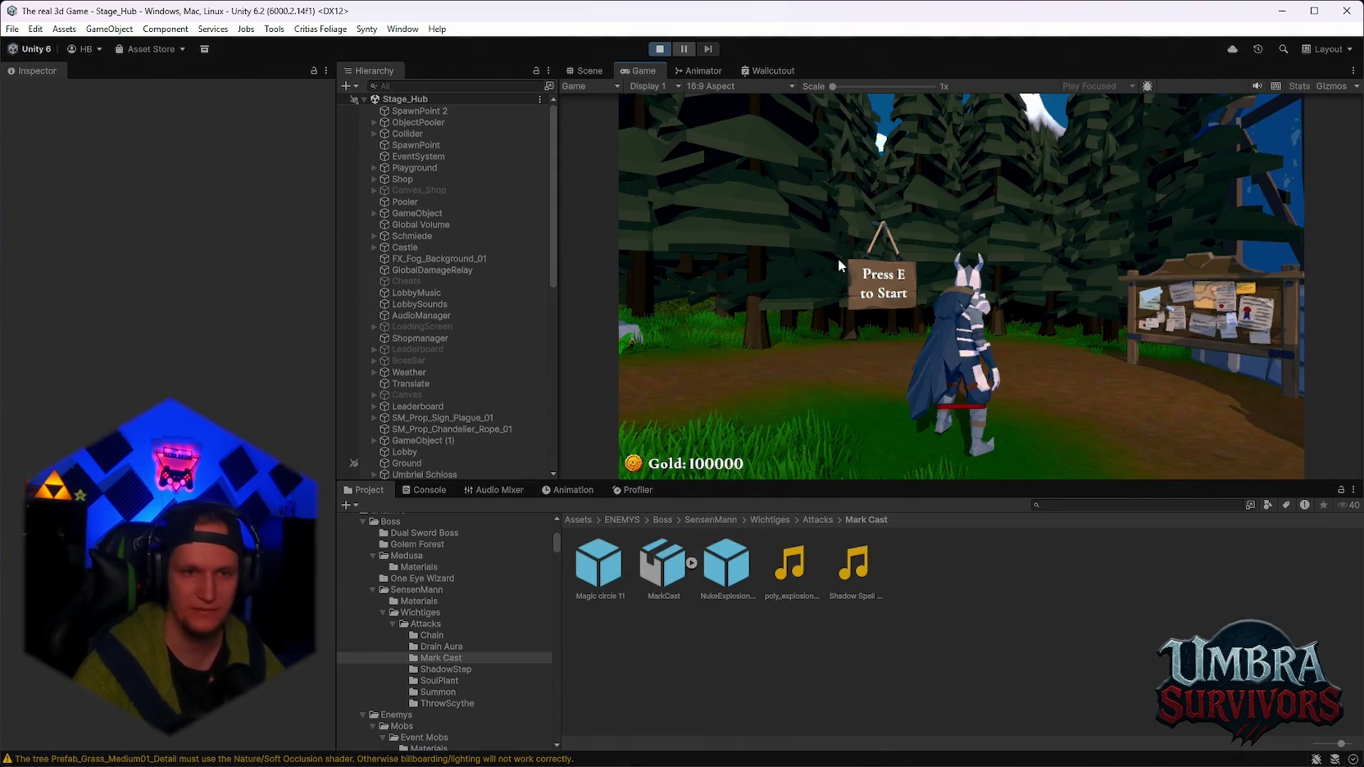
Run and jump around the hub through the boss fight, then pause and stop Play mode.
key(a)
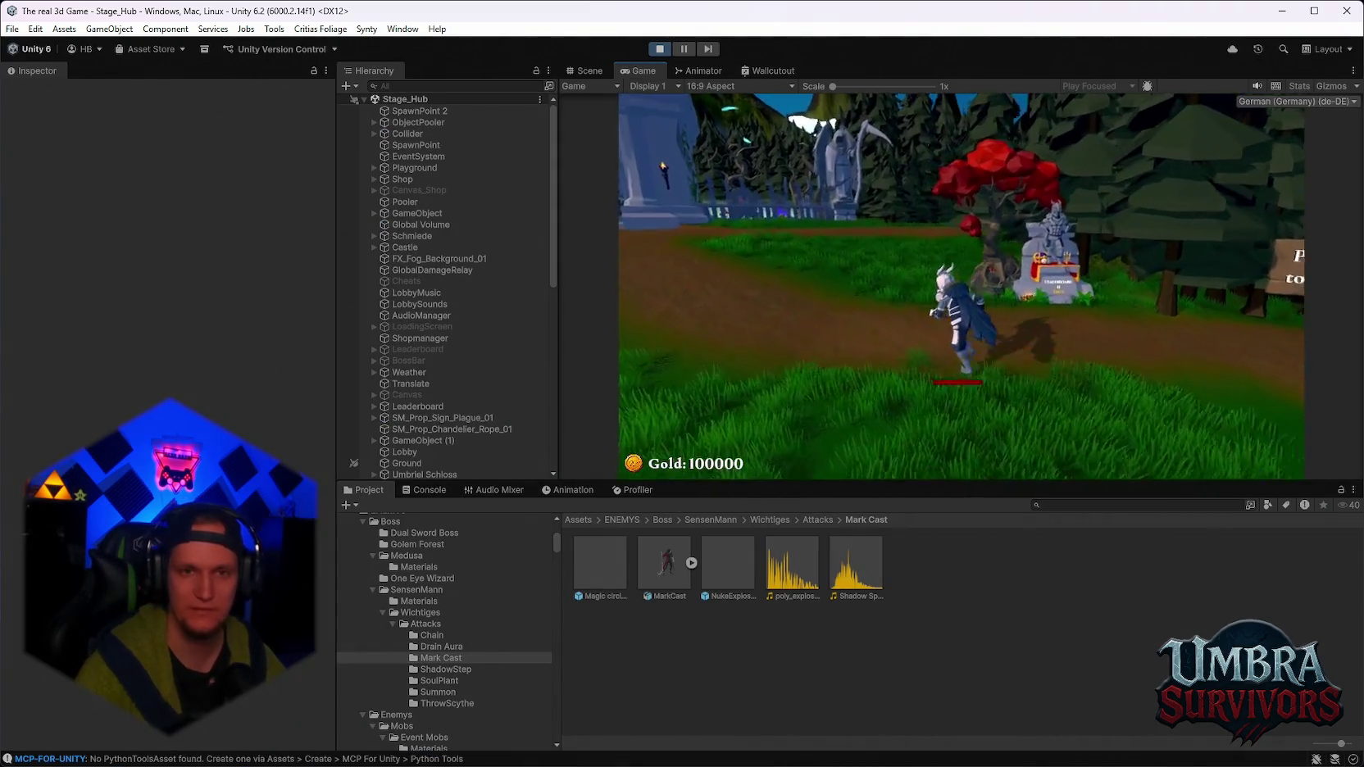
key(s)
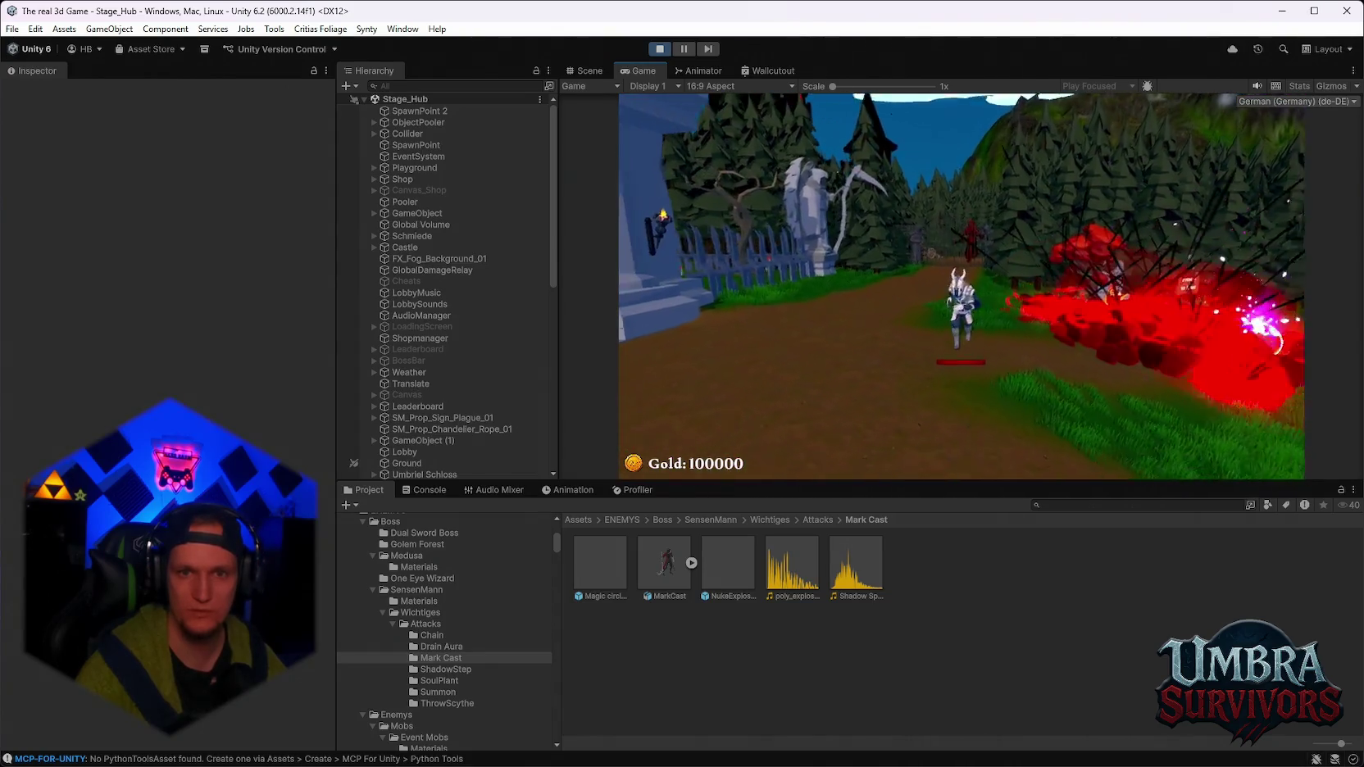
key(w)
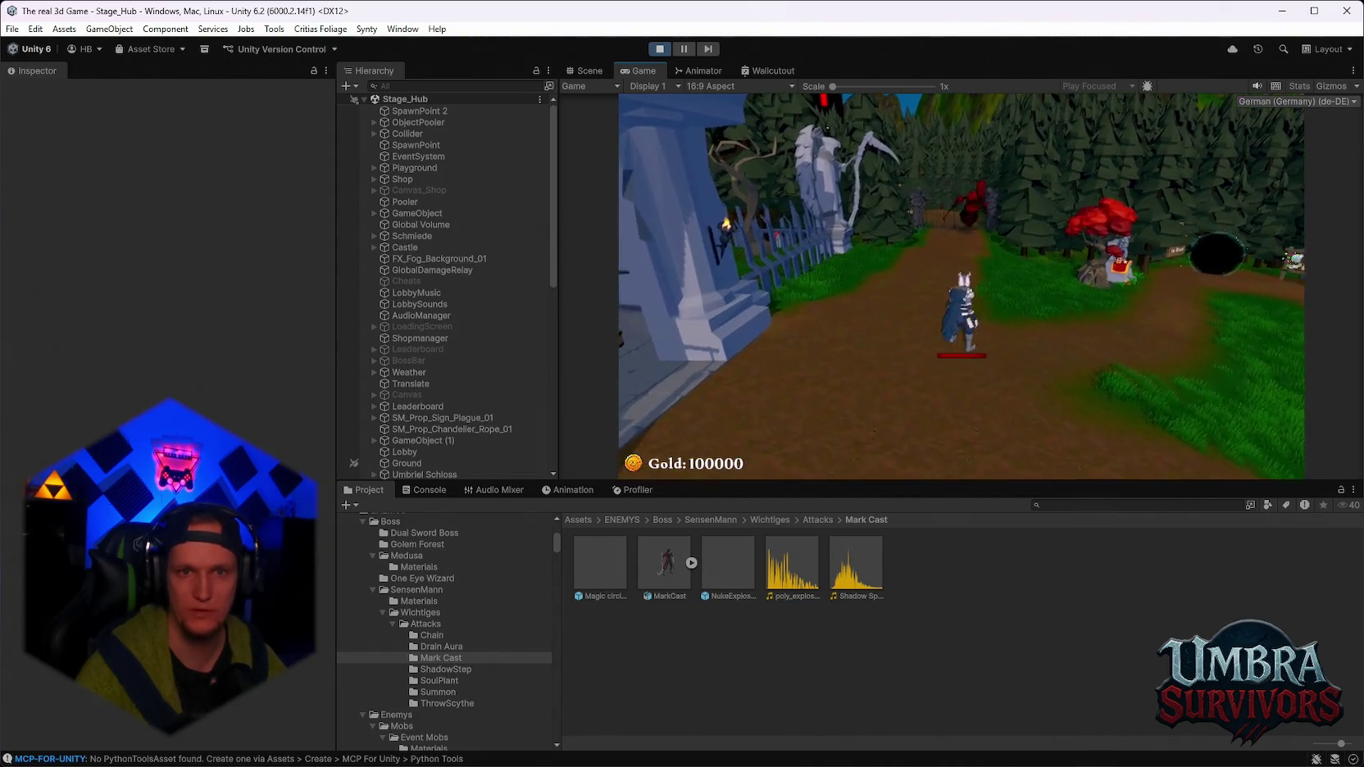
key(a)
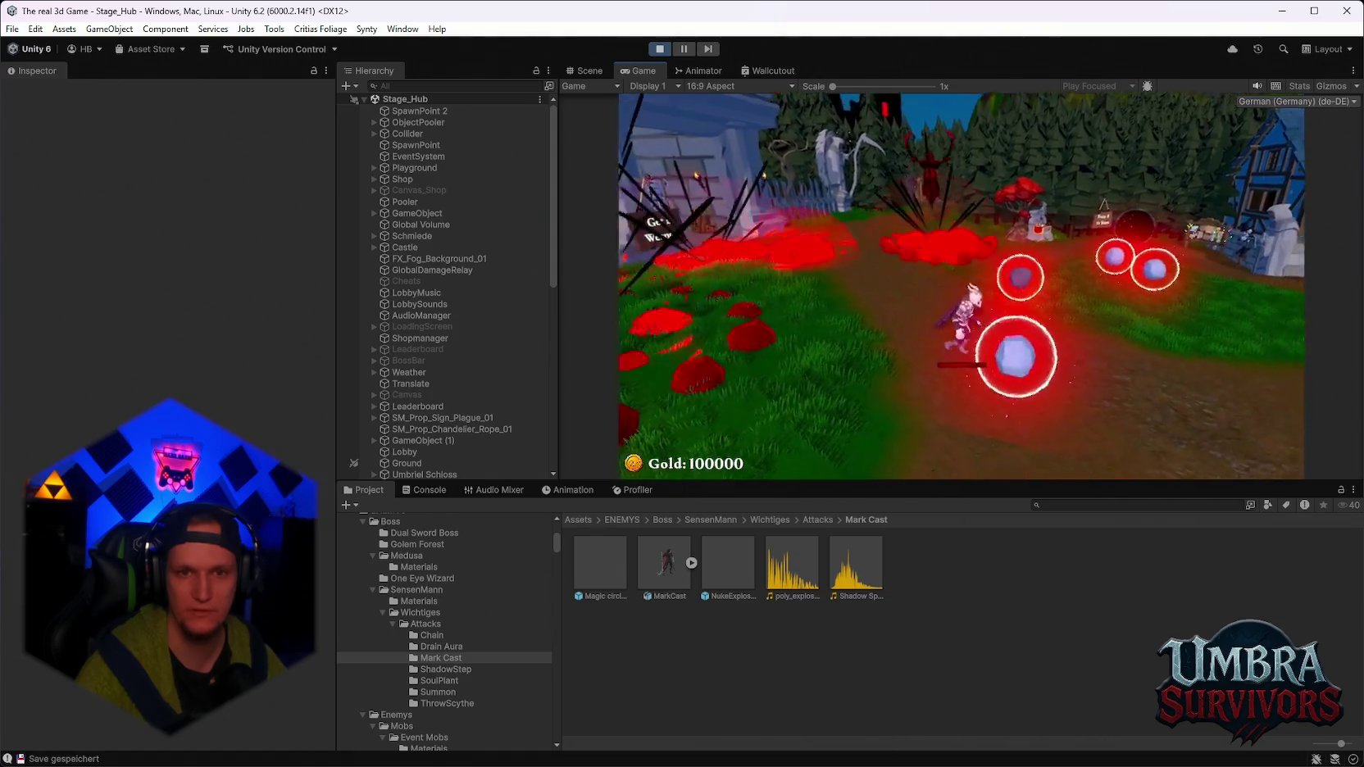
key(w)
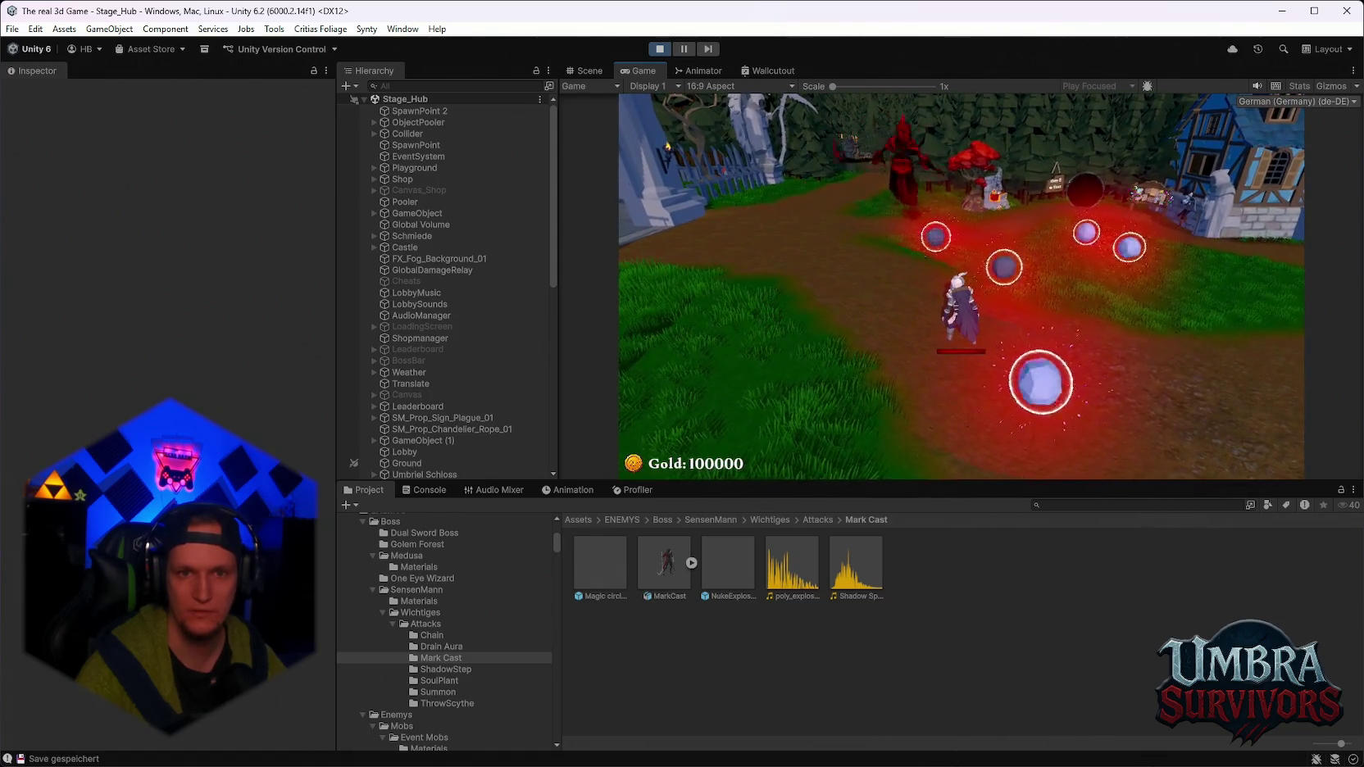
key(a)
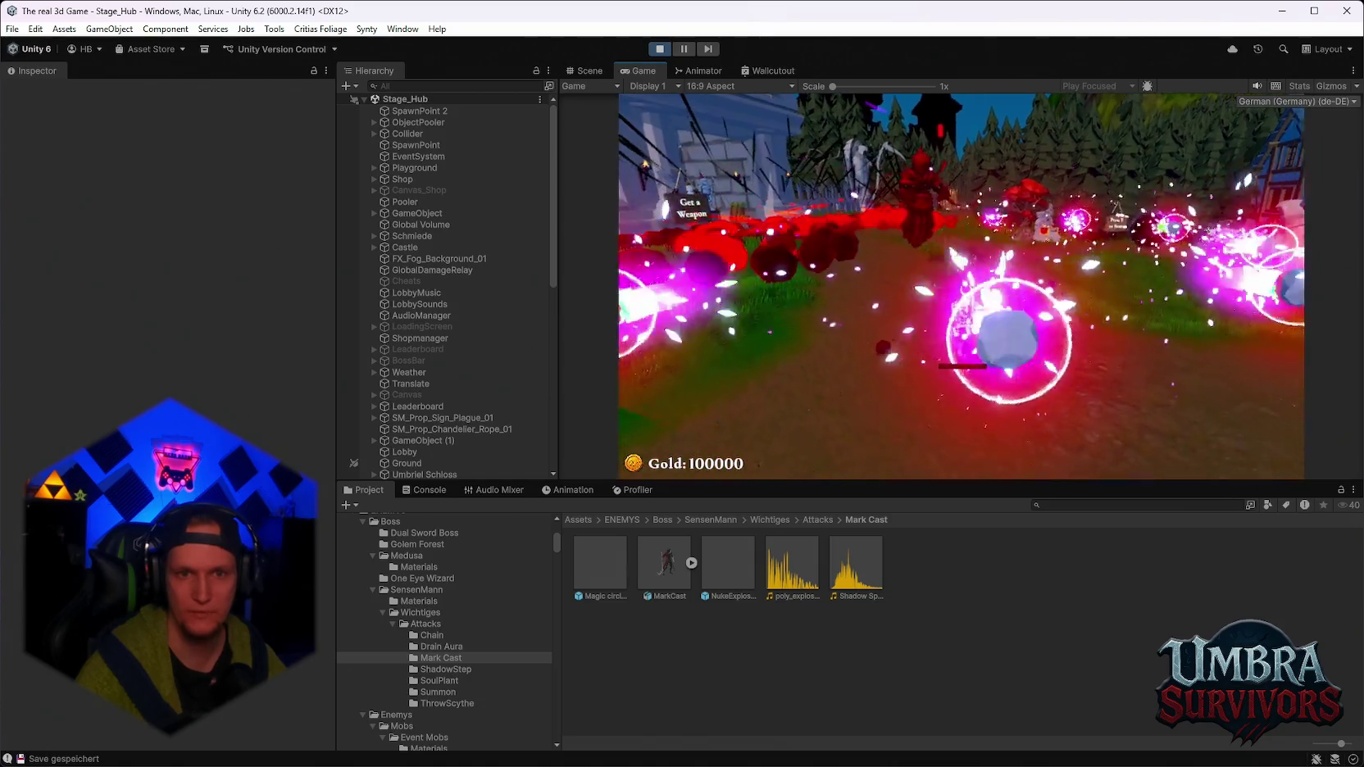
key(d)
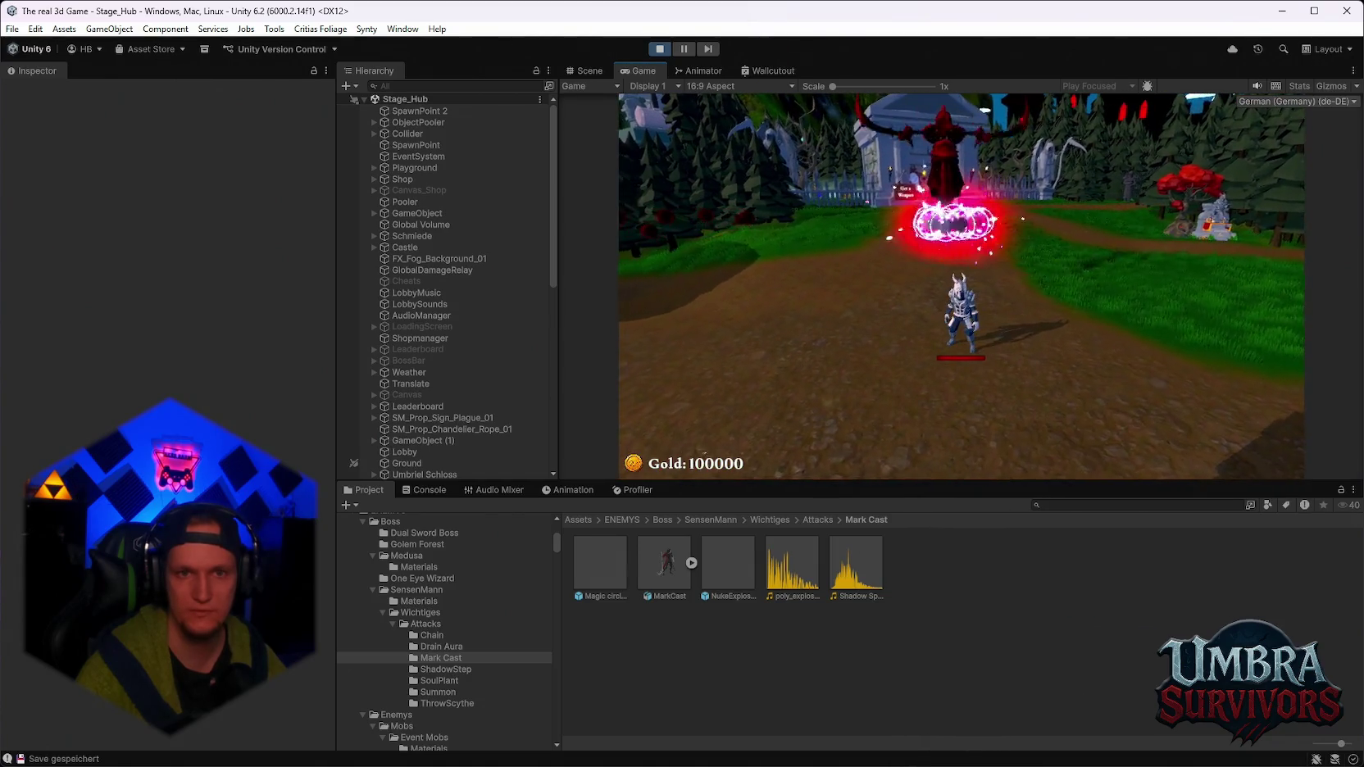
key(a)
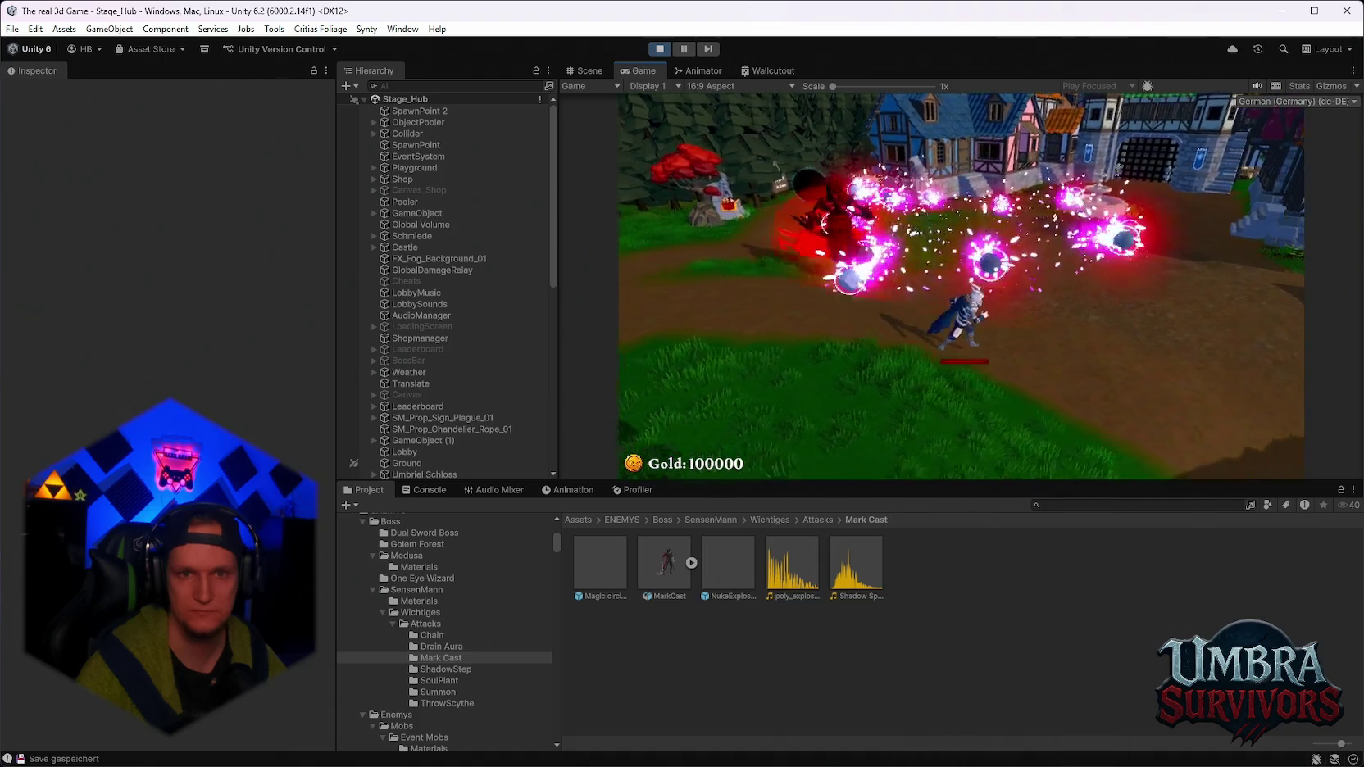
key(space)
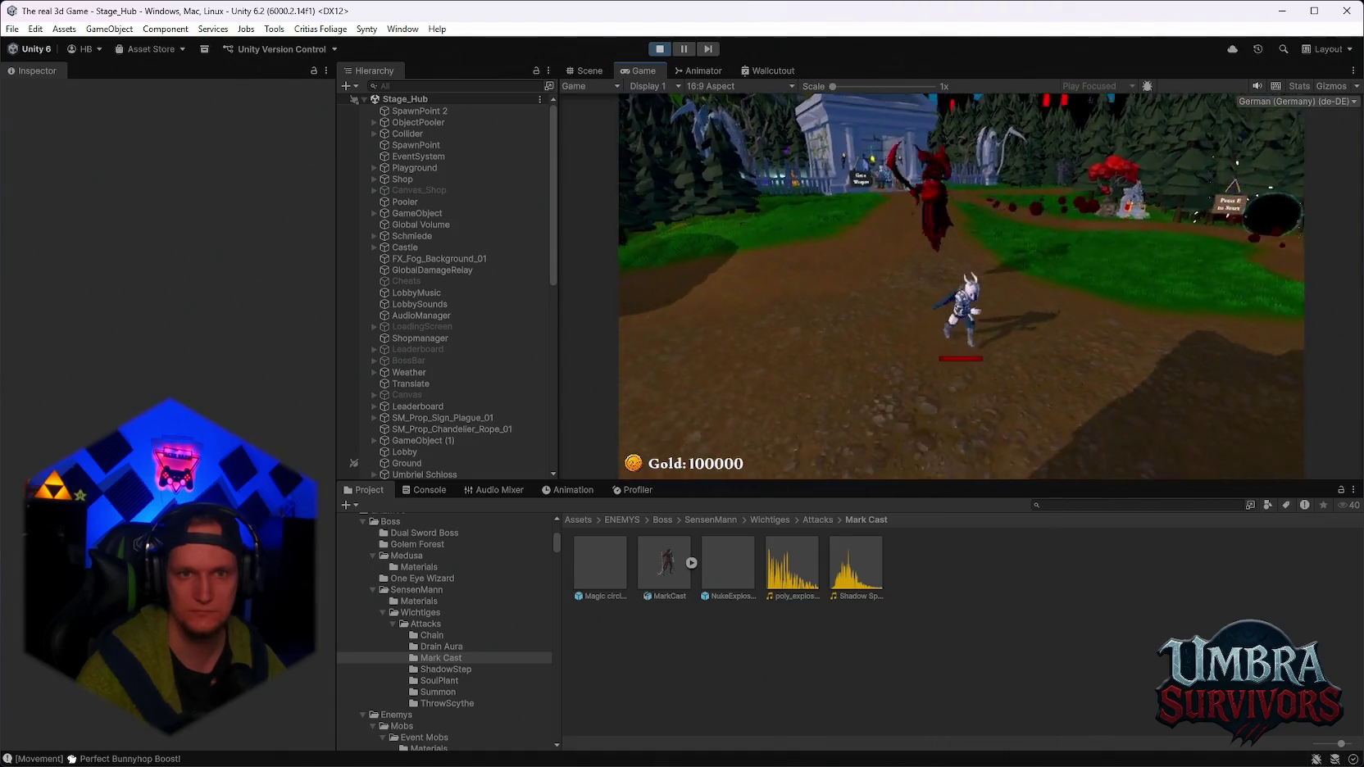
key(w)
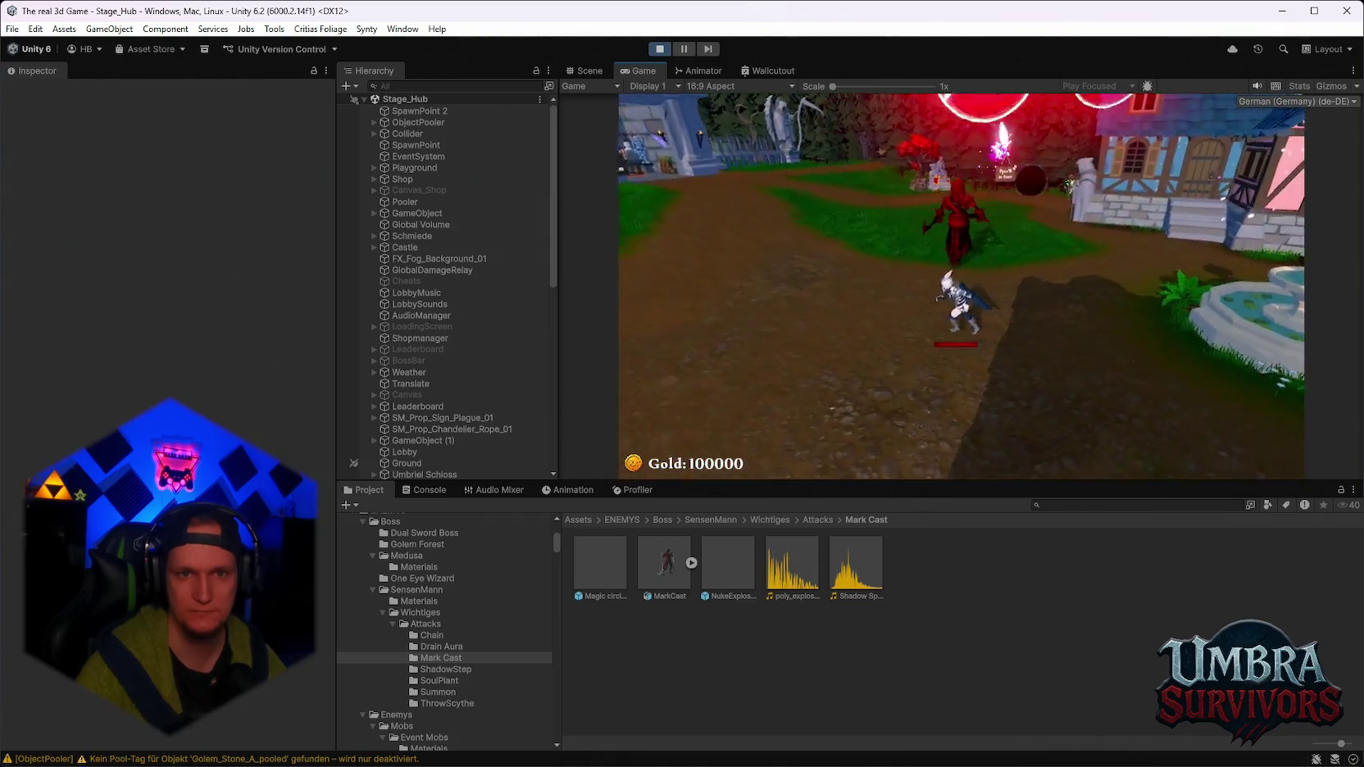
key(Escape)
click(658, 50)
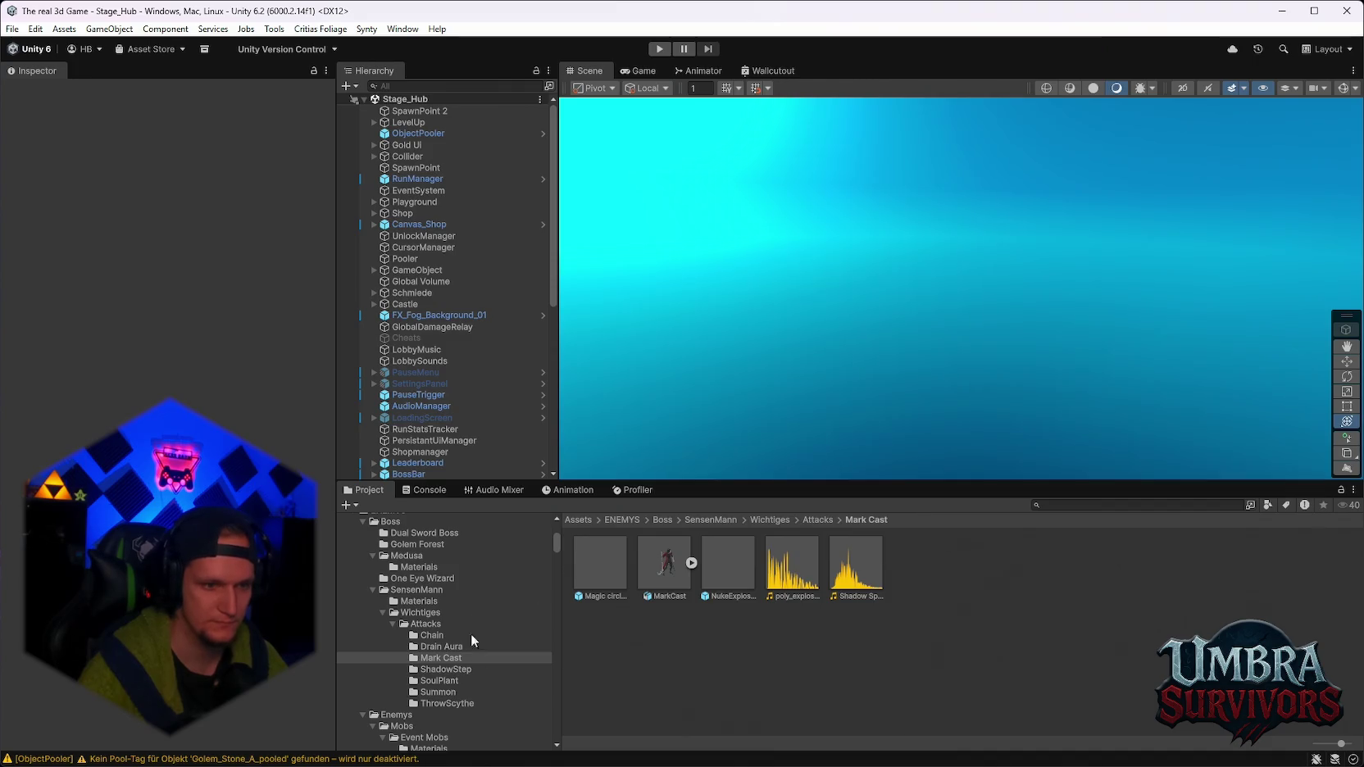
Search the Project for 'maze war' and open the Maze Warden prefab.
click(1063, 506)
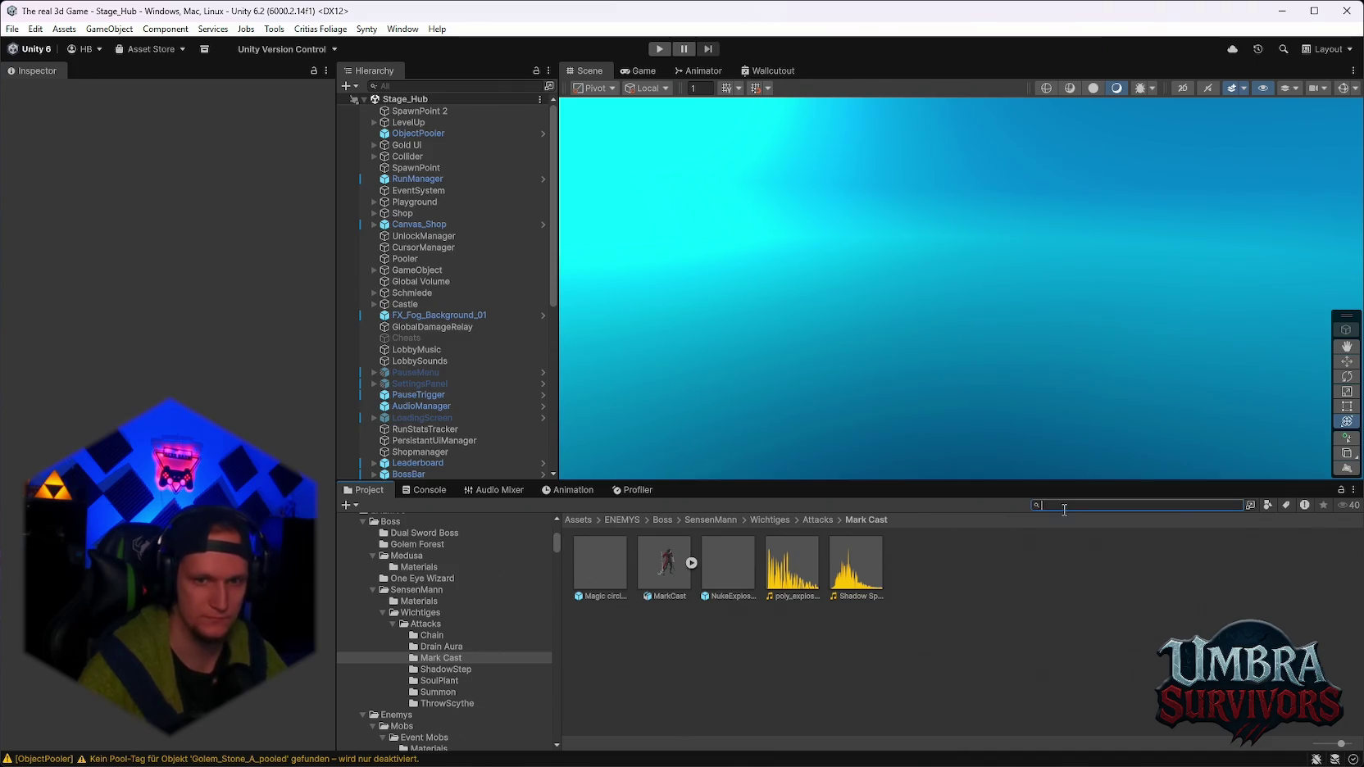
text(maze war)
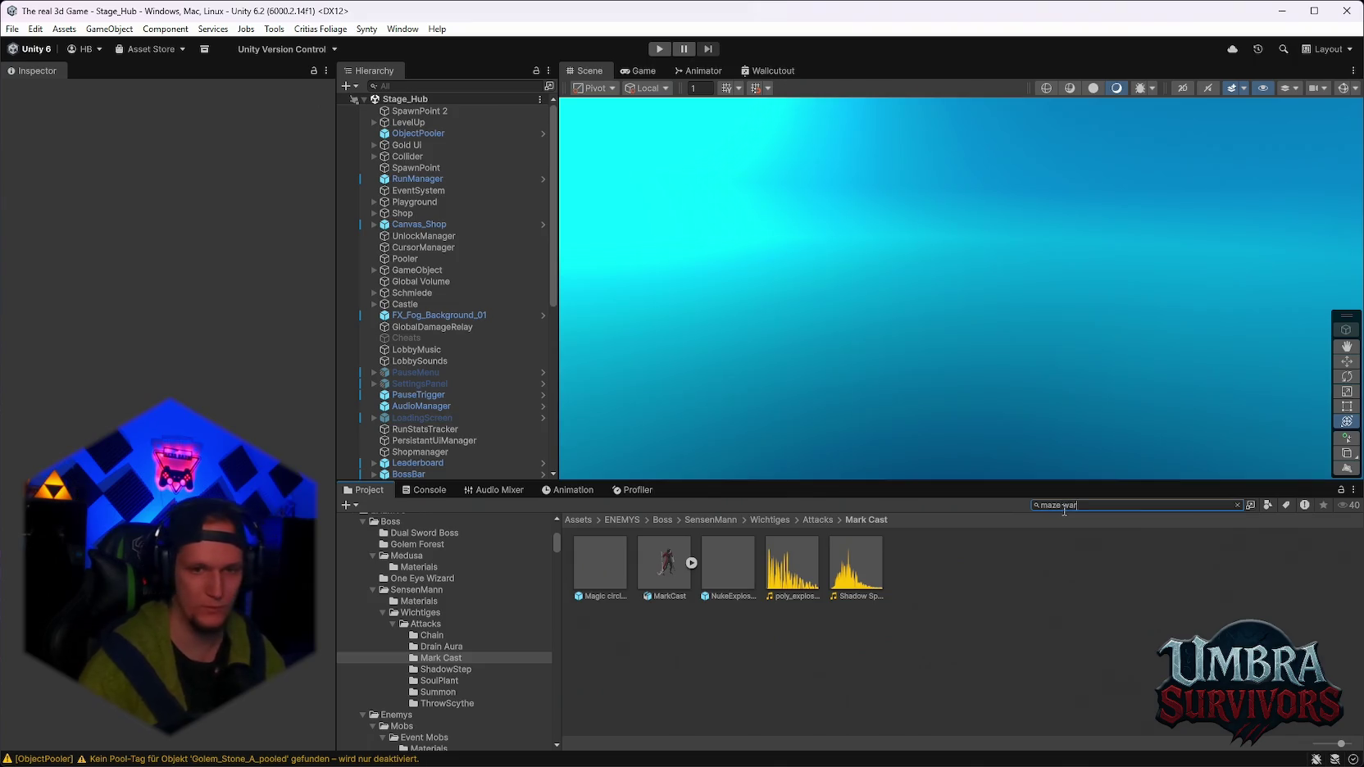
click(596, 578)
double_click(596, 579)
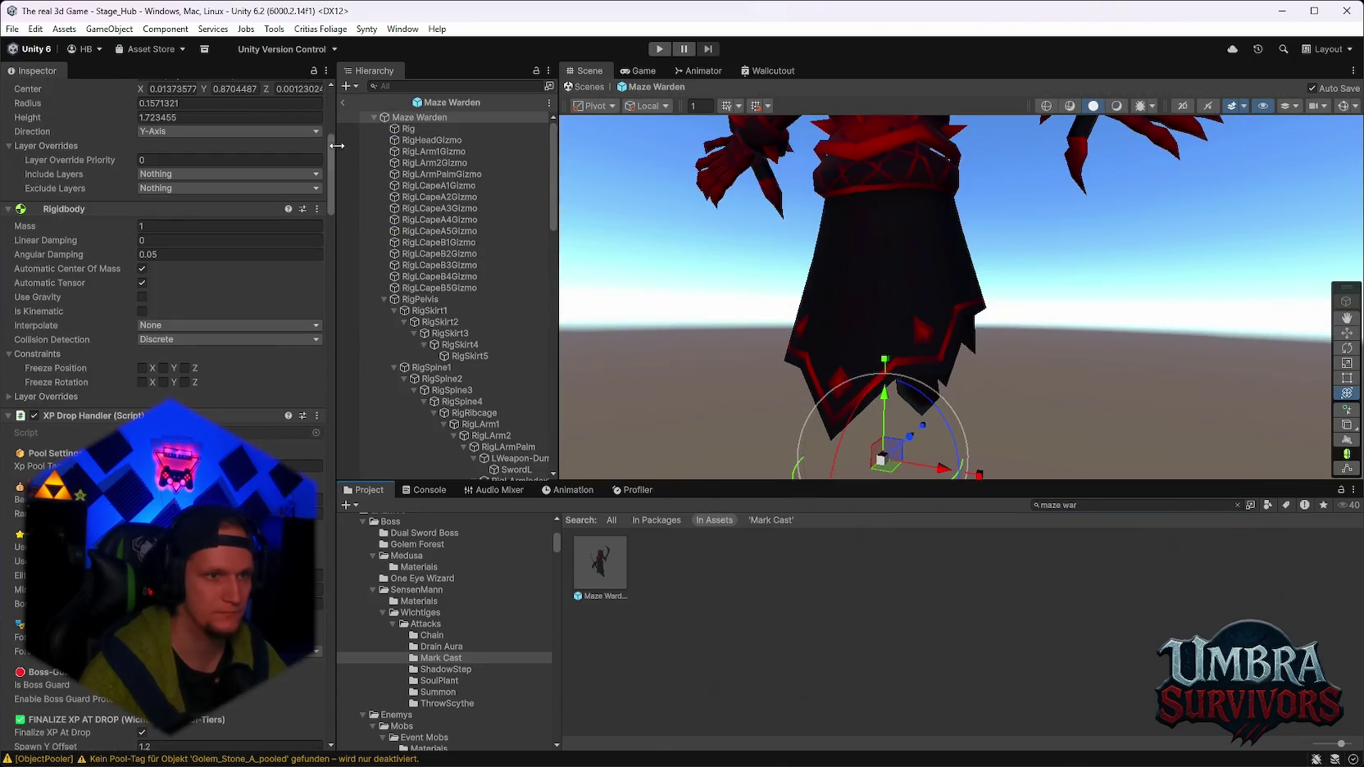
Review the Maze Warden's drop table and AI attack settings, then select Dive Dash Duration.
mouse_move(327, 158)
mouse_down()
mouse_move(328, 696)
mouse_move(319, 622)
mouse_move(328, 660)
mouse_up()
scroll(164, 328, down, 3)
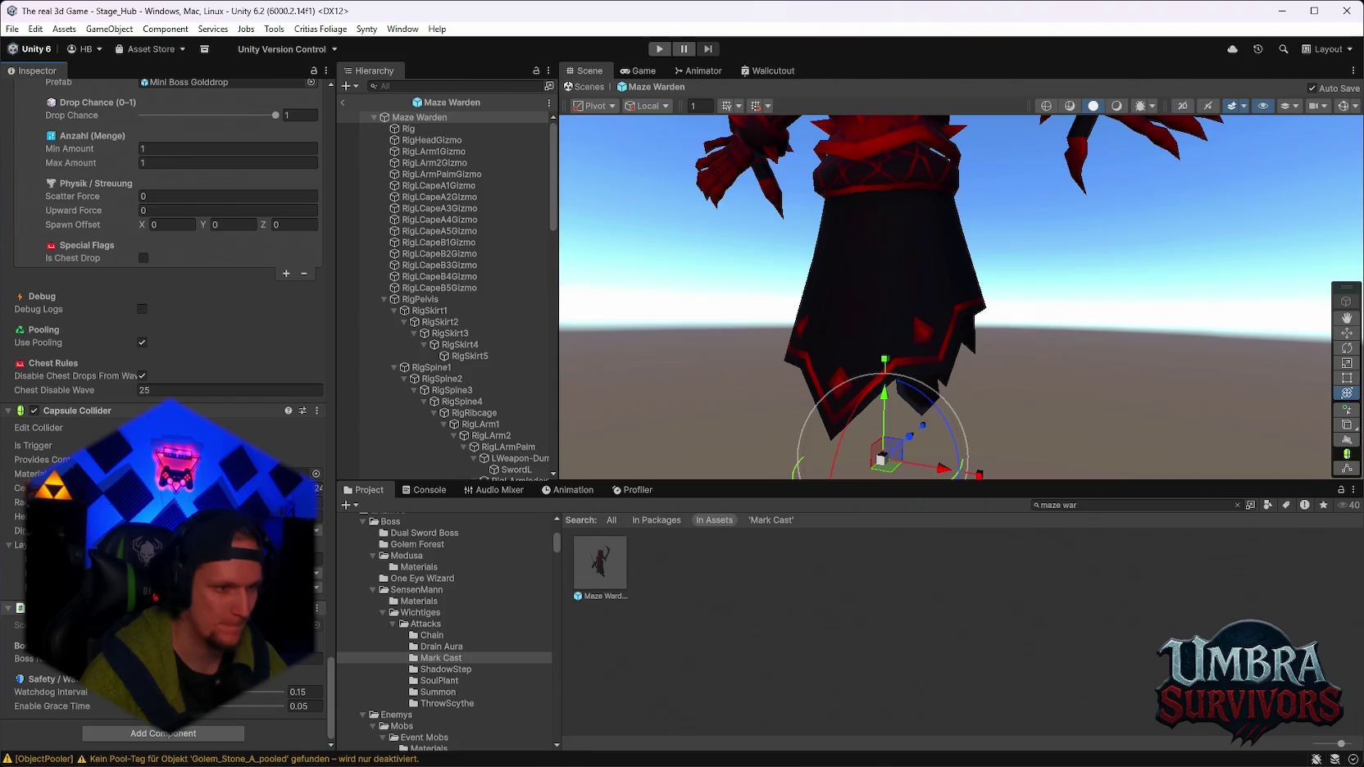
scroll(164, 328, up, 3)
scroll(164, 328, down, 3)
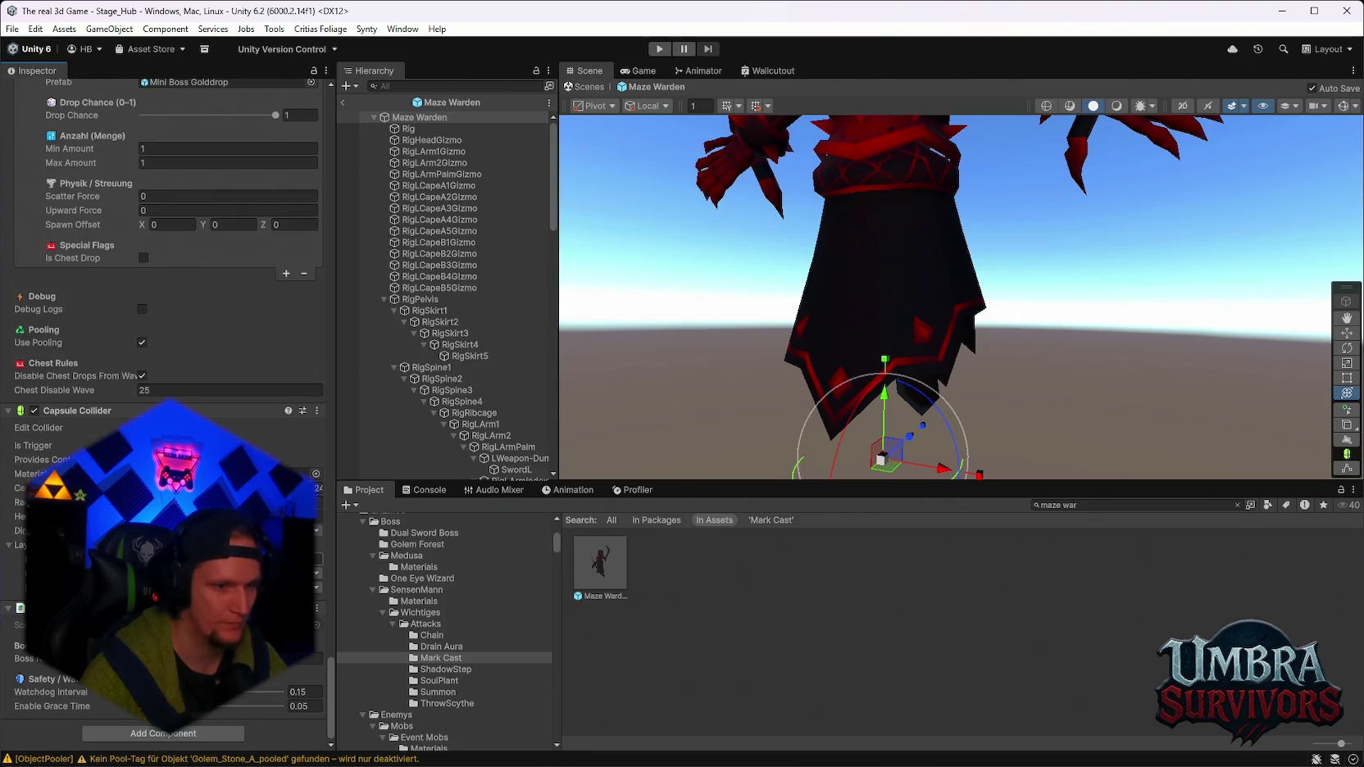
scroll(335, 635, up, 12)
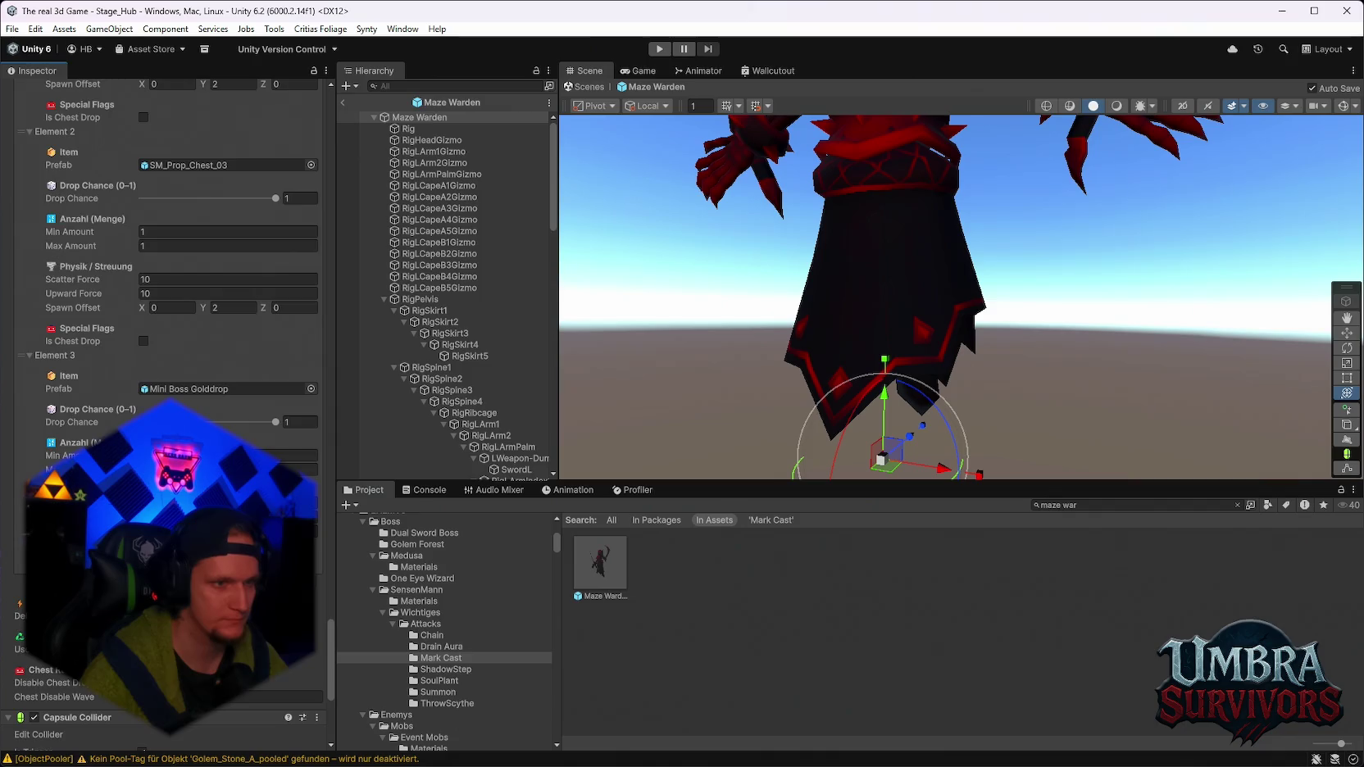
mouse_move(332, 654)
mouse_down()
mouse_move(331, 495)
mouse_move(377, 424)
mouse_up()
click(209, 353)
Set the Maze Warden's Dive Dash and Spin Dash Durations to 1.5.
text(1.5)
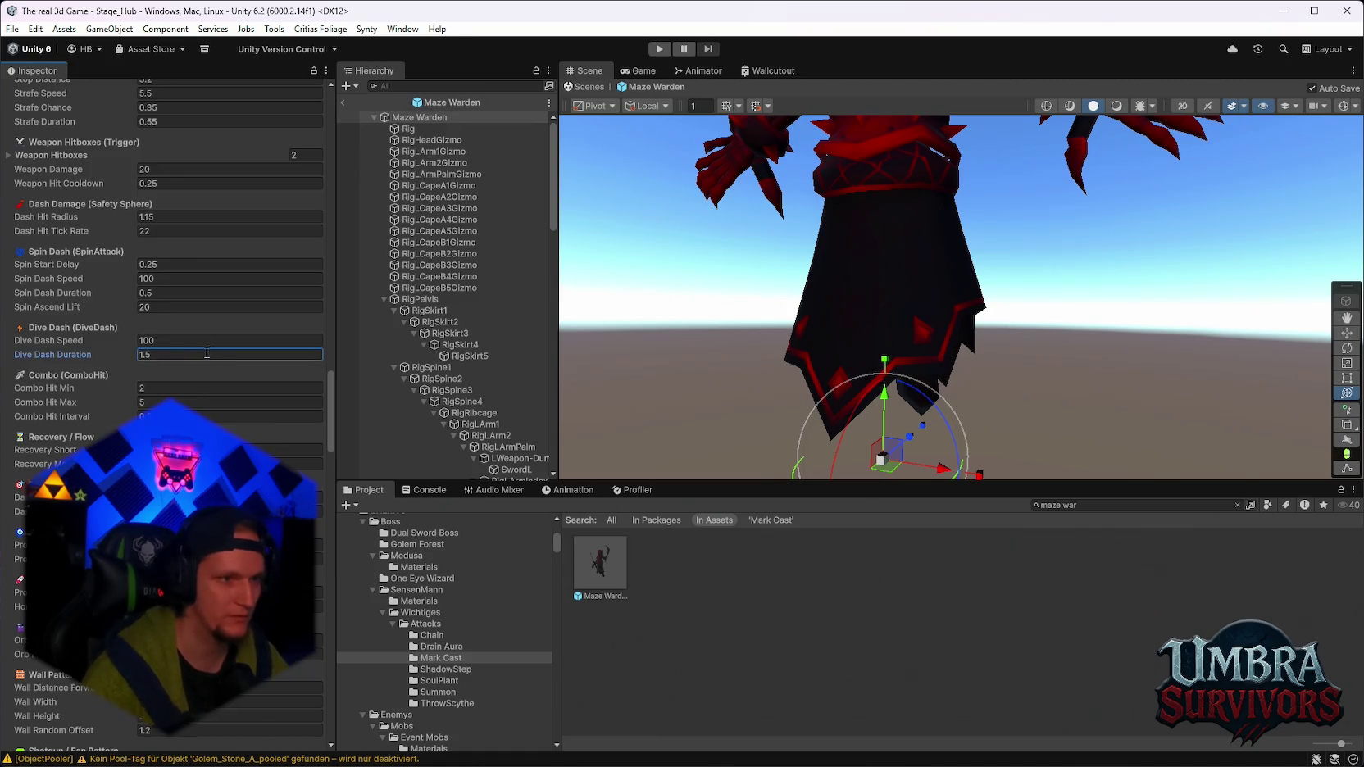
key(BackSpace)
text(2)
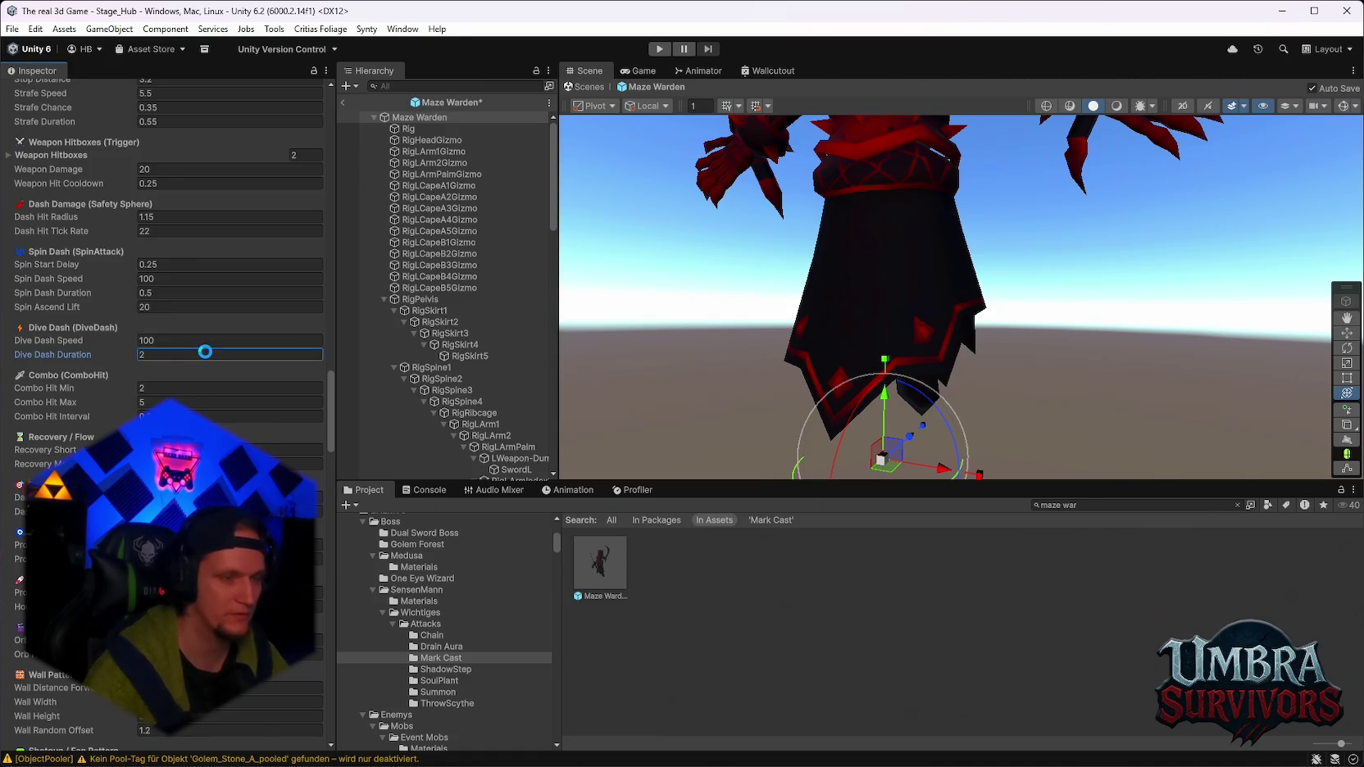
text(1.5)
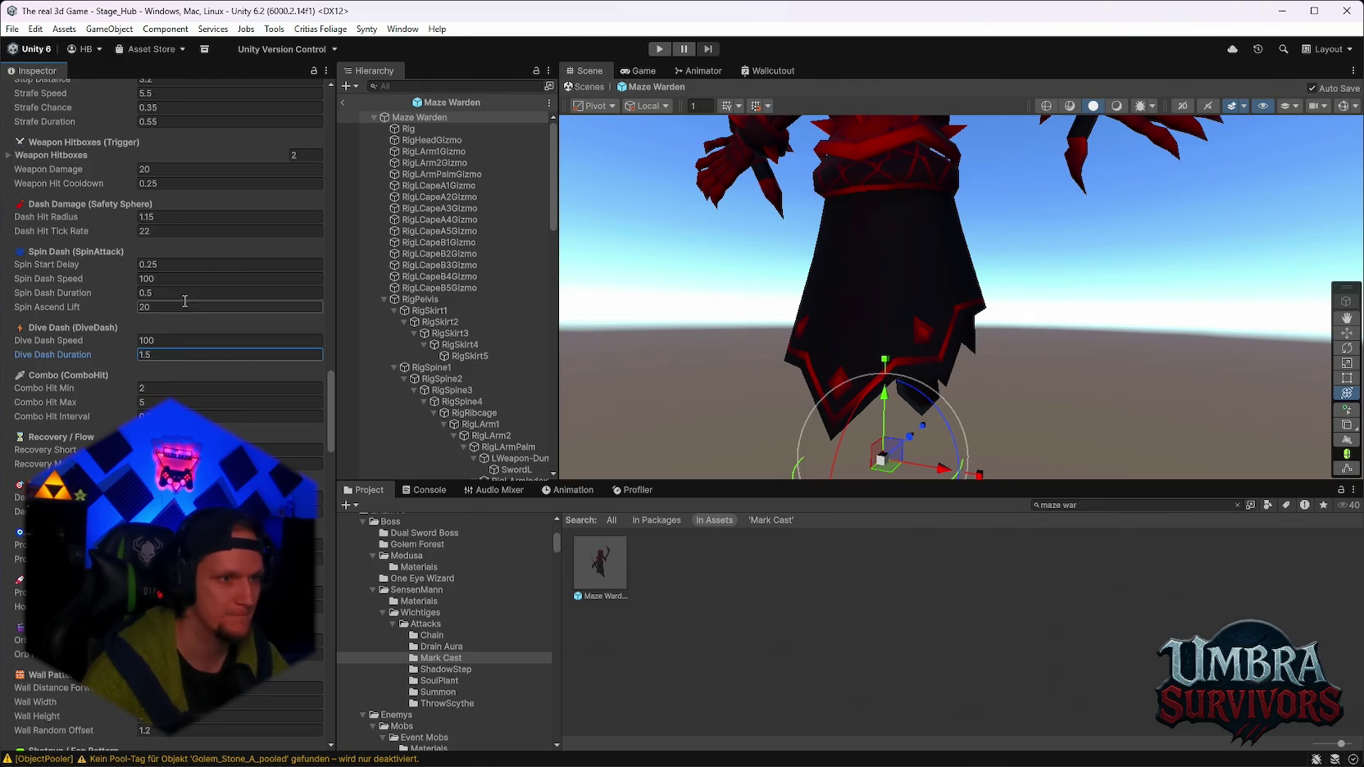
click(167, 292)
text(1.5)
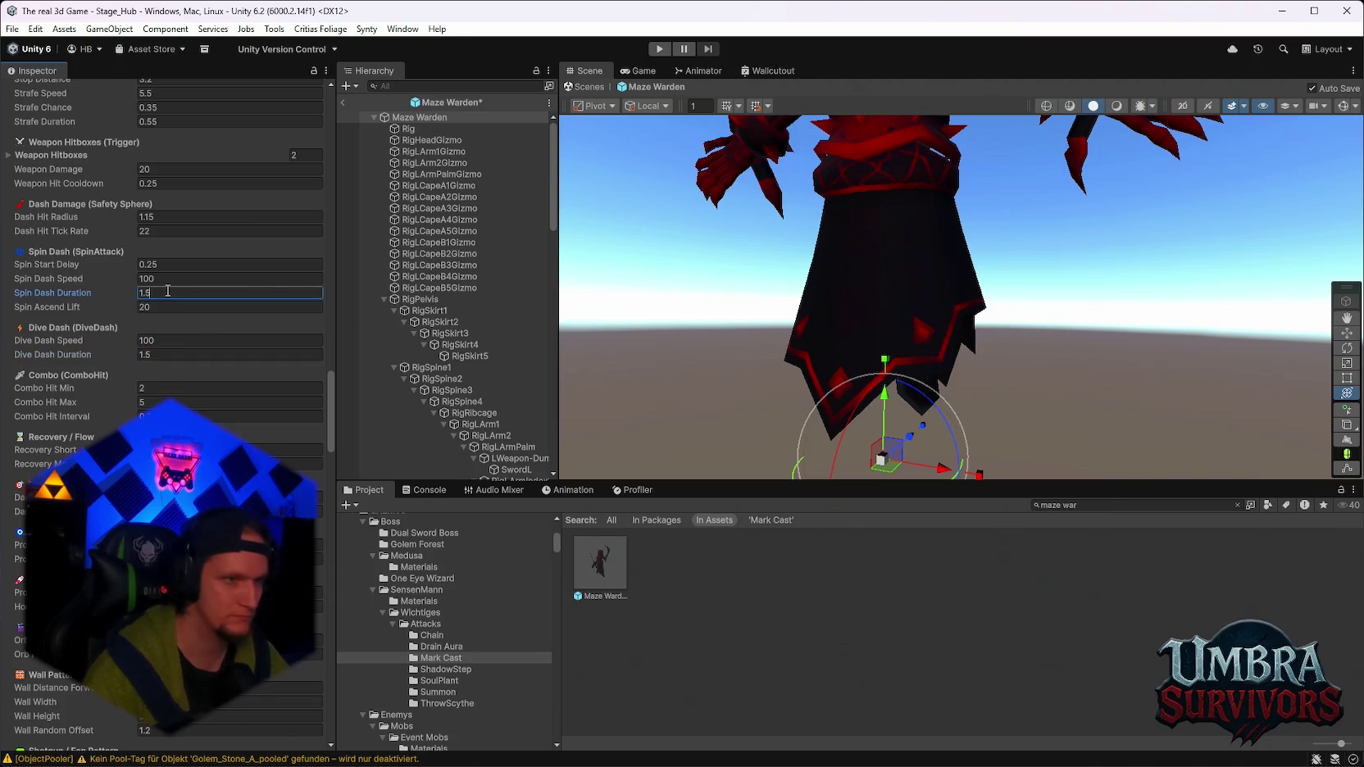
Set Spin and Dive Dash Speeds to 300 and exit Prefab Mode to Stage_Hub.
click(164, 280)
text(300)
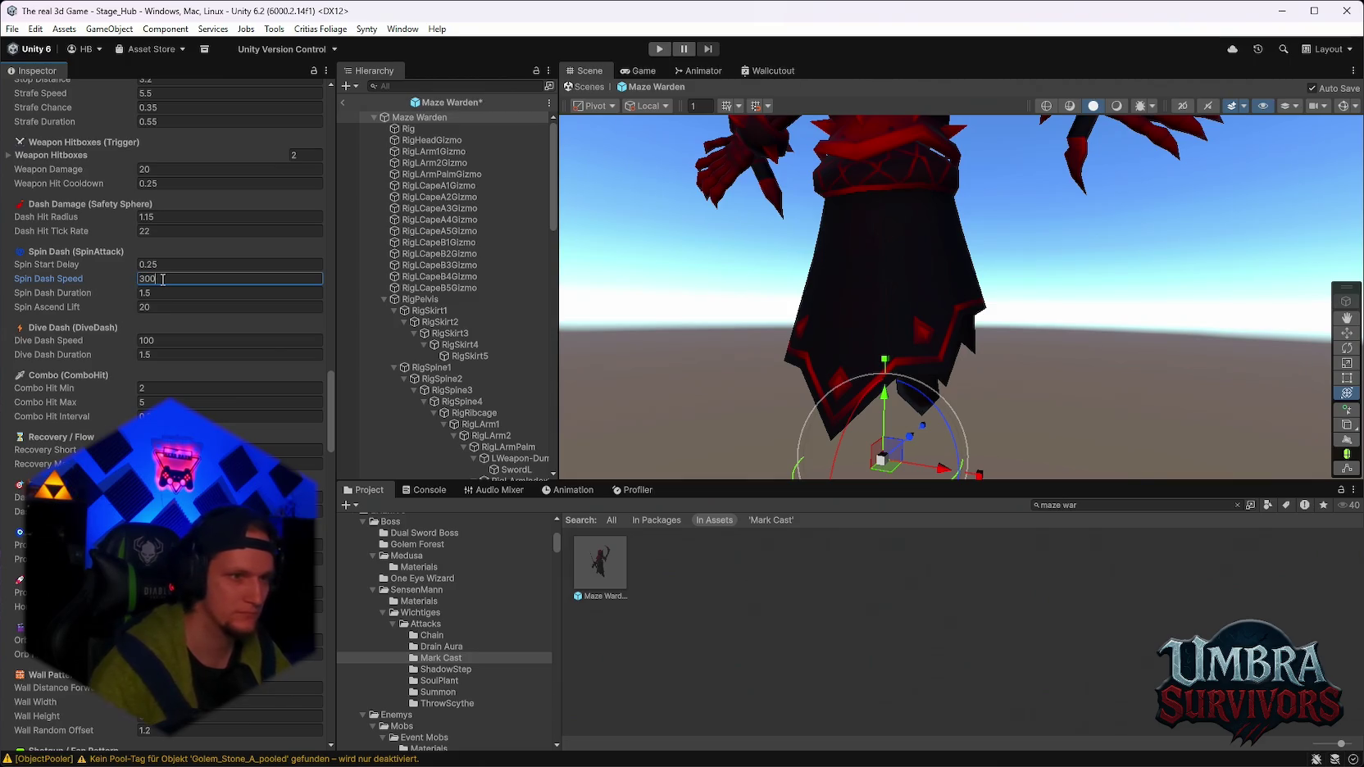
click(168, 338)
text(300)
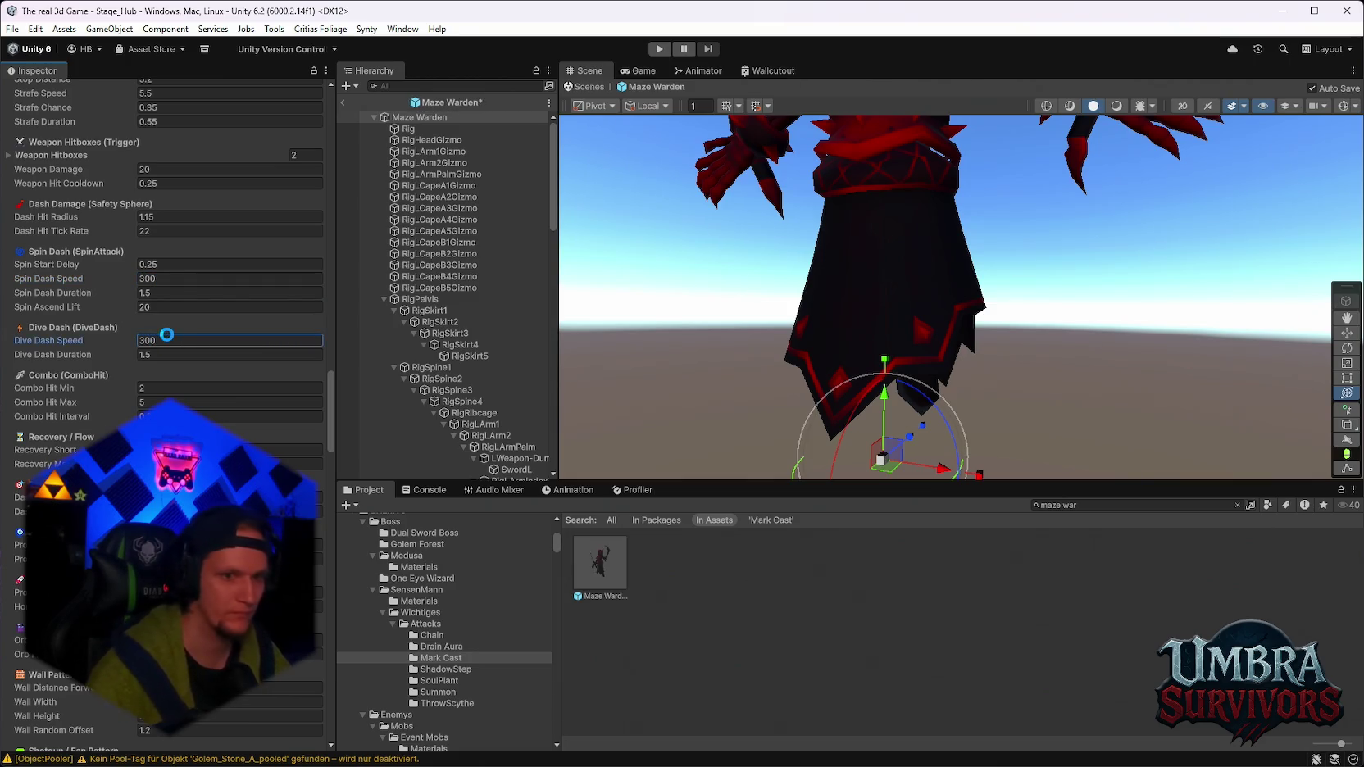
scroll(218, 401, down, 10)
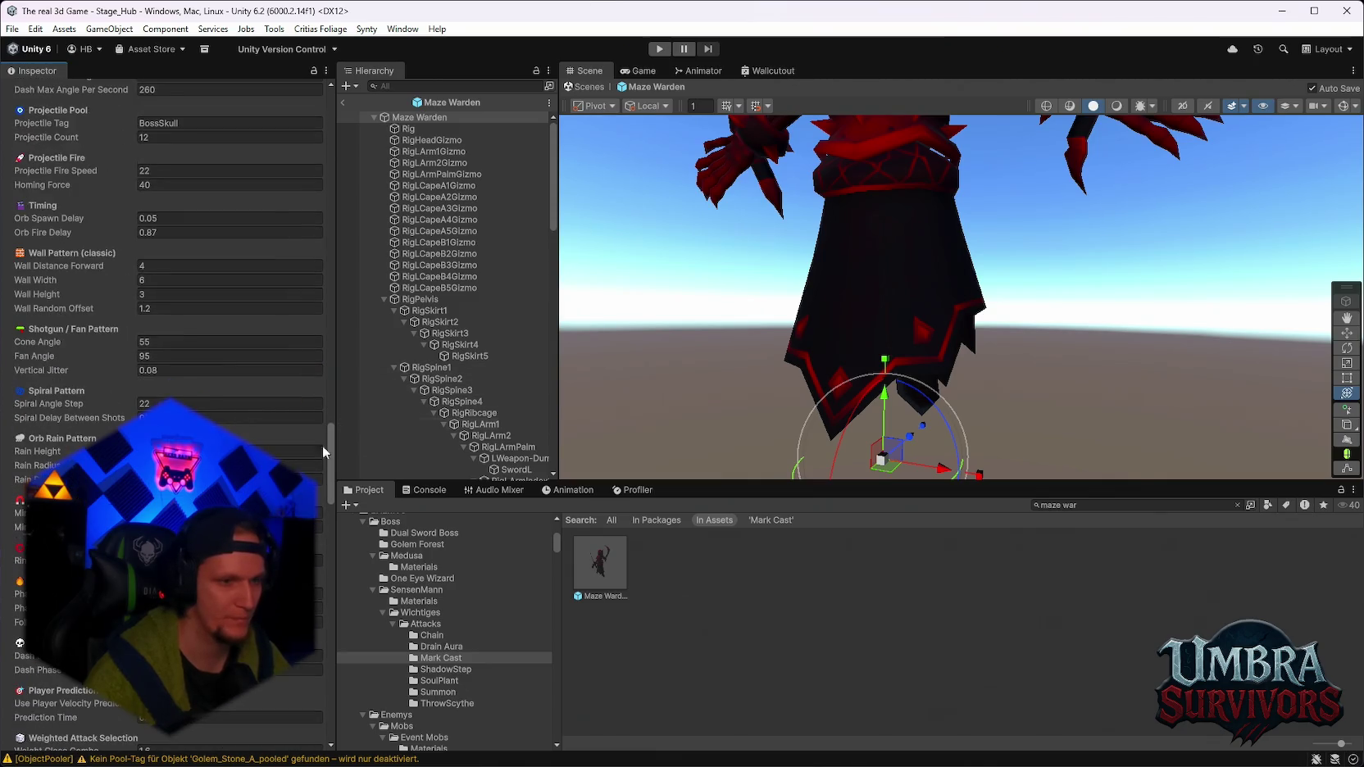
click(343, 103)
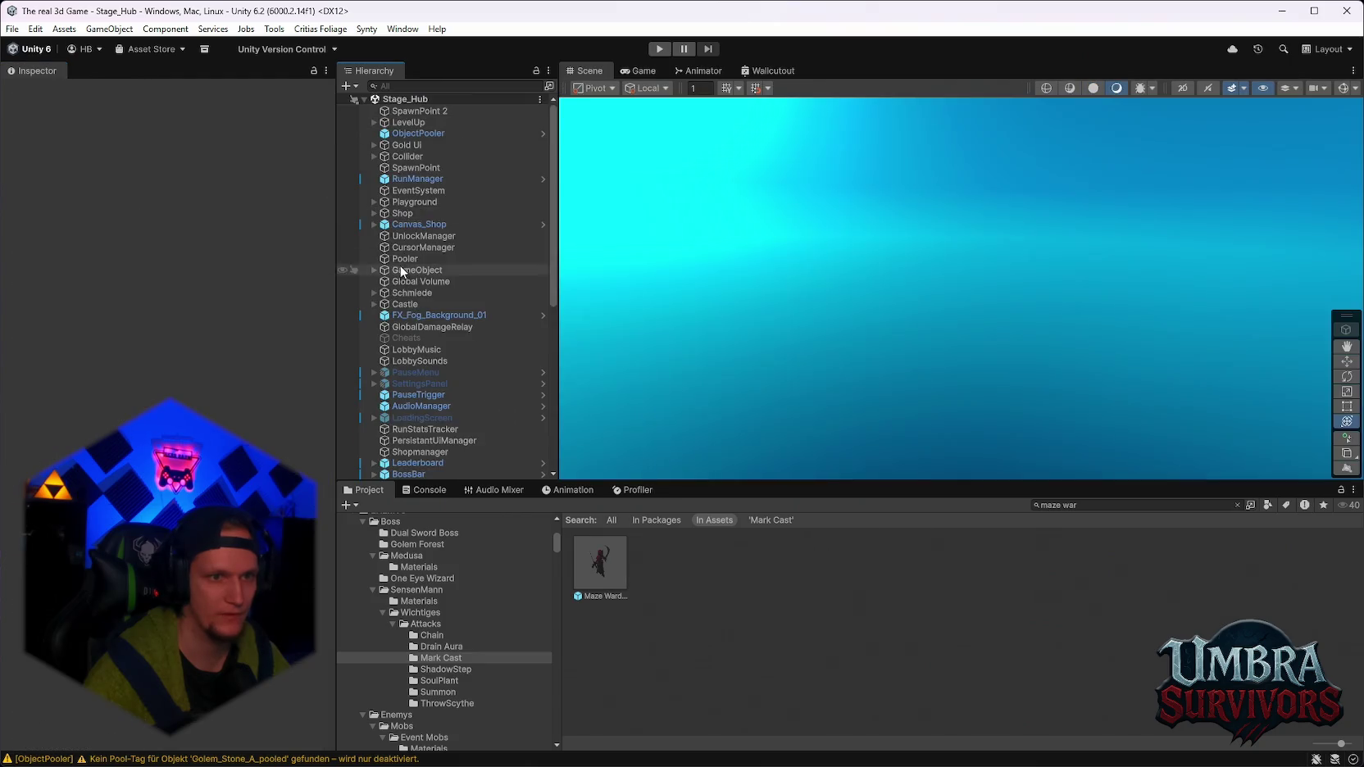
click(419, 473)
scroll(204, 414, down, 15)
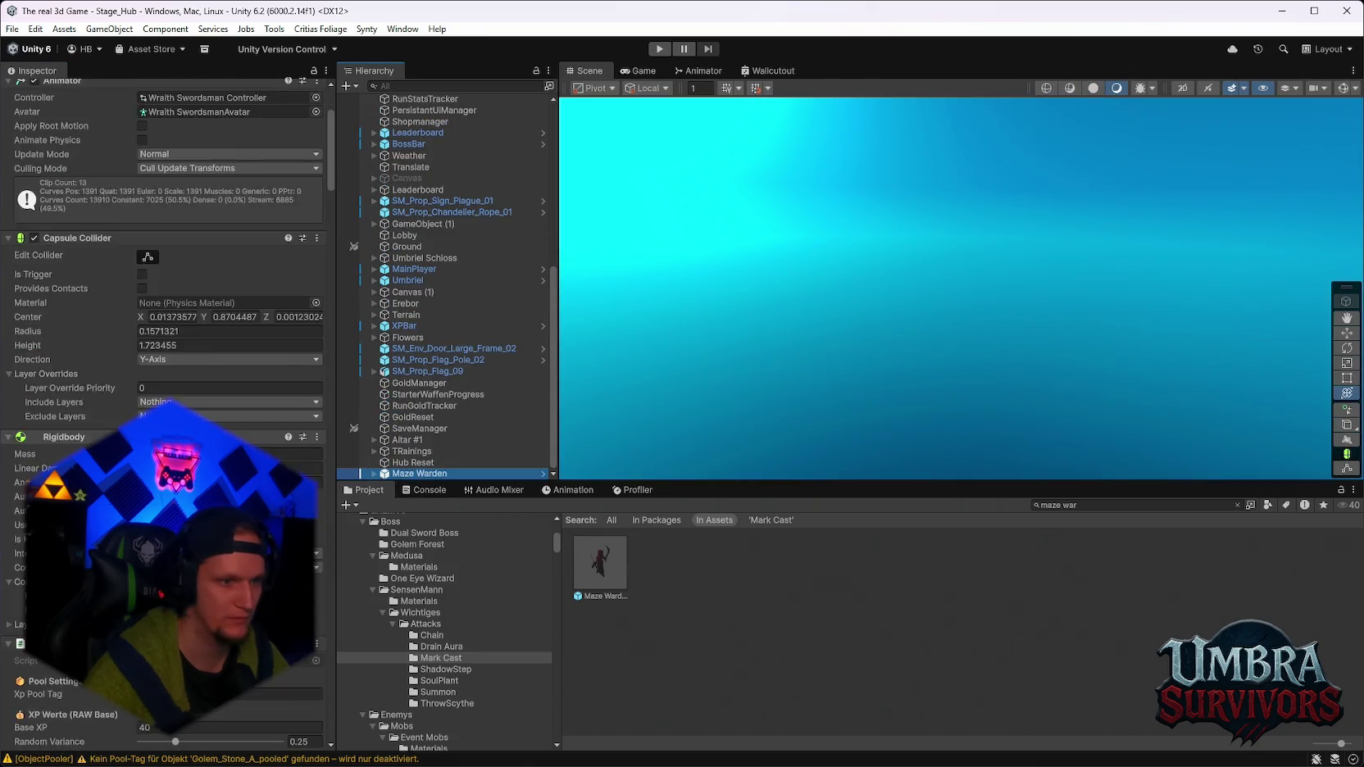
scroll(204, 414, down, 15)
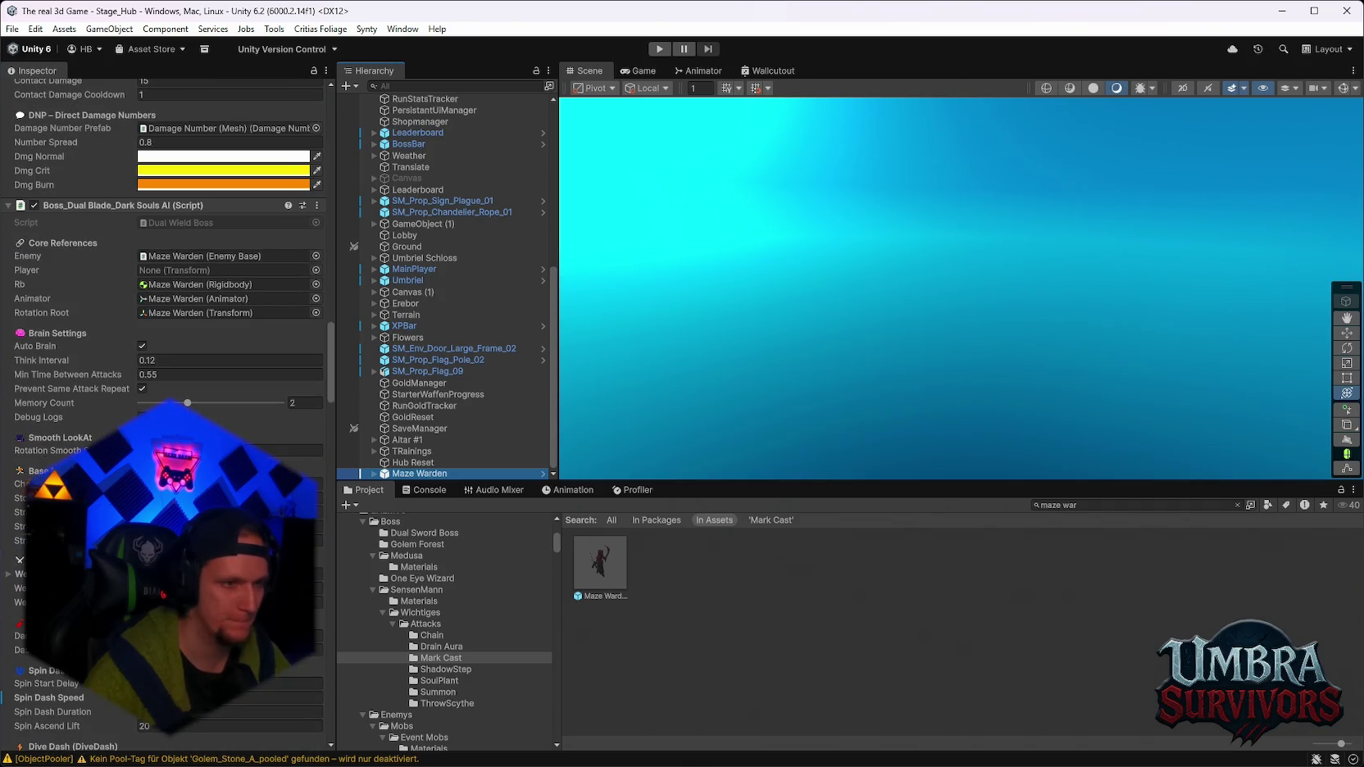
scroll(204, 414, down, 2)
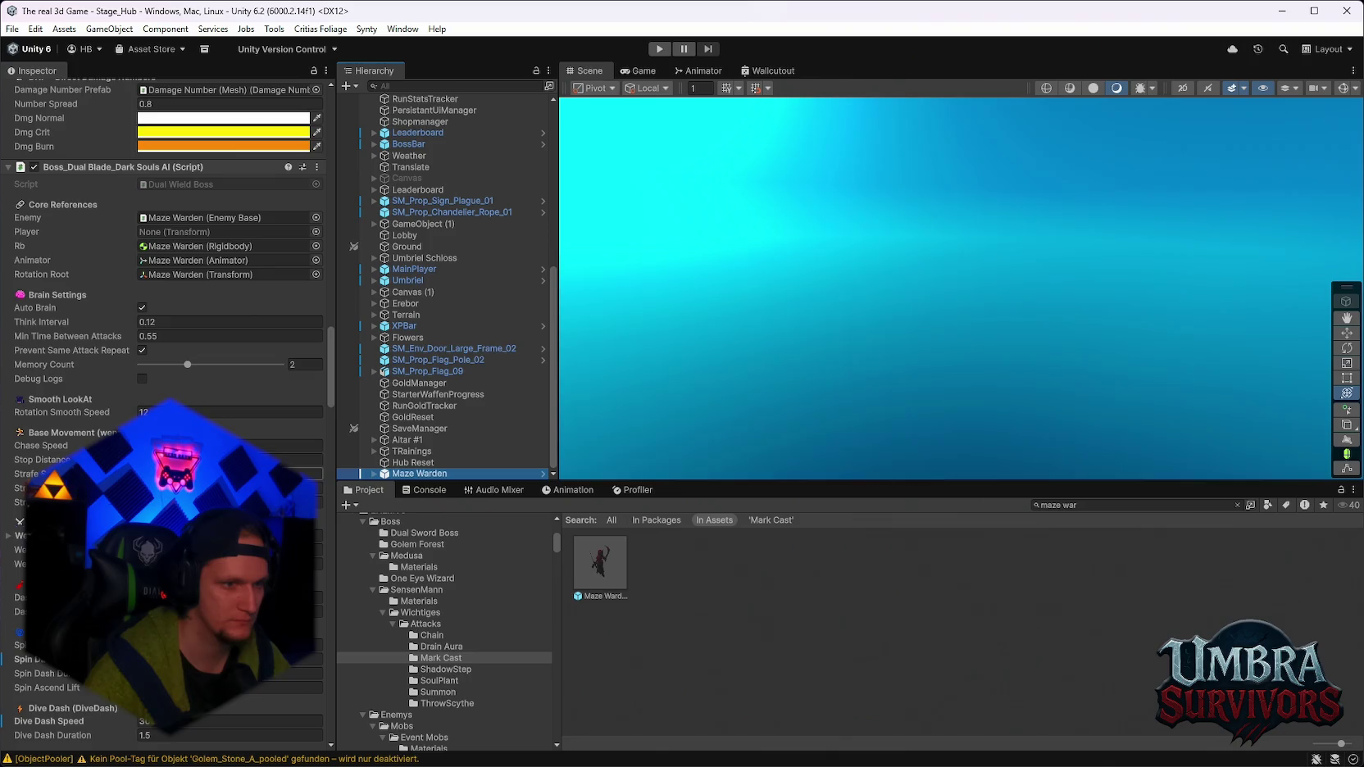
click(271, 445)
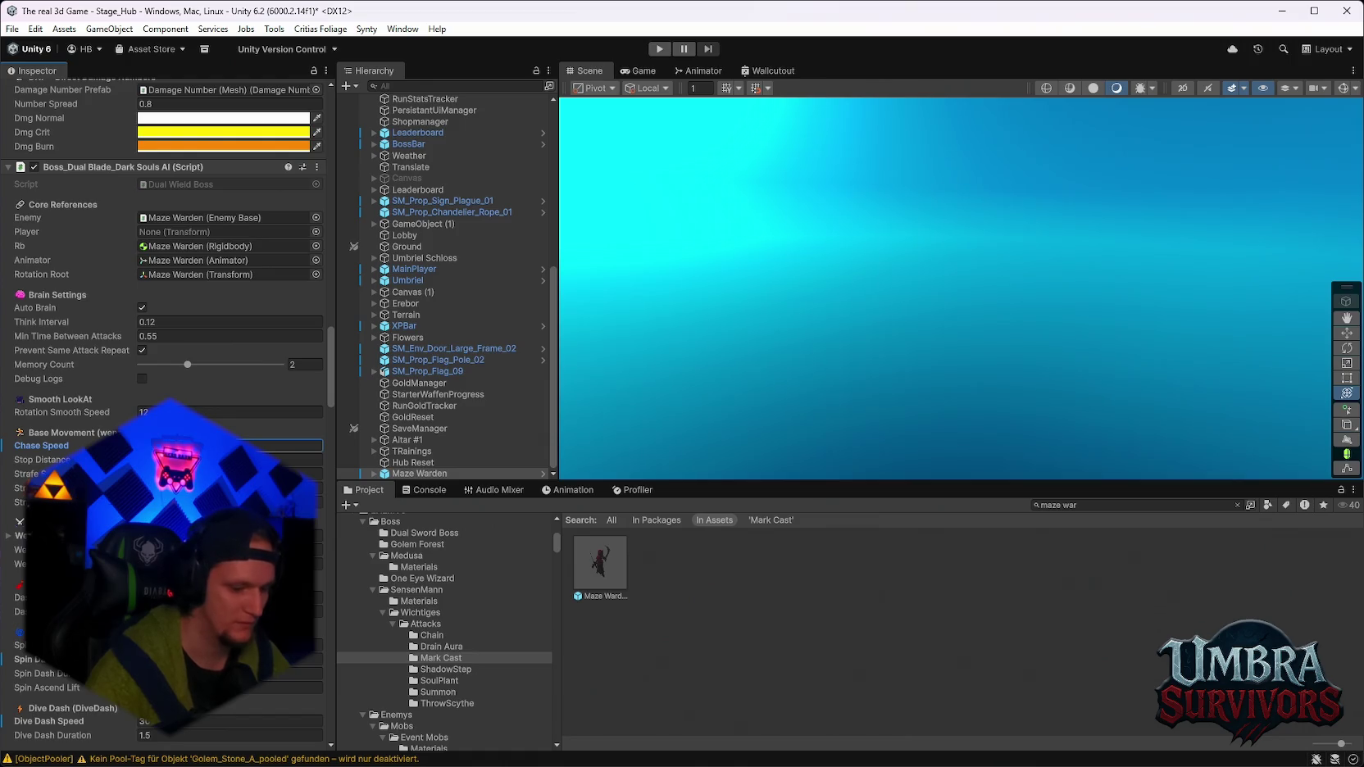
scroll(164, 410, down, 2)
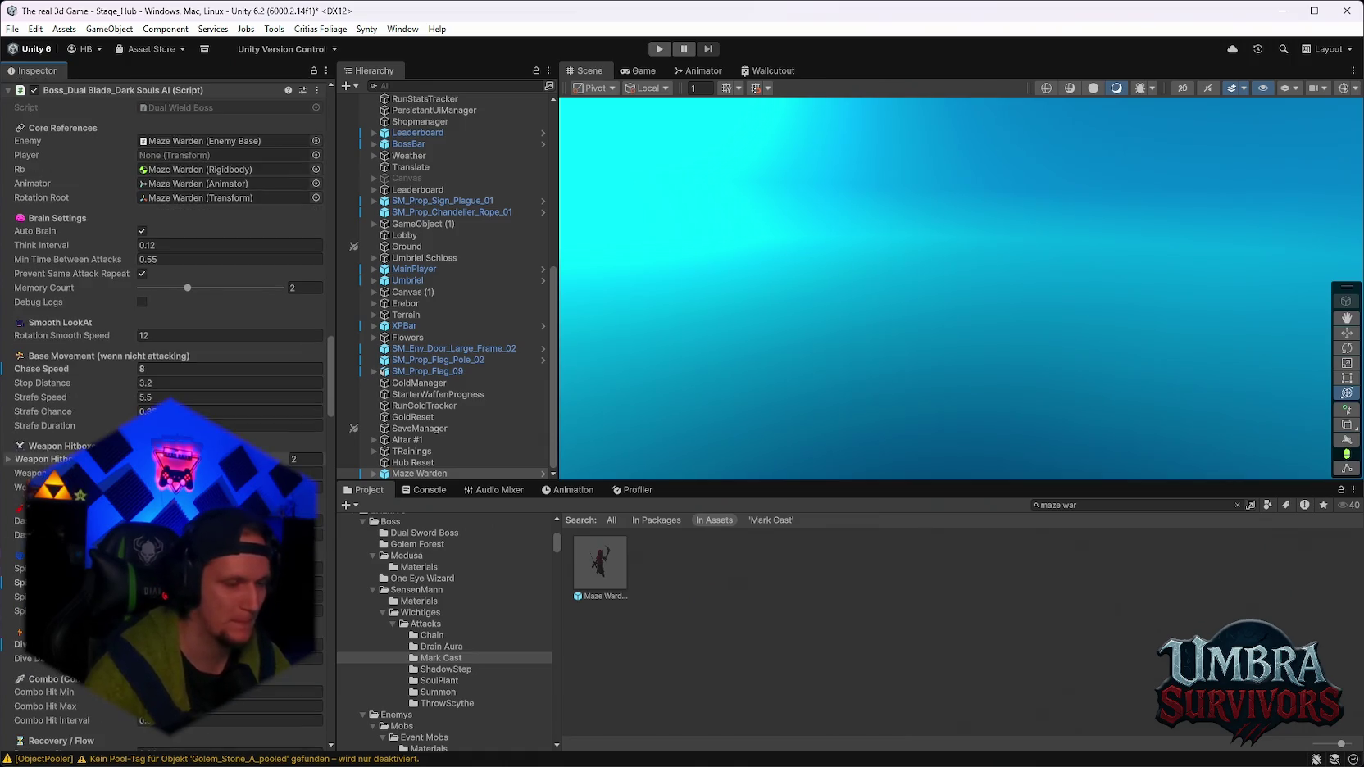
scroll(164, 410, down, 1)
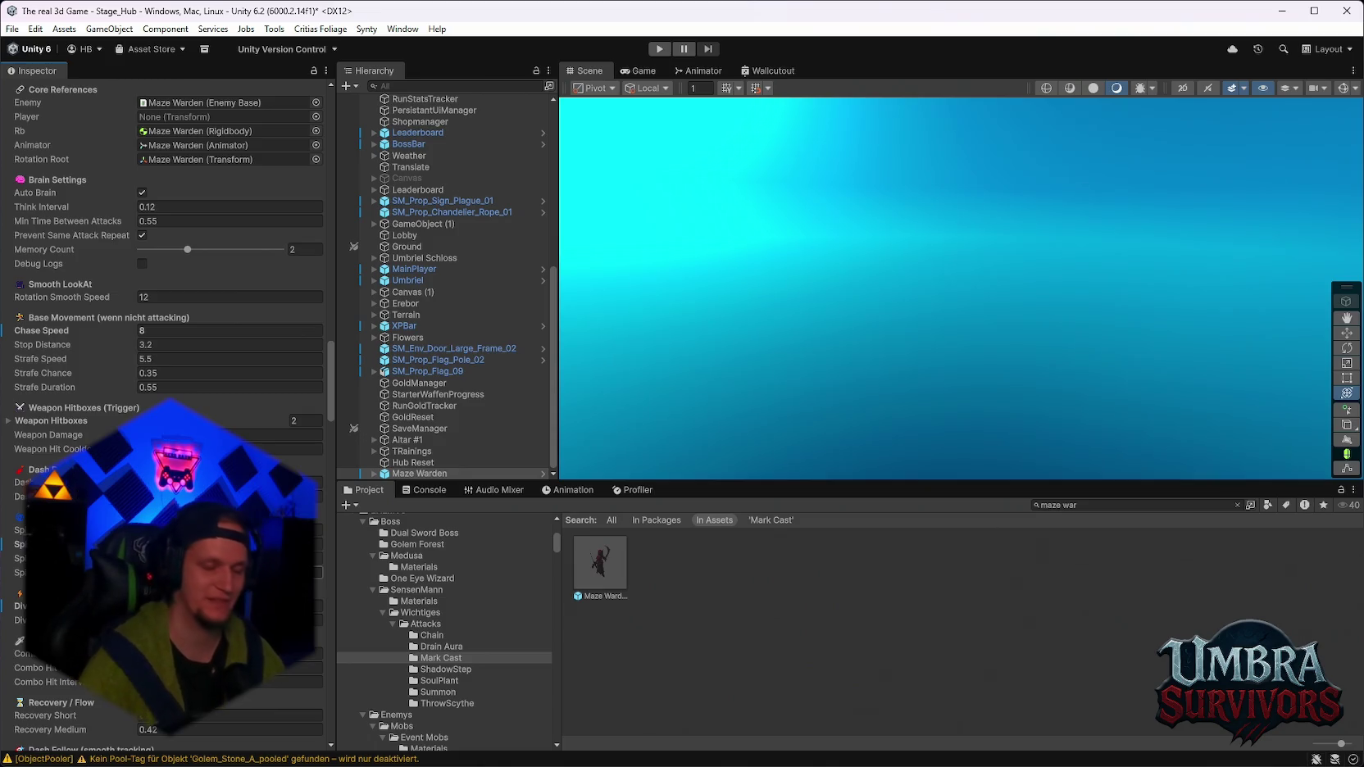
scroll(164, 246, down, 3)
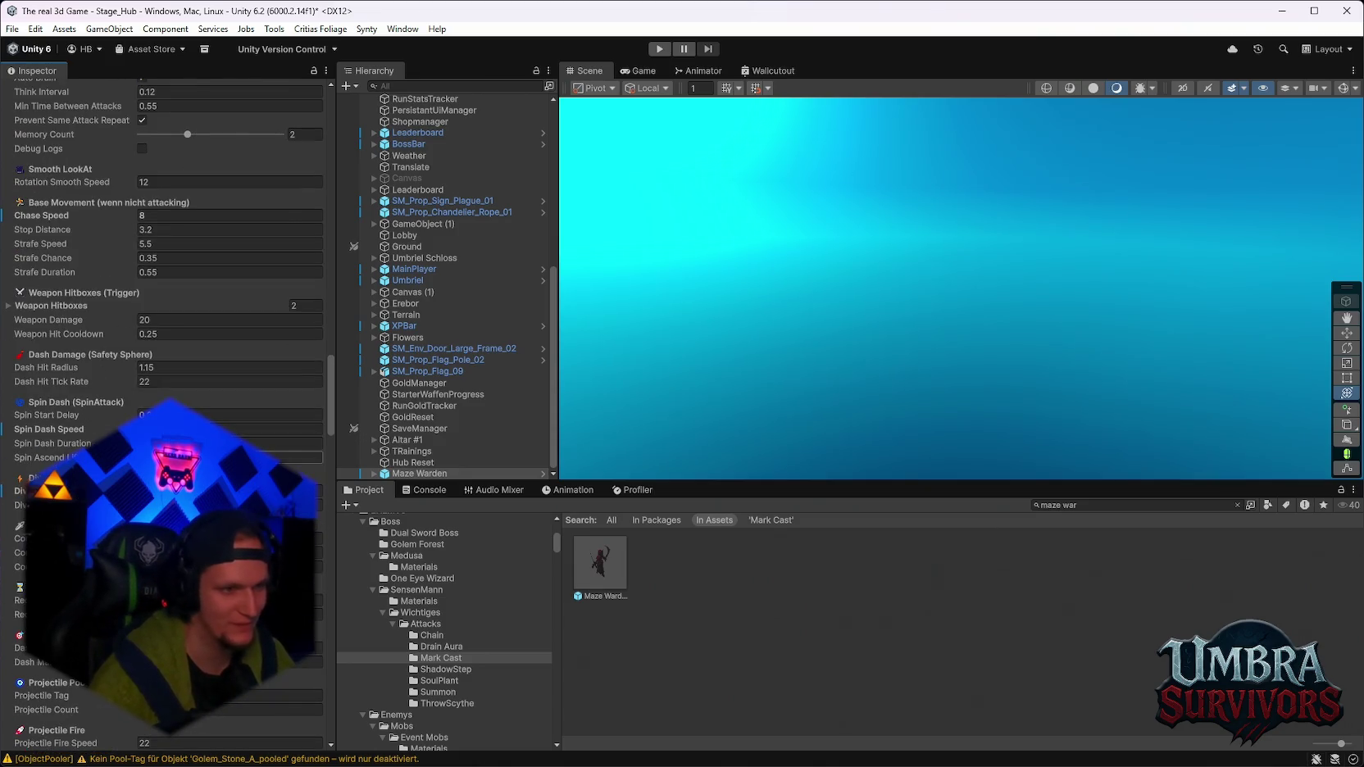
scroll(164, 246, down, 4)
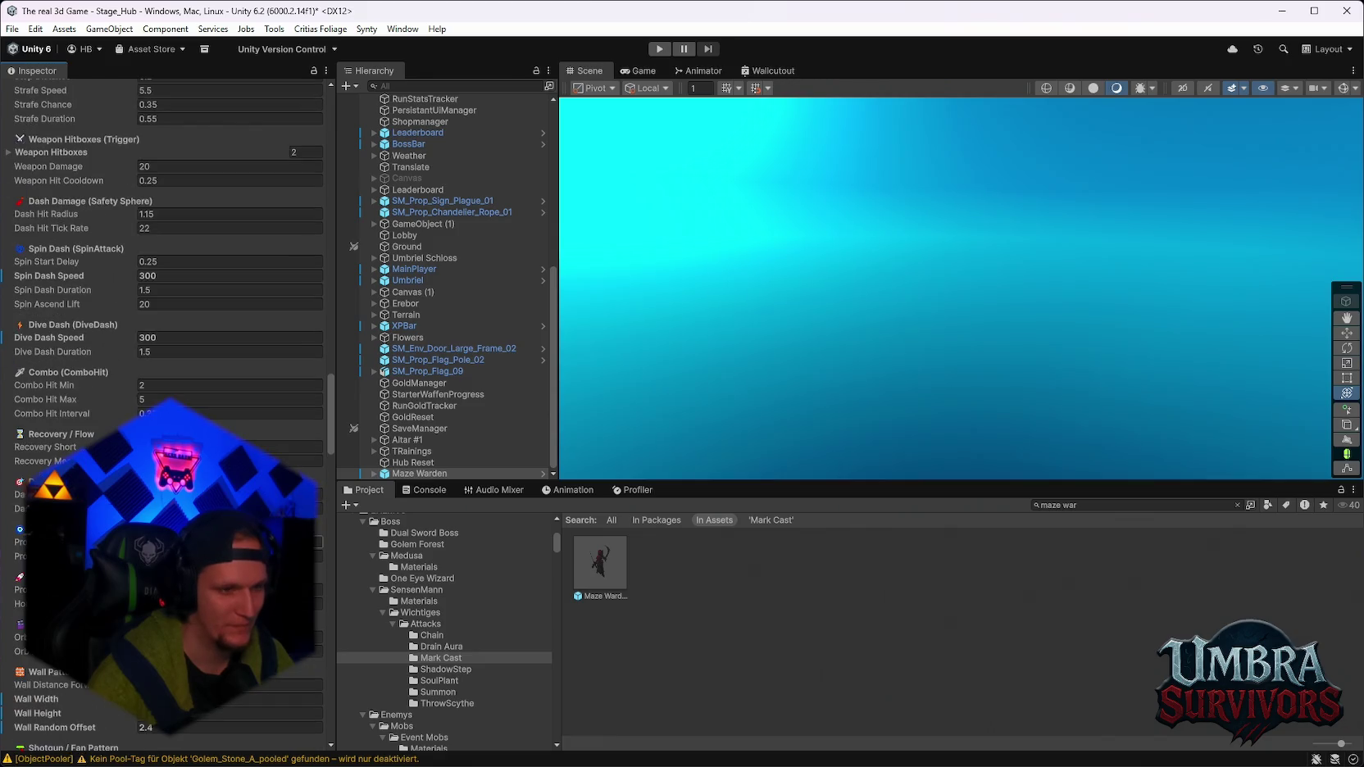
scroll(164, 246, down, 6)
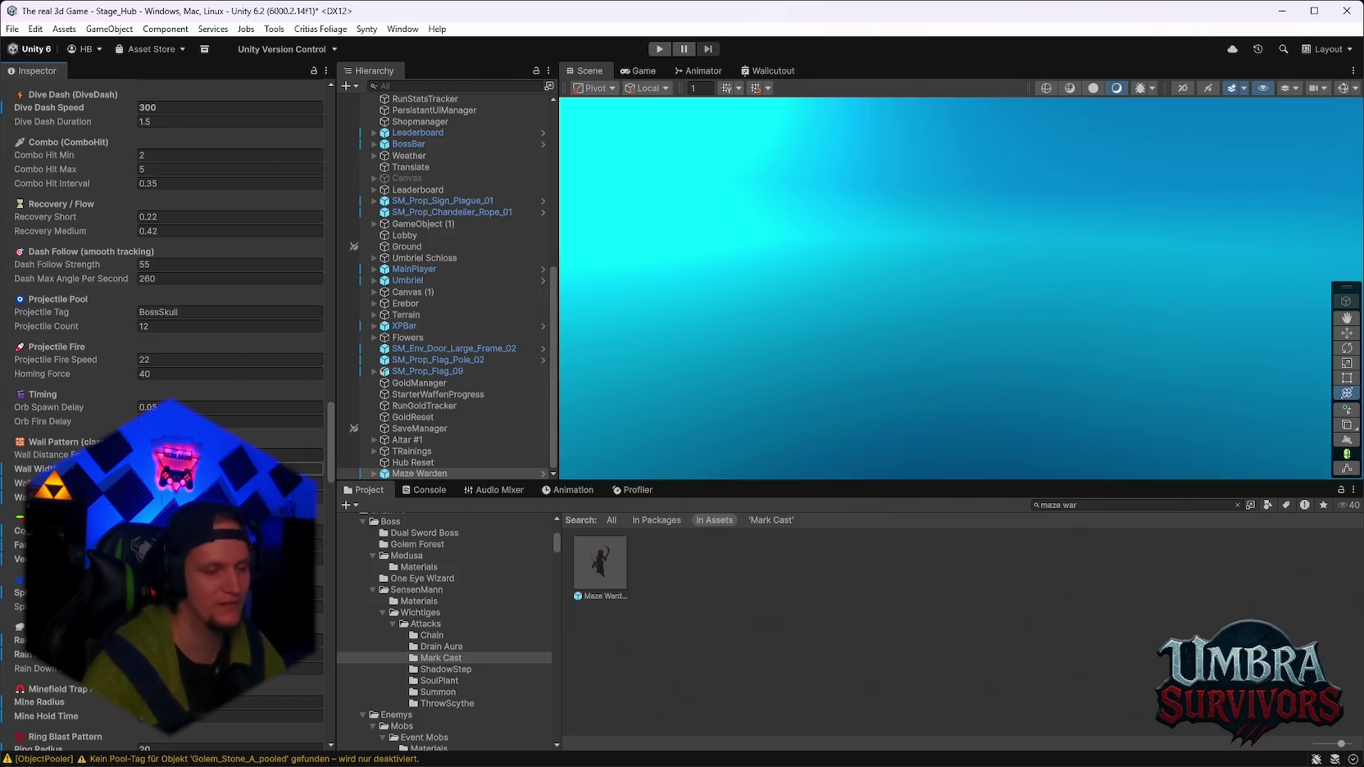
scroll(164, 245, down, 6)
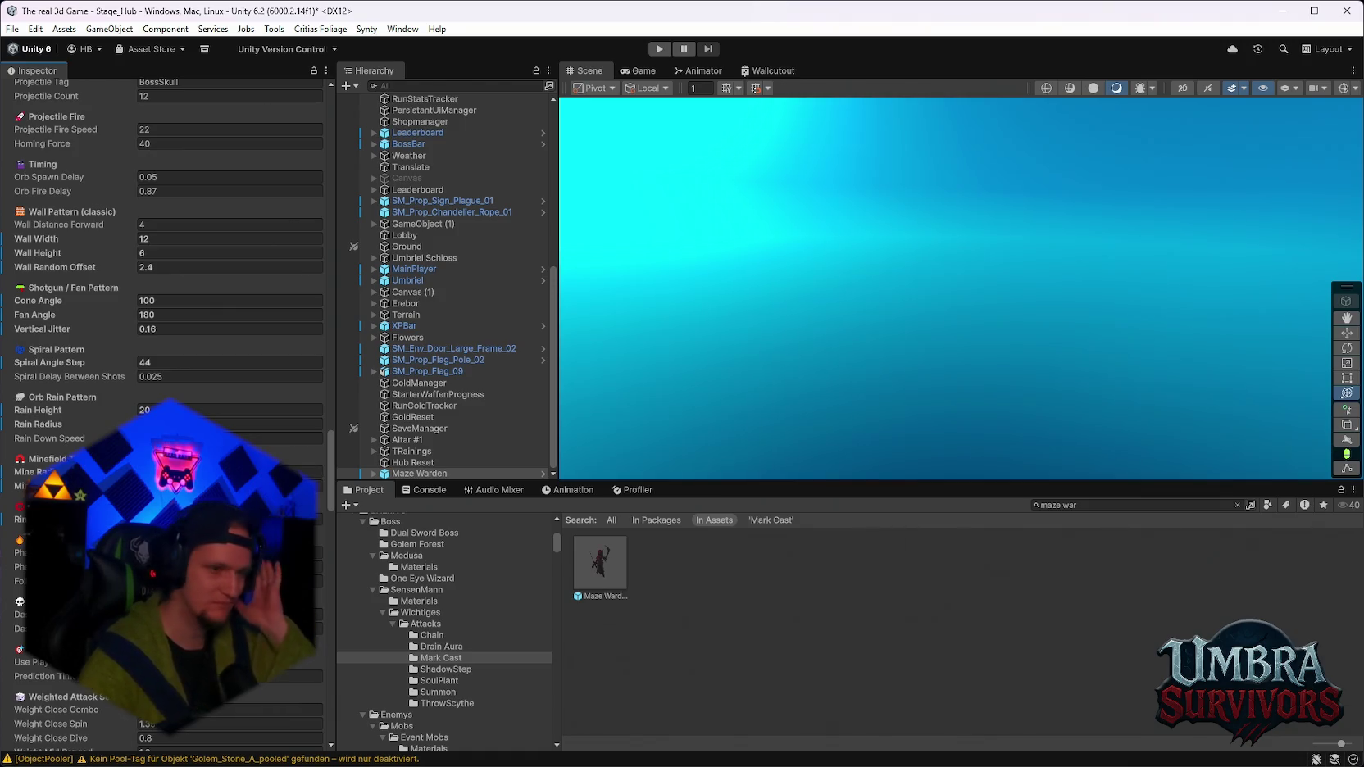
scroll(164, 246, up, 3)
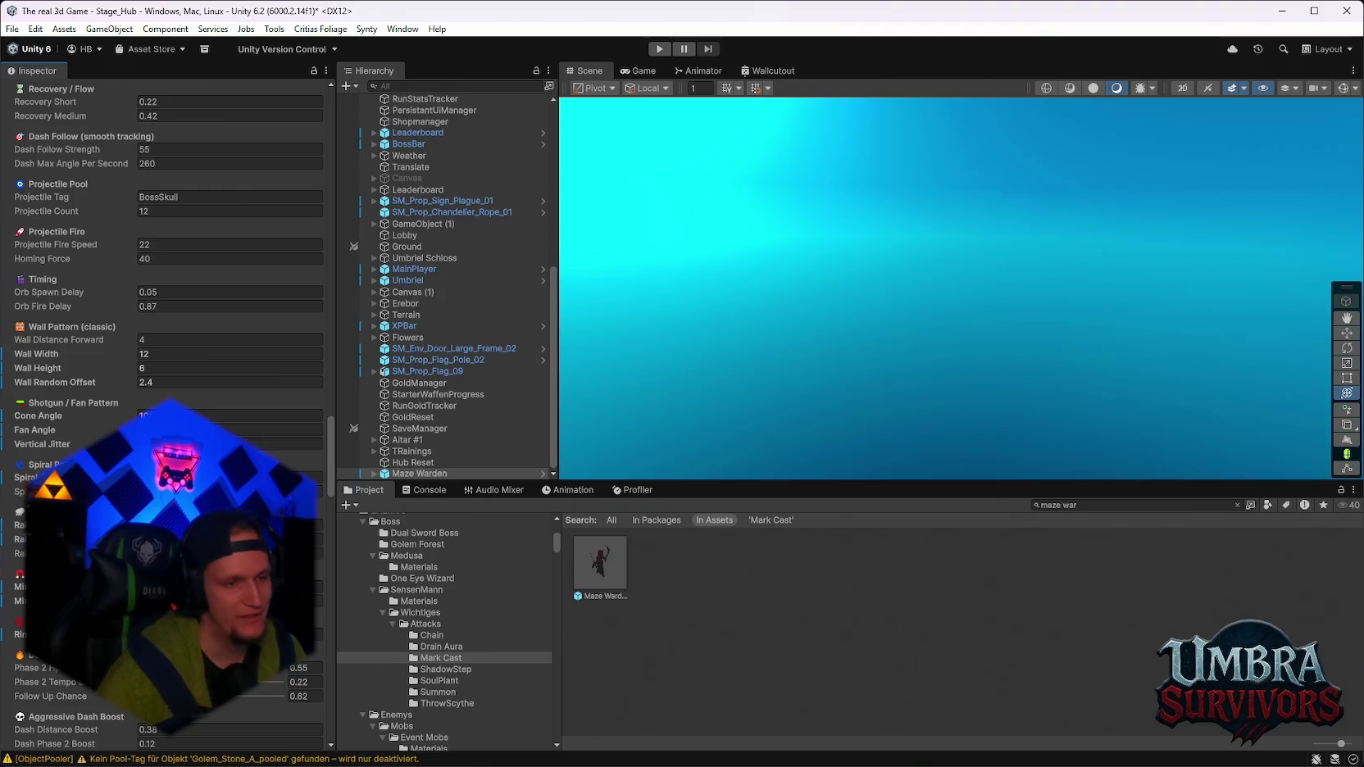
scroll(164, 246, up, 1)
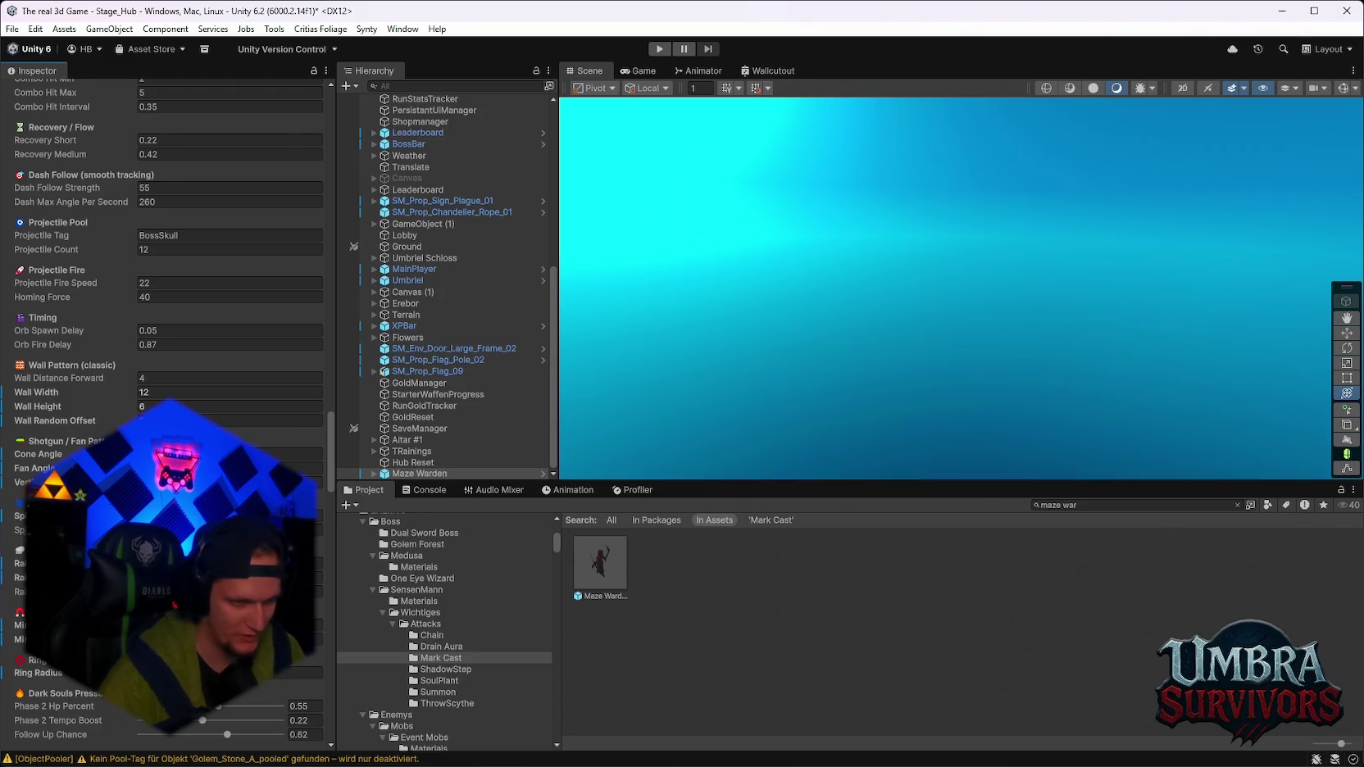
scroll(164, 246, down, 2)
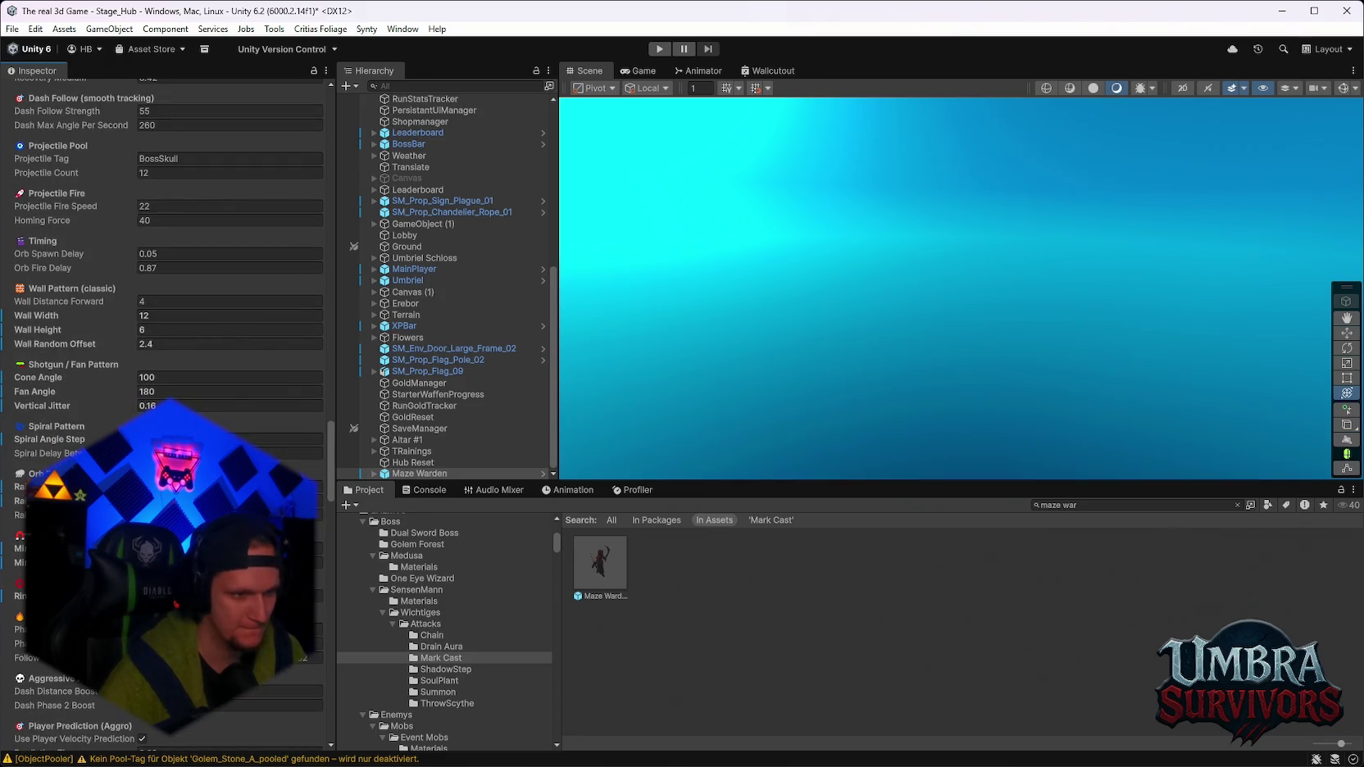
scroll(164, 246, down, 1)
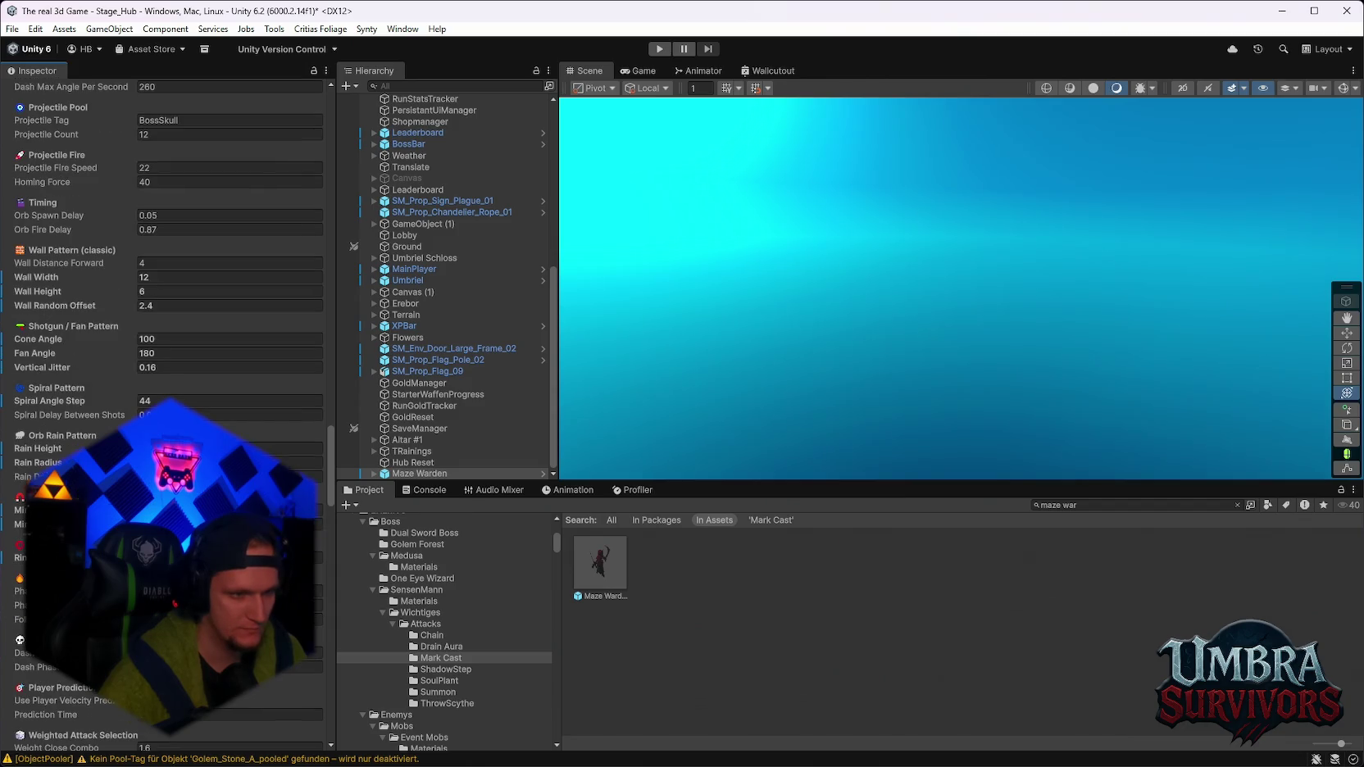
scroll(164, 246, down, 4)
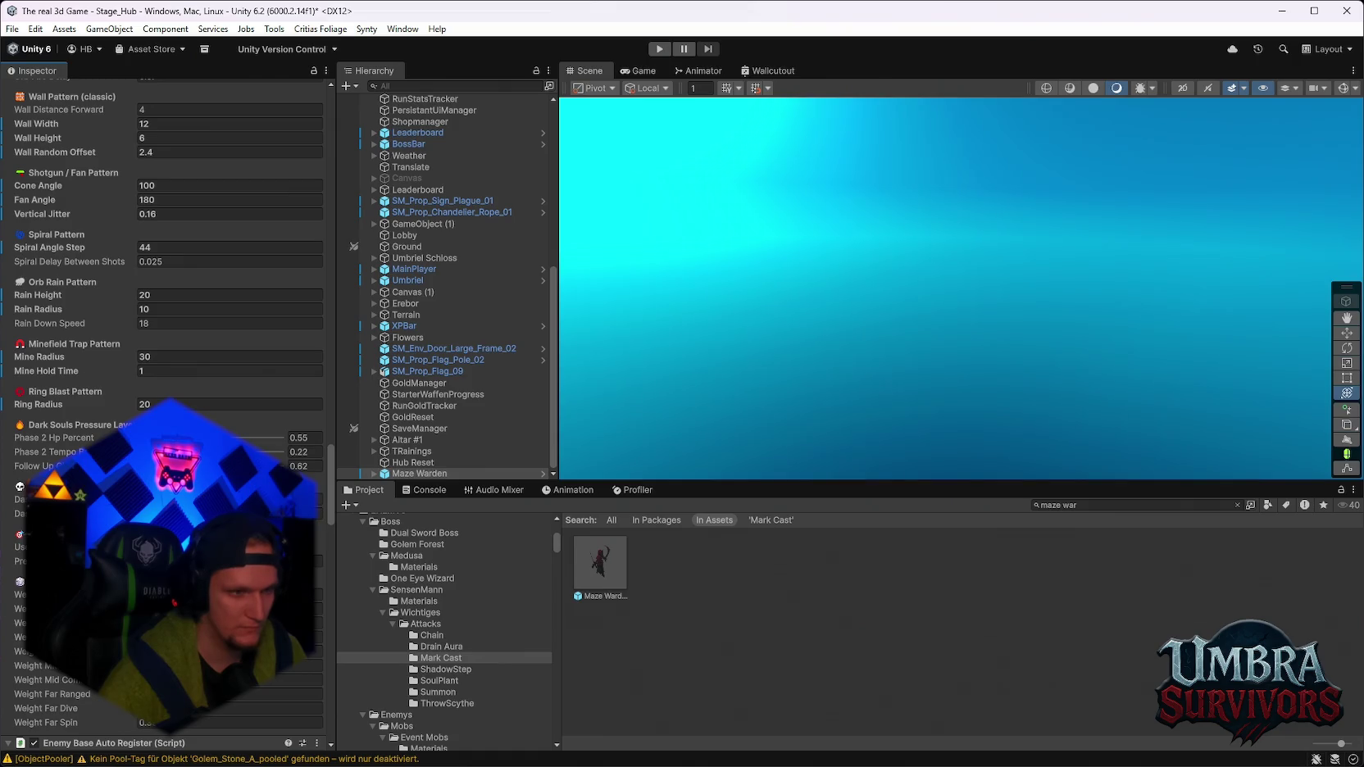
scroll(164, 328, down, 2)
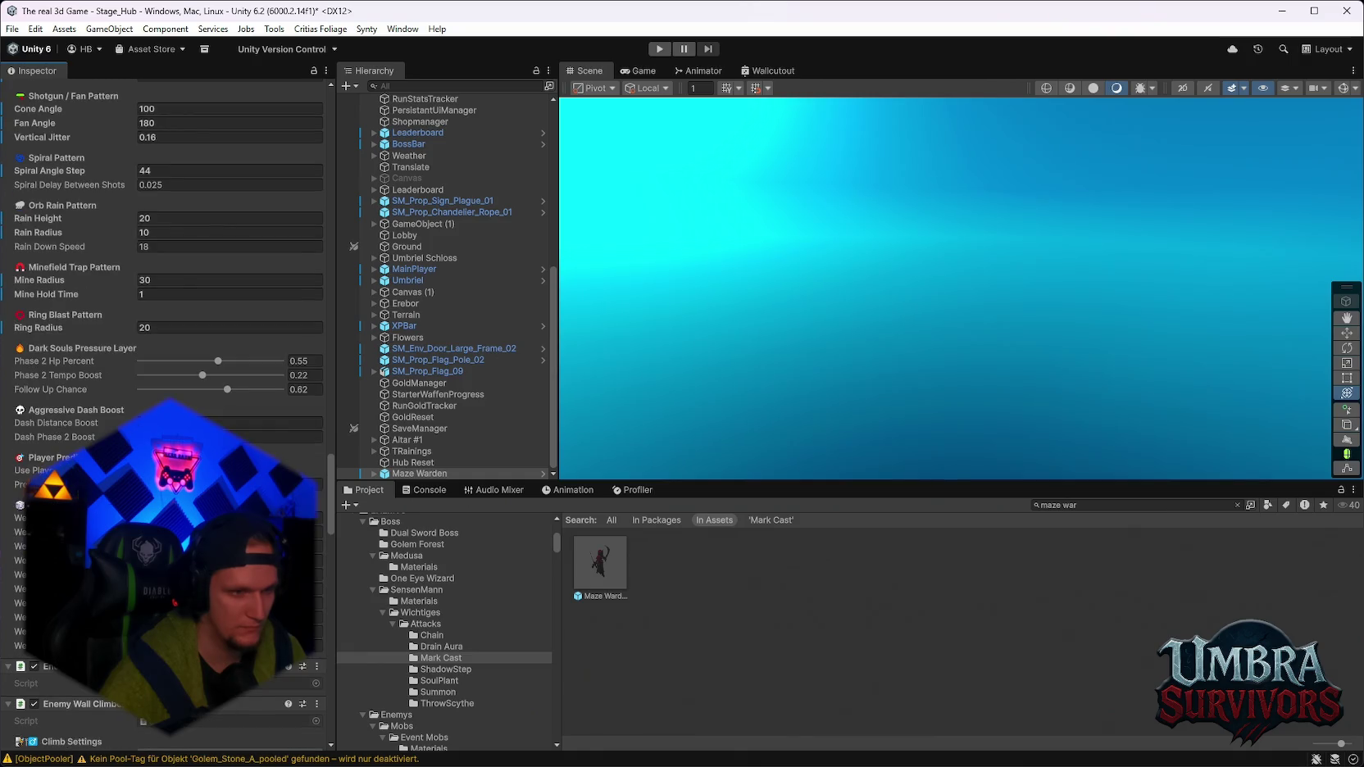
scroll(164, 328, up, 8)
scroll(164, 328, up, 1)
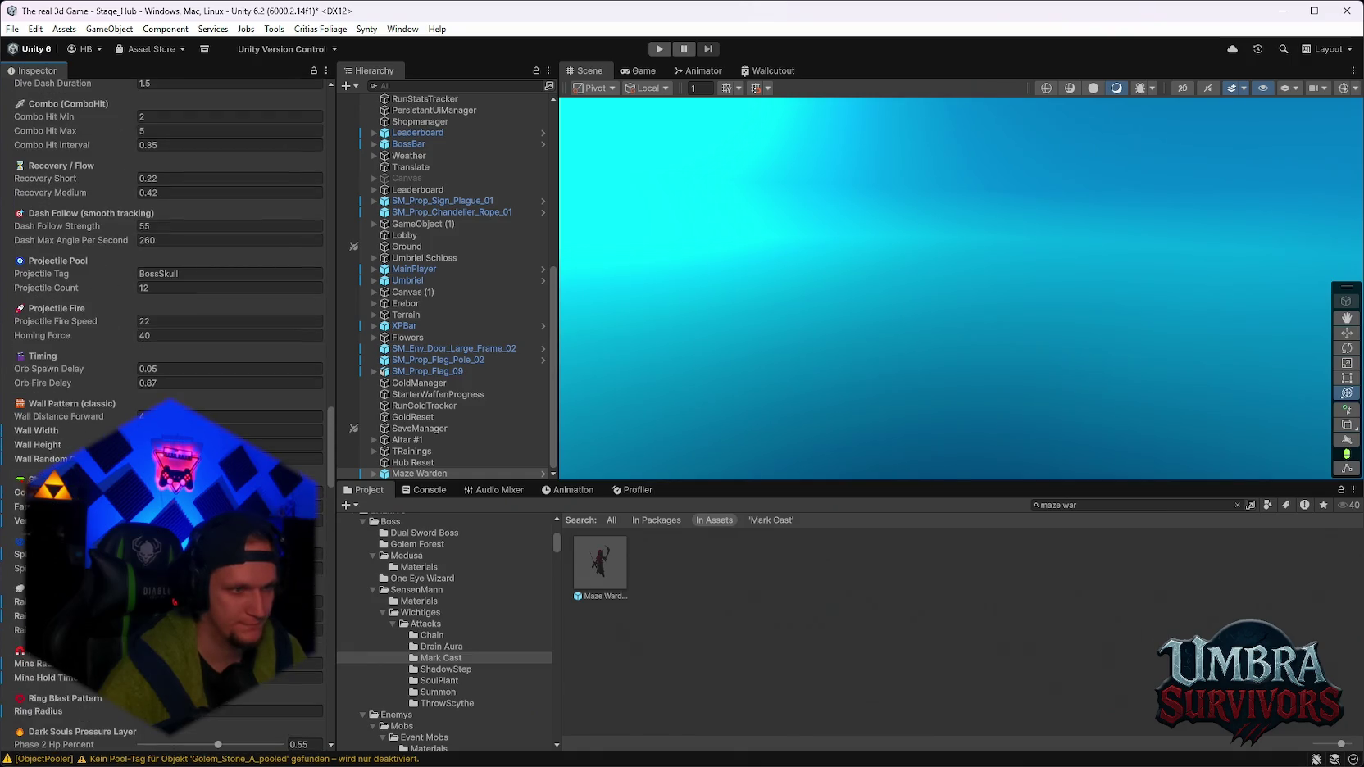
scroll(164, 328, up, 1)
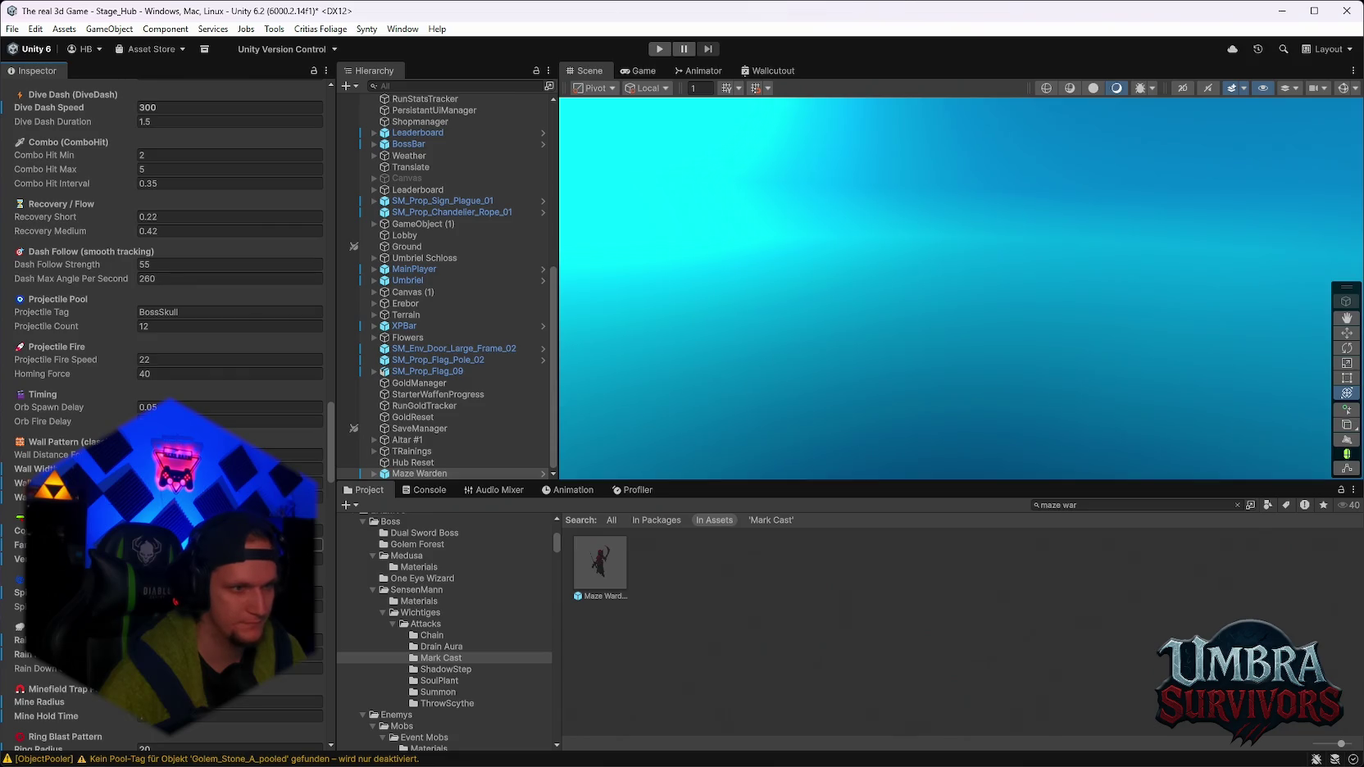
scroll(164, 328, up, 1)
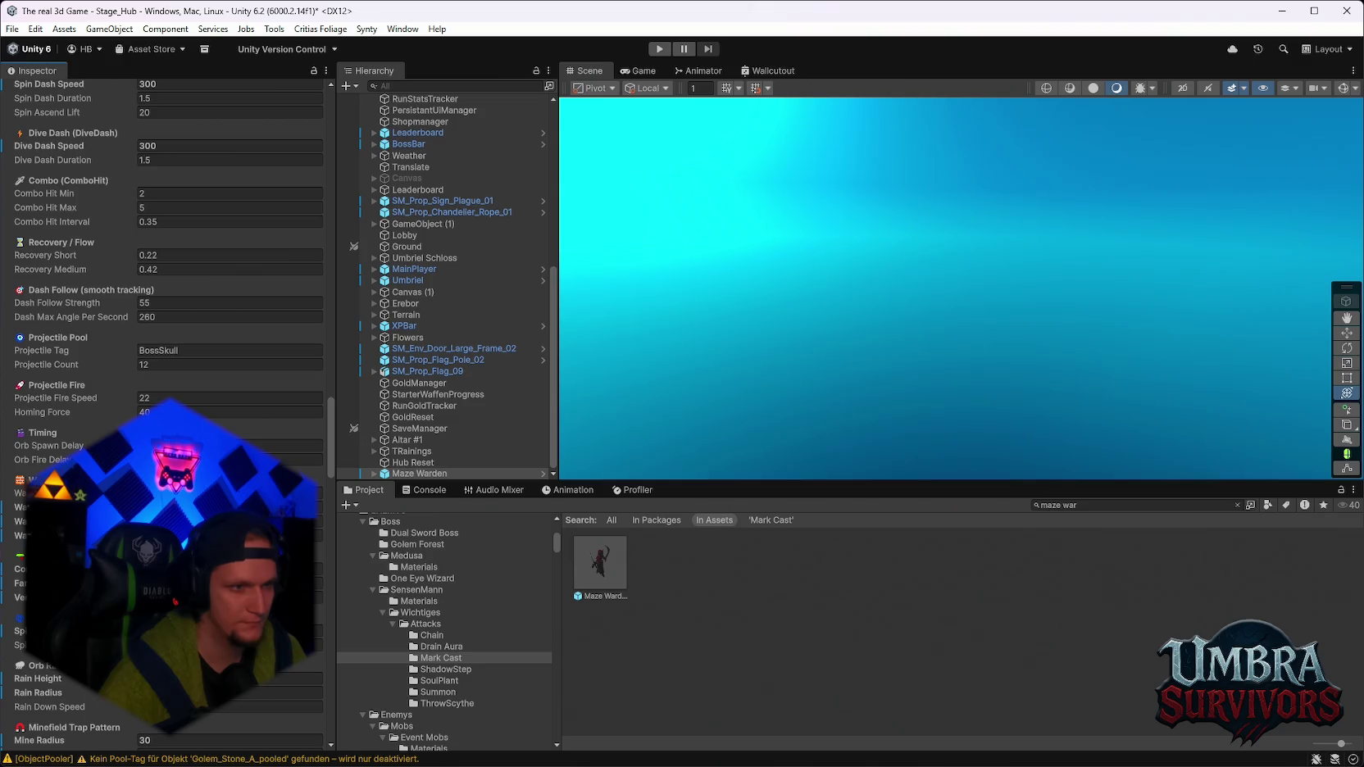
scroll(164, 328, up, 1)
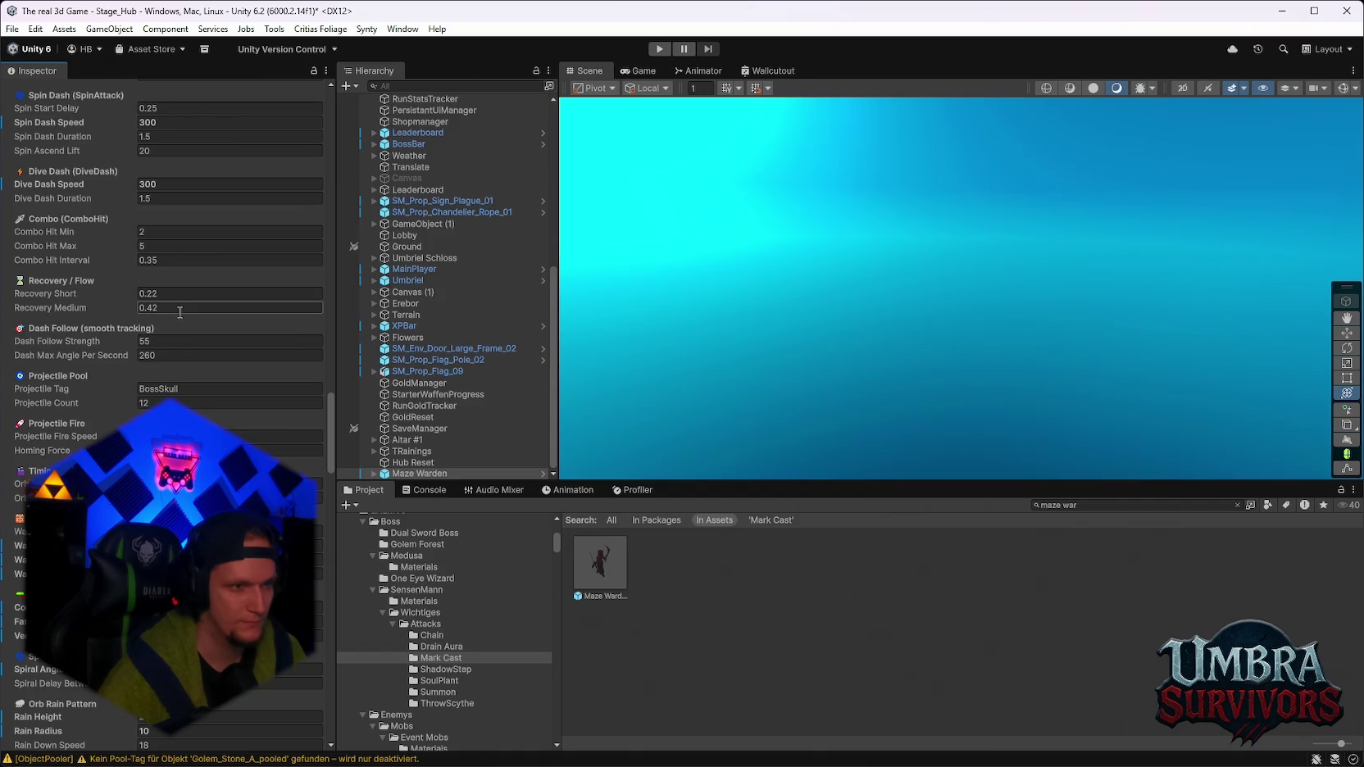
scroll(178, 299, up, 2)
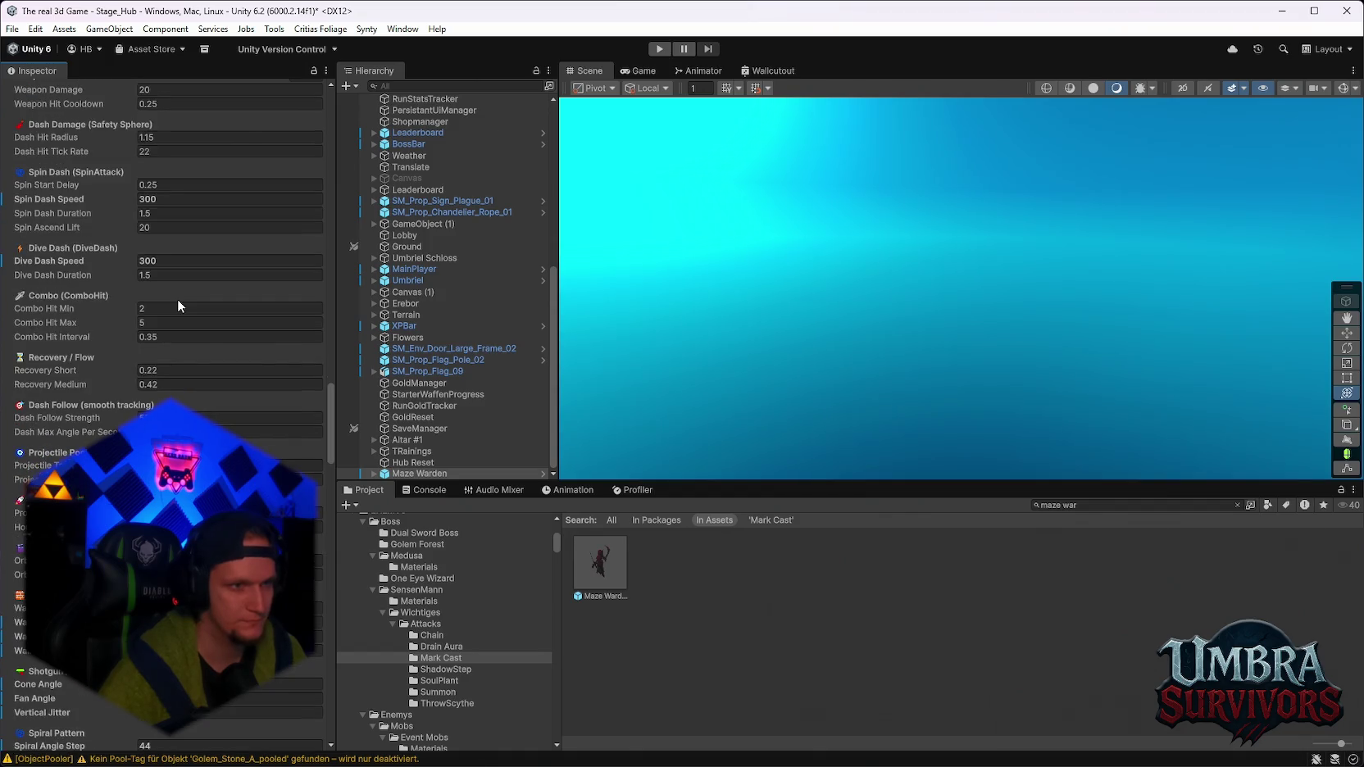
scroll(218, 243, up, 15)
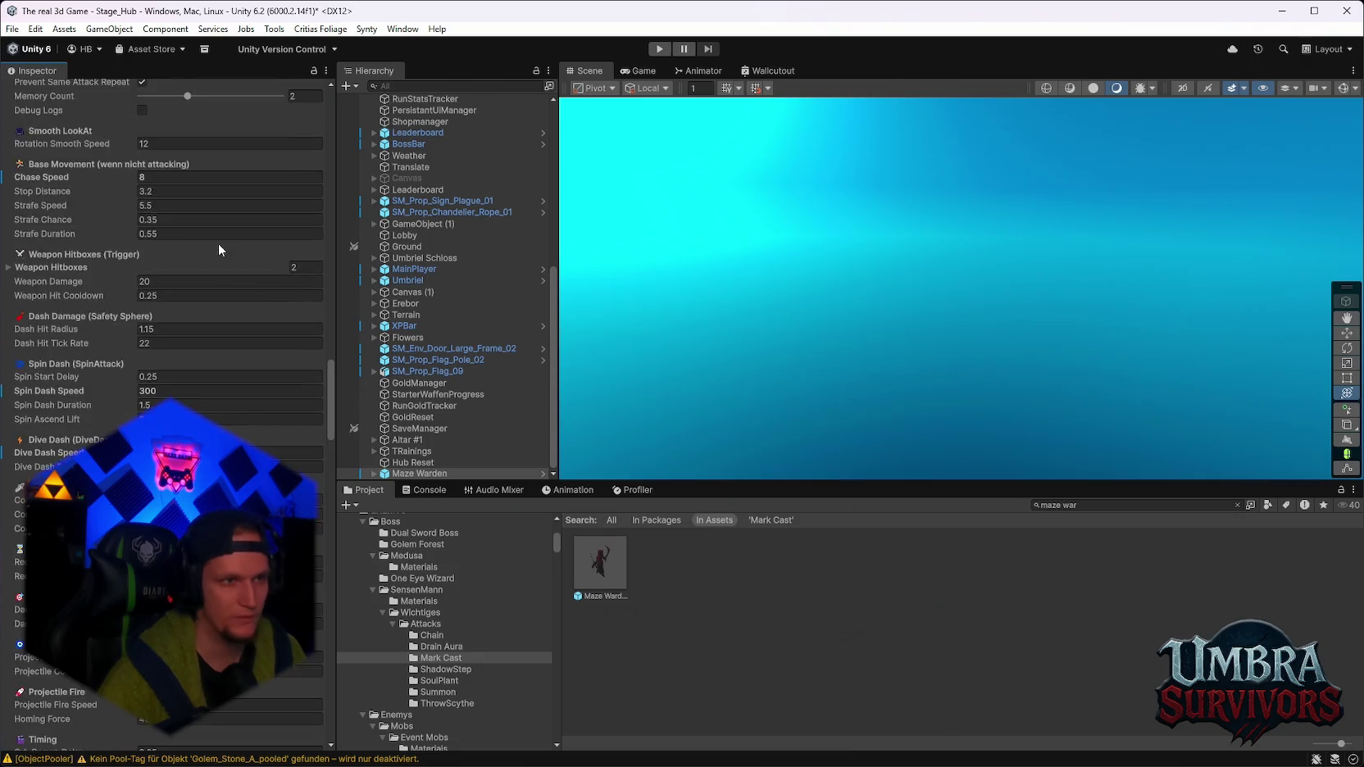
scroll(313, 325, up, 10)
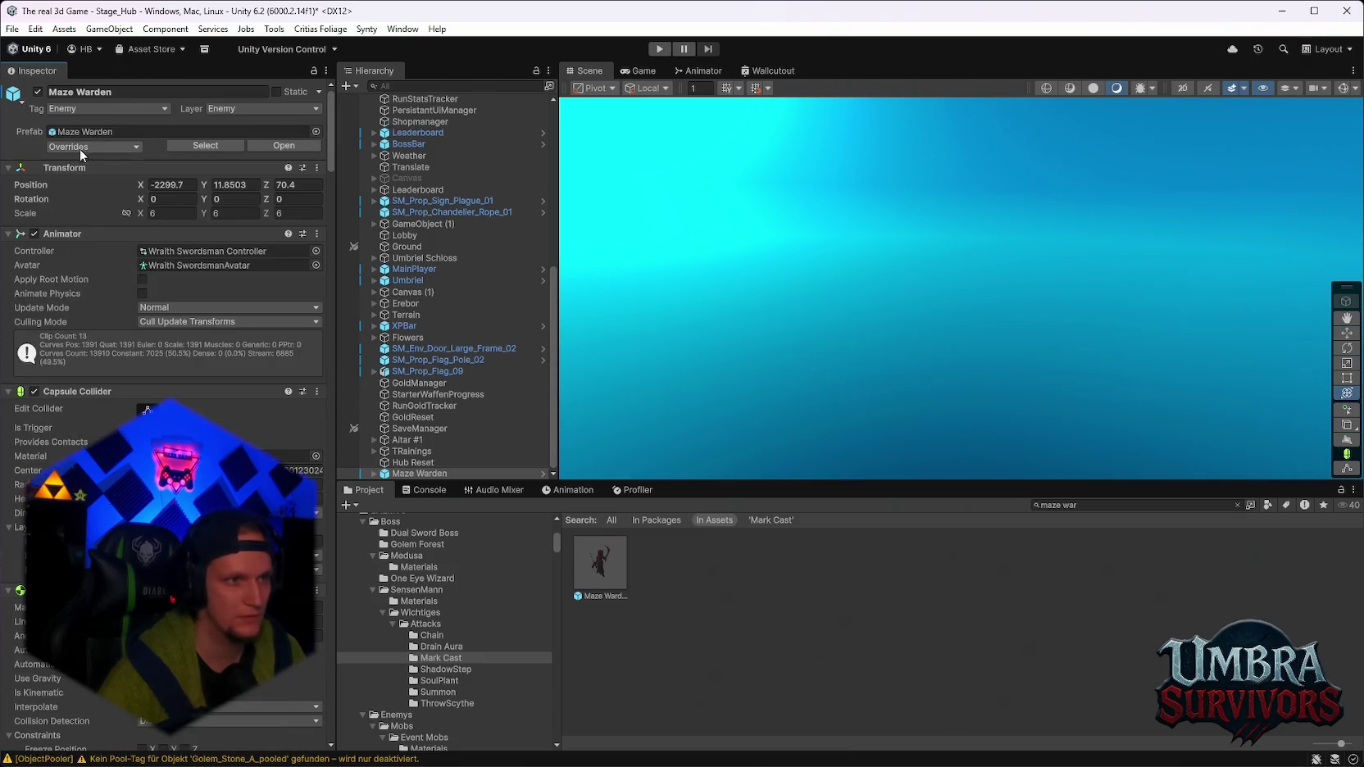
click(115, 147)
Apply All overrides to the Maze Warden prefab and enter Play mode.
click(215, 234)
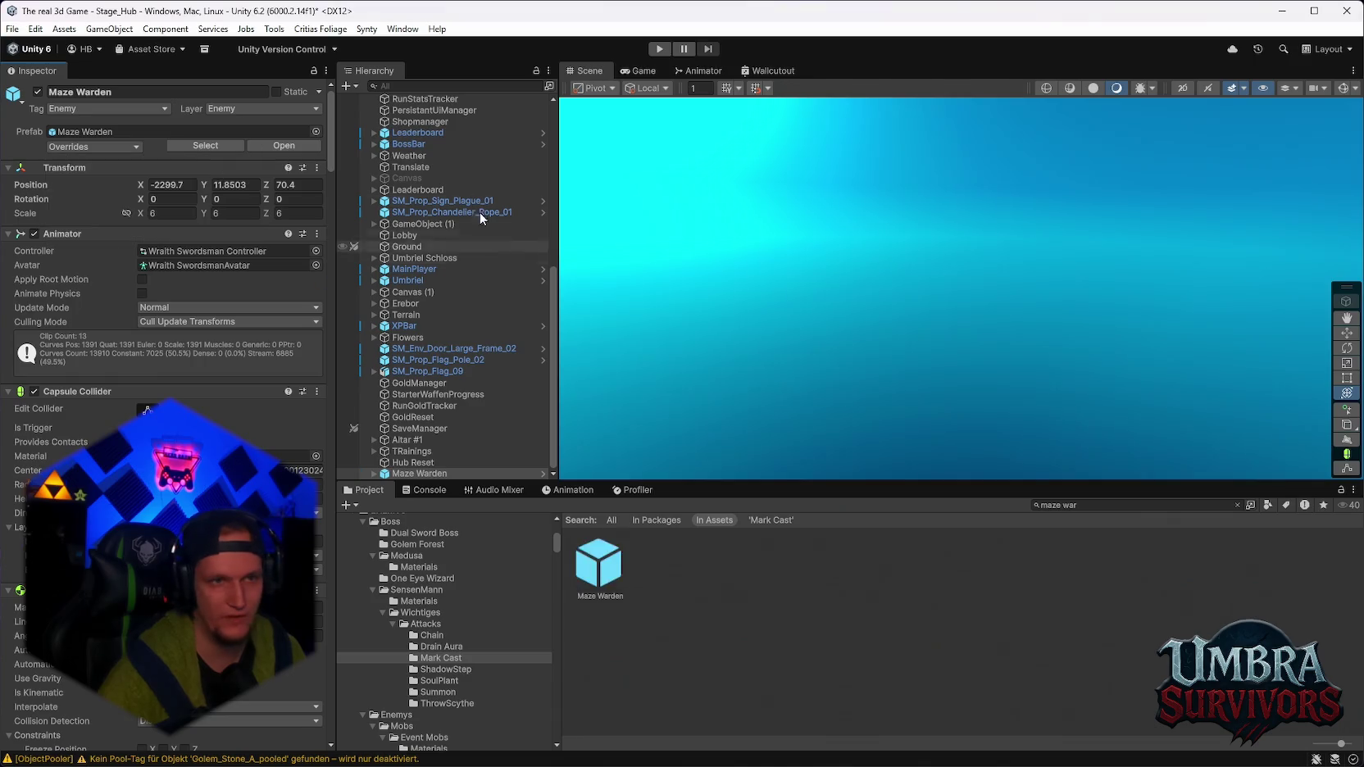
click(658, 49)
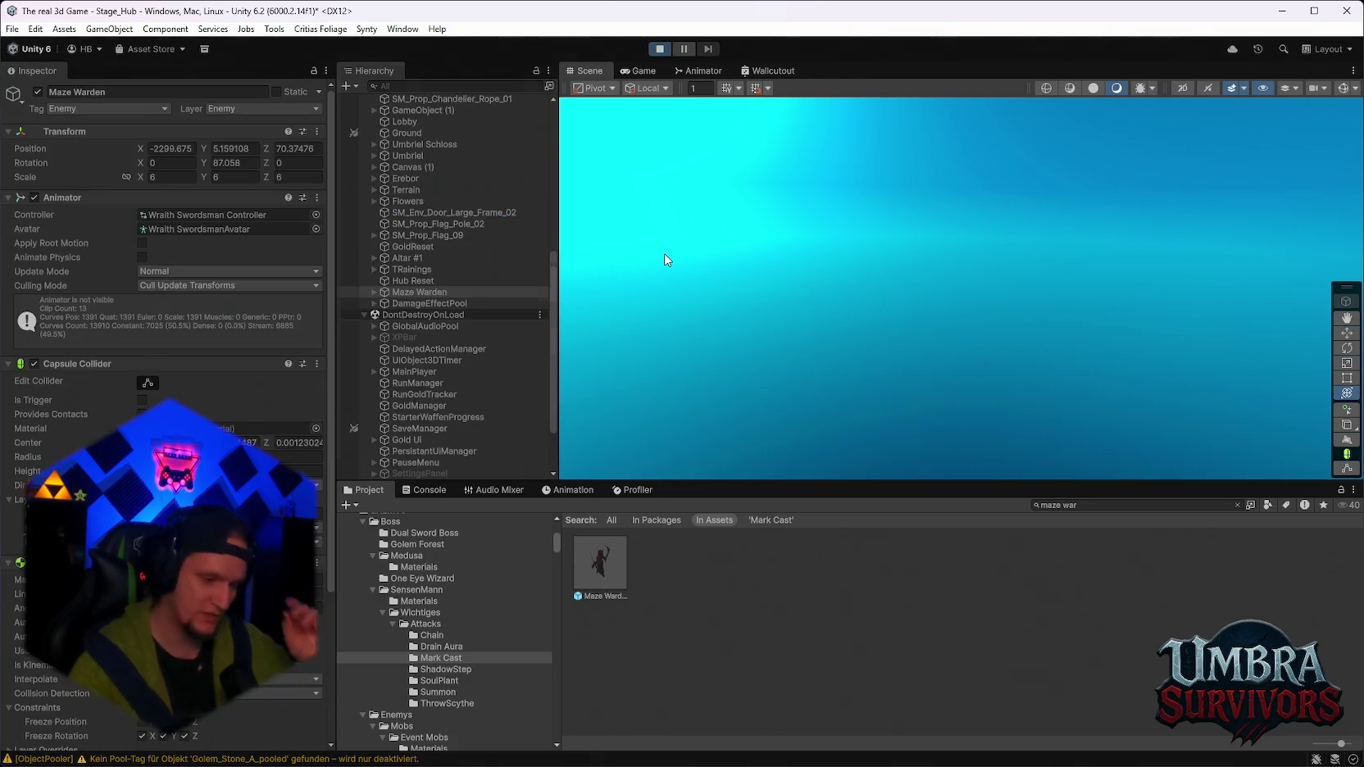
Fight the updated Maze Warden in the hub, then pause the game with Escape.
key(w)
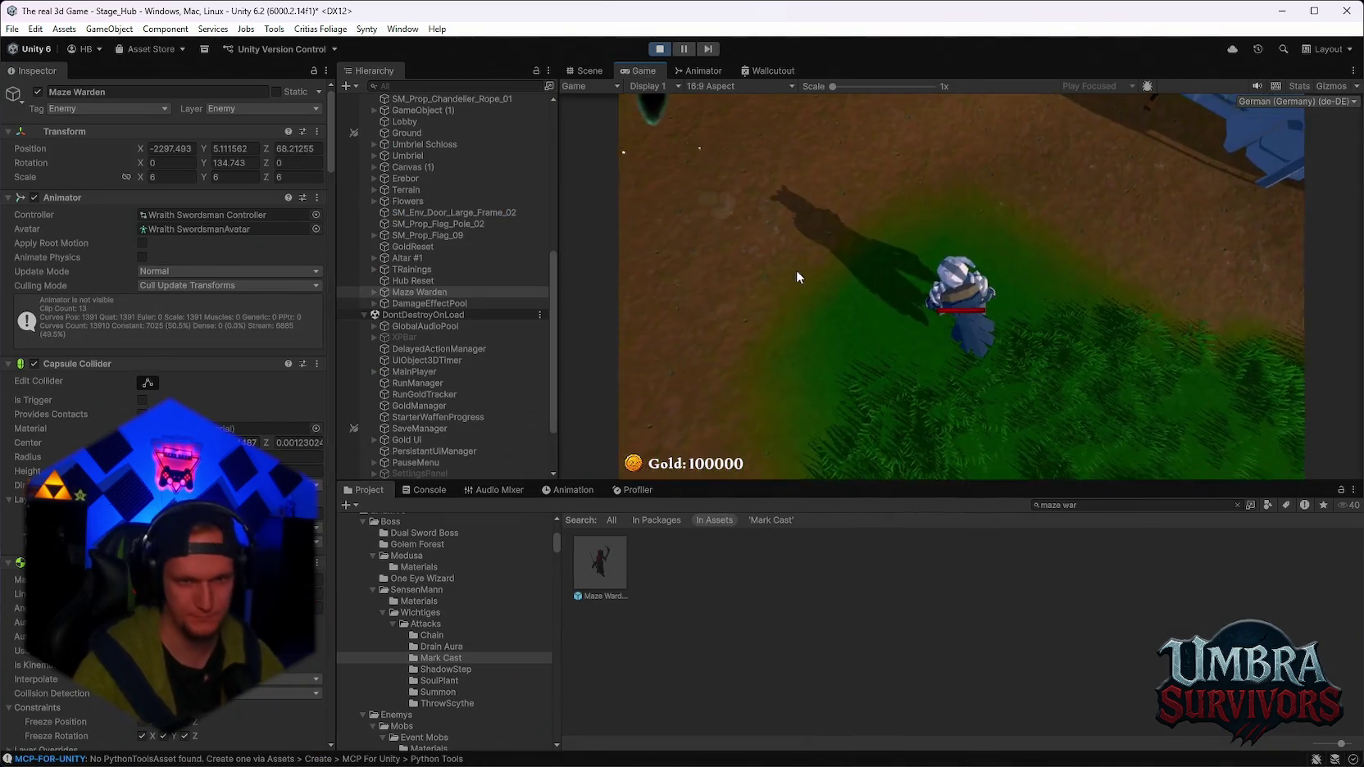
click(797, 270)
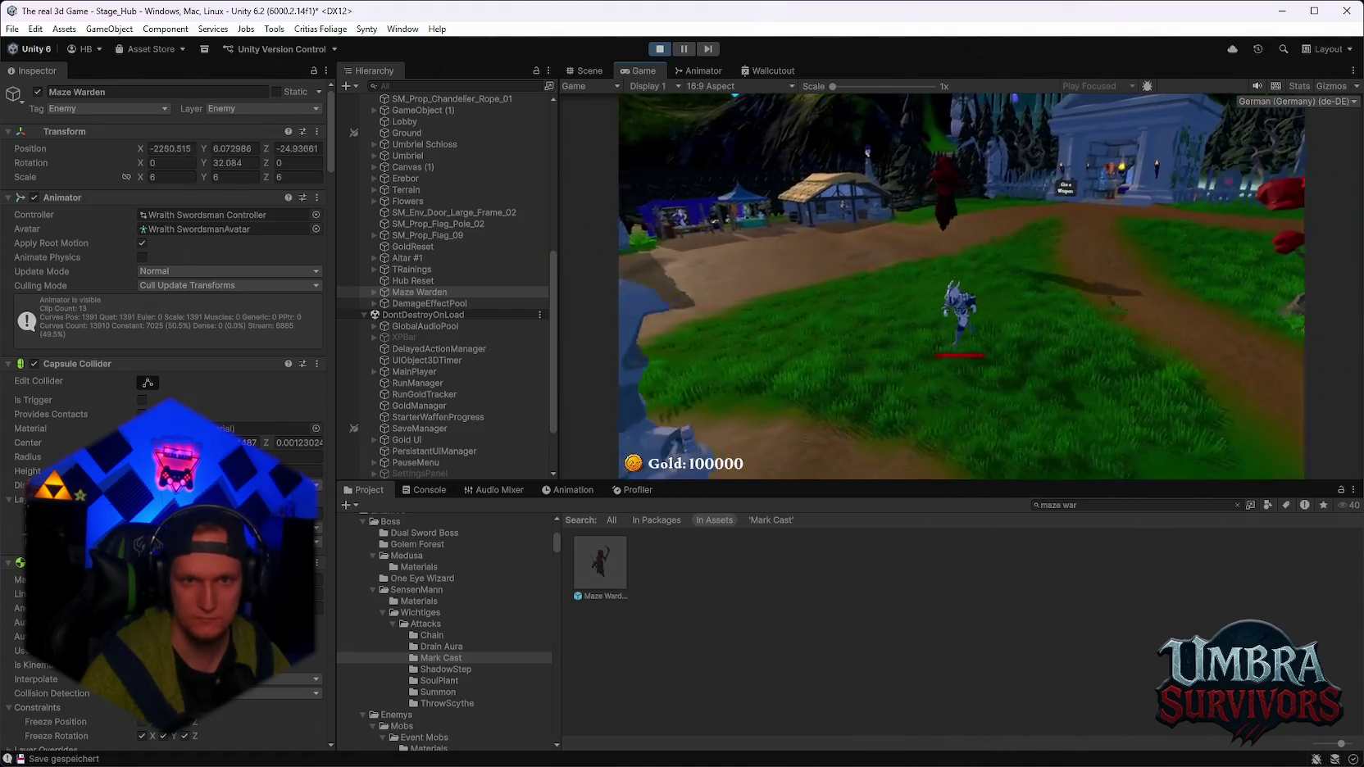
key(Escape)
Stop play mode and select the Boss_Dual Blade AI's Homing Force field for editing.
click(660, 49)
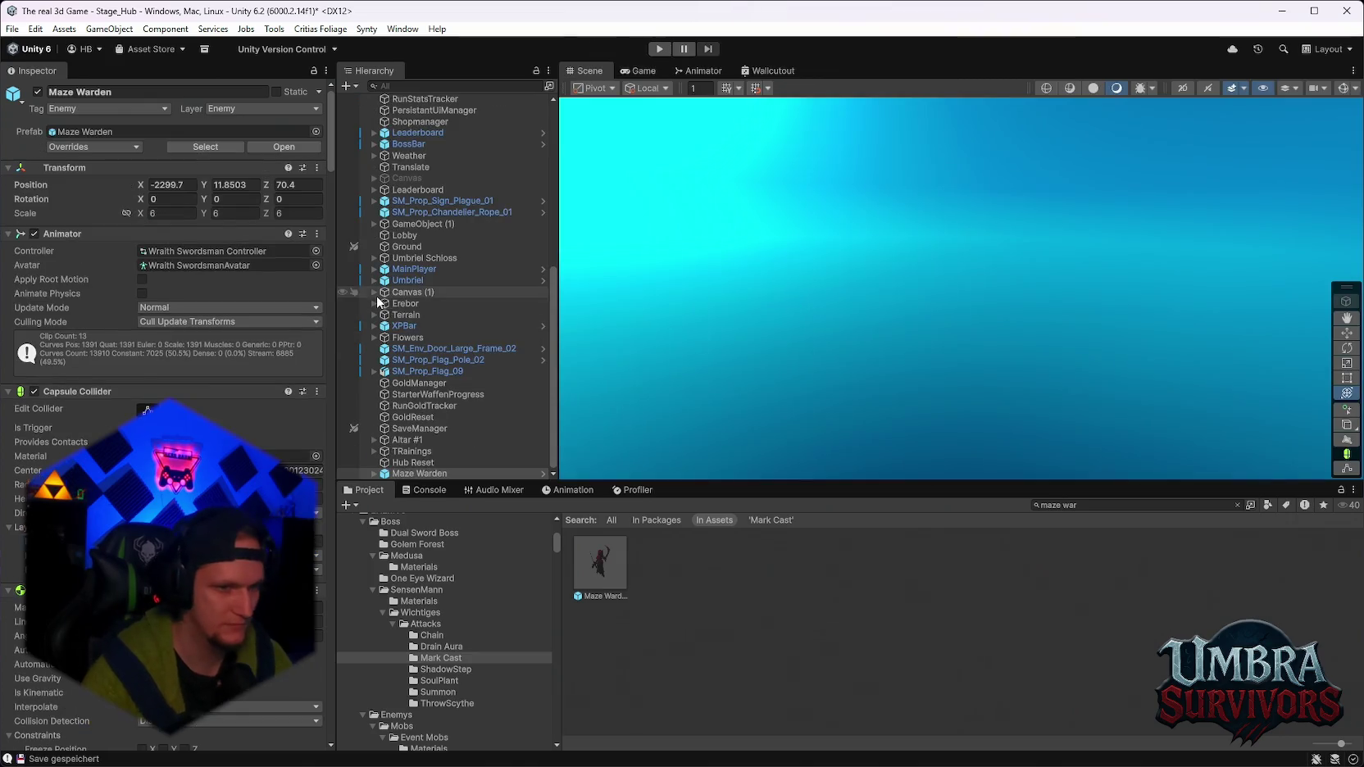
scroll(164, 246, down, 15)
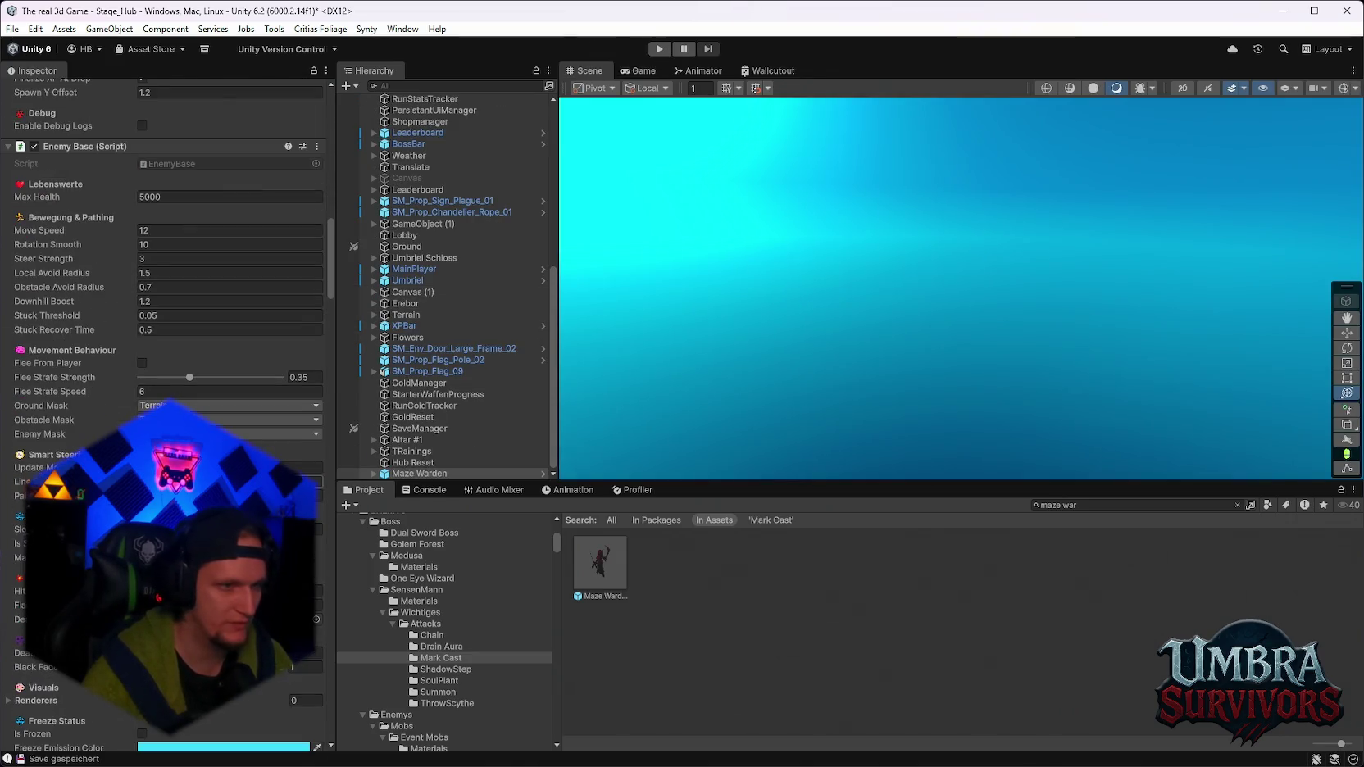
scroll(158, 358, down, 3)
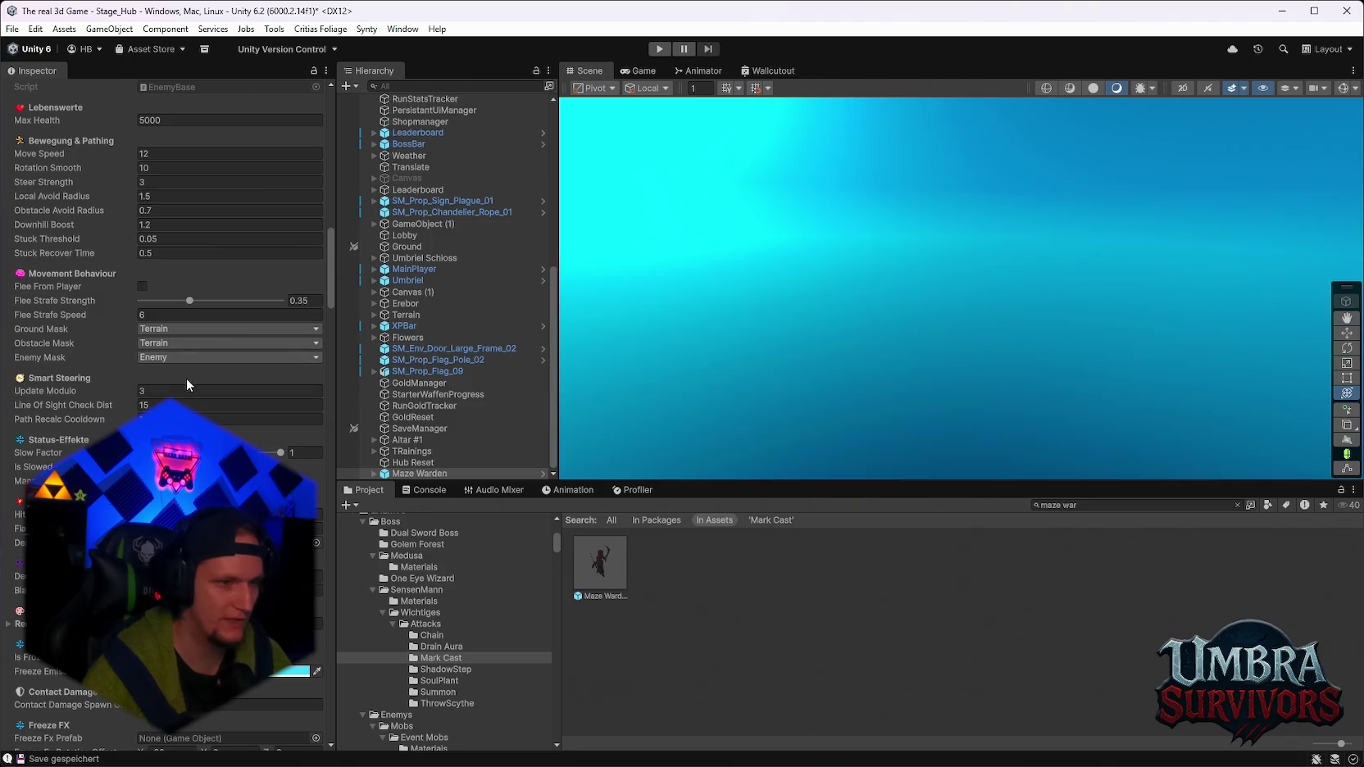
scroll(187, 385, down, 9)
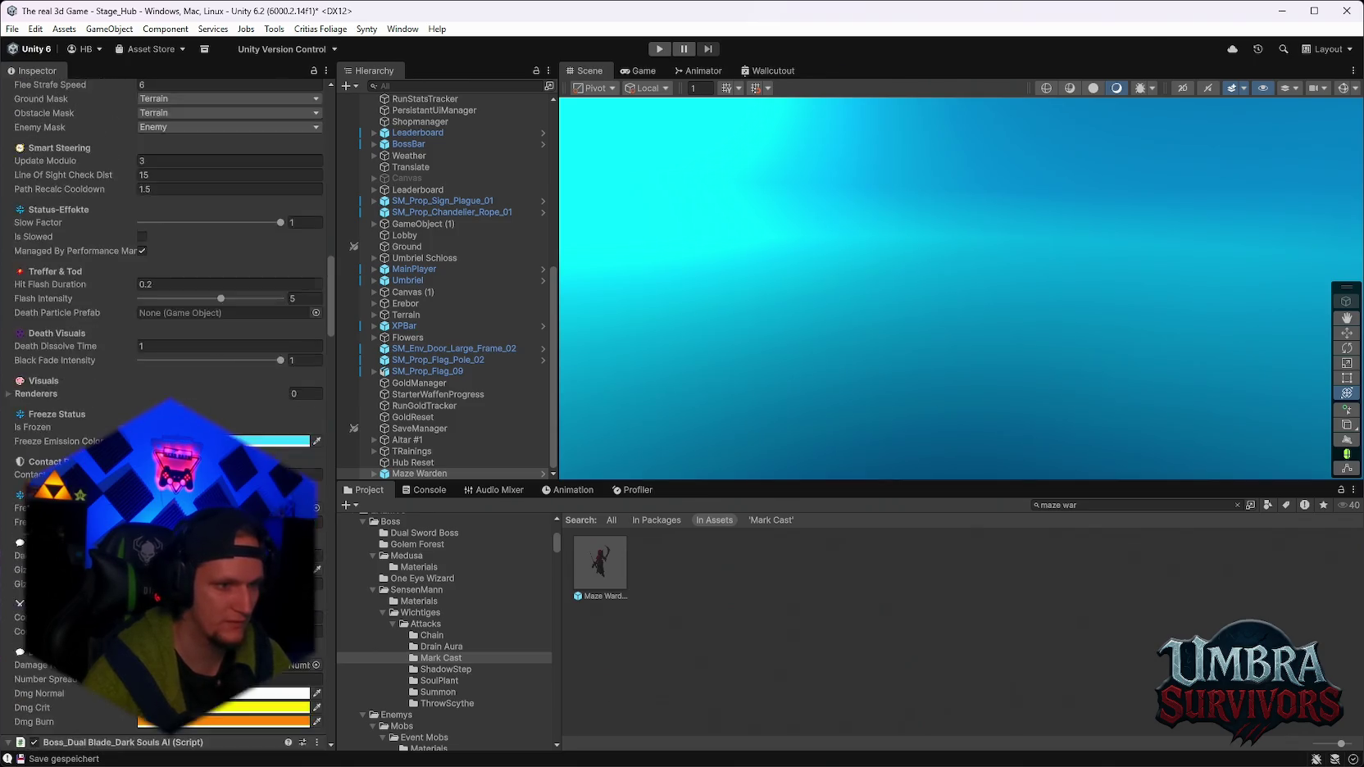
scroll(164, 328, up, 13)
scroll(164, 328, down, 20)
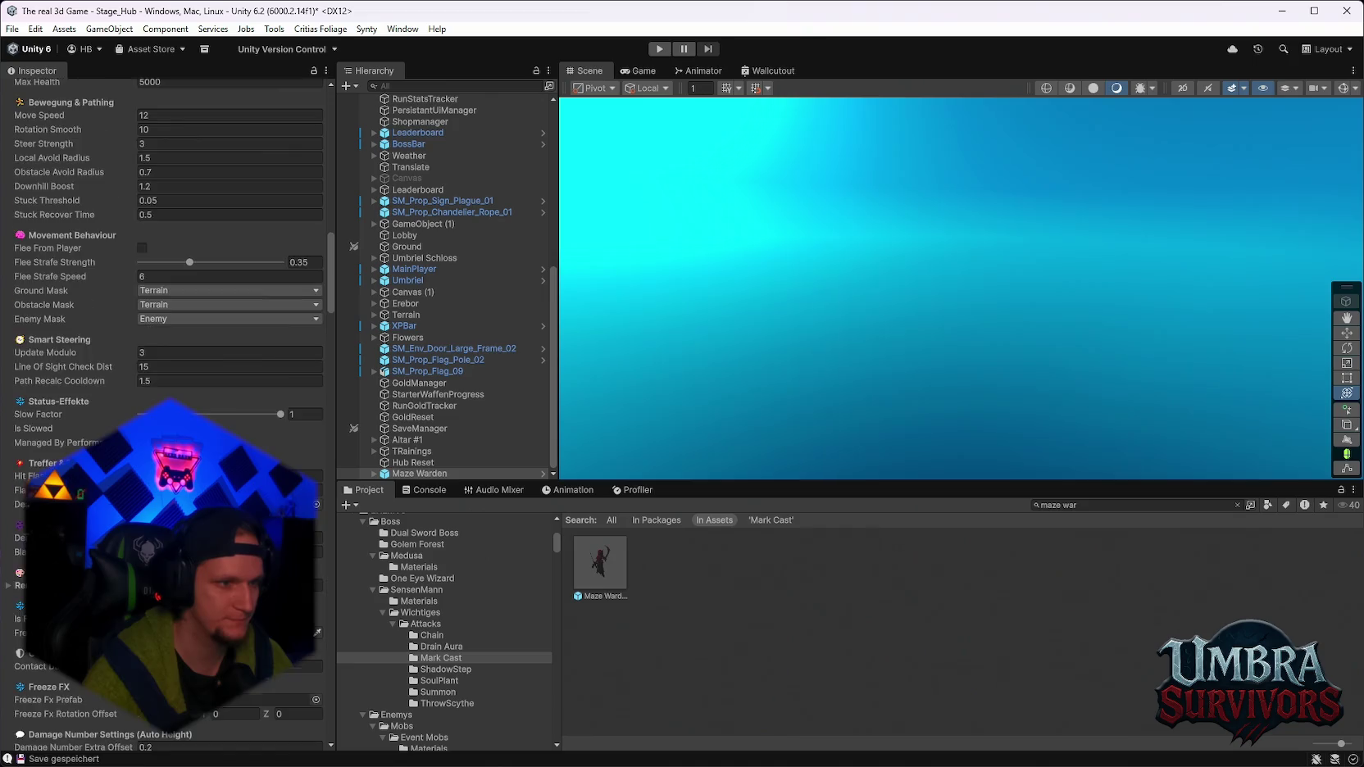
scroll(164, 328, down, 3)
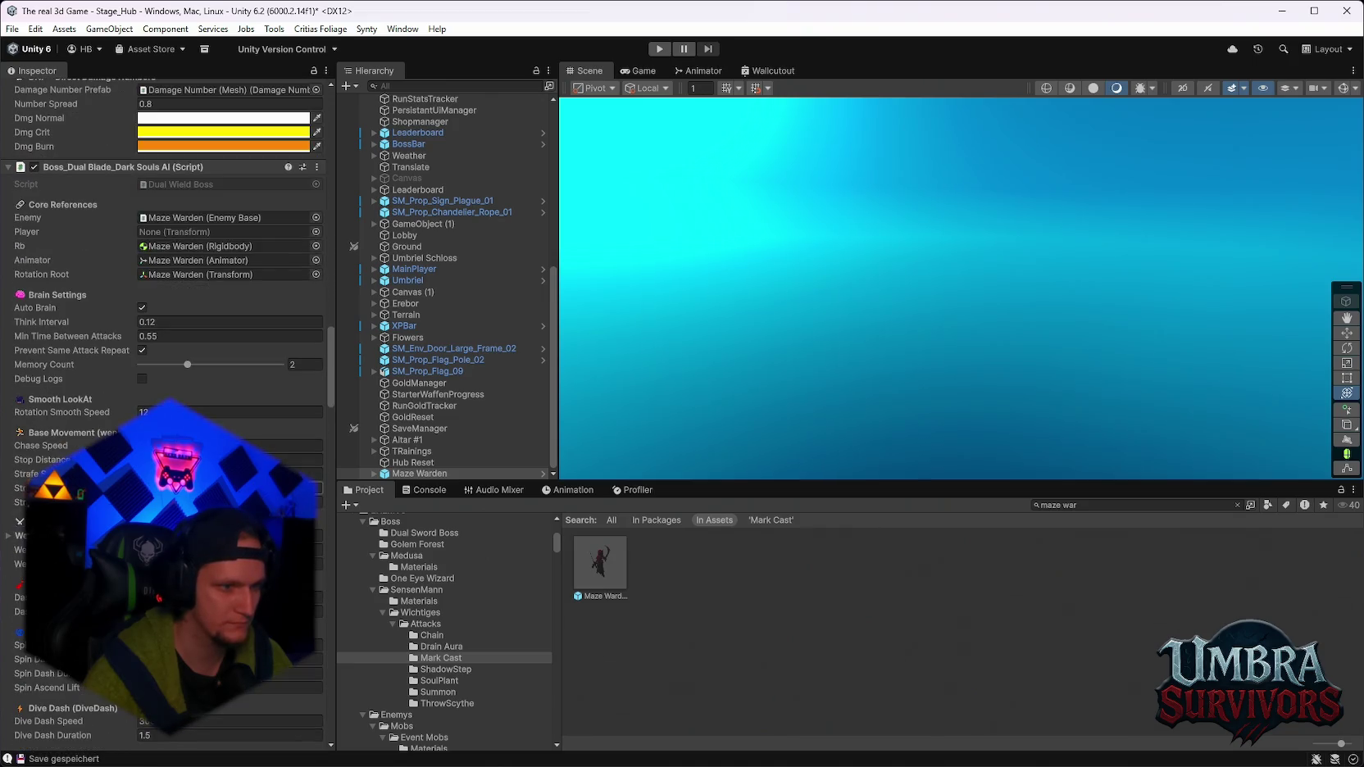
scroll(164, 328, down, 6)
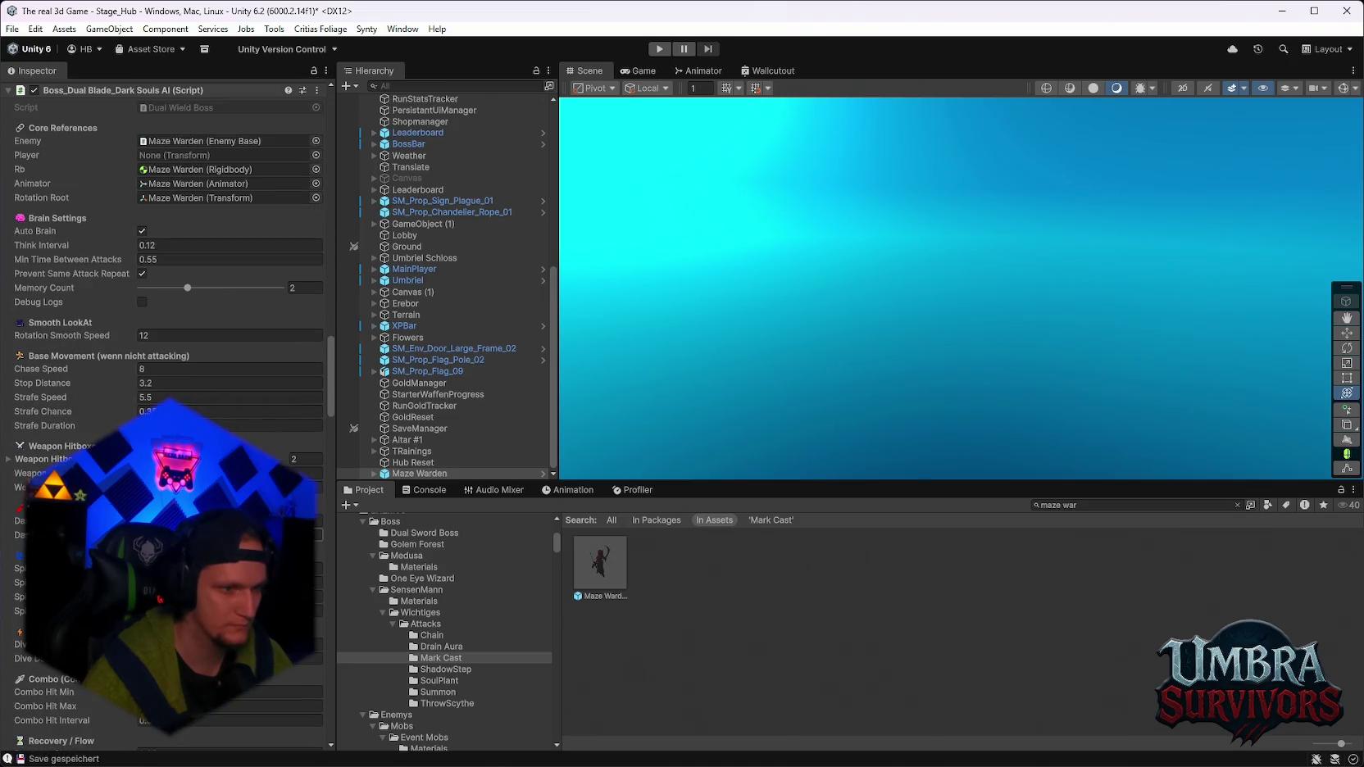
scroll(164, 328, down, 8)
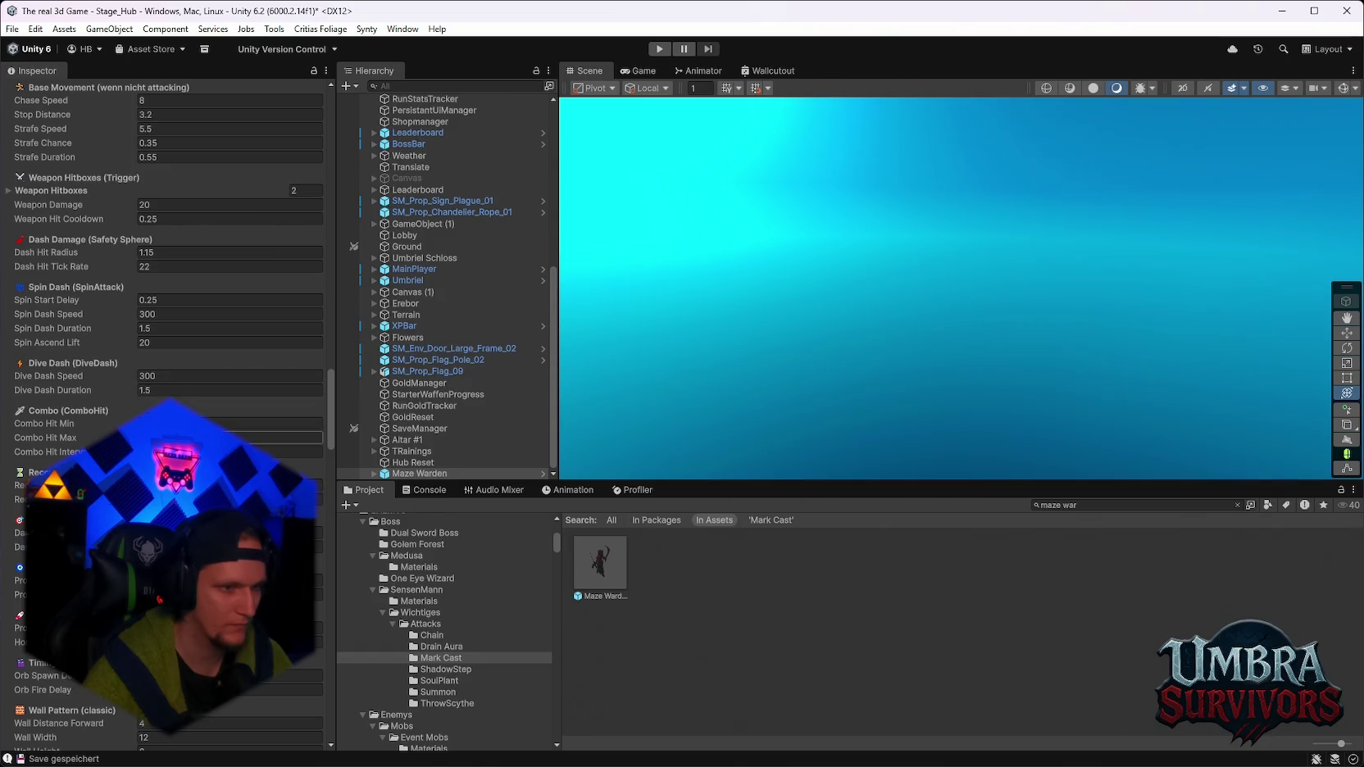
scroll(161, 357, down, 2)
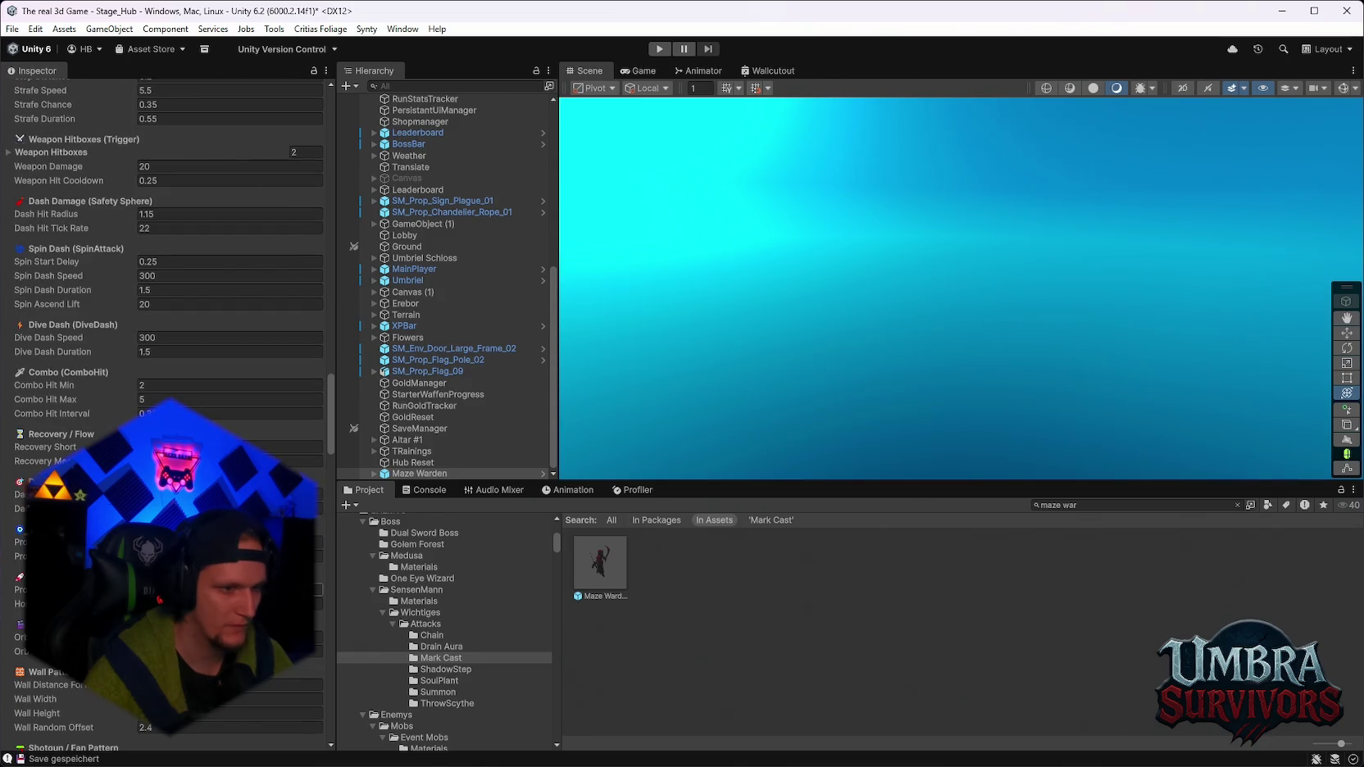
click(246, 604)
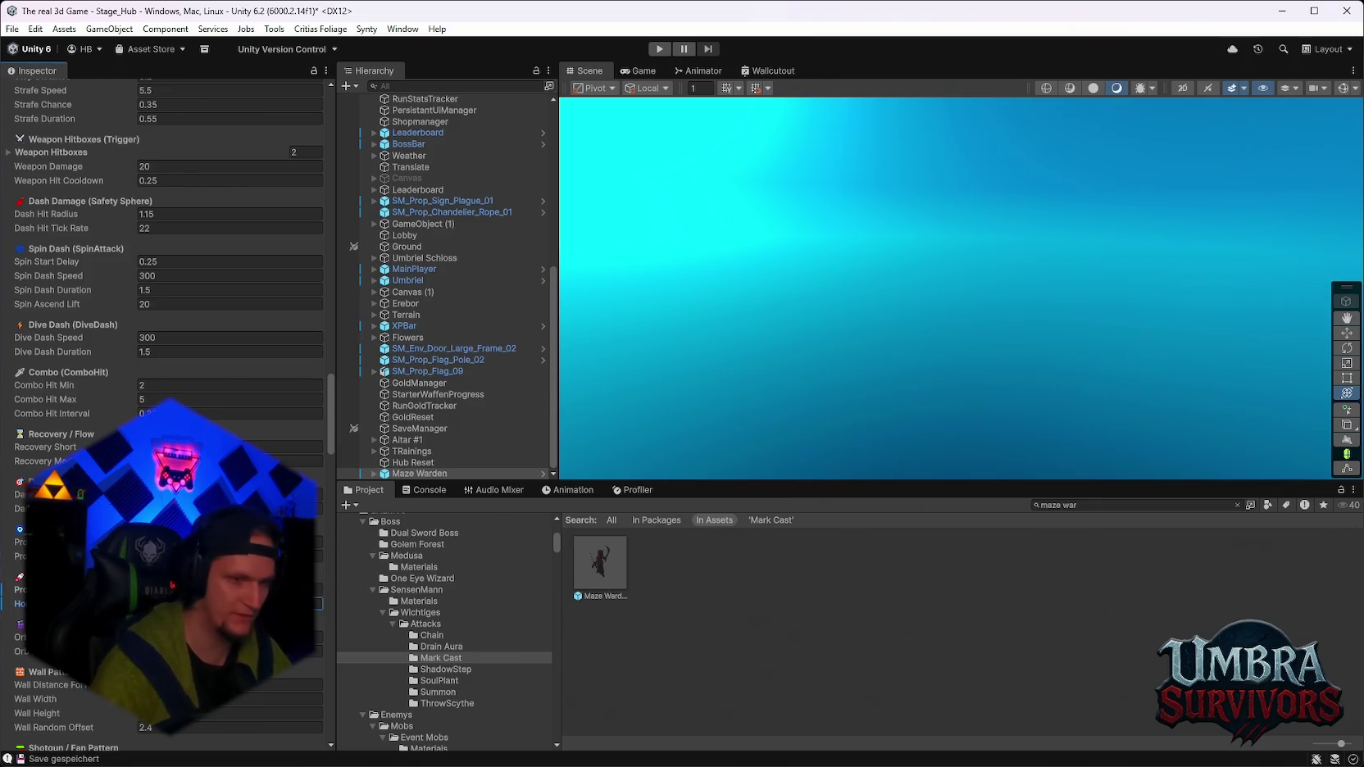
Run another Maze Warden playtest with Ctrl+P, then pause and stop it.
key(ctrl+p)
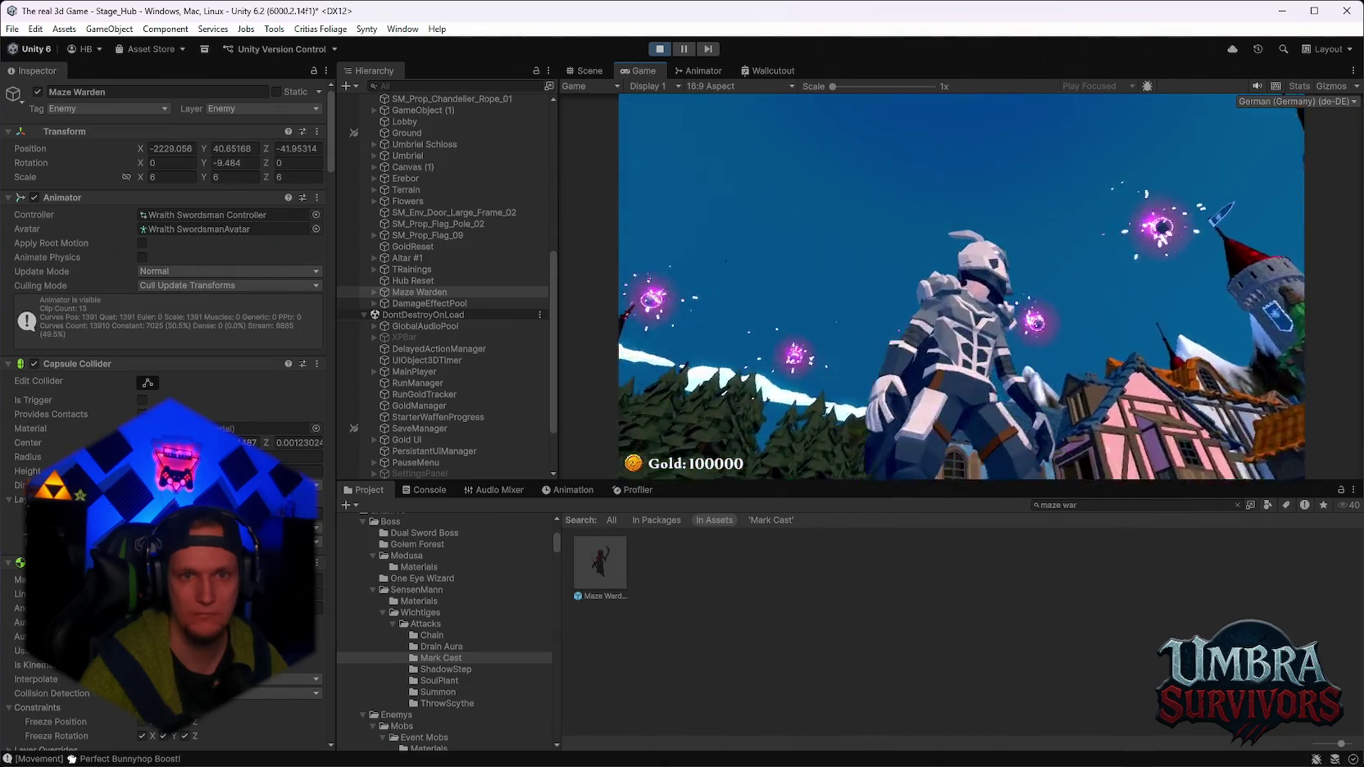
key(Escape)
click(659, 49)
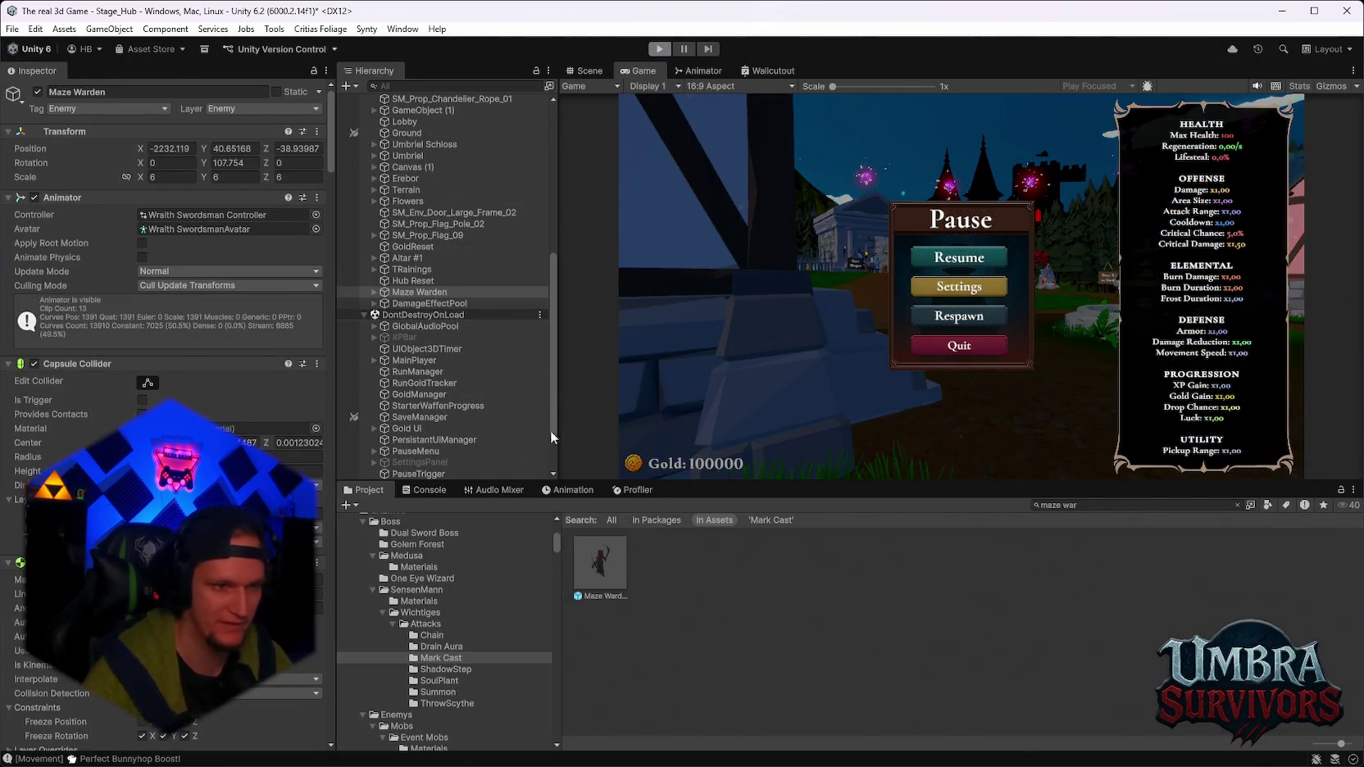
scroll(164, 369, down, 3)
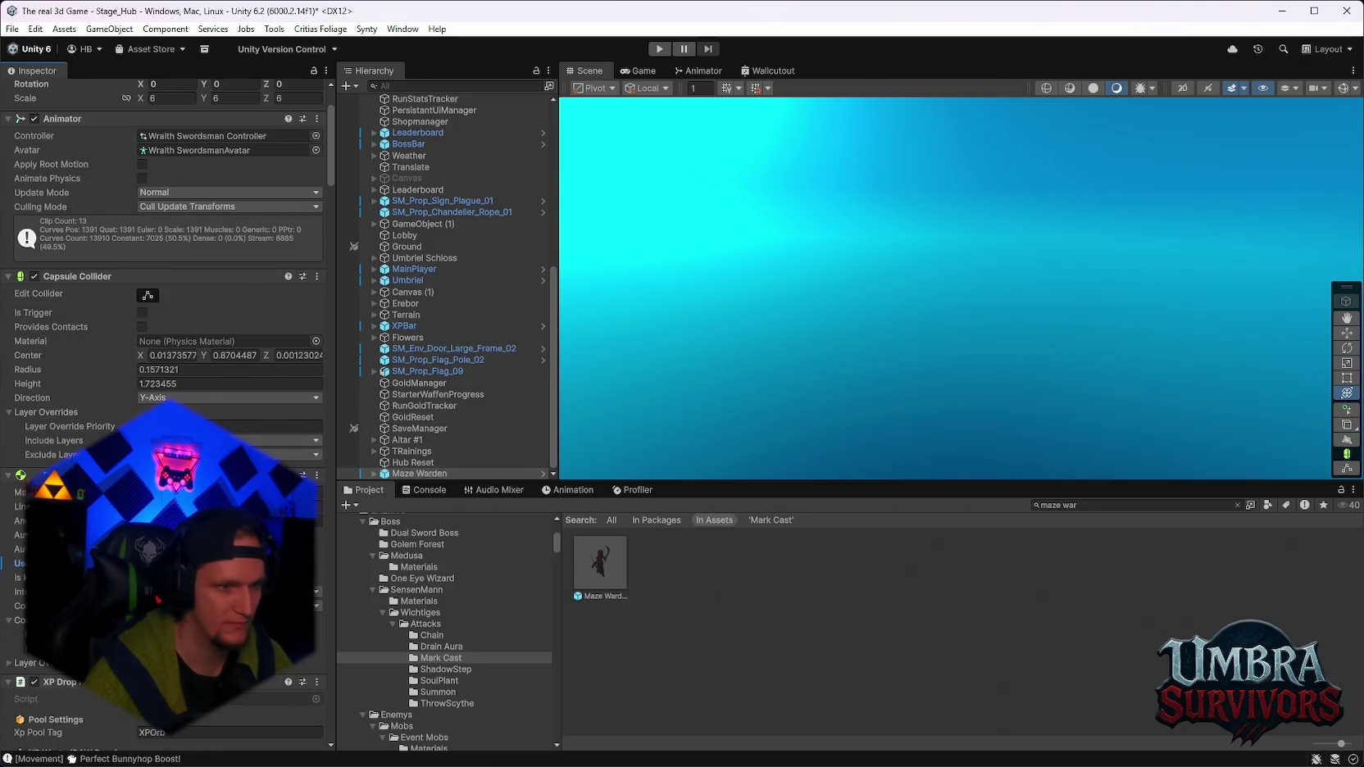
Enter Play mode again to test the Maze Warden.
click(660, 51)
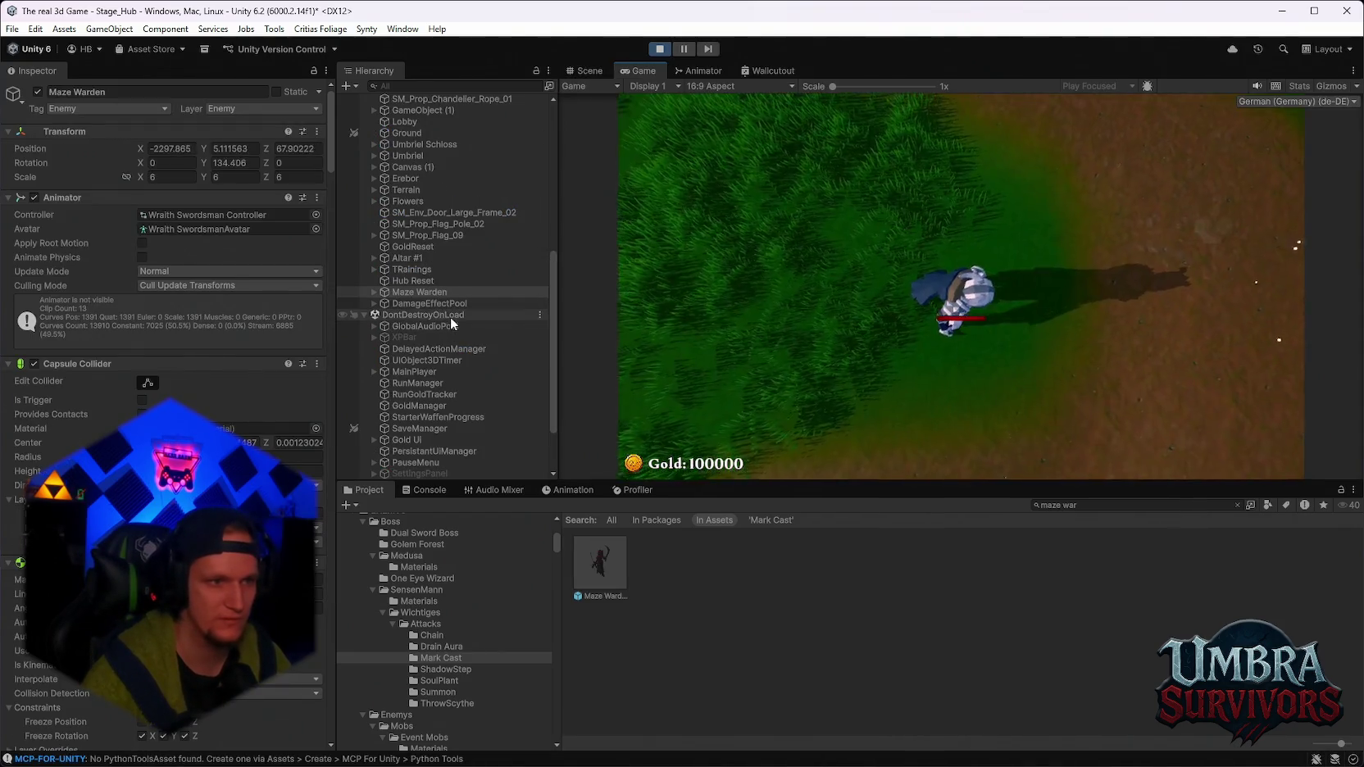
Finish the Maze Warden playtest, pausing and then stopping play mode.
scroll(288, 324, down, 5)
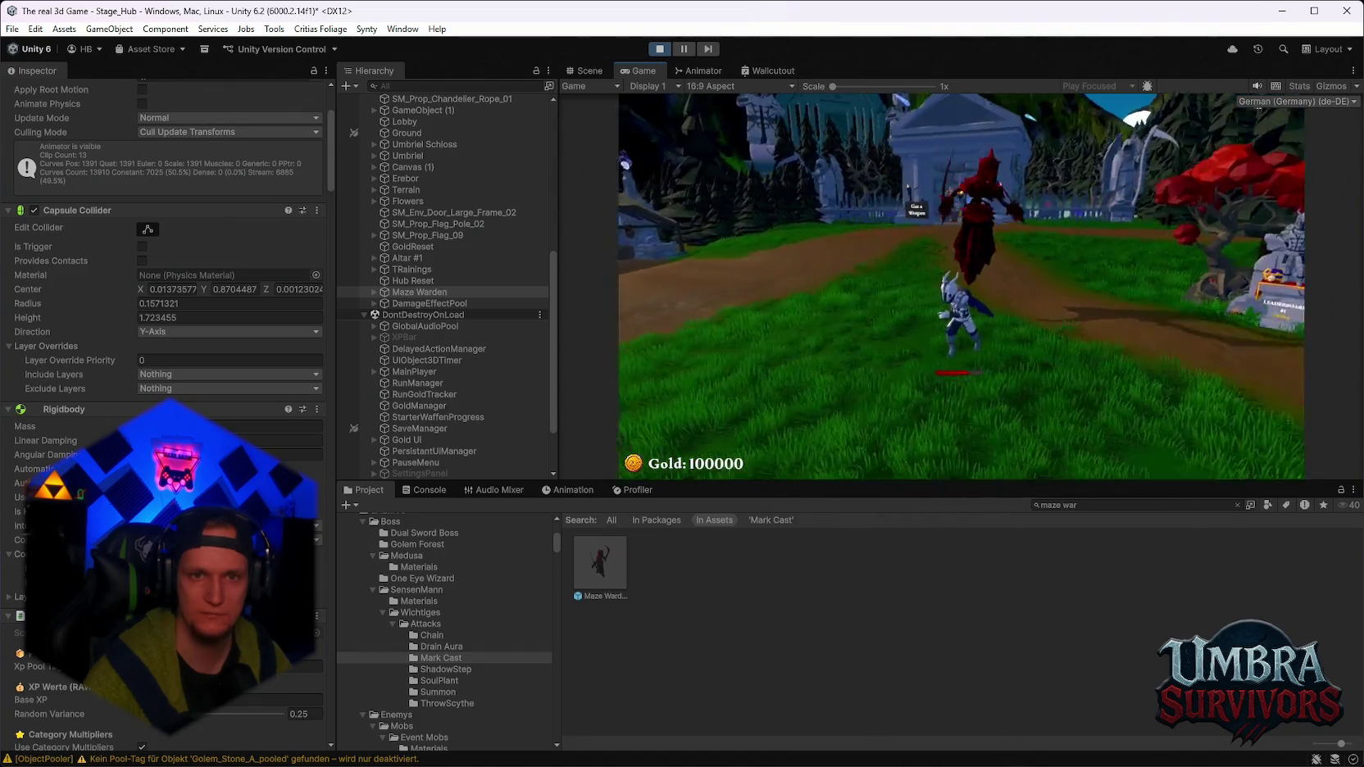
key(Escape)
click(660, 50)
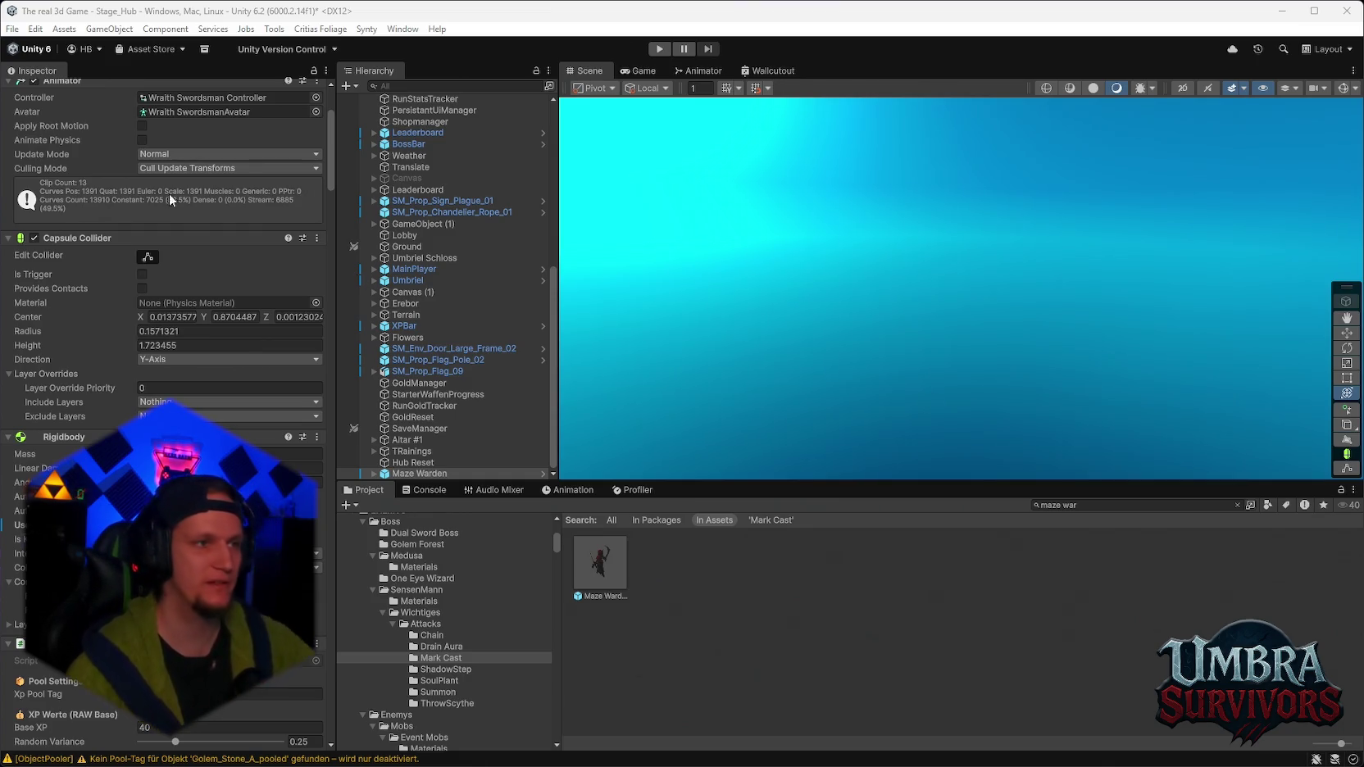
click(12, 29)
Open recent scene Stage_Forest, saving Stage_Hub's changes, and frame the ObjectPooler.
mouse_move(58, 78)
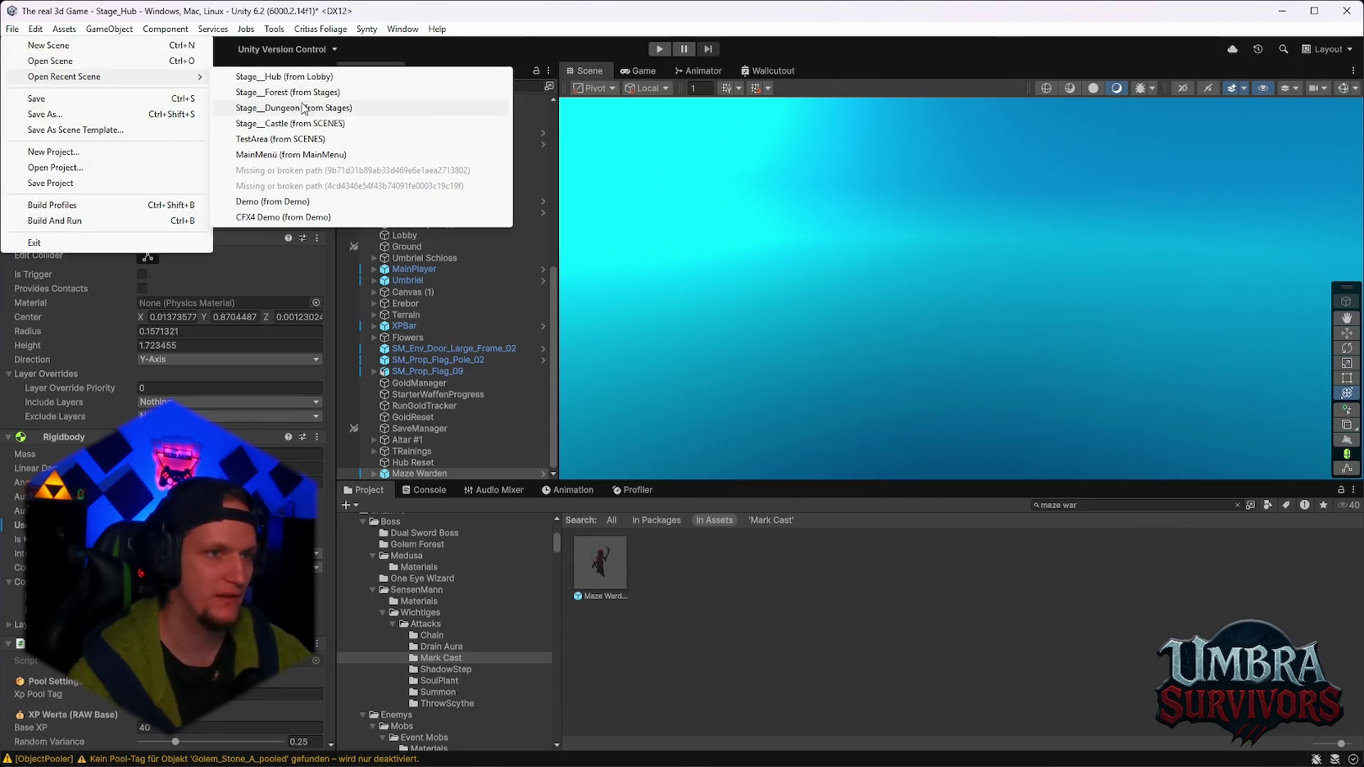
click(297, 93)
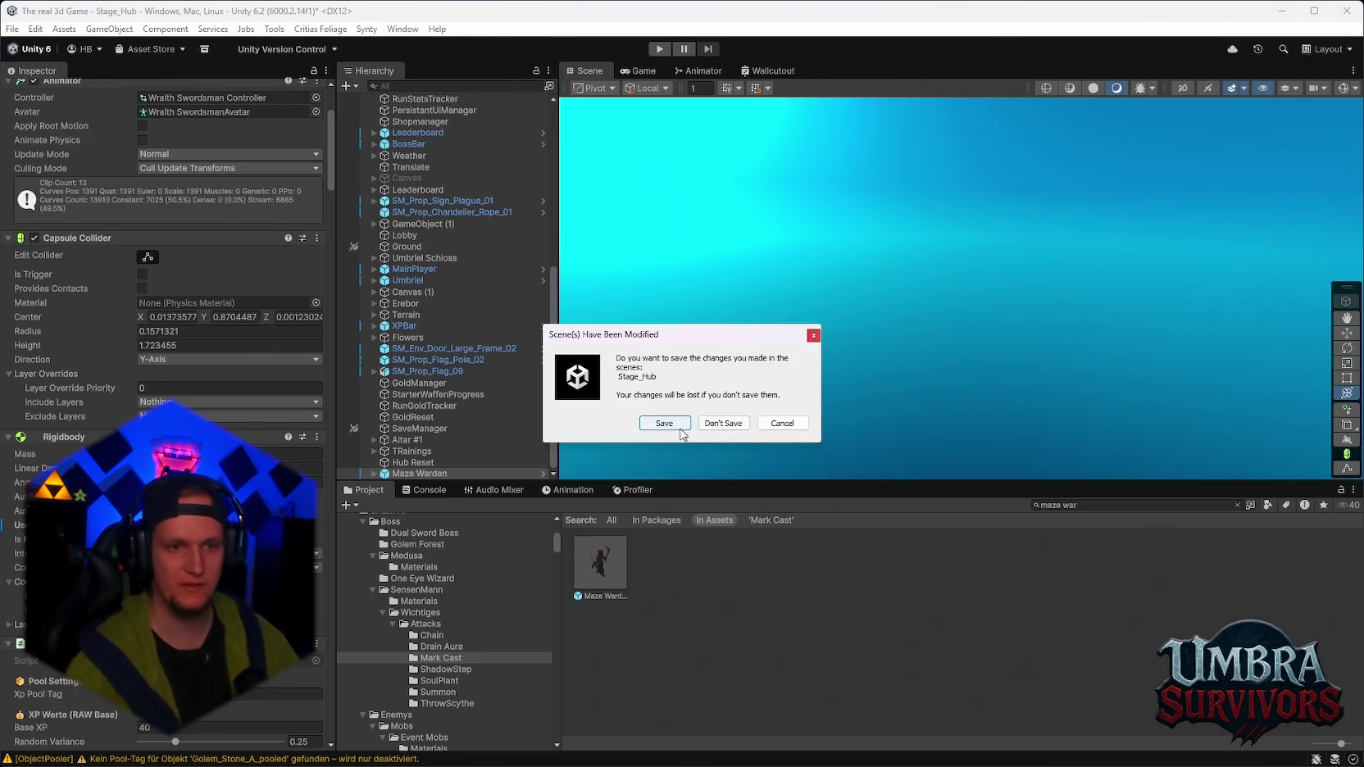
click(669, 425)
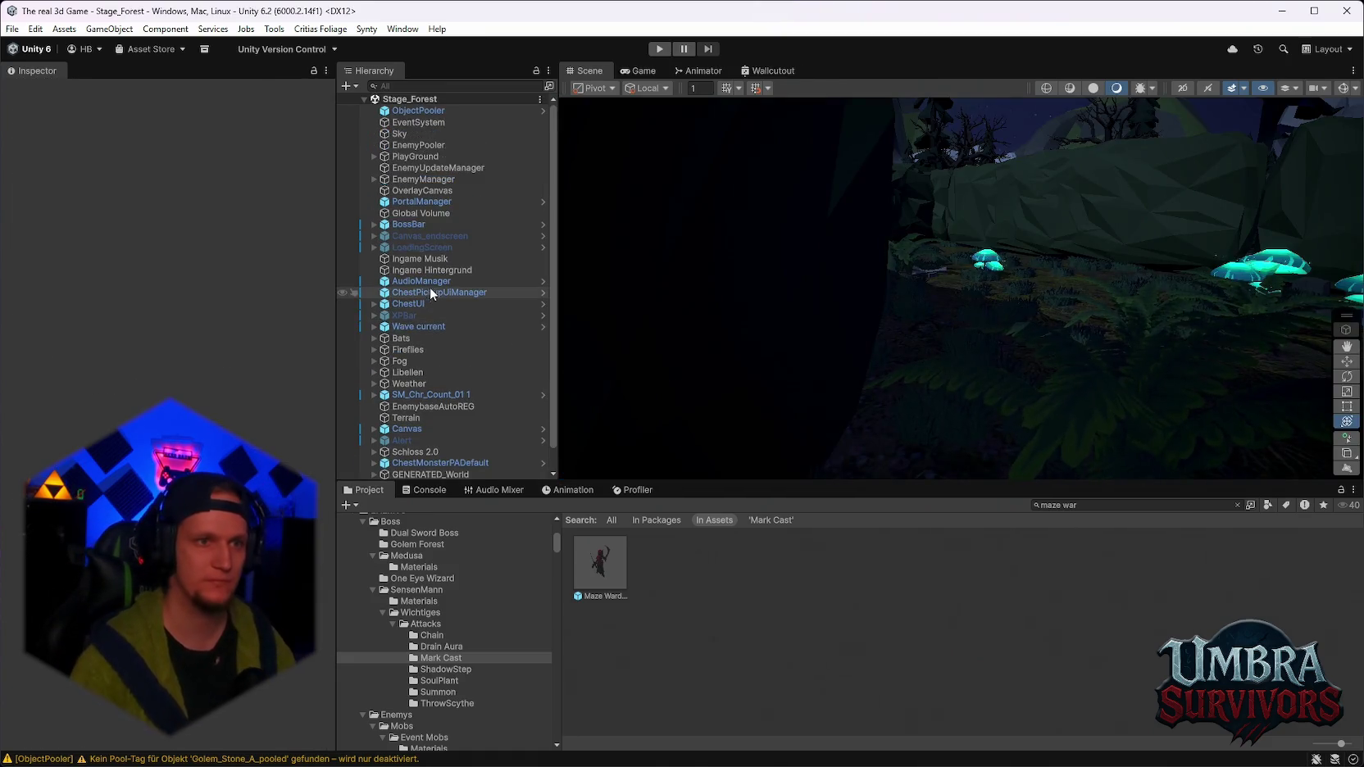
double_click(418, 111)
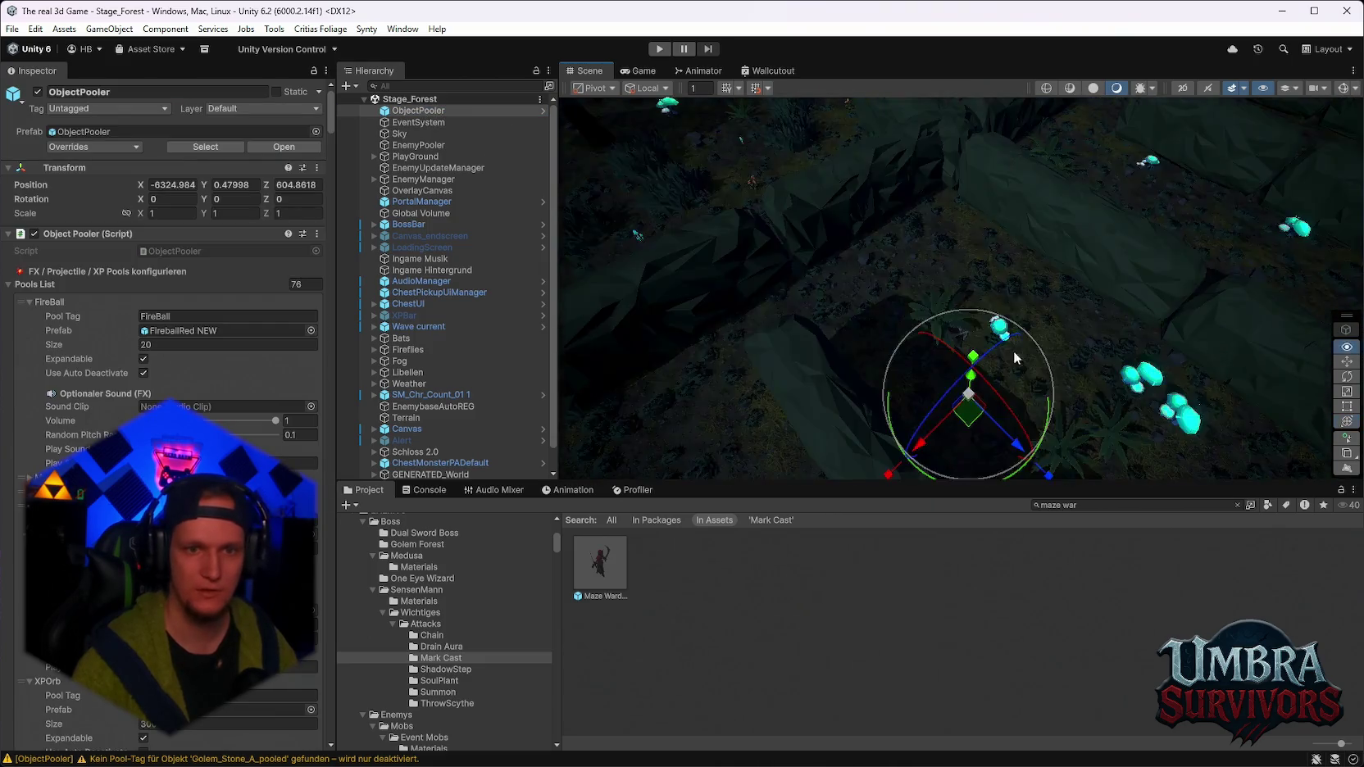
Look over the whole Stage_Forest maze in a maximized Scene view.
drag(1013, 351, 931, 259)
double_click(597, 72)
mouse_move(832, 270)
mouse_down()
mouse_move(1021, 326)
mouse_move(903, 380)
mouse_move(779, 386)
mouse_up()
double_click(24, 70)
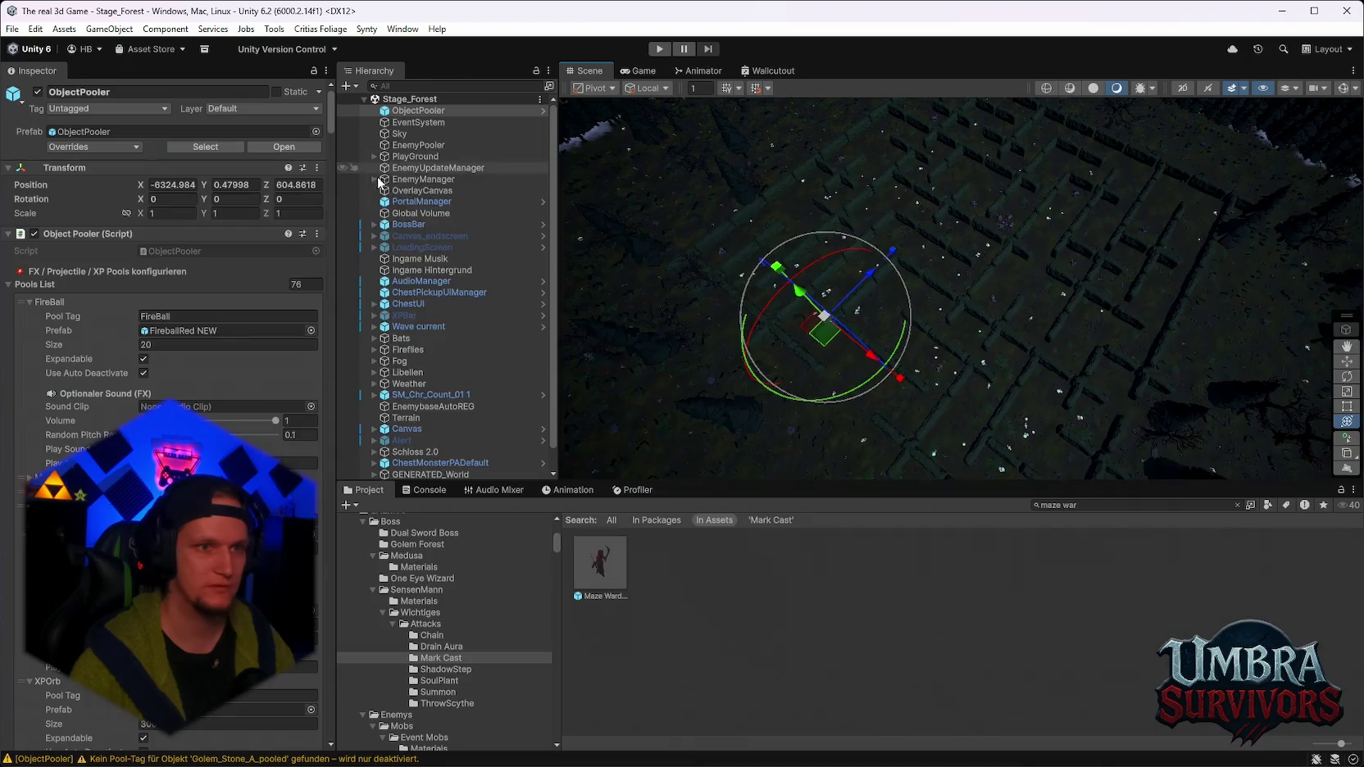
Run Generate World from WorldGen's Map Generator context menu.
click(409, 168)
click(326, 131)
click(294, 231)
click(326, 198)
click(369, 426)
scroll(964, 292, down, 5)
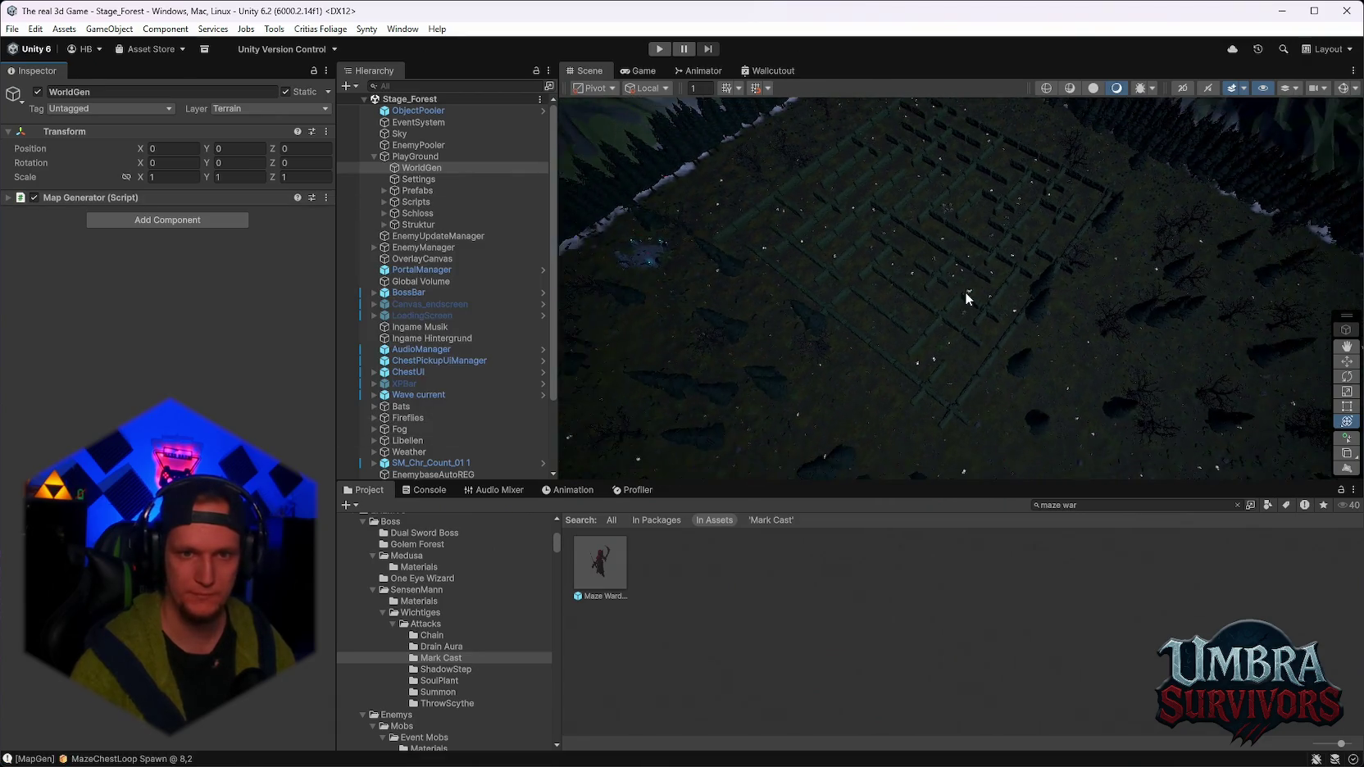
Generate a fresh maze world with the Map Generator's Generate World command.
click(325, 197)
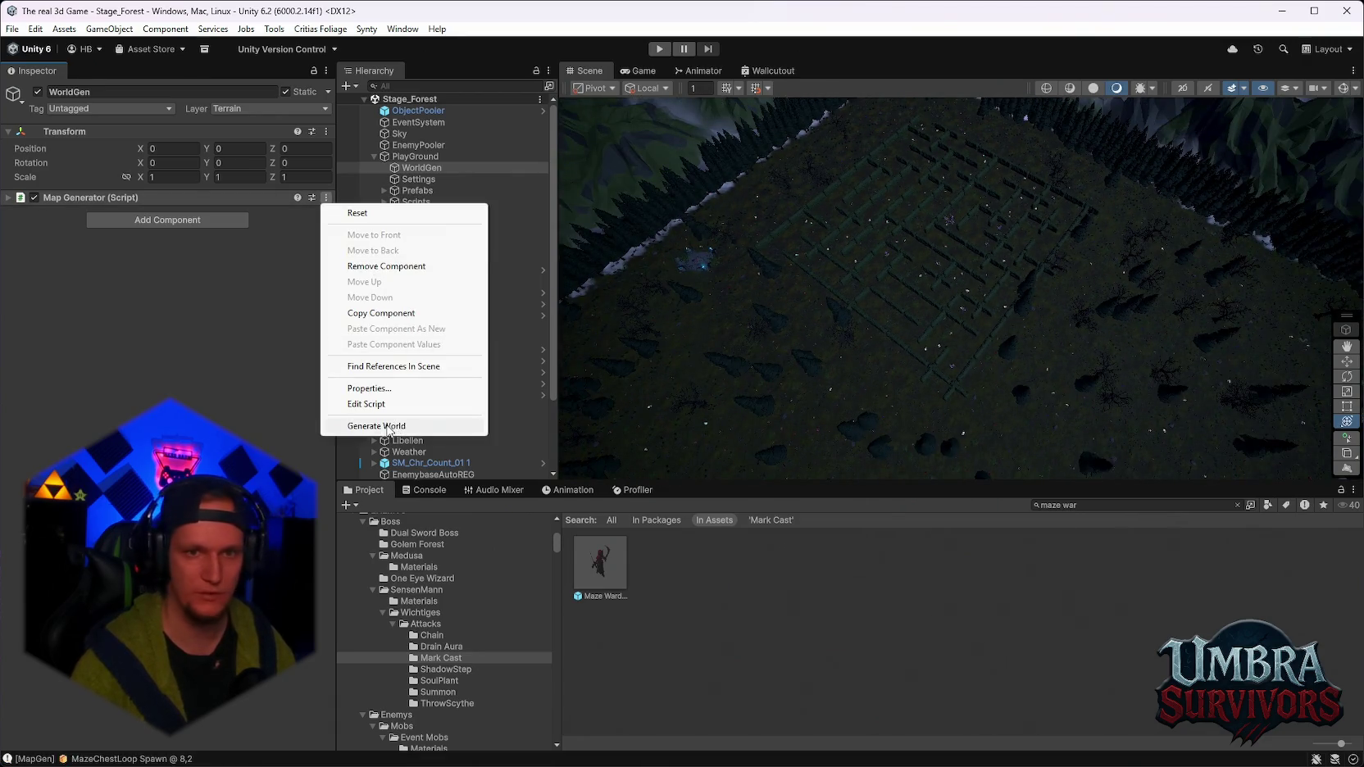
click(376, 426)
mouse_move(846, 357)
mouse_down()
mouse_move(1044, 156)
mouse_move(1033, 240)
mouse_up()
scroll(1033, 240, up, 6)
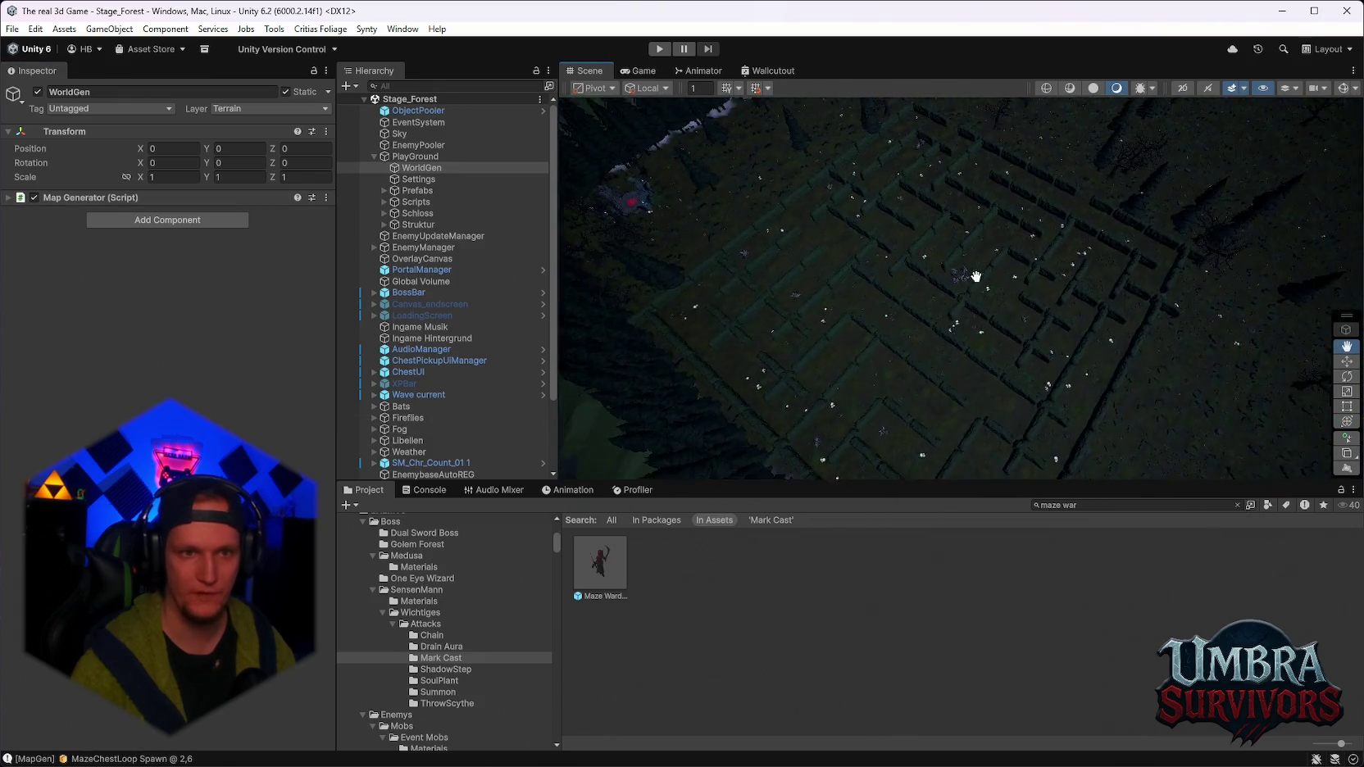
Fly to the spawn area and frame the statue SM_Env_Statue_02 and tree Trans 3(Clone).
key(y)
scroll(984, 336, up, 8)
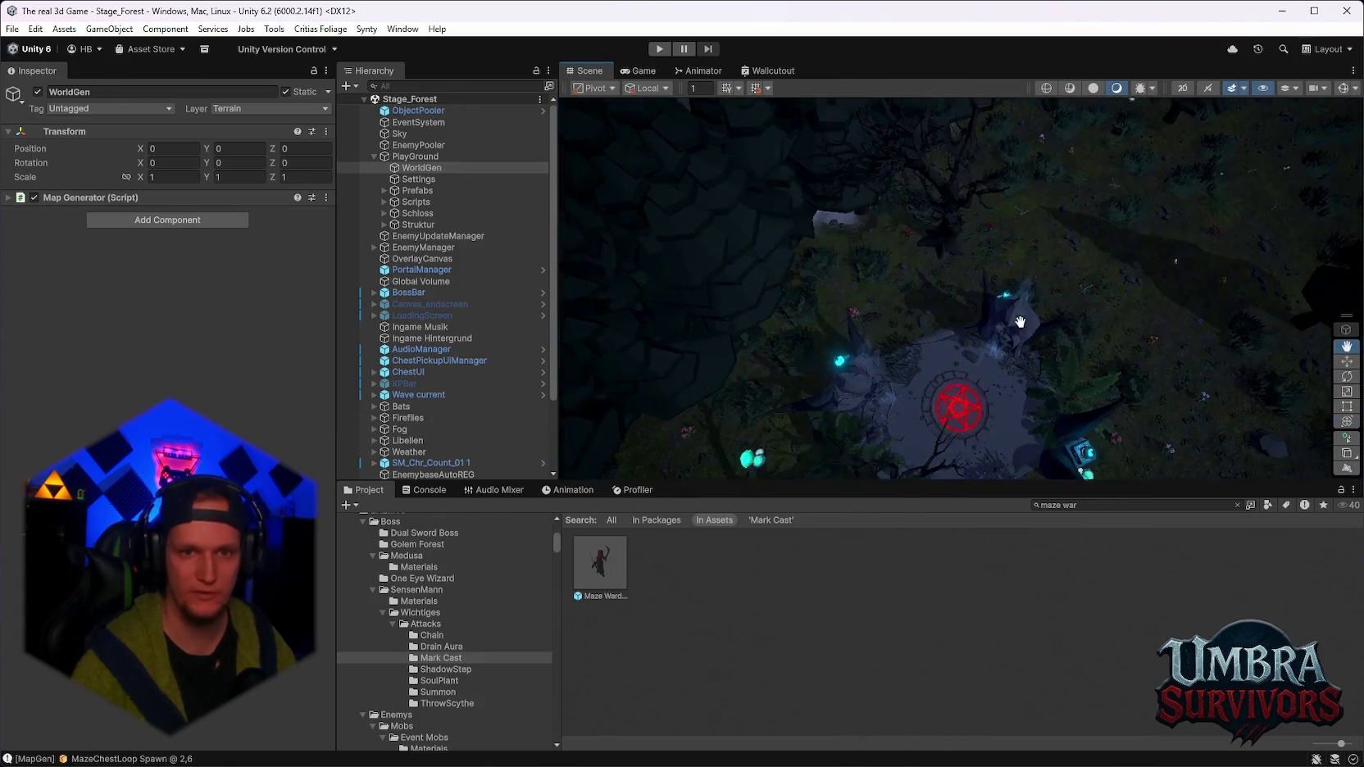
scroll(922, 288, down, 5)
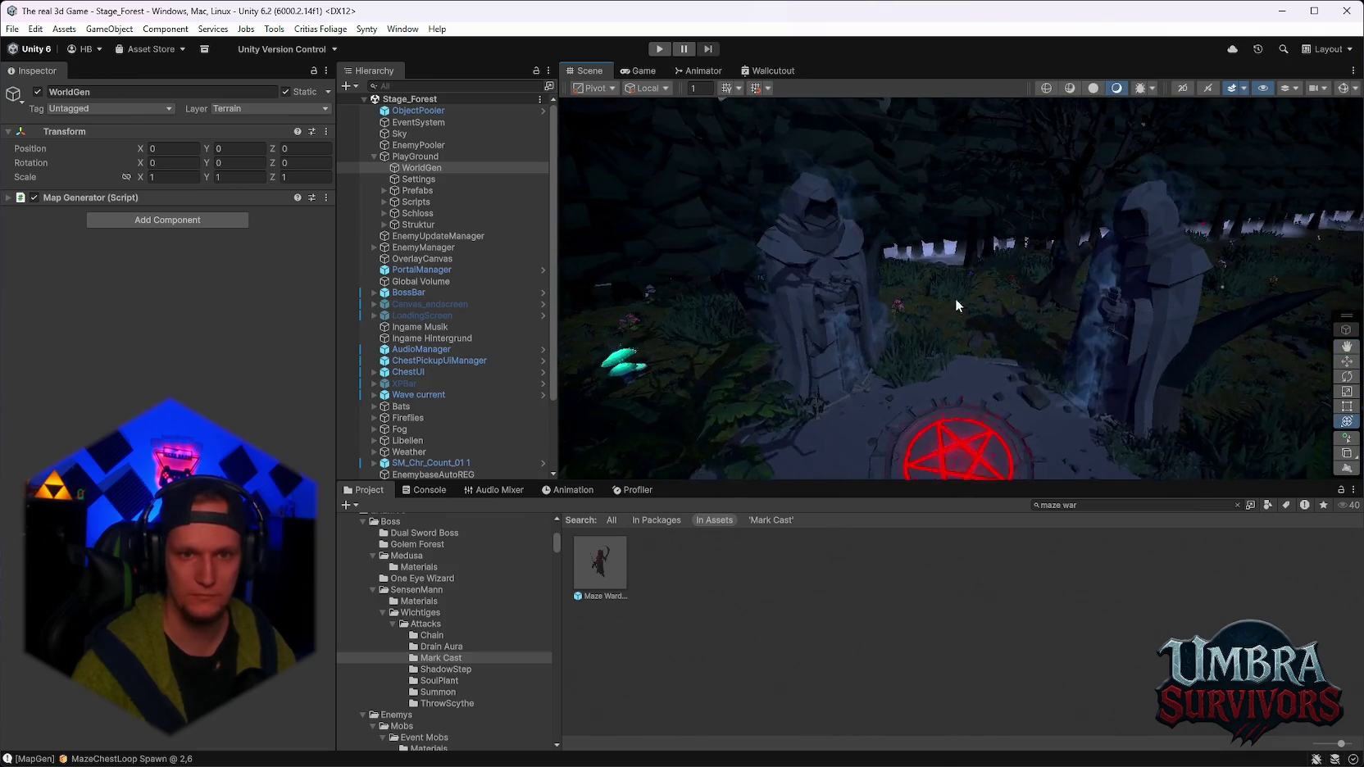
mouse_move(968, 287)
mouse_down()
mouse_move(998, 301)
mouse_move(907, 313)
mouse_move(1034, 365)
mouse_move(1111, 280)
mouse_move(1000, 204)
mouse_move(1034, 242)
mouse_move(879, 213)
mouse_move(867, 223)
mouse_move(918, 264)
mouse_move(927, 250)
mouse_move(946, 293)
mouse_move(908, 314)
mouse_move(884, 302)
mouse_move(891, 279)
mouse_move(980, 274)
mouse_move(987, 296)
mouse_move(1116, 284)
mouse_up()
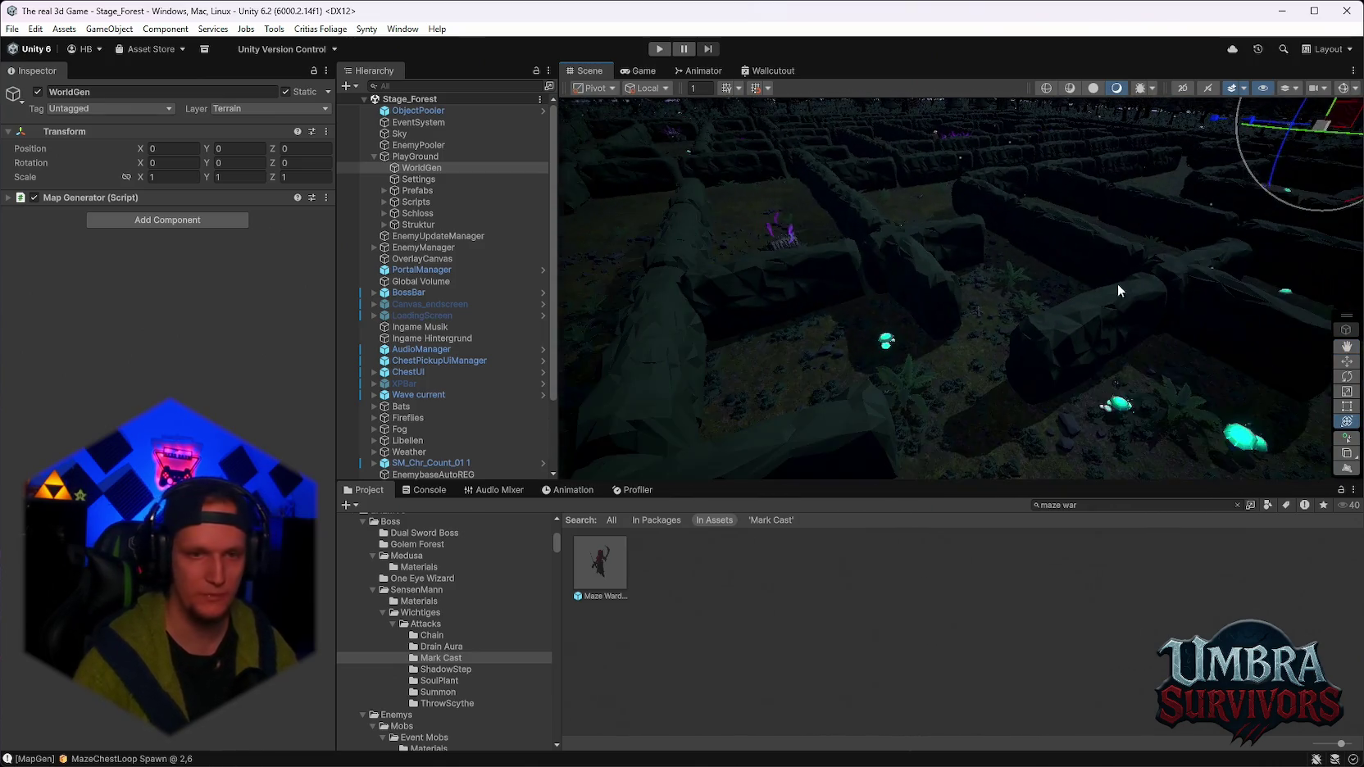
mouse_move(775, 290)
mouse_down()
mouse_move(917, 222)
mouse_move(886, 453)
mouse_move(984, 316)
mouse_move(1020, 302)
mouse_move(903, 382)
mouse_move(940, 342)
mouse_move(813, 298)
mouse_move(1021, 291)
mouse_move(922, 315)
mouse_move(981, 261)
mouse_move(1108, 247)
mouse_up()
scroll(1098, 242, down, 3)
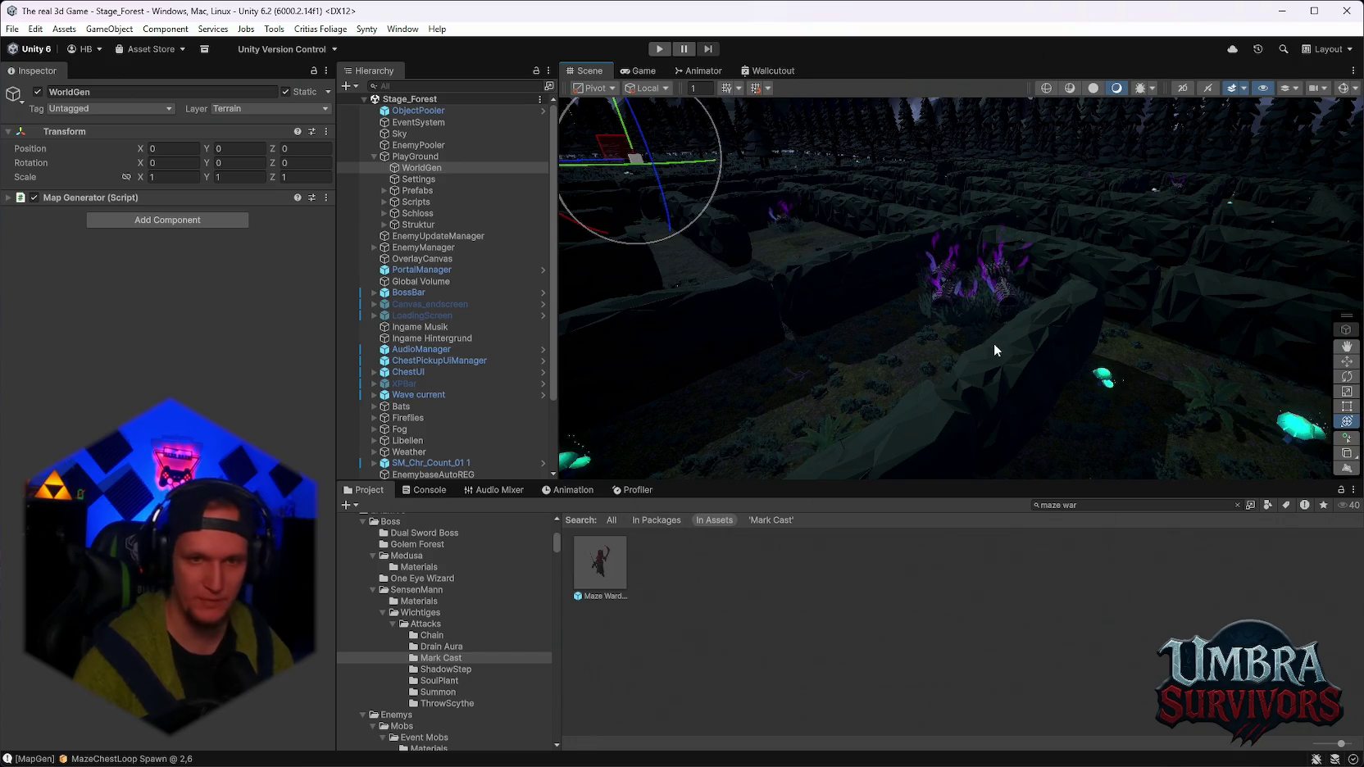
scroll(994, 343, down, 5)
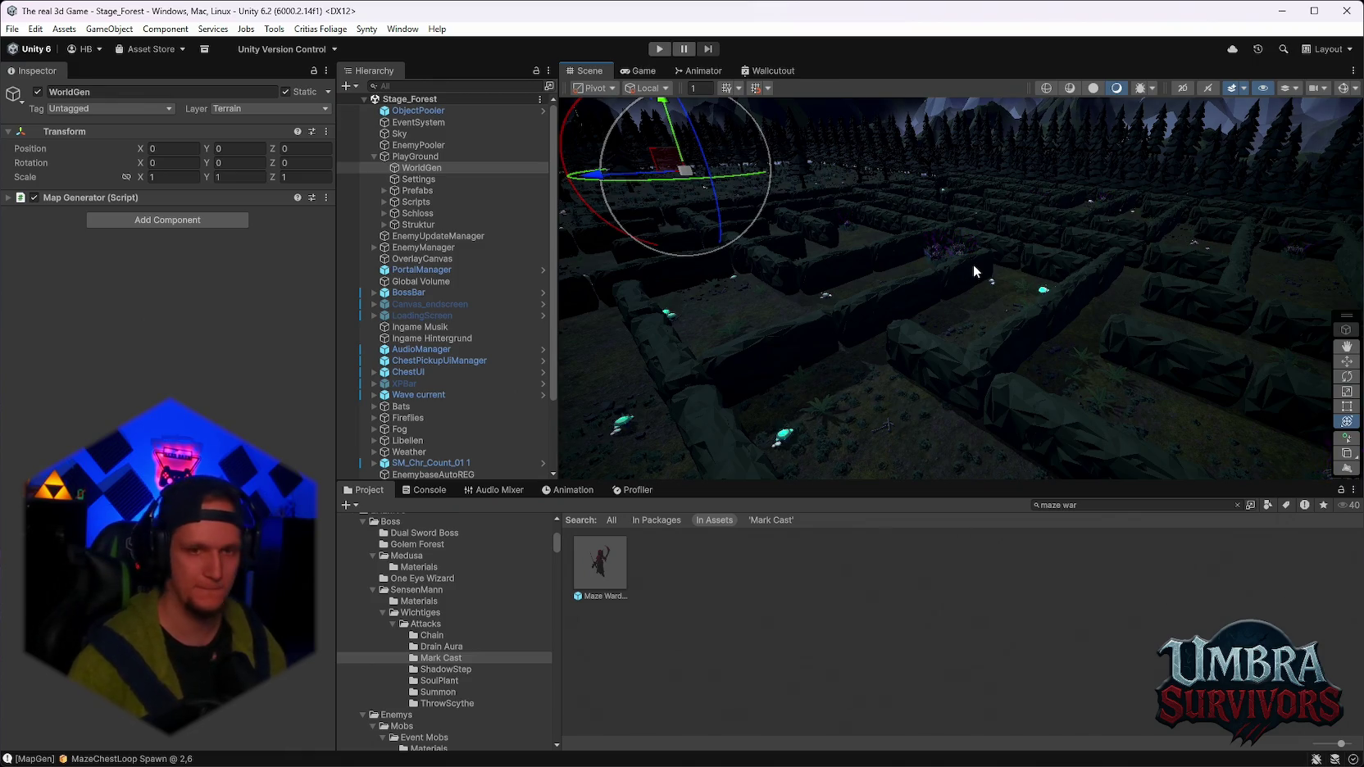
mouse_move(973, 264)
mouse_down()
mouse_move(948, 293)
mouse_move(969, 307)
mouse_move(962, 286)
mouse_move(793, 258)
mouse_move(884, 208)
mouse_up()
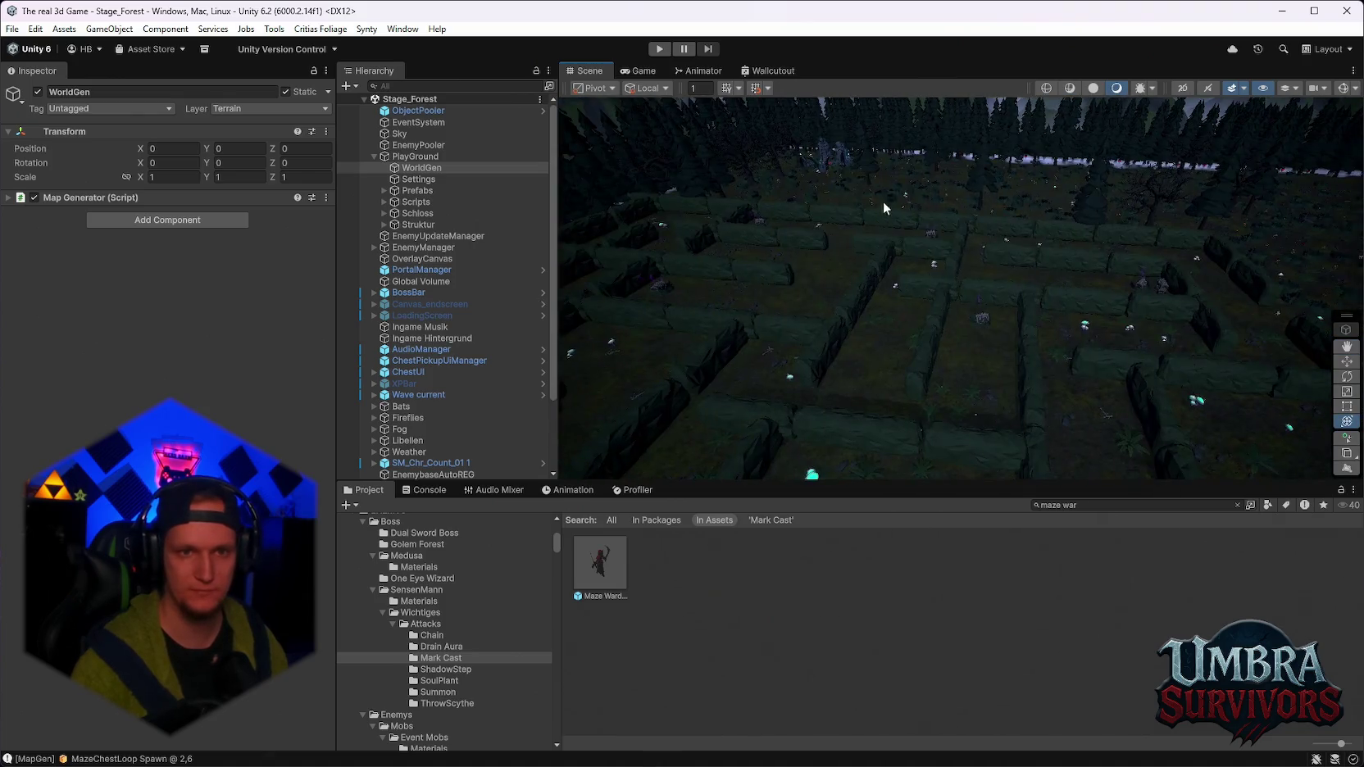
click(824, 156)
key(f)
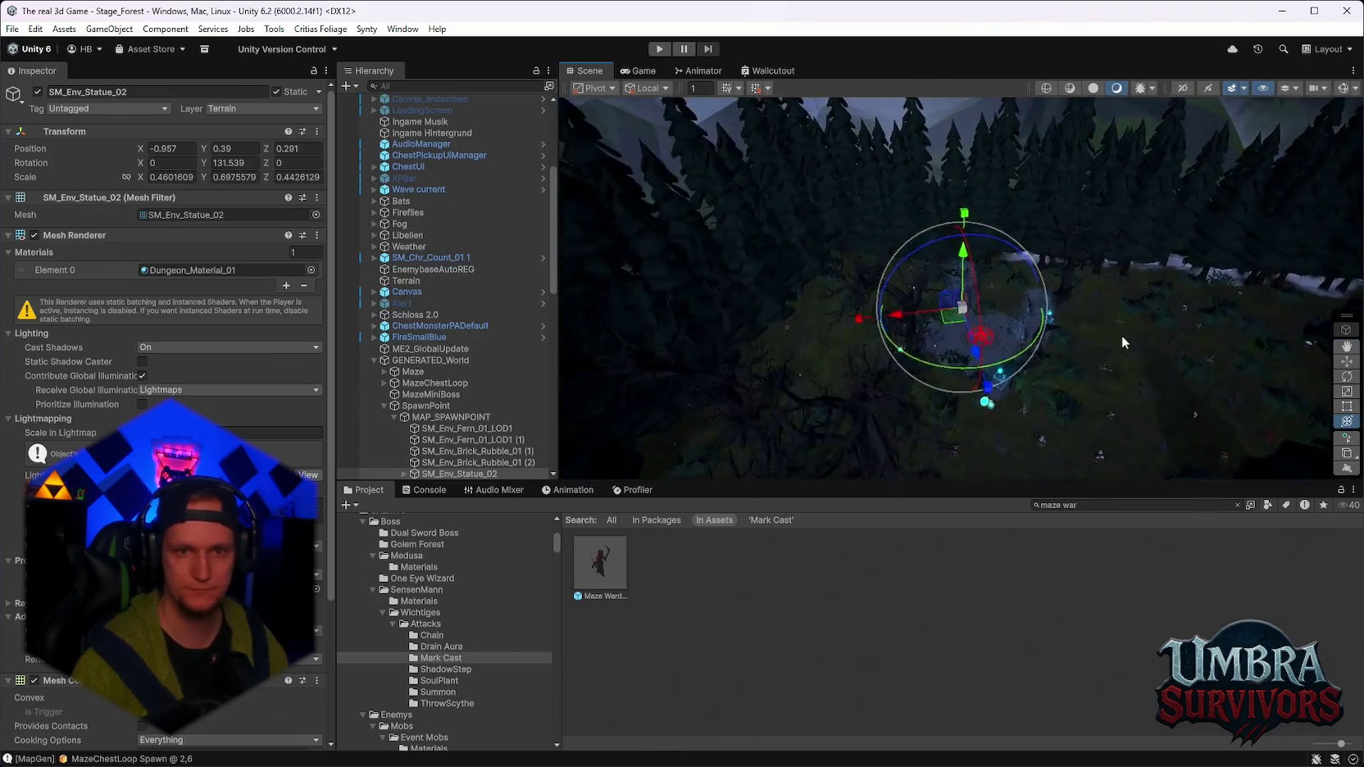
click(1175, 248)
key(f)
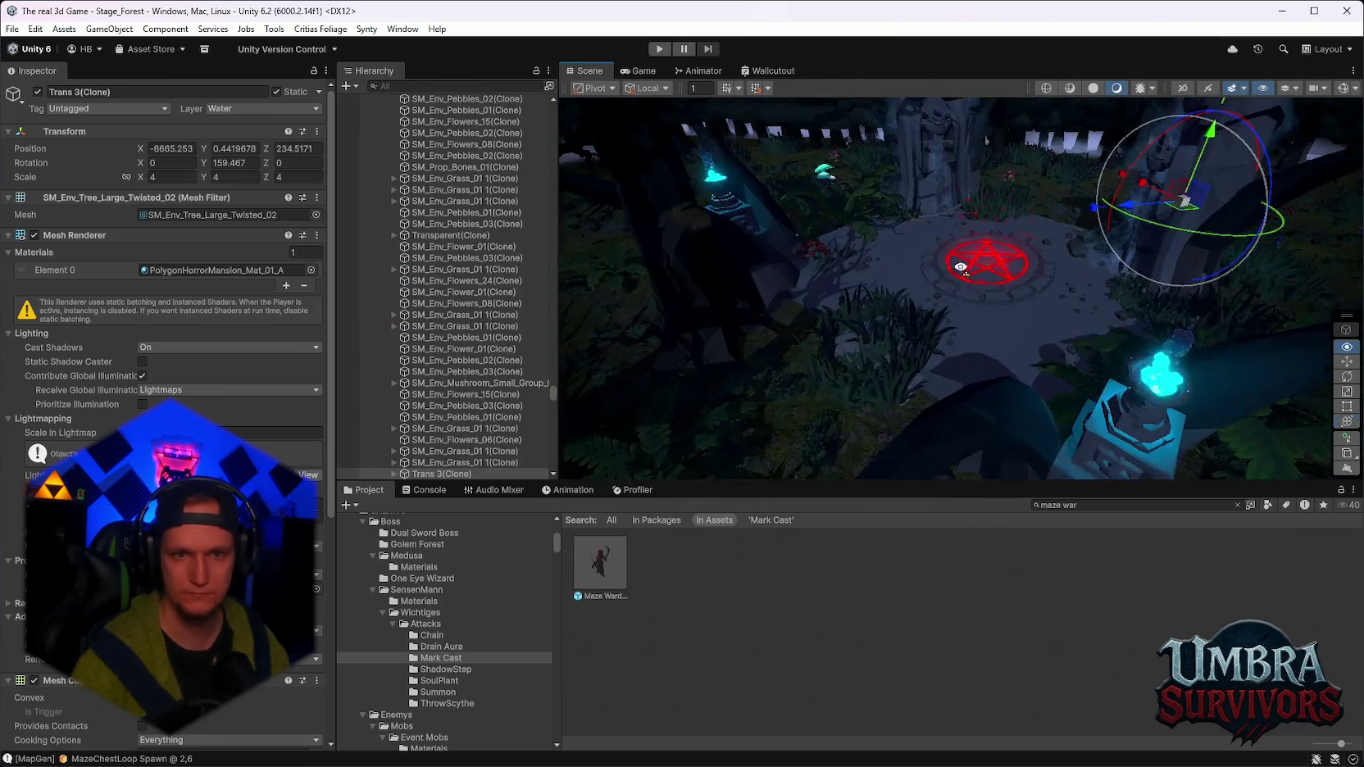
Fly the camera over and down into the maze to inspect its walls and props.
mouse_move(1099, 312)
mouse_down()
mouse_move(1018, 294)
mouse_move(1010, 310)
mouse_move(1020, 243)
mouse_move(898, 317)
mouse_up()
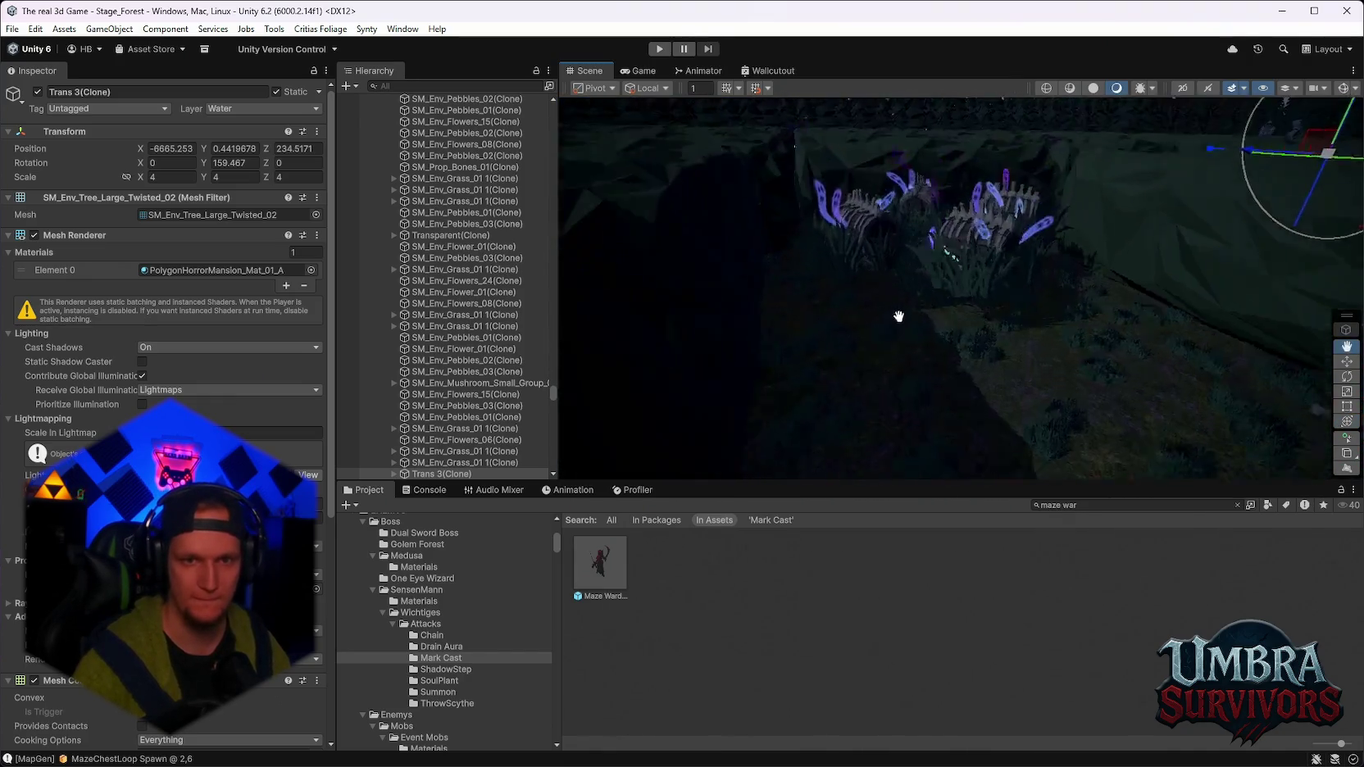
scroll(898, 318, down, 5)
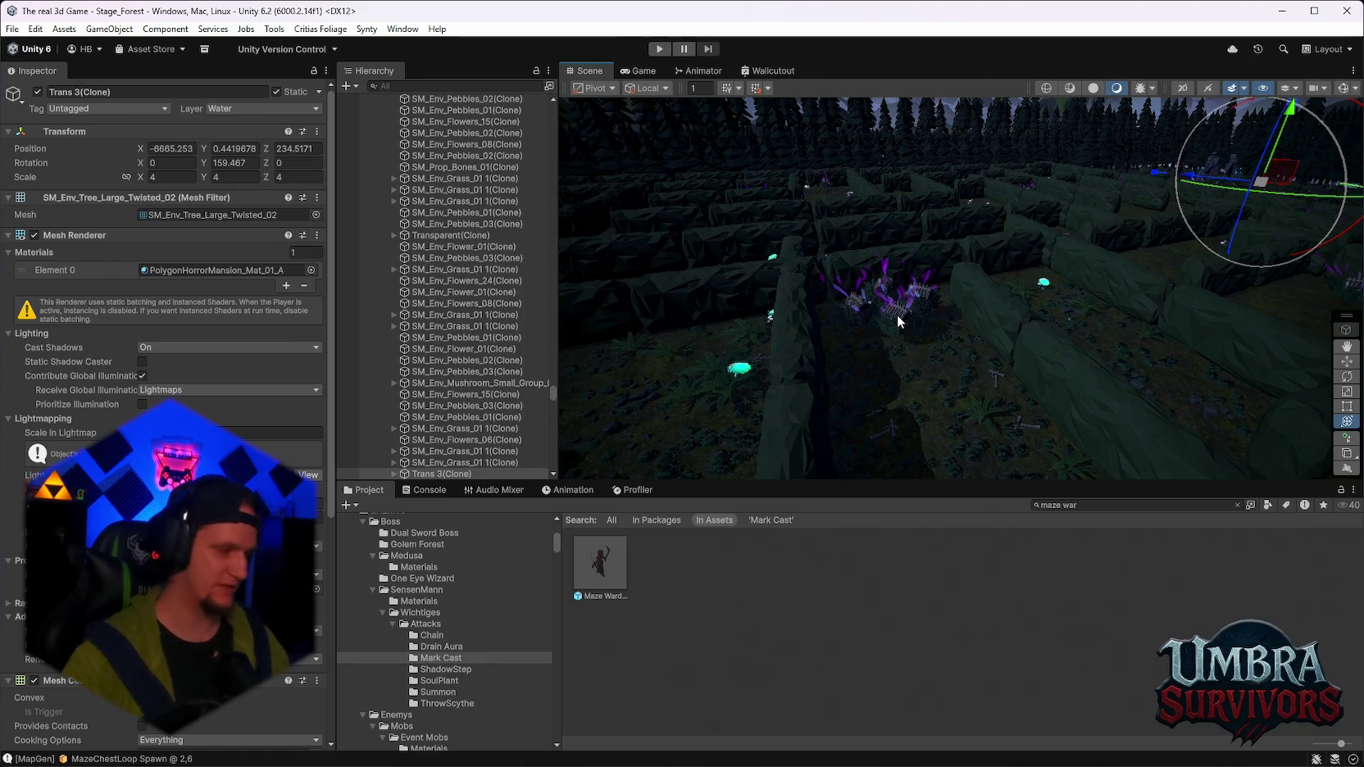
scroll(935, 222, down, 10)
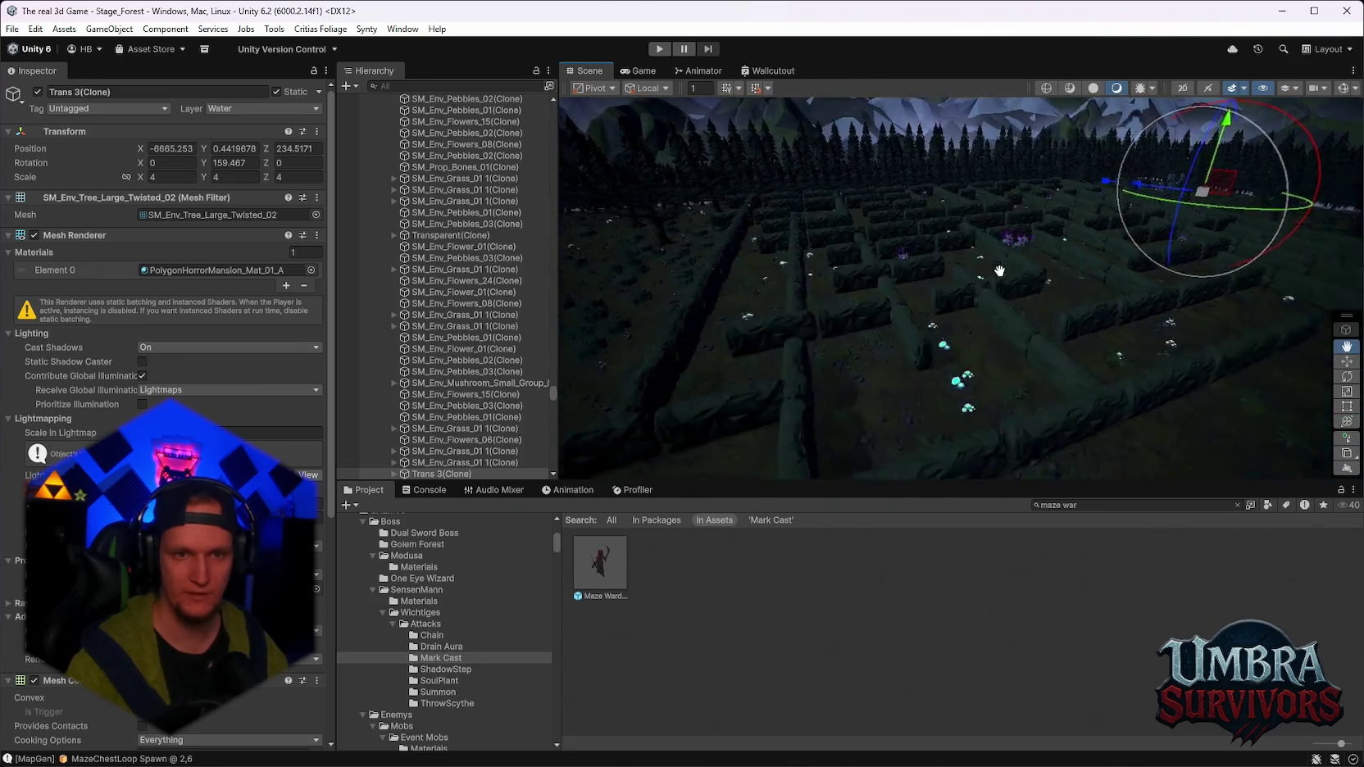
scroll(970, 258, up, 5)
mouse_move(987, 277)
mouse_down()
mouse_move(945, 284)
mouse_move(955, 305)
mouse_move(996, 318)
mouse_move(960, 323)
mouse_up()
scroll(945, 284, up, 8)
scroll(960, 323, up, 6)
mouse_move(1004, 278)
mouse_down()
mouse_move(943, 295)
mouse_move(923, 281)
mouse_move(951, 278)
mouse_move(956, 236)
mouse_move(972, 306)
mouse_move(823, 291)
mouse_move(895, 299)
mouse_move(982, 232)
mouse_move(1042, 226)
mouse_move(986, 147)
mouse_up()
mouse_move(1046, 293)
mouse_down()
mouse_move(858, 307)
mouse_move(861, 330)
mouse_move(1039, 293)
mouse_move(1027, 286)
mouse_move(999, 303)
mouse_move(1130, 277)
mouse_move(965, 362)
mouse_move(1040, 377)
mouse_move(1014, 353)
mouse_move(1200, 296)
mouse_move(1111, 240)
mouse_move(1035, 287)
mouse_move(971, 304)
mouse_move(996, 307)
mouse_move(970, 334)
mouse_move(1002, 313)
mouse_move(1020, 354)
mouse_move(1091, 353)
mouse_move(995, 250)
mouse_up()
mouse_move(966, 306)
mouse_down()
mouse_move(985, 248)
mouse_move(1130, 310)
mouse_move(889, 307)
mouse_move(920, 317)
mouse_move(961, 368)
mouse_move(948, 339)
mouse_move(861, 291)
mouse_move(1100, 290)
mouse_move(971, 291)
mouse_move(1044, 281)
mouse_move(1049, 197)
mouse_move(800, 230)
mouse_move(957, 157)
mouse_move(911, 150)
mouse_move(933, 141)
mouse_move(922, 226)
mouse_move(929, 280)
mouse_move(954, 295)
mouse_up()
scroll(954, 293, up, 10)
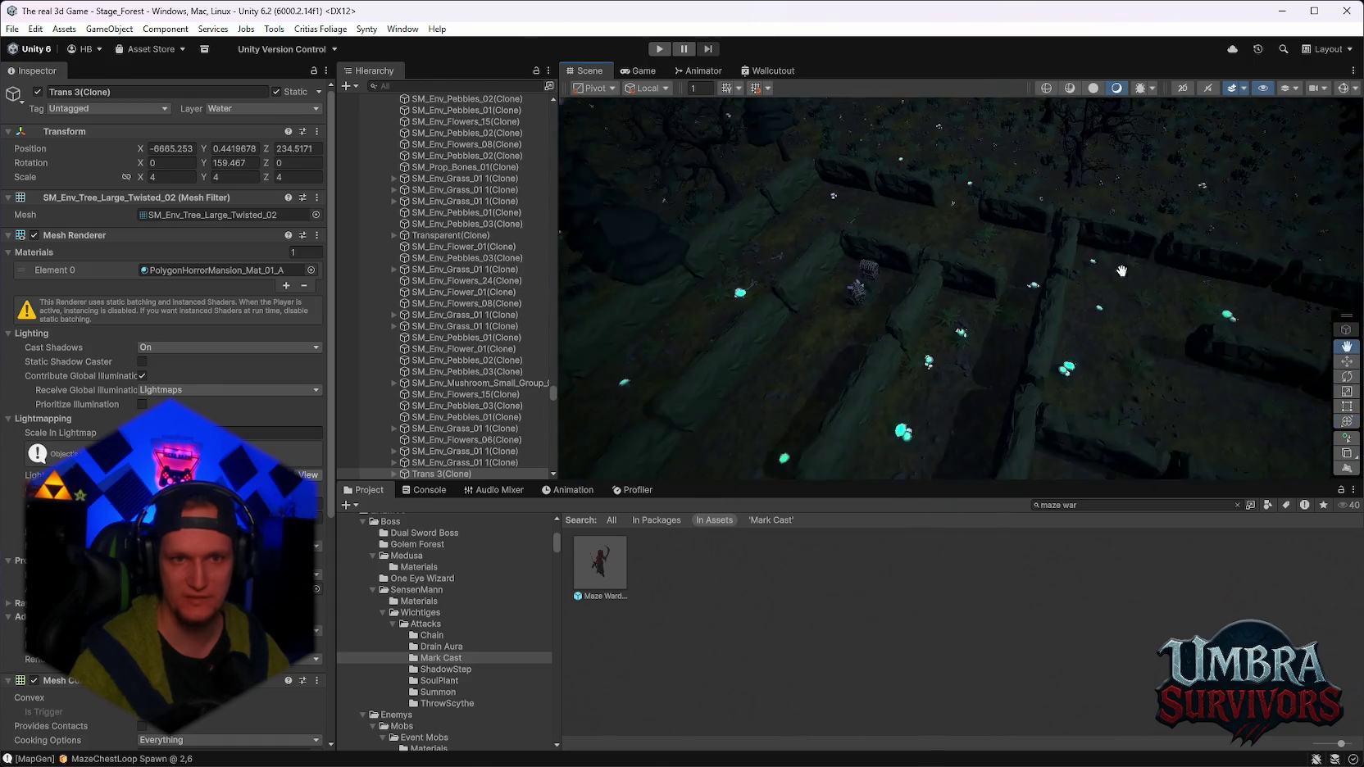
scroll(939, 292, down, 10)
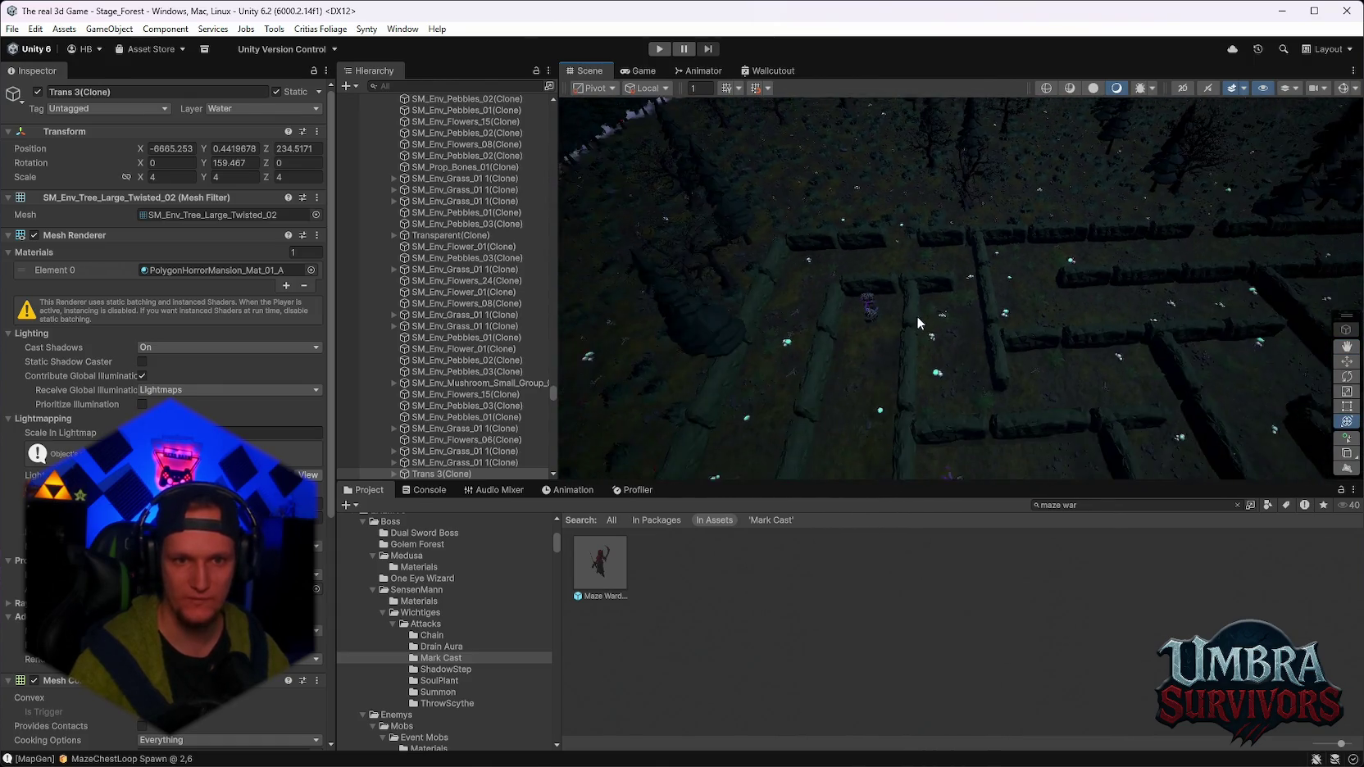
mouse_move(934, 263)
mouse_down()
mouse_move(1039, 351)
mouse_move(1033, 278)
mouse_move(1031, 324)
mouse_move(1138, 294)
mouse_move(930, 194)
mouse_up()
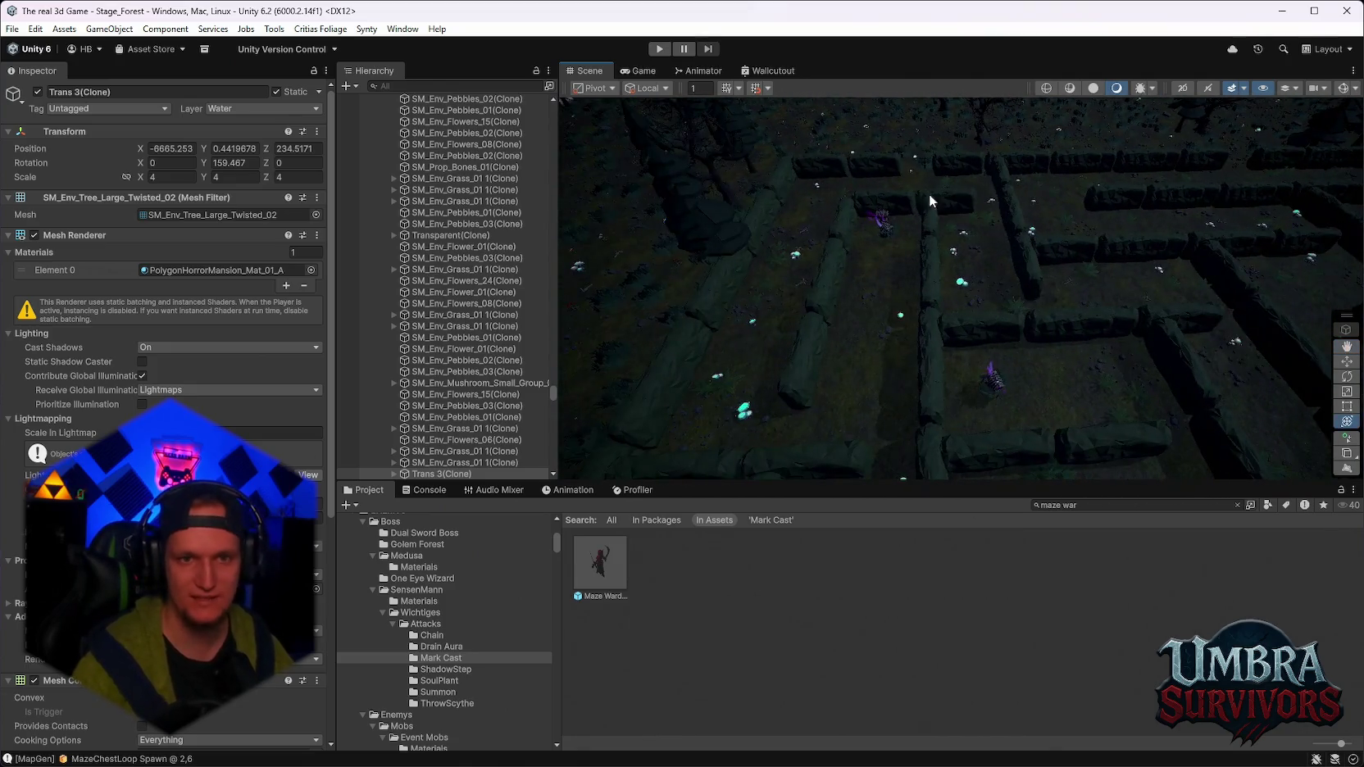
scroll(1005, 320, up, 6)
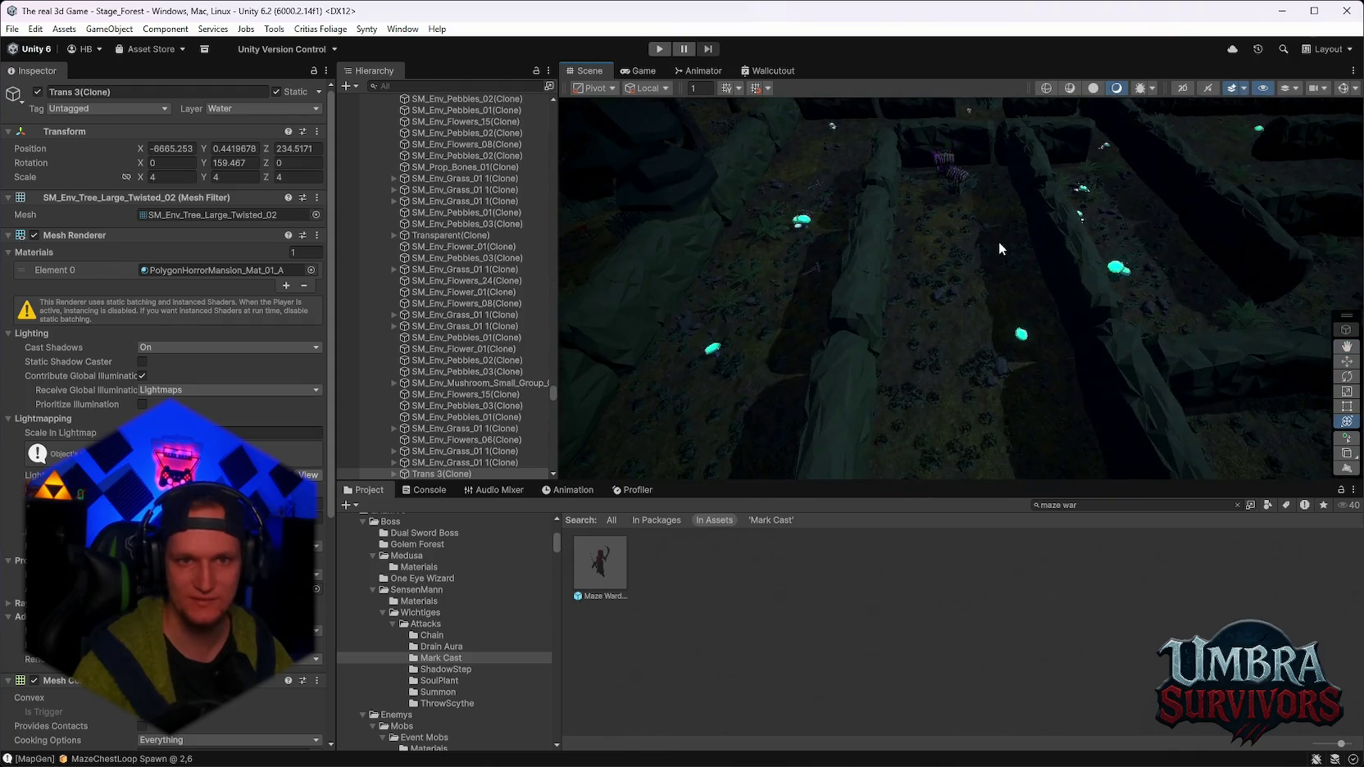
scroll(1005, 319, up, 8)
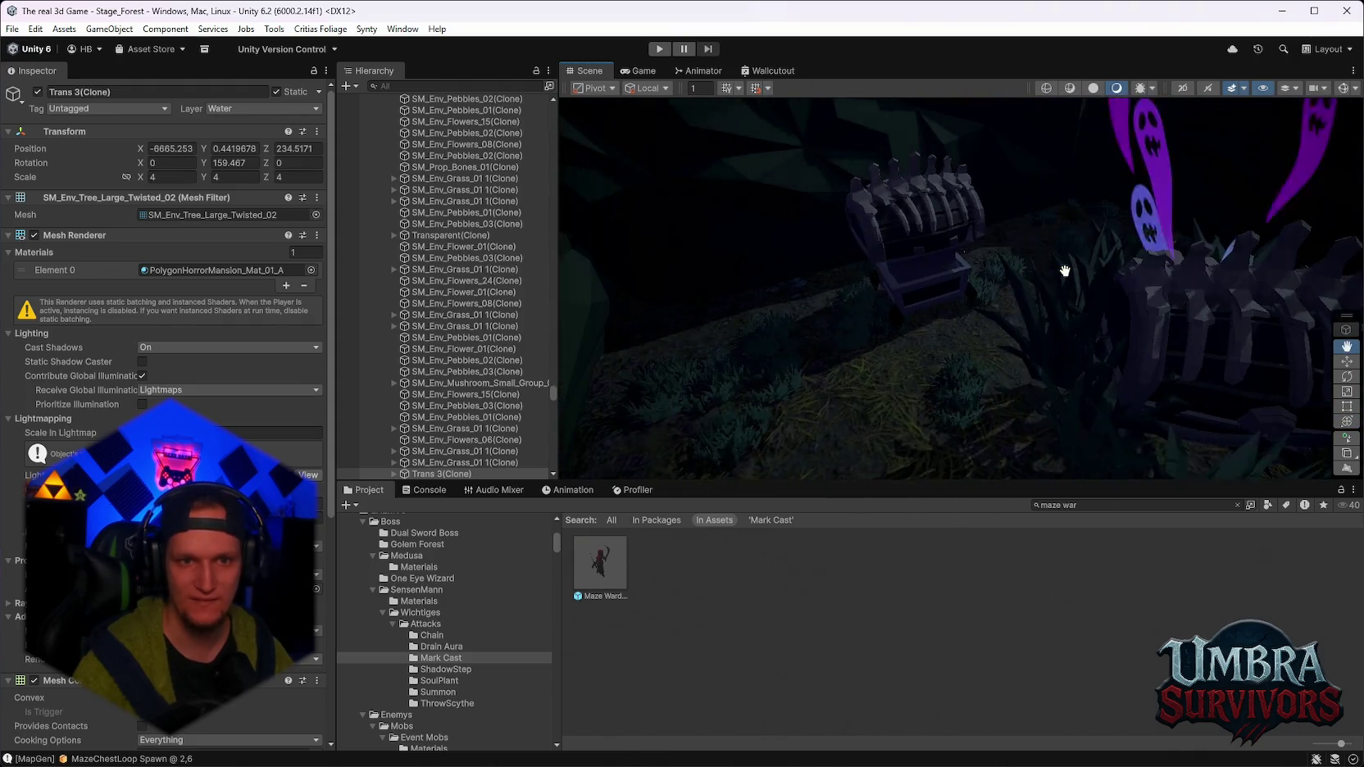
scroll(1065, 271, down, 3)
click(945, 243)
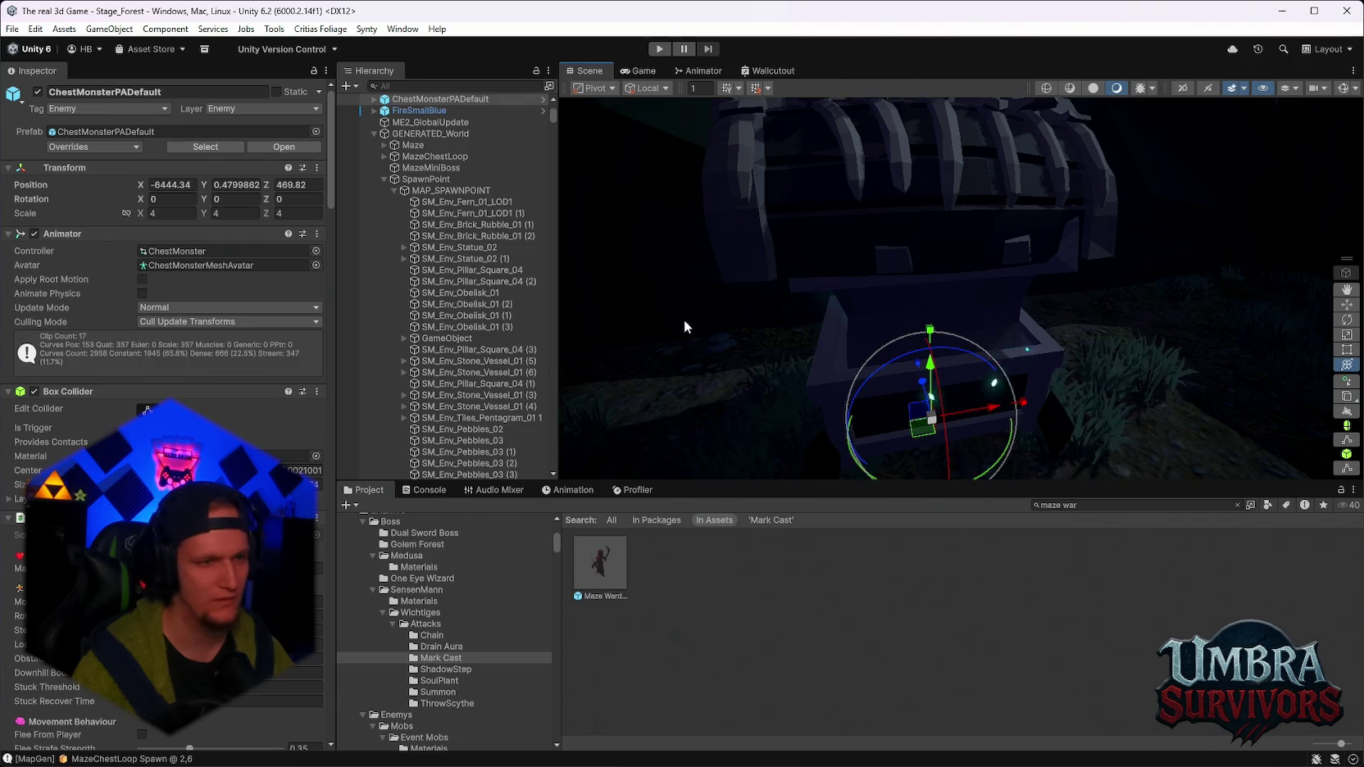
scroll(529, 237, down, 10)
mouse_move(548, 120)
mouse_down()
mouse_move(547, 315)
mouse_move(515, 487)
mouse_up()
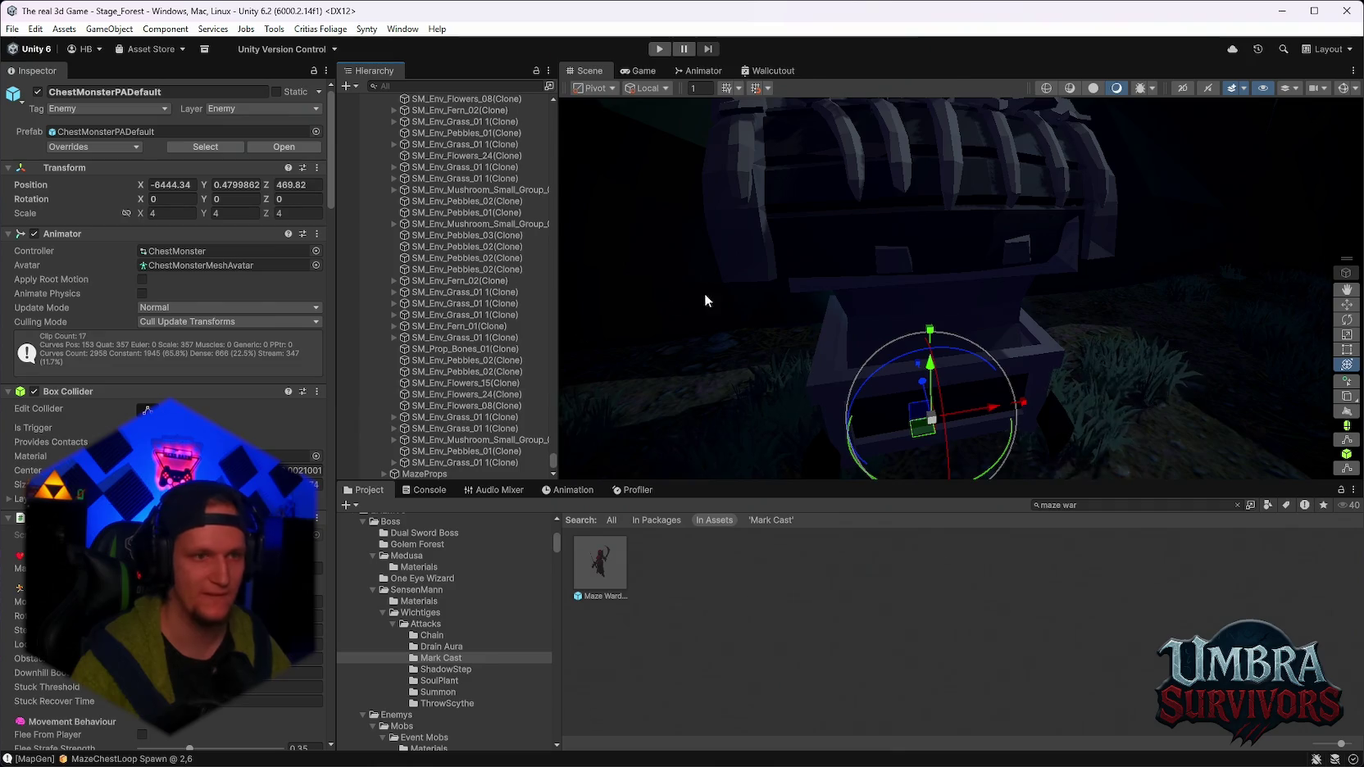
click(847, 286)
scroll(449, 205, up, 5)
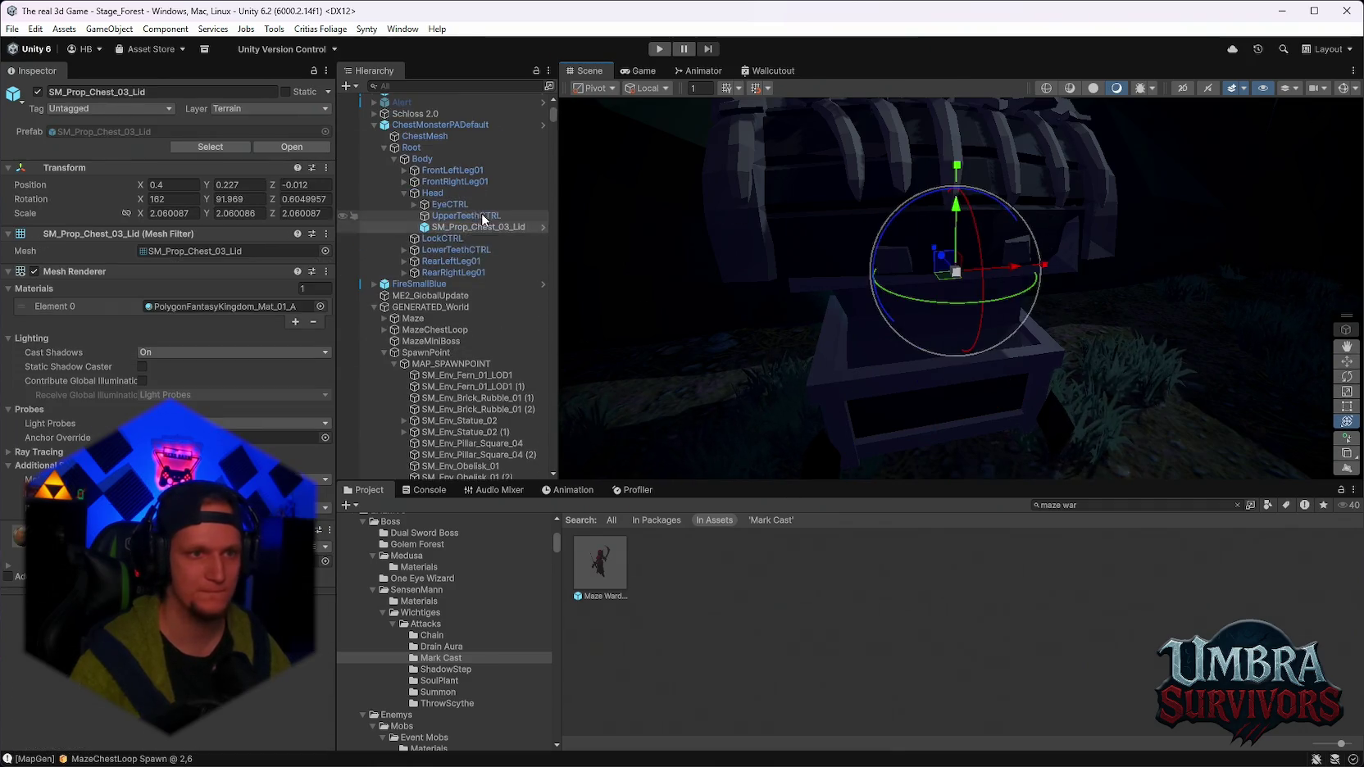
click(419, 168)
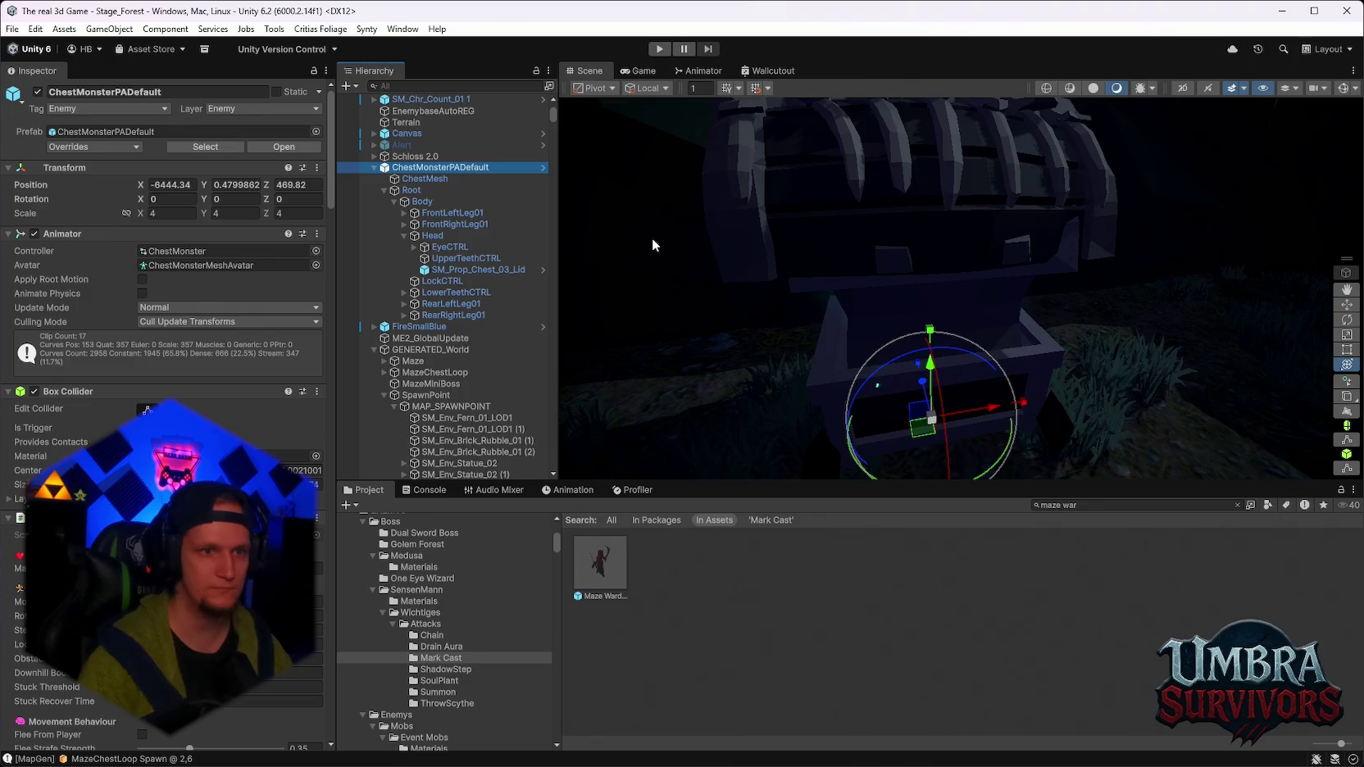
key(Delete)
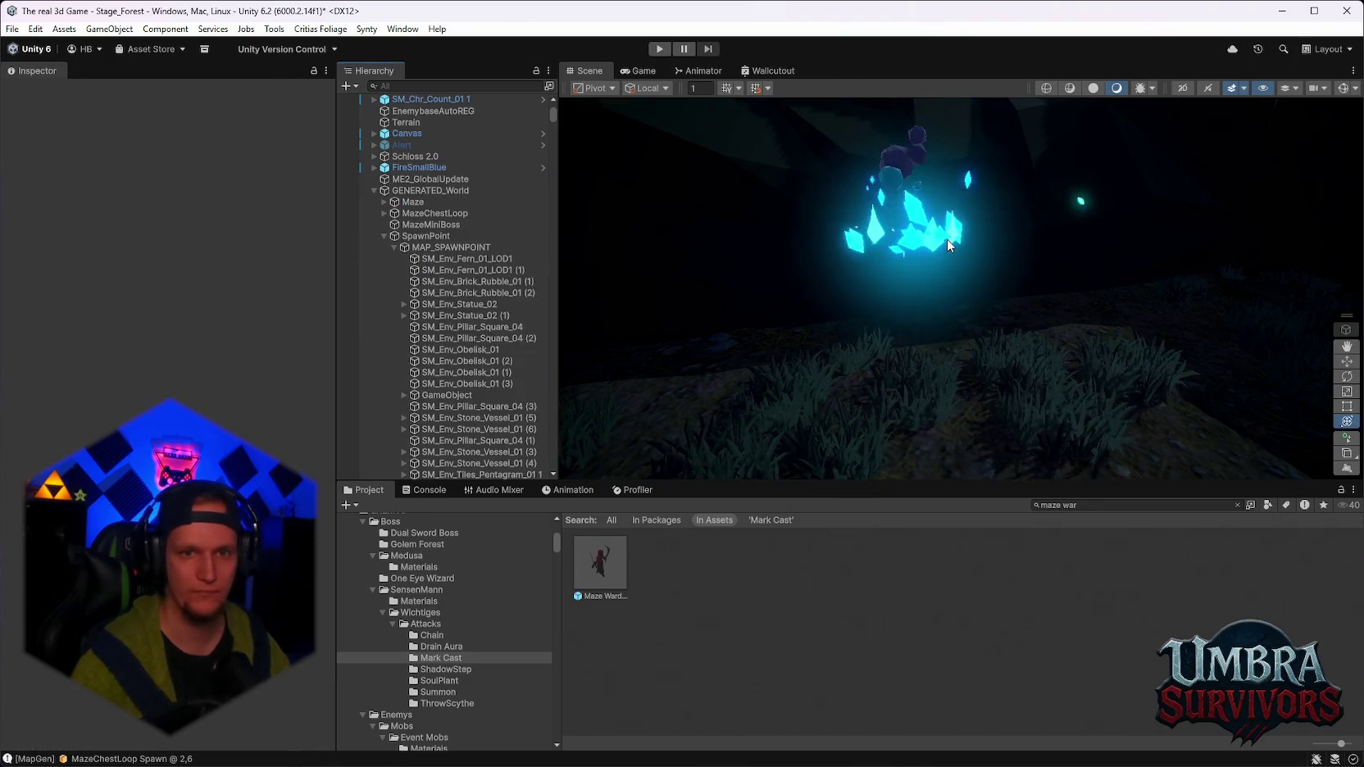
click(947, 245)
key(Delete)
scroll(865, 360, down, 5)
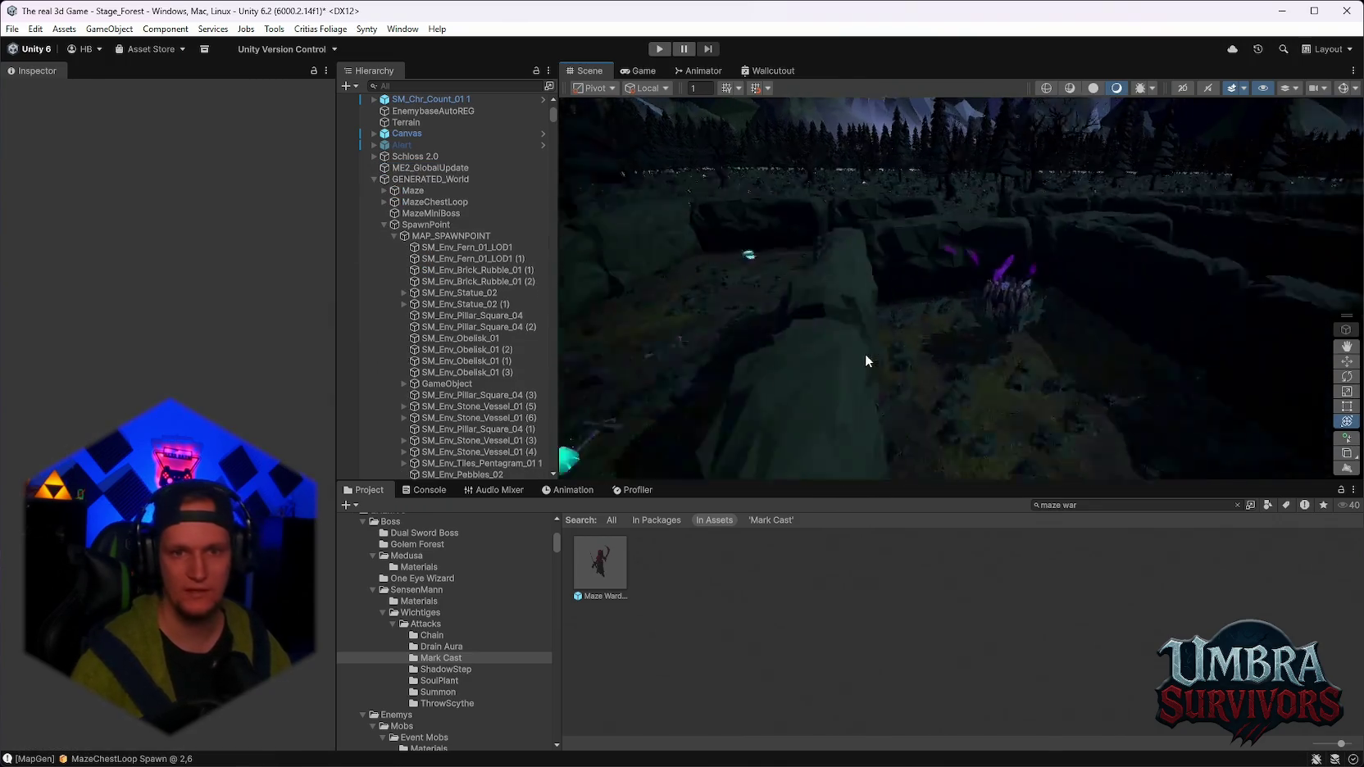
scroll(900, 354, down, 3)
scroll(1079, 387, up, 5)
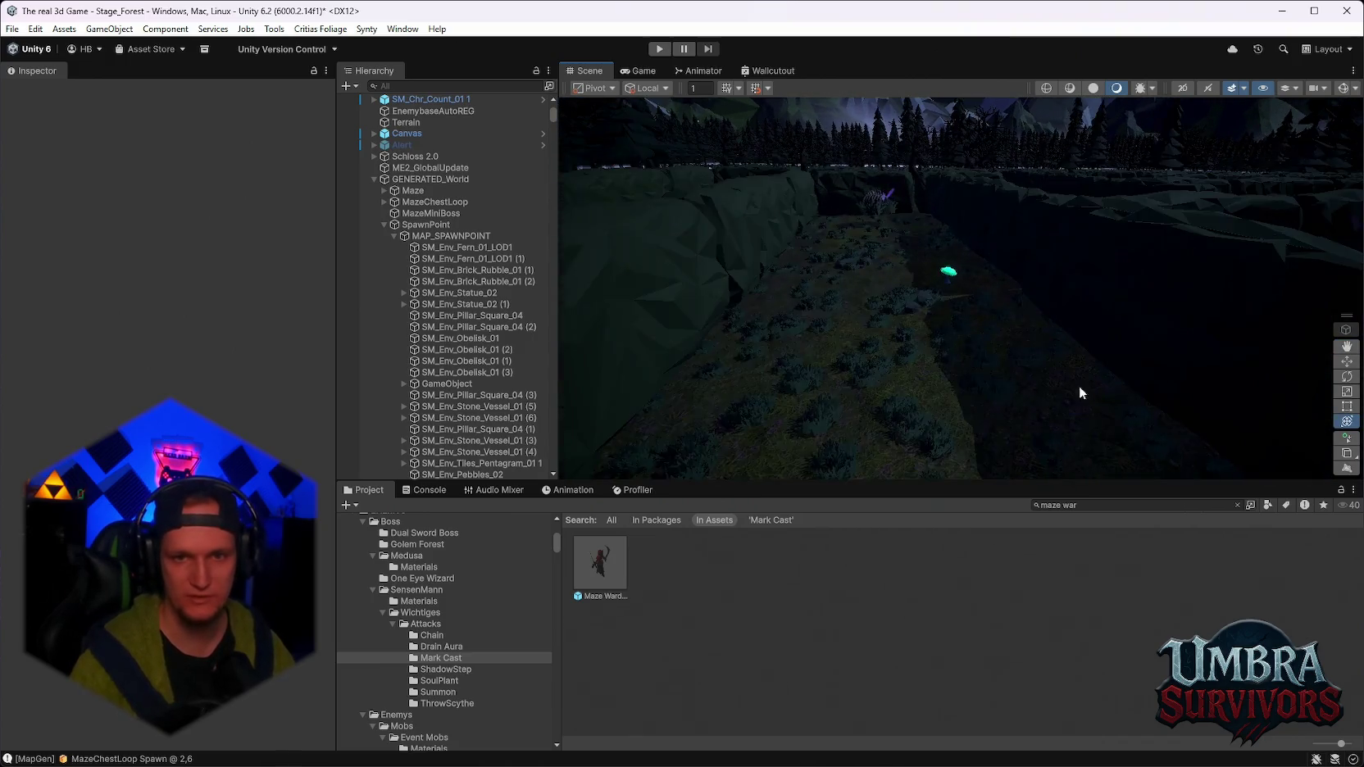
scroll(1079, 393, down, 3)
scroll(983, 312, down, 5)
drag(1011, 349, 1018, 299)
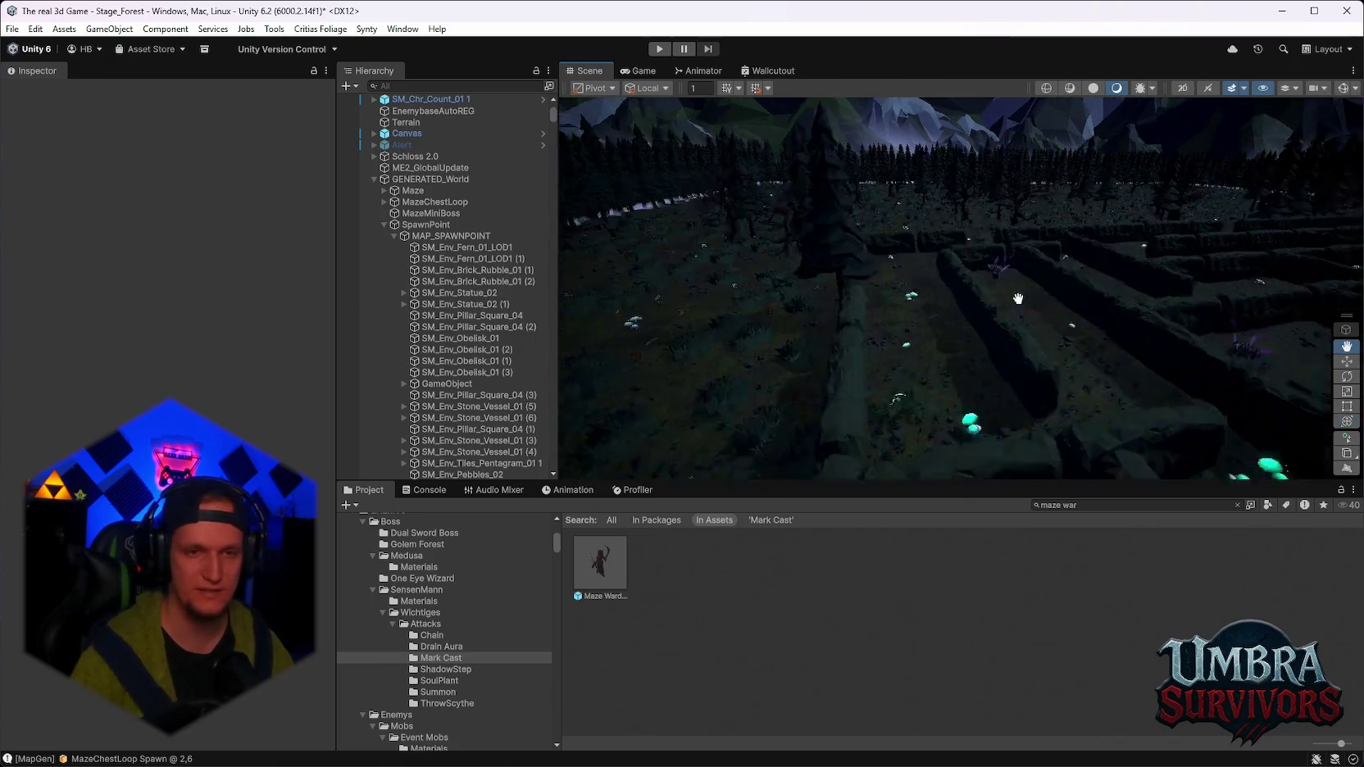
scroll(1018, 299, up, 10)
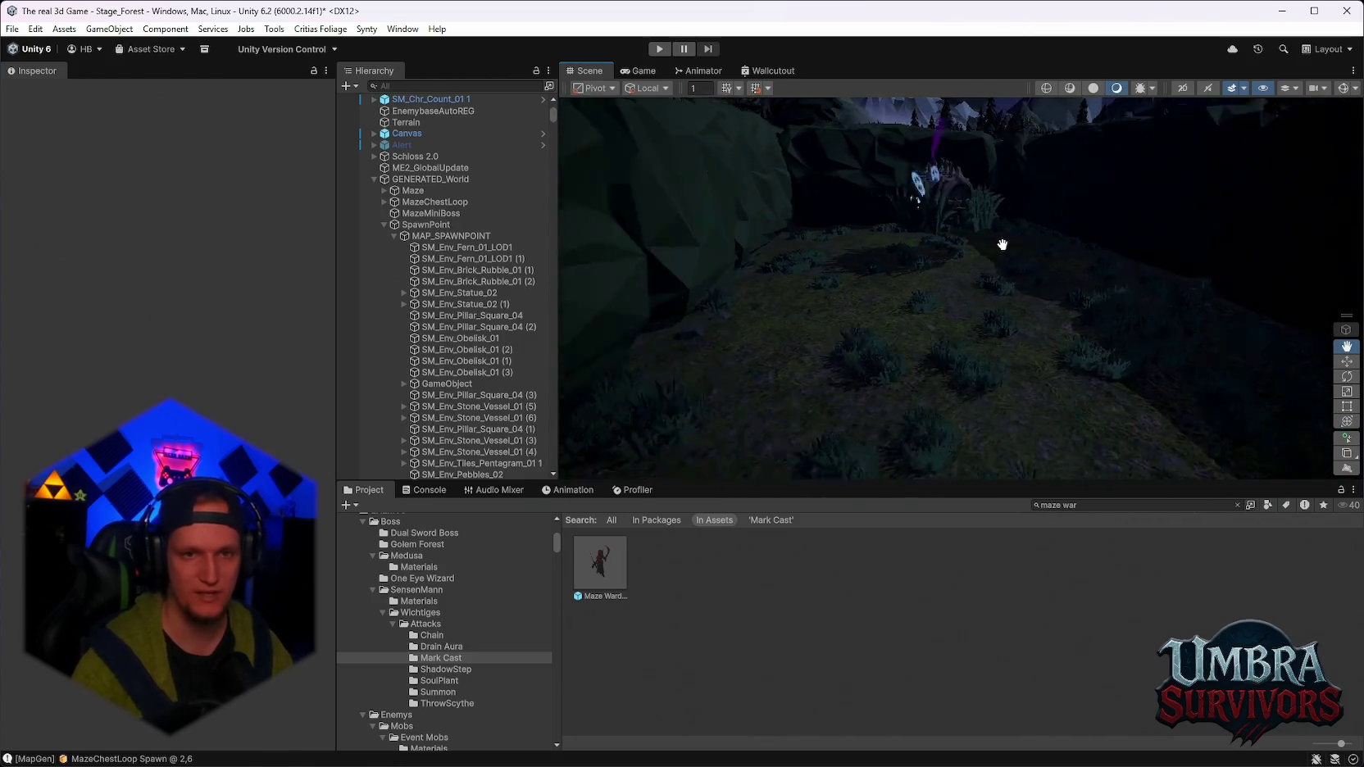
scroll(1001, 244, down, 5)
scroll(930, 302, up, 8)
drag(930, 302, 1038, 326)
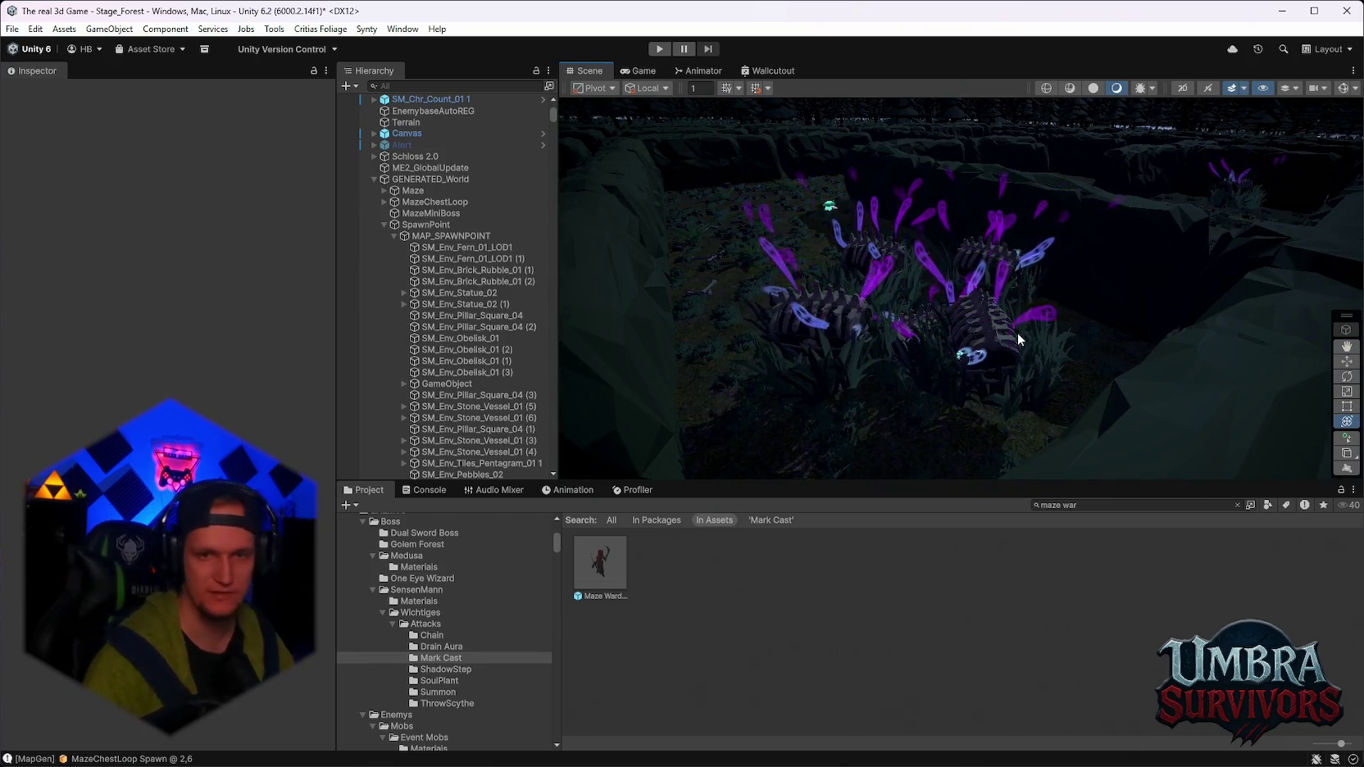
mouse_move(1125, 248)
mouse_down()
mouse_move(974, 263)
mouse_move(1017, 303)
mouse_up()
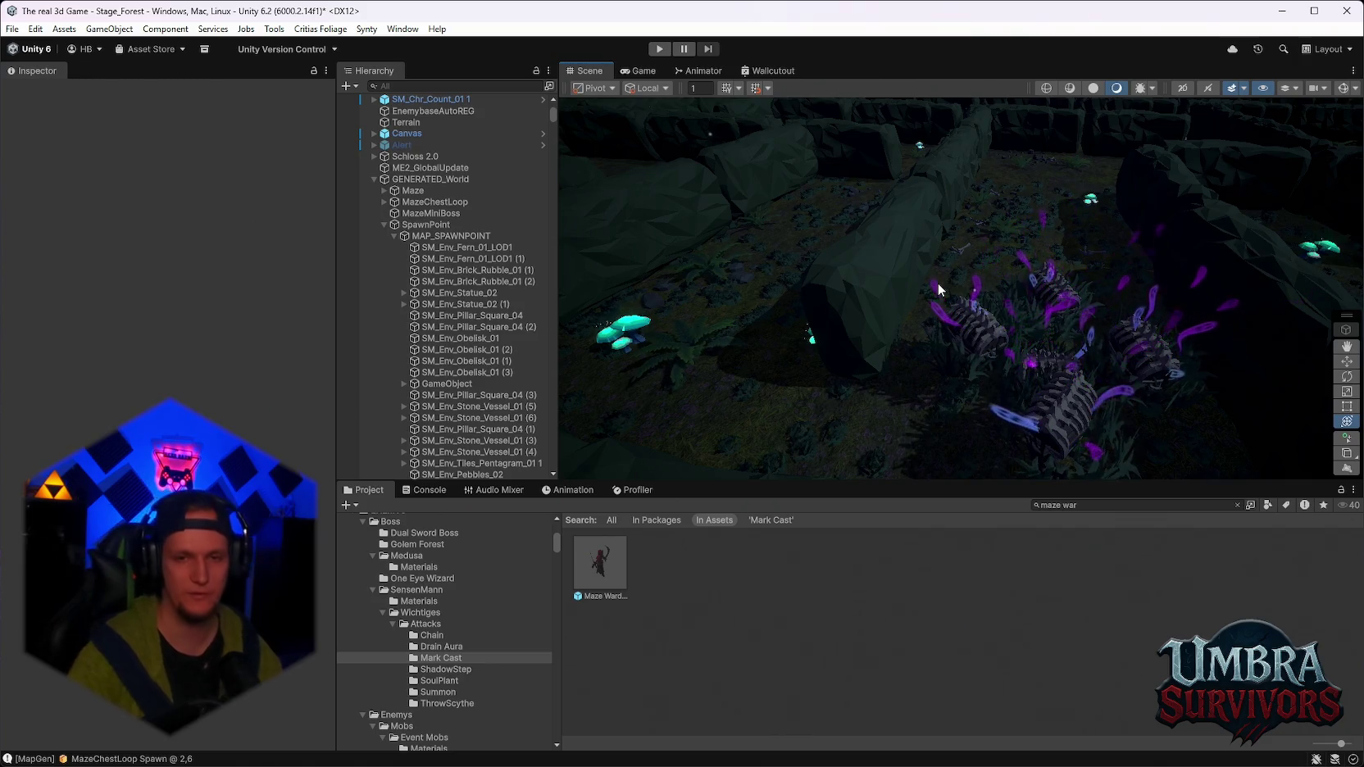
mouse_move(938, 282)
mouse_down()
mouse_move(1062, 373)
mouse_move(927, 306)
mouse_move(995, 223)
mouse_up()
scroll(995, 223, up, 10)
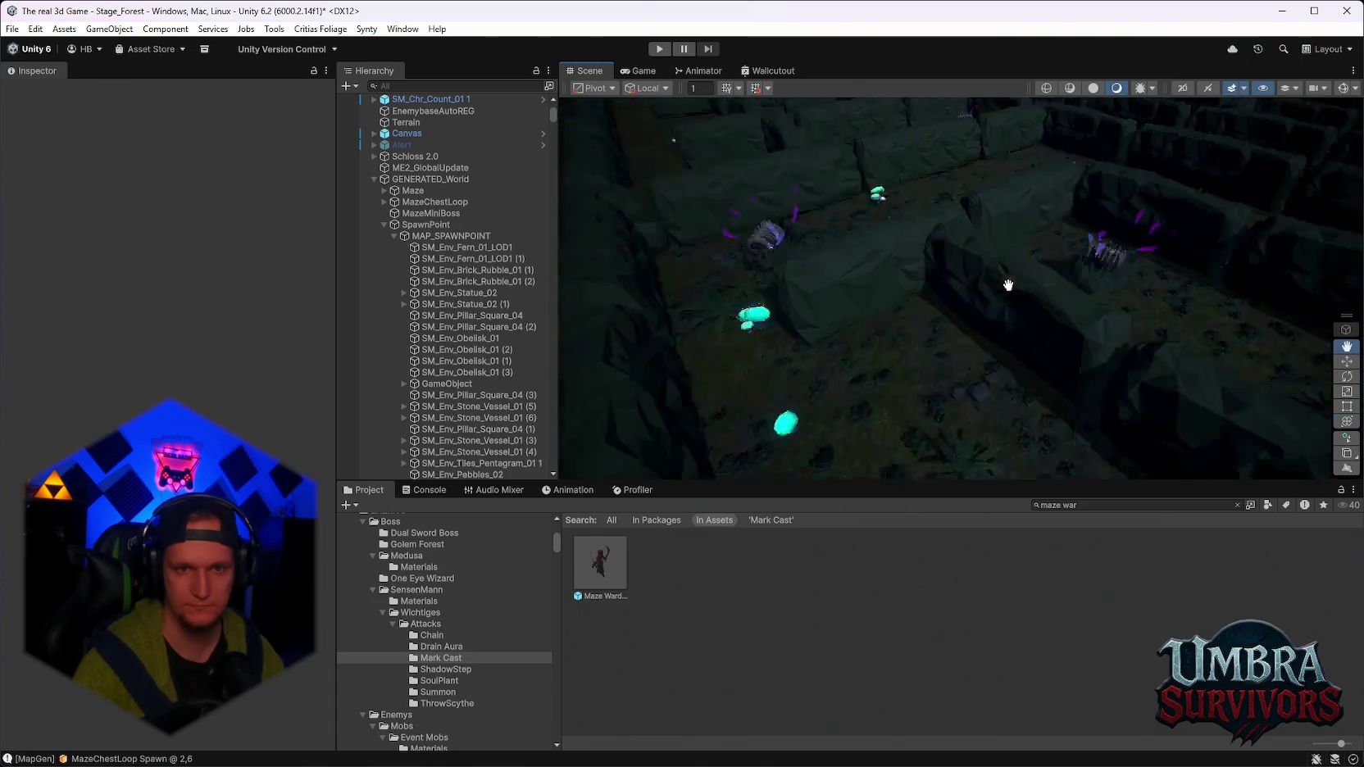
scroll(1028, 275, down, 5)
scroll(985, 345, up, 8)
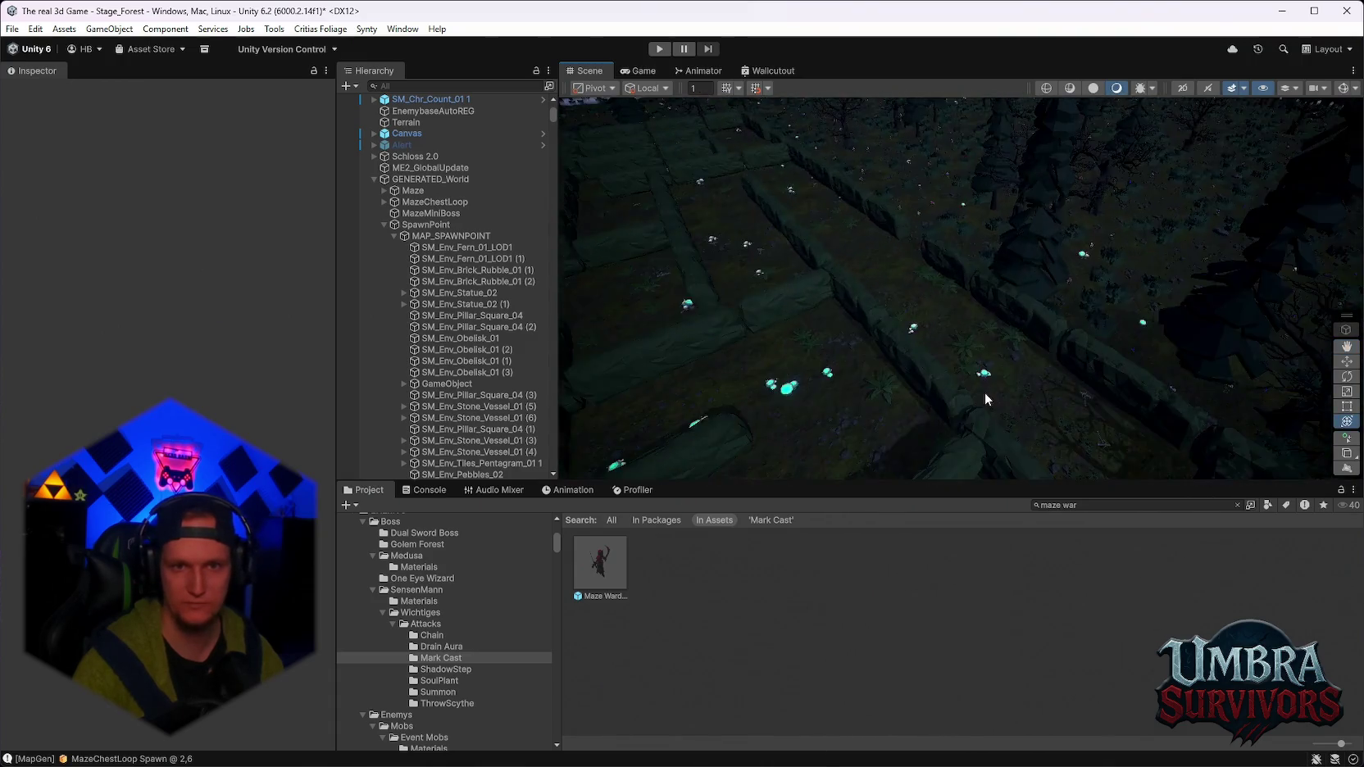
scroll(883, 299, down, 6)
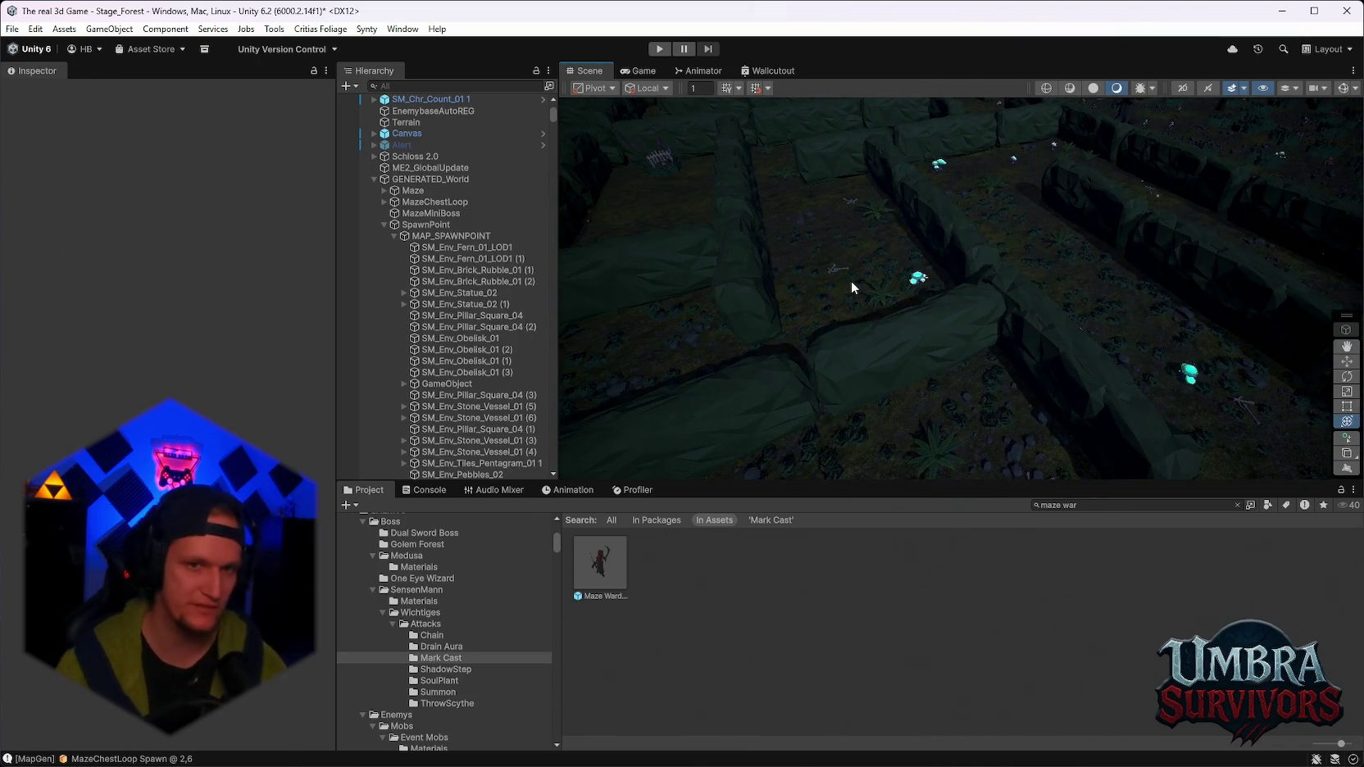
scroll(850, 280, down, 6)
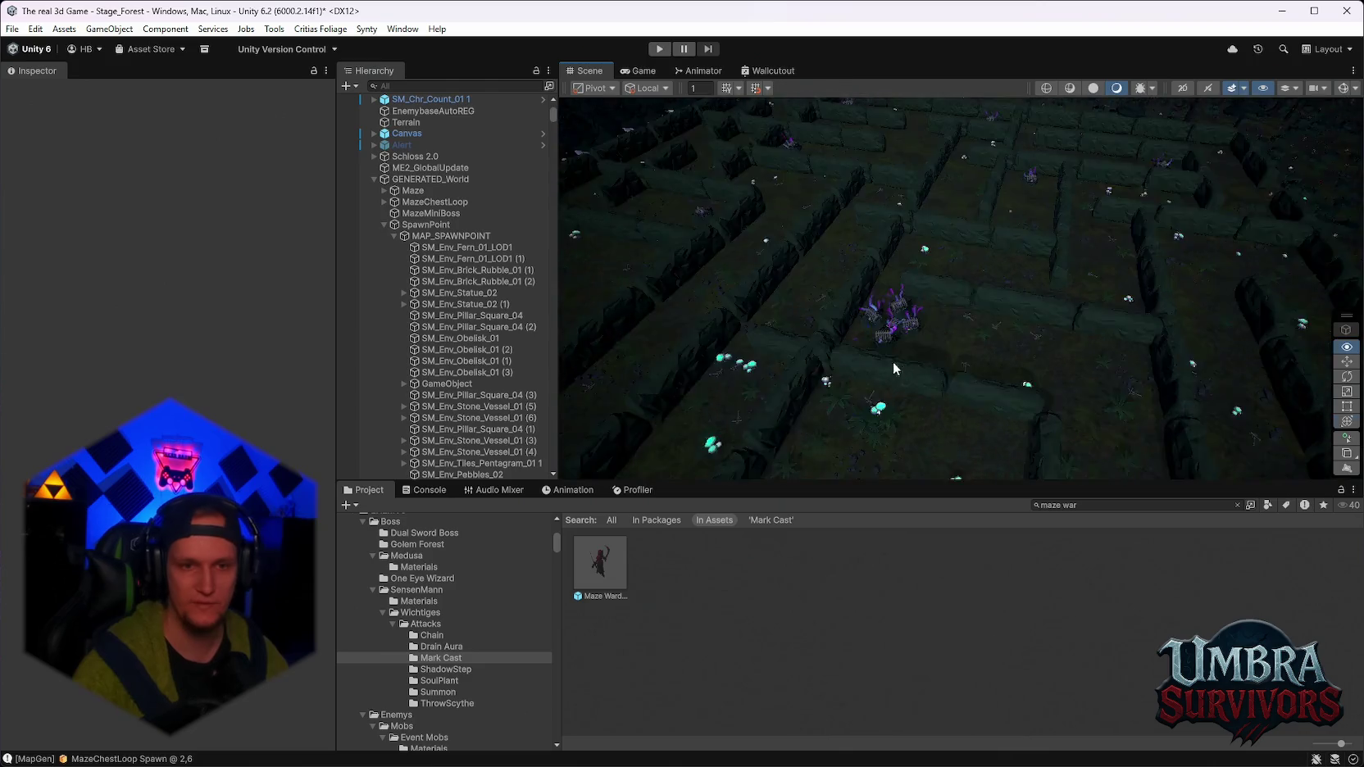
scroll(892, 361, up, 10)
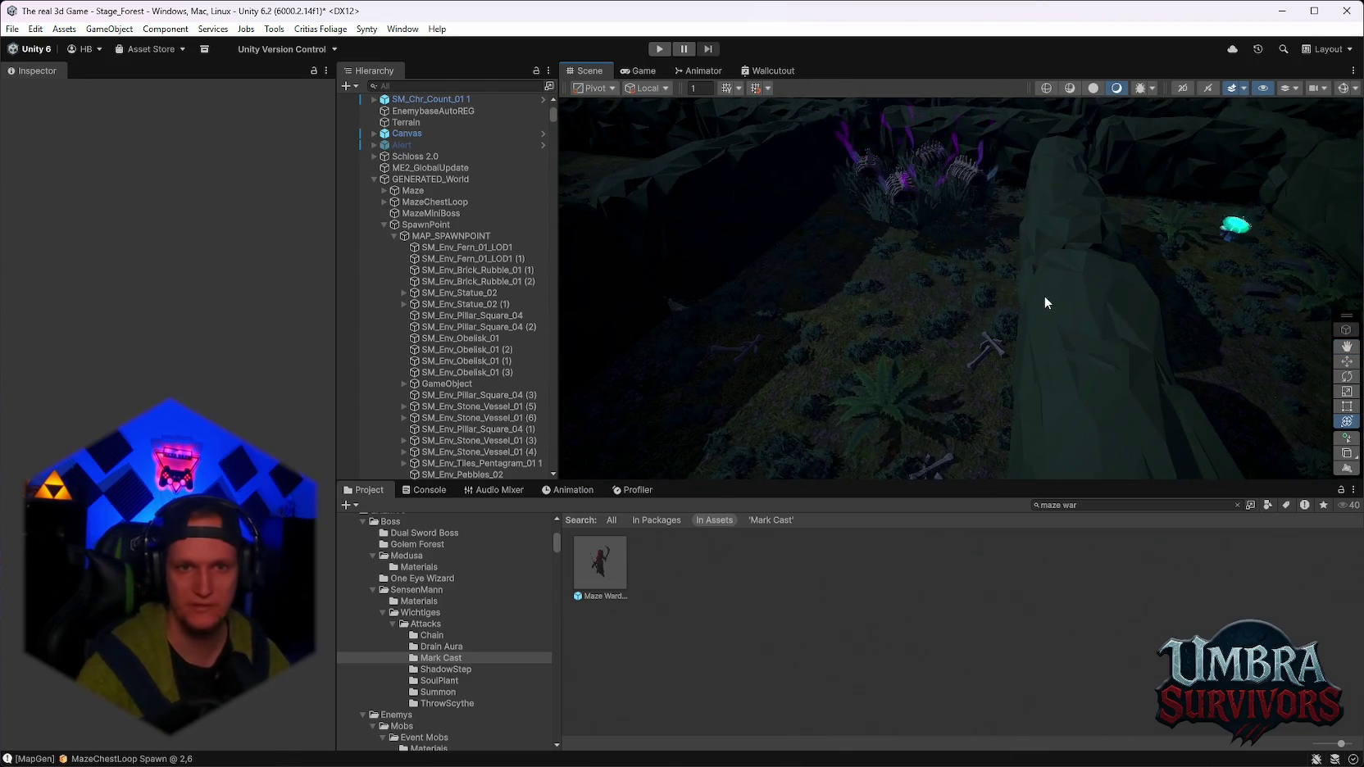
scroll(988, 264, down, 8)
mouse_move(893, 274)
mouse_down()
mouse_move(999, 278)
mouse_move(939, 290)
mouse_move(1142, 268)
mouse_move(990, 243)
mouse_move(1014, 261)
mouse_move(1145, 267)
mouse_move(1078, 252)
mouse_move(947, 272)
mouse_move(945, 298)
mouse_move(983, 274)
mouse_move(1000, 304)
mouse_move(1049, 329)
mouse_move(1029, 273)
mouse_up()
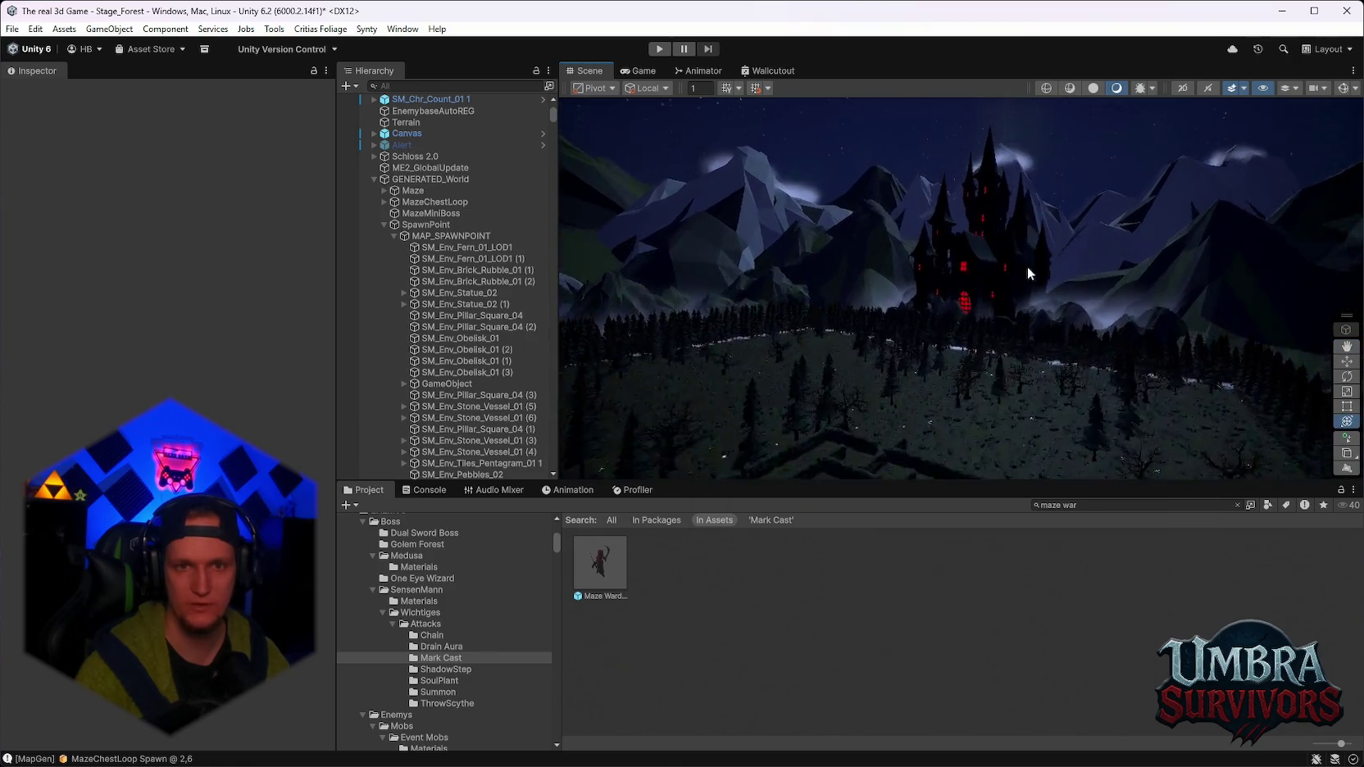
scroll(1028, 266, up, 5)
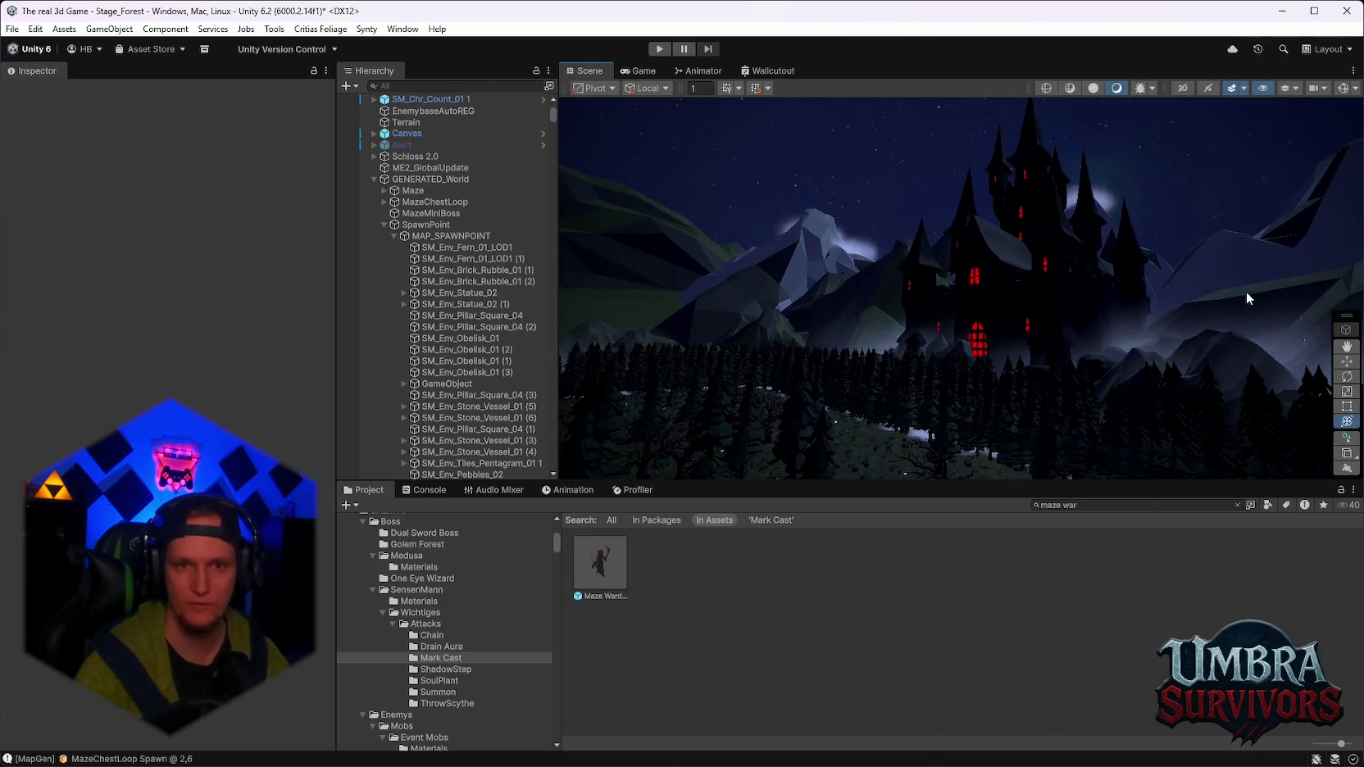
mouse_move(943, 762)
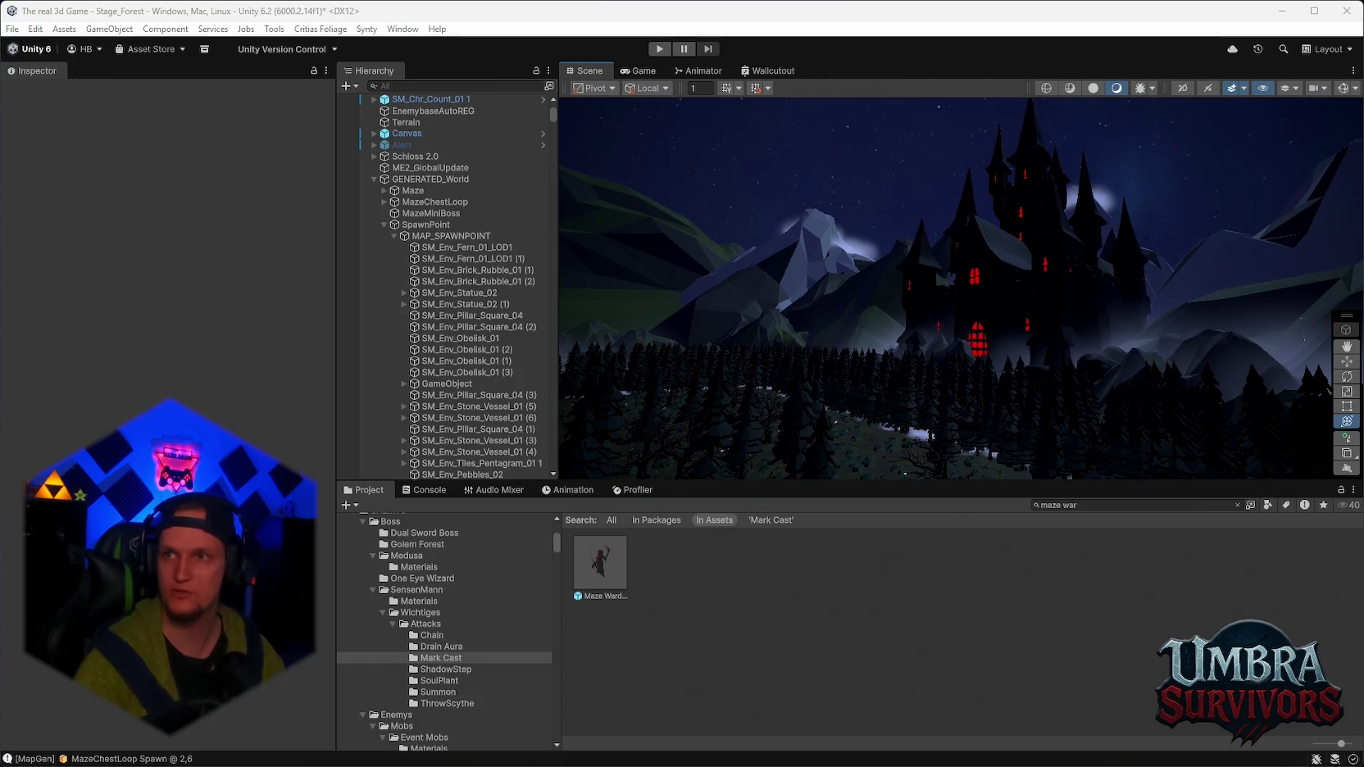
key(alt+Tab)
drag(574, 10, 84, 48)
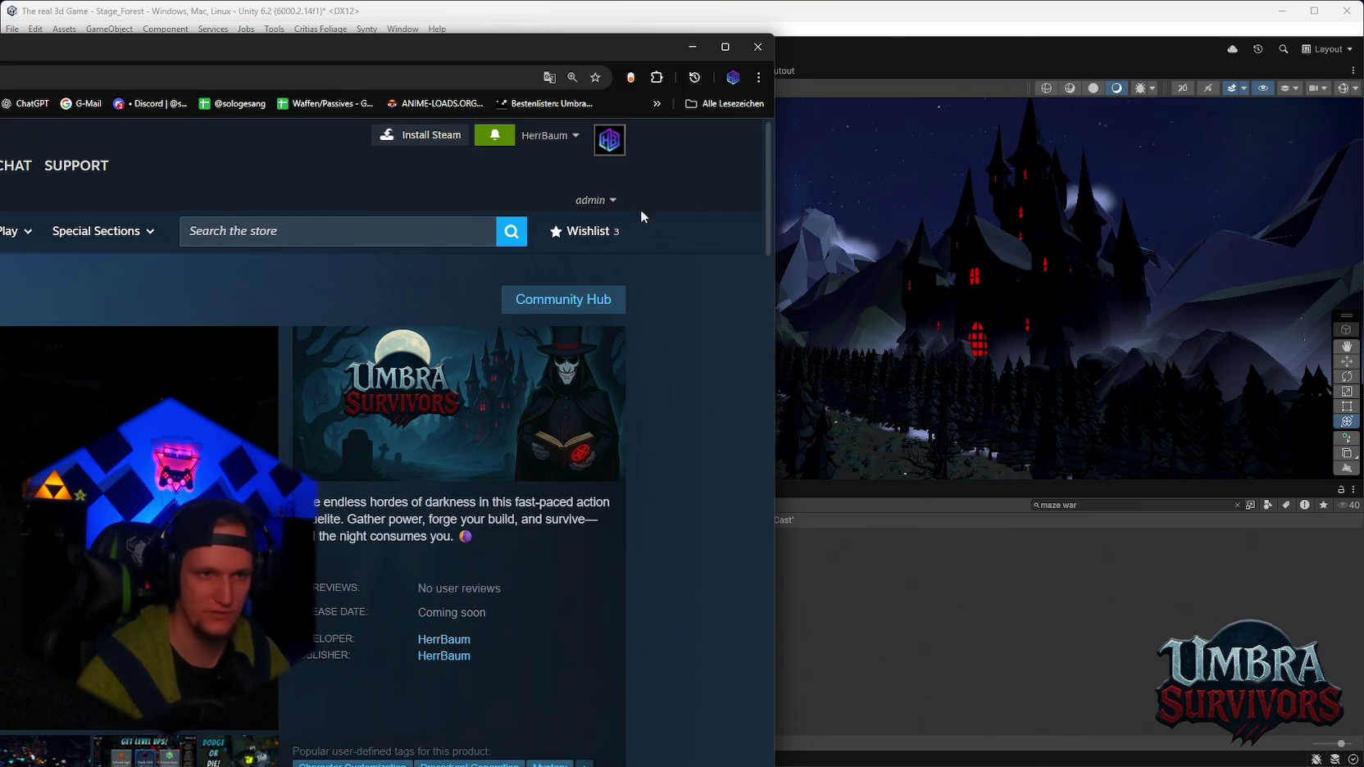
drag(517, 34, 517, 19)
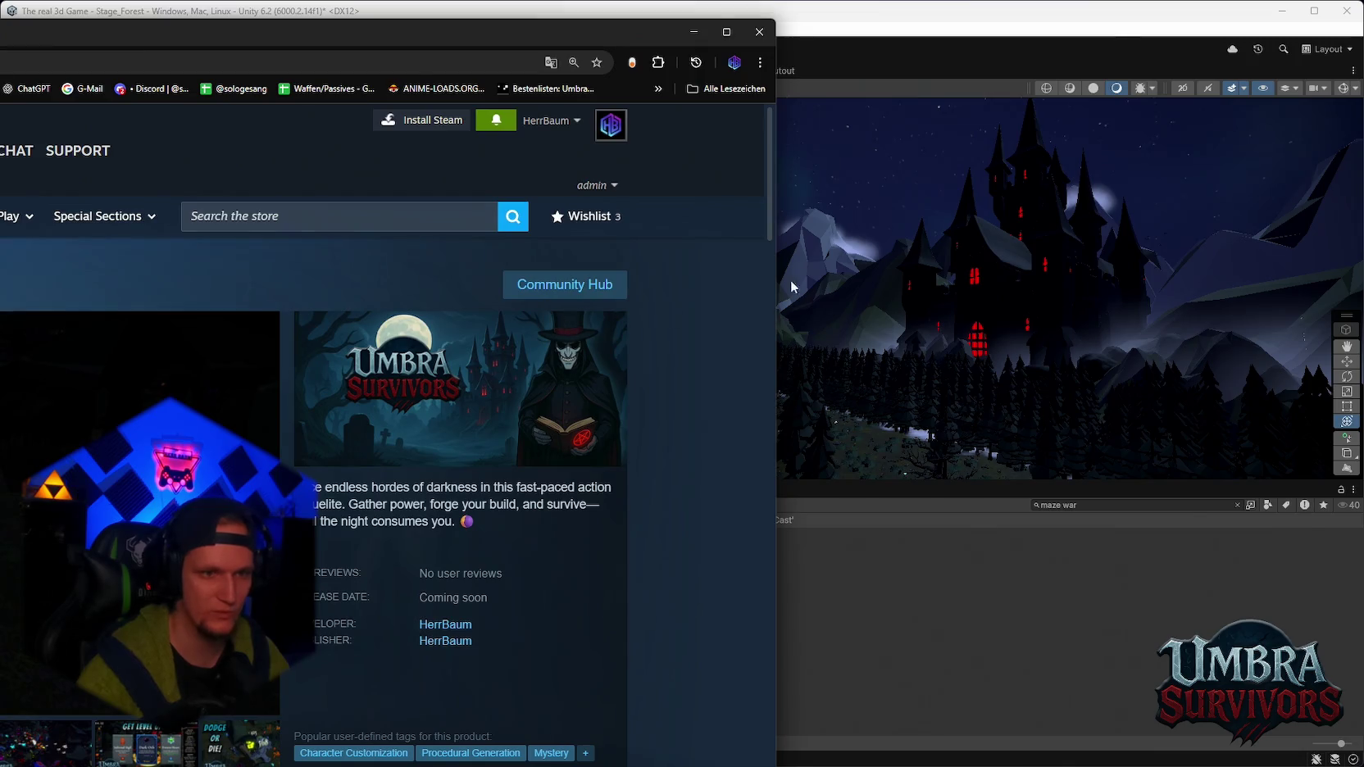
click(758, 33)
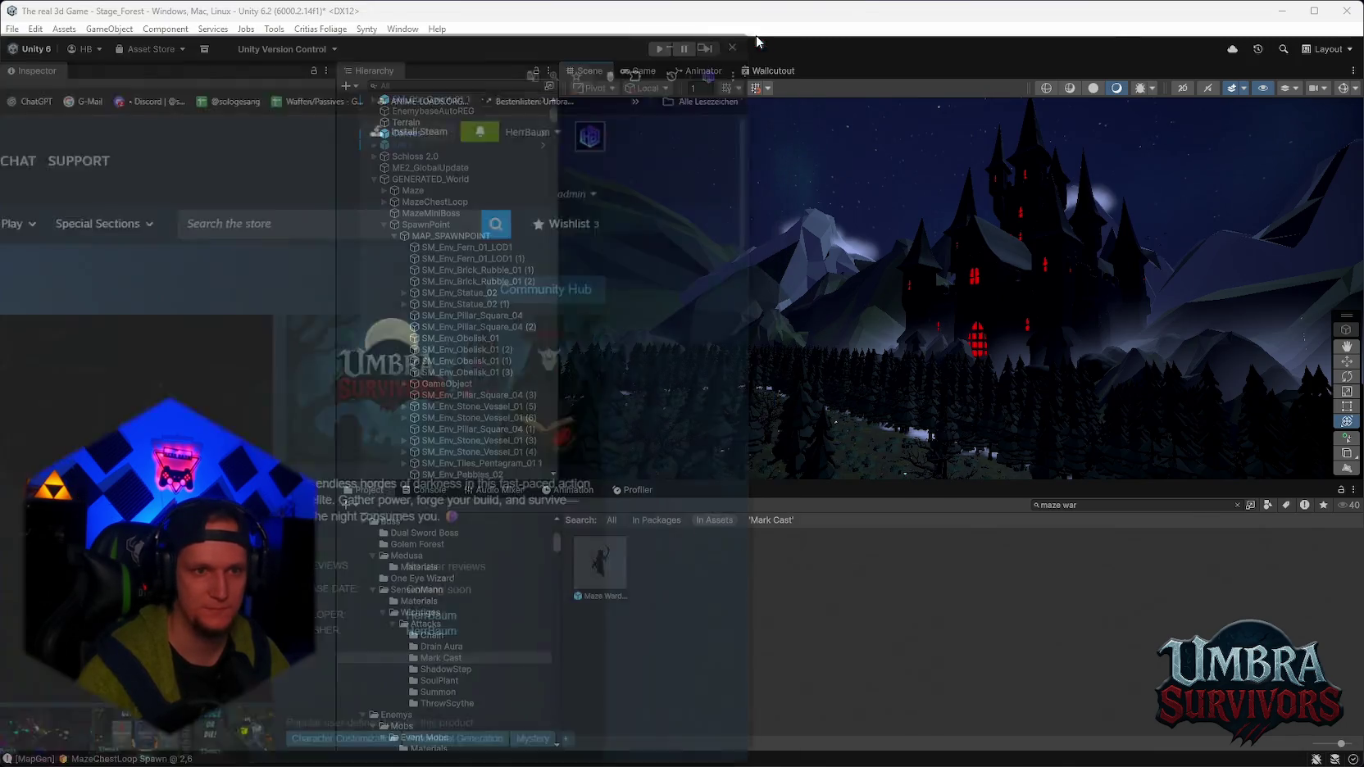
mouse_move(882, 299)
mouse_down()
mouse_move(809, 275)
mouse_move(1027, 274)
mouse_up()
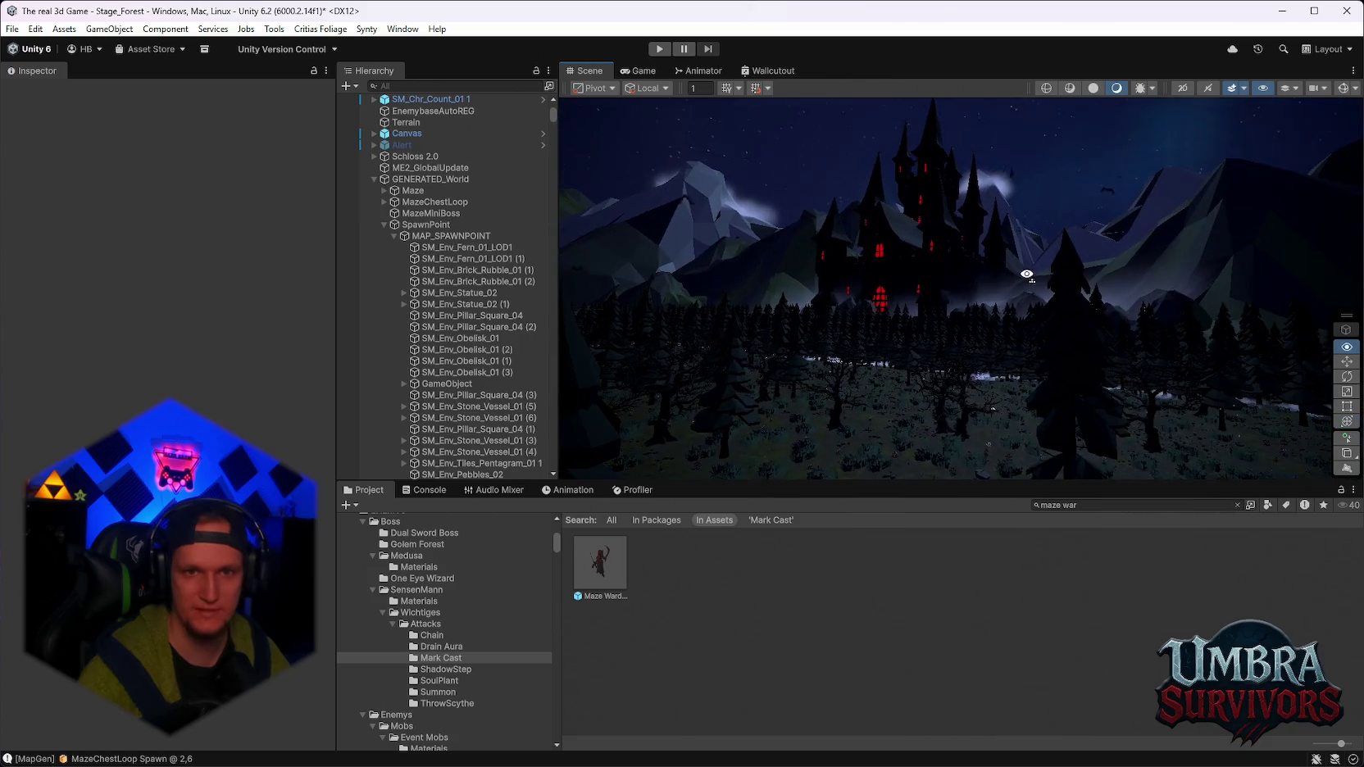
drag(1022, 186, 905, 268)
mouse_move(809, 306)
mouse_down()
mouse_move(937, 313)
mouse_move(701, 333)
mouse_move(897, 312)
mouse_move(994, 333)
mouse_move(1055, 317)
mouse_move(1077, 270)
mouse_move(968, 304)
mouse_move(820, 243)
mouse_move(975, 261)
mouse_move(917, 298)
mouse_up()
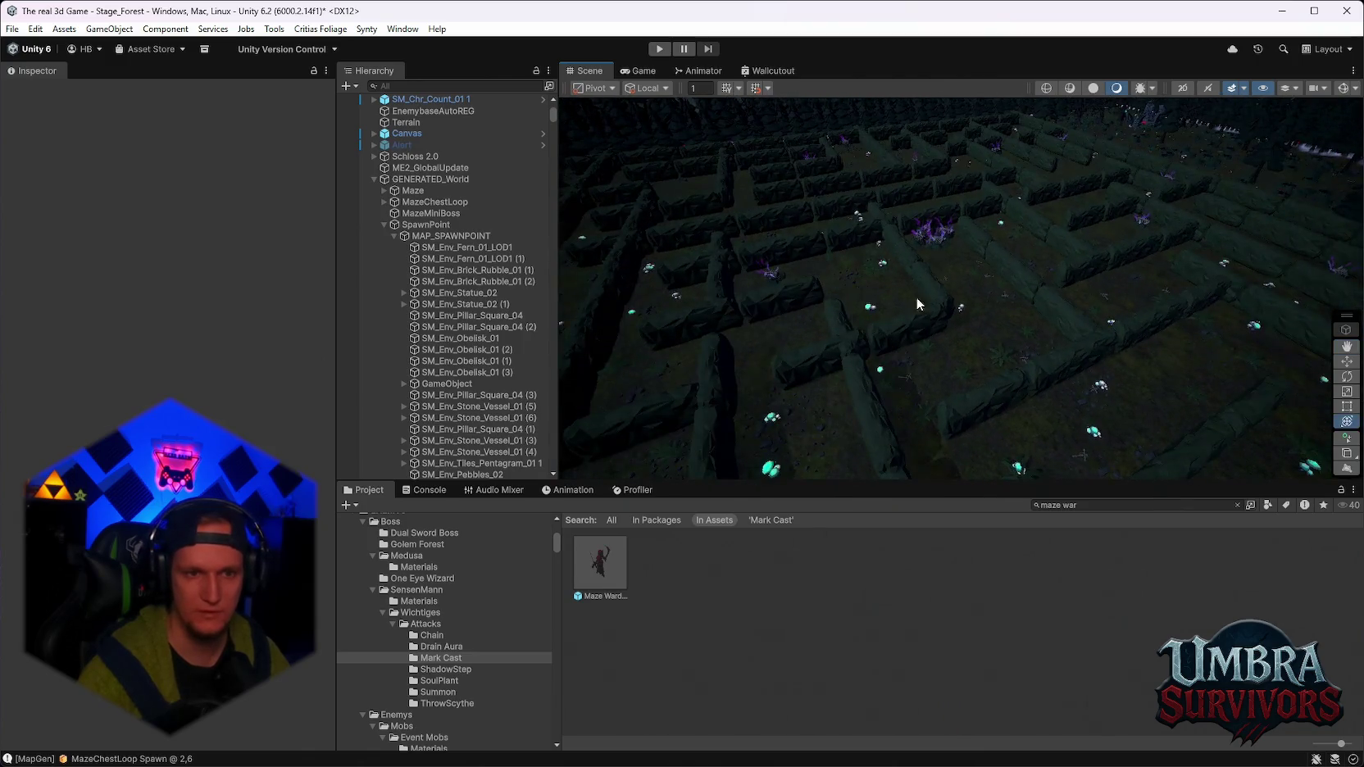
click(602, 583)
scroll(164, 246, down, 10)
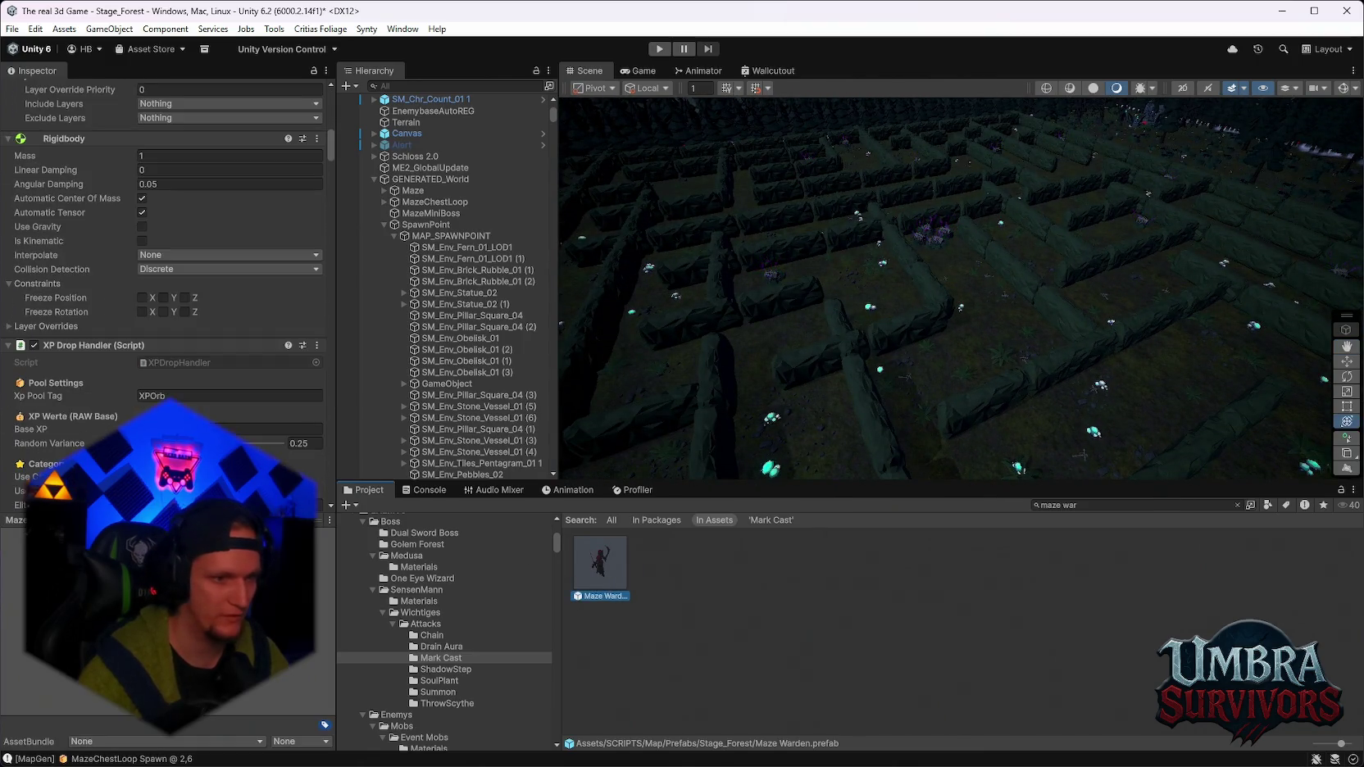
scroll(264, 370, down, 10)
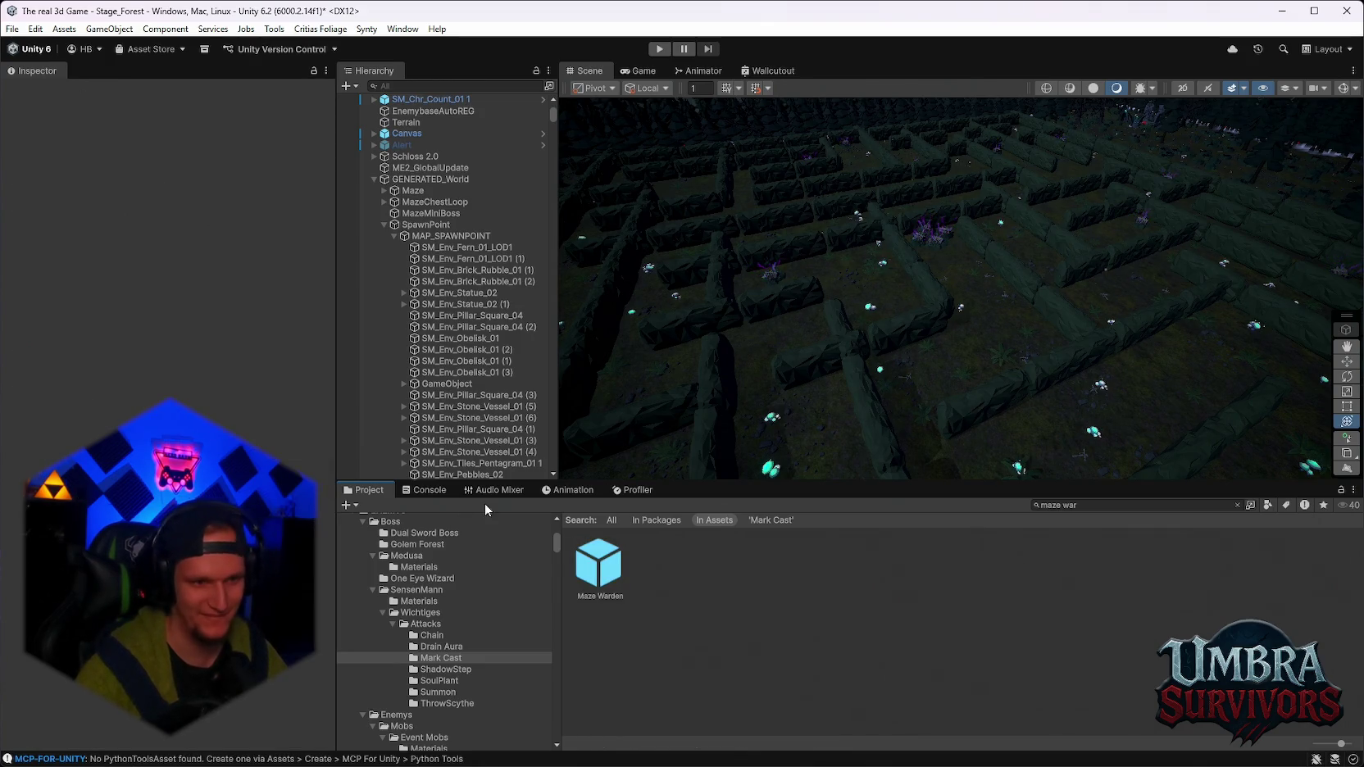
scroll(718, 342, up, 5)
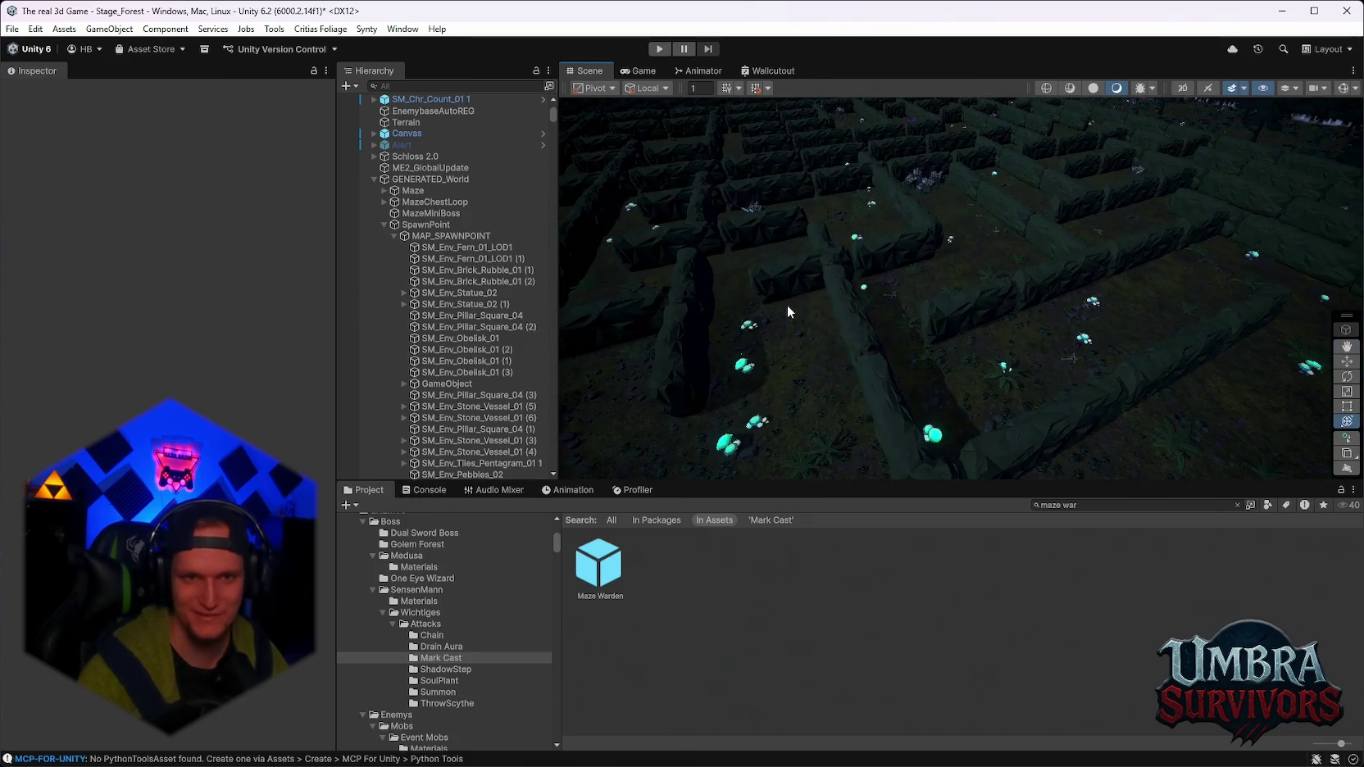
scroll(930, 316, up, 2)
scroll(920, 359, up, 4)
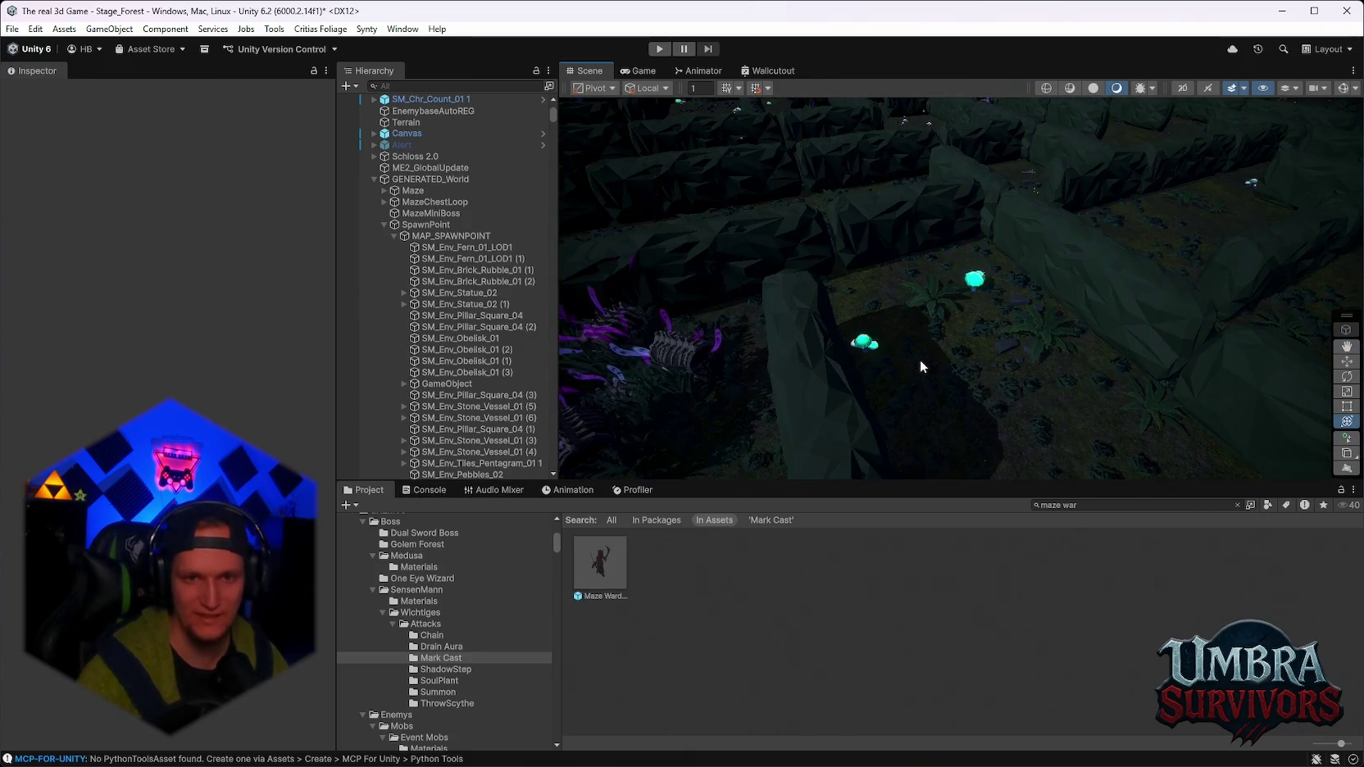
mouse_move(1027, 295)
mouse_down()
mouse_move(1056, 320)
mouse_move(1103, 301)
mouse_move(951, 250)
mouse_move(916, 276)
mouse_up()
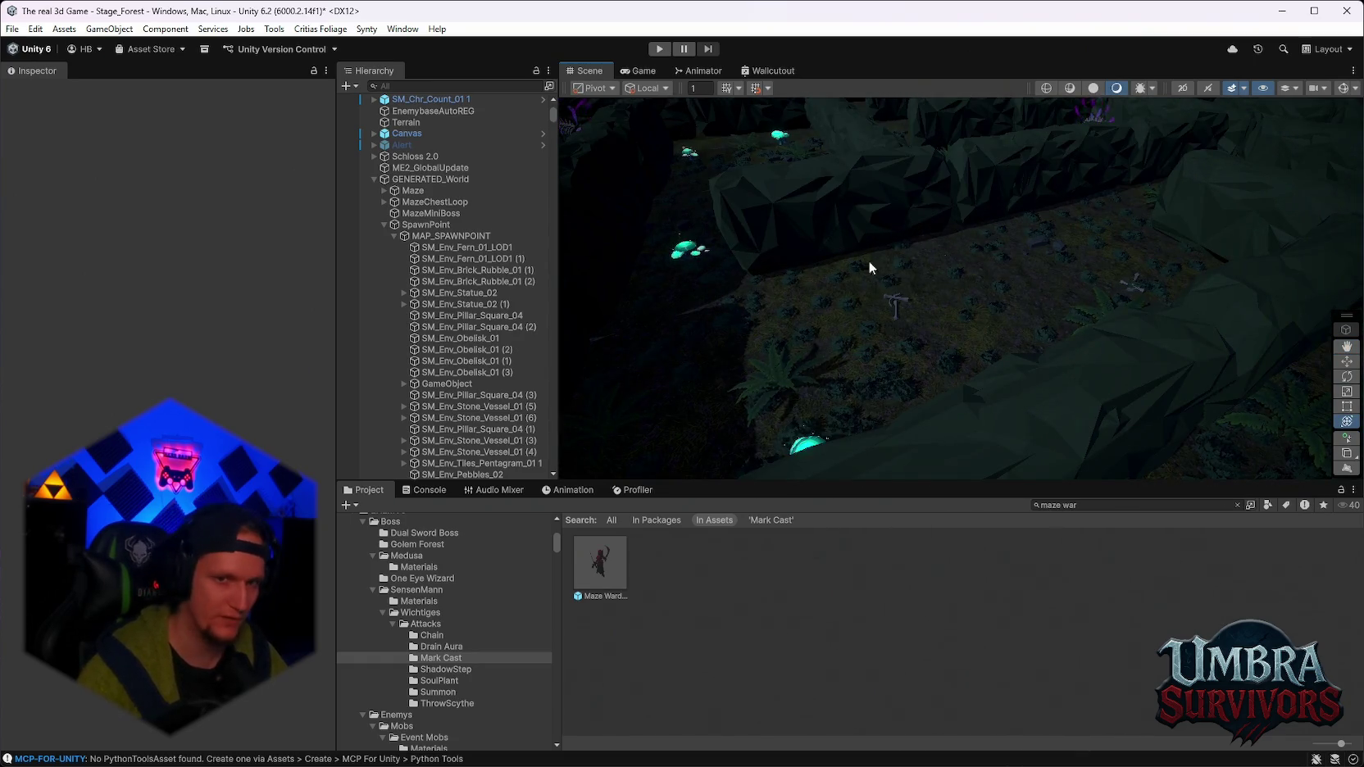
scroll(897, 349, down, 3)
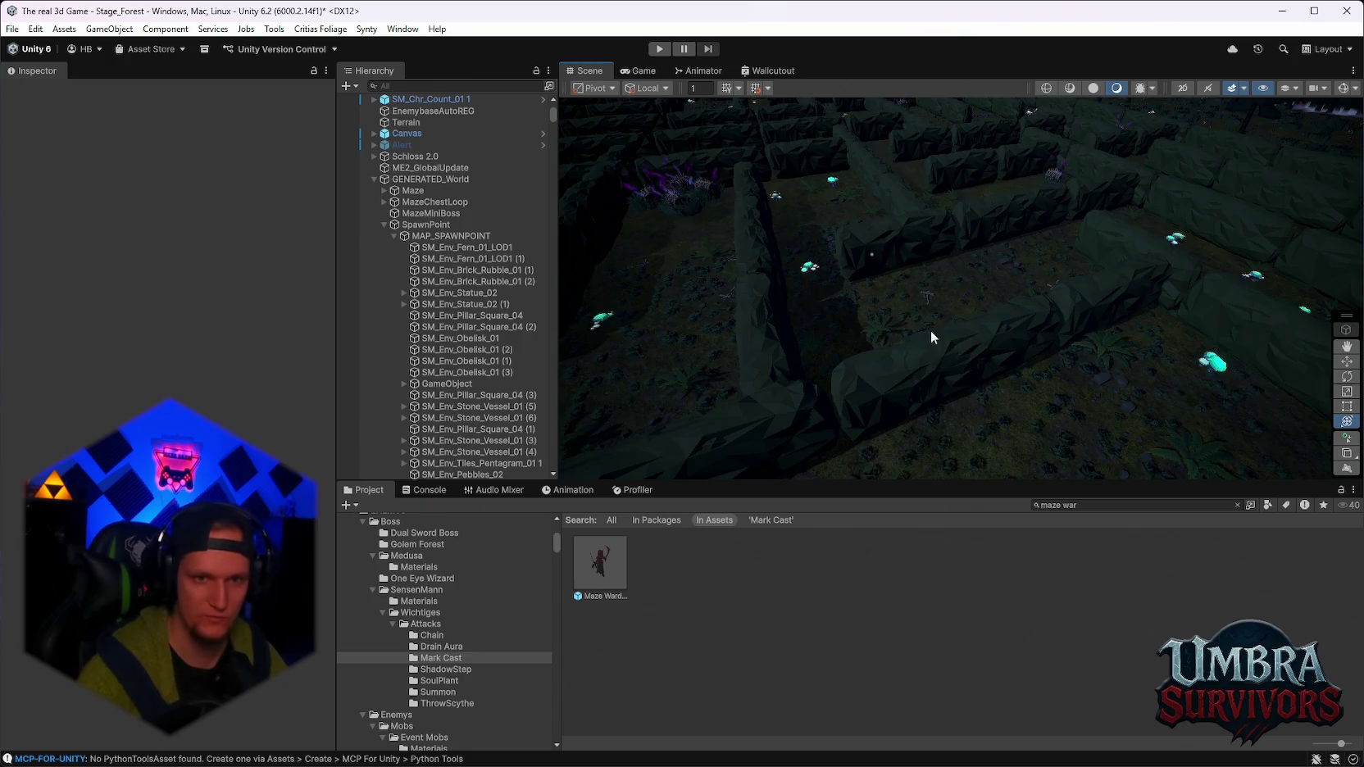
drag(930, 330, 943, 307)
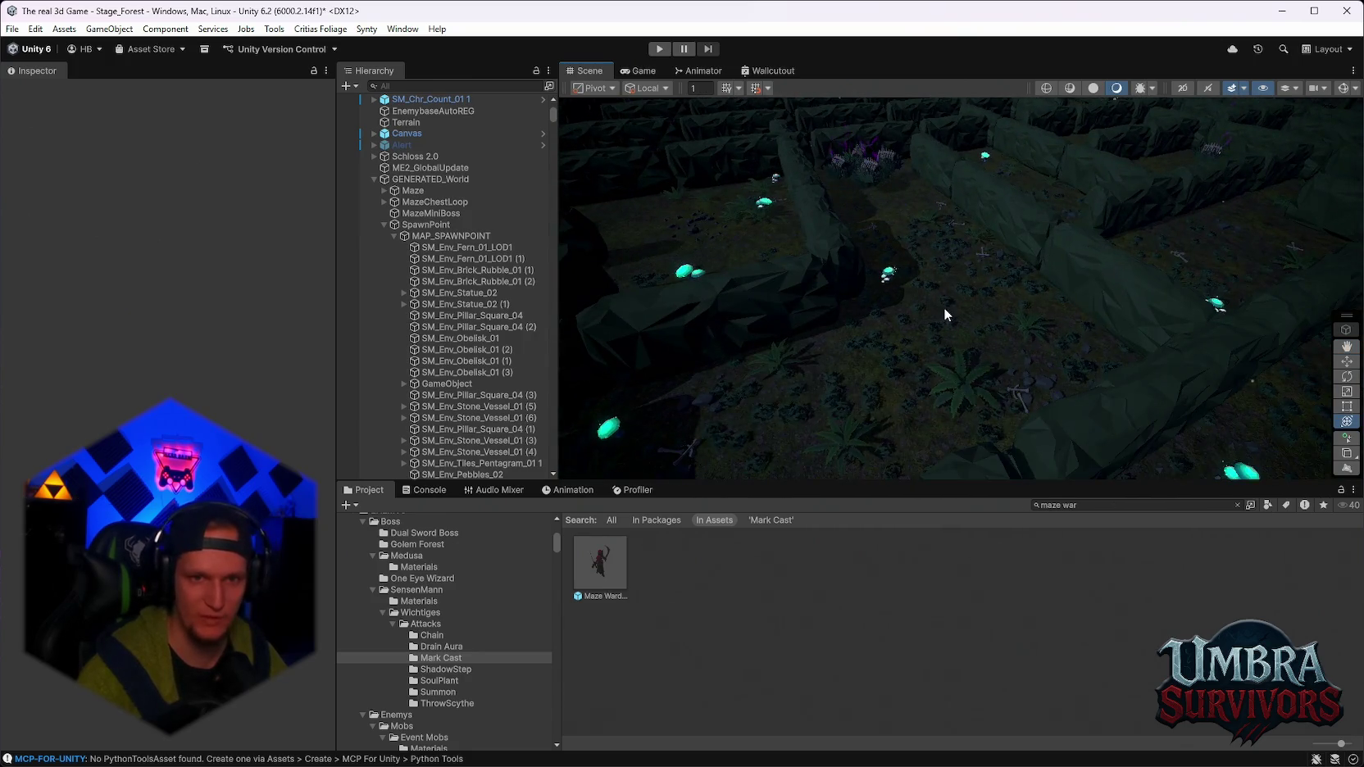
scroll(933, 330, down, 3)
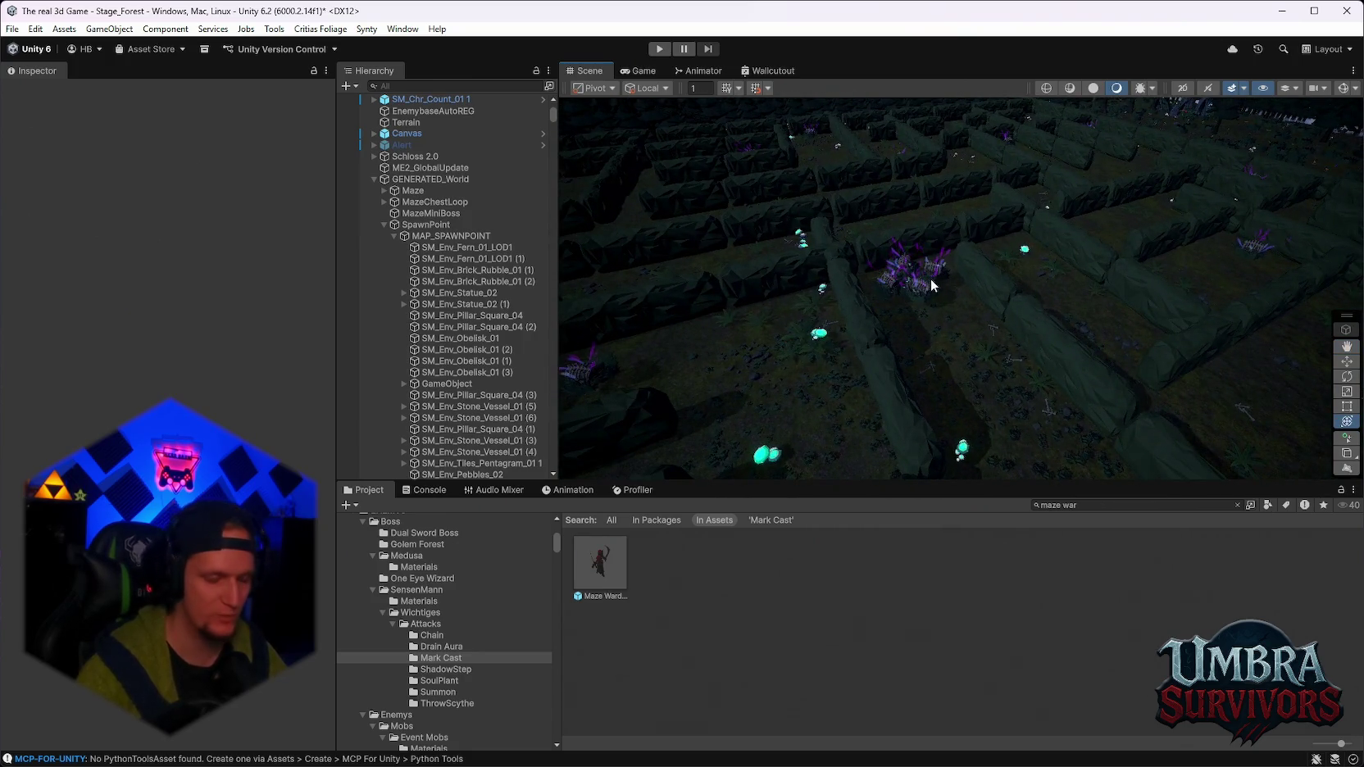
mouse_move(985, 355)
mouse_down()
mouse_move(967, 328)
mouse_move(884, 318)
mouse_up()
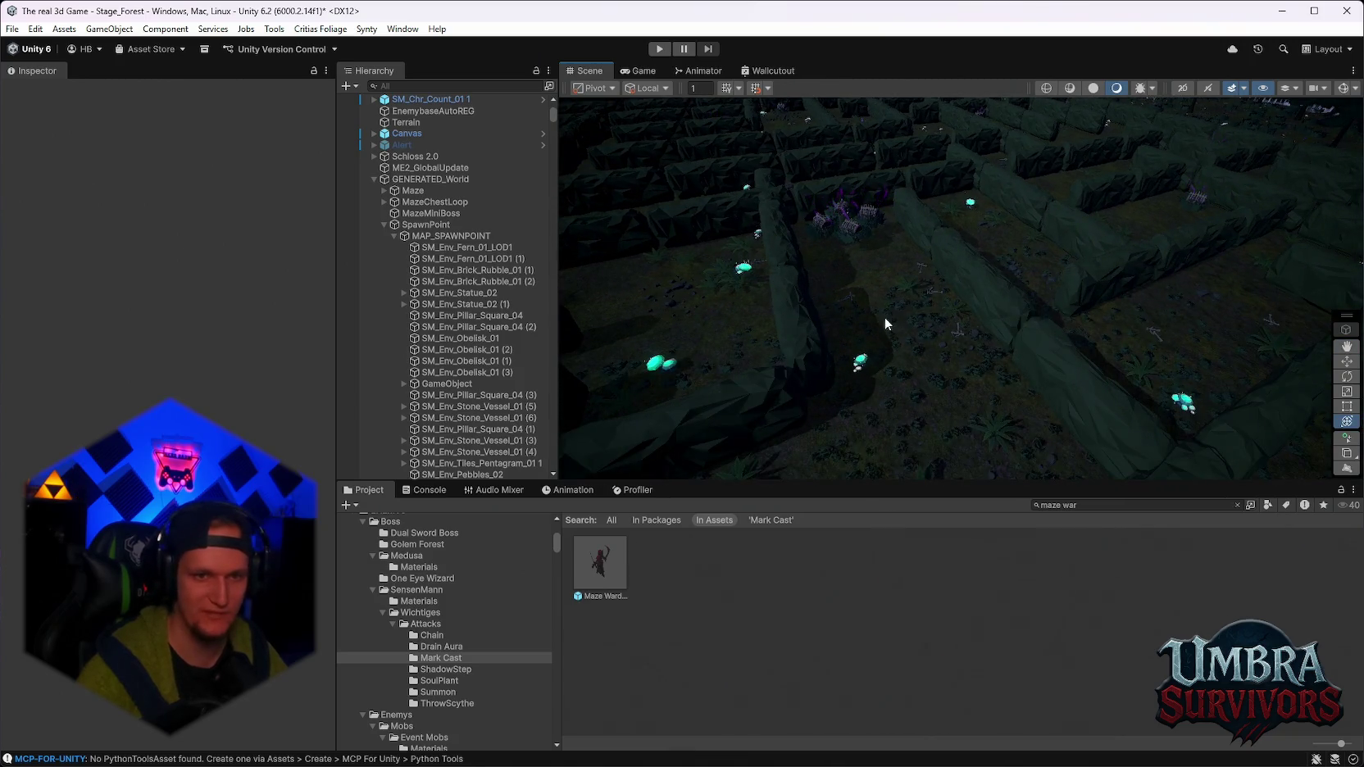
mouse_move(1031, 352)
mouse_down()
mouse_move(954, 338)
mouse_move(1038, 342)
mouse_move(948, 310)
mouse_move(1008, 323)
mouse_move(997, 326)
mouse_up()
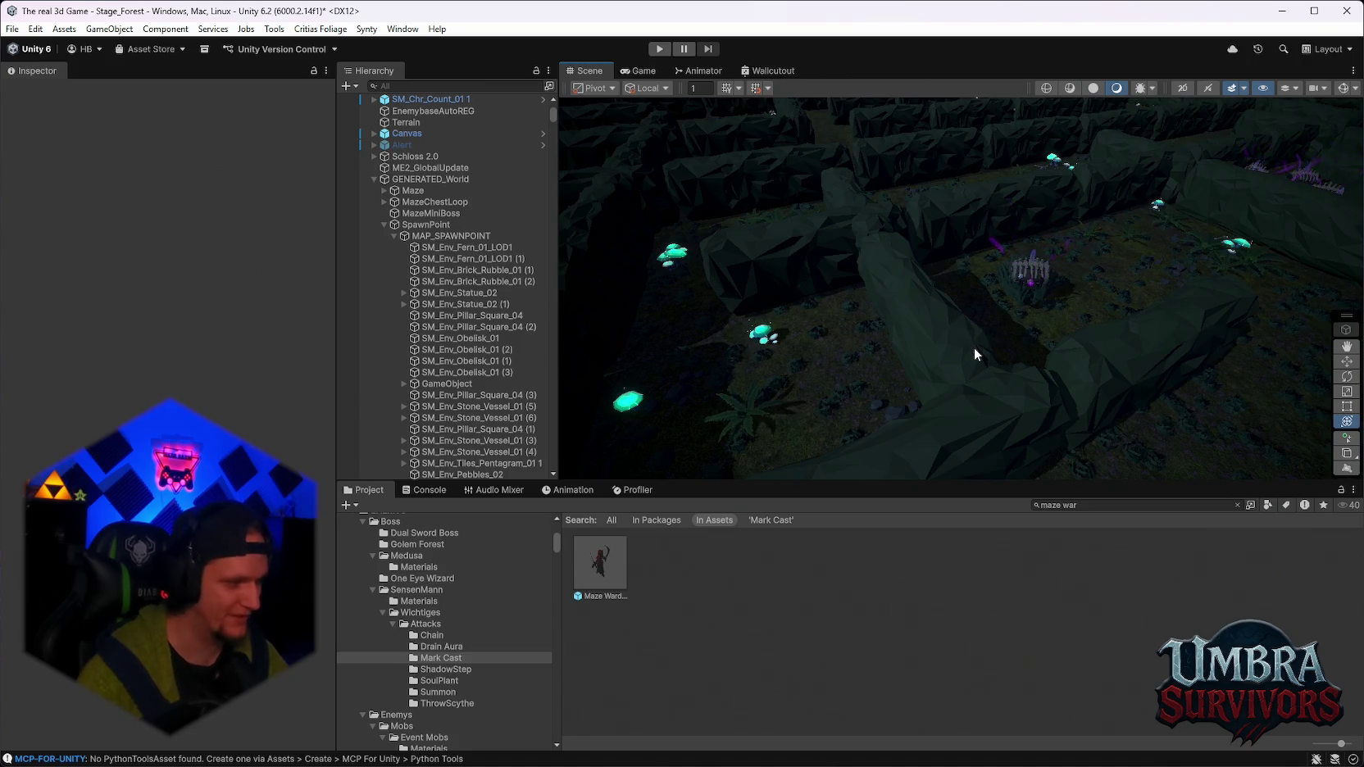
scroll(974, 355, down, 10)
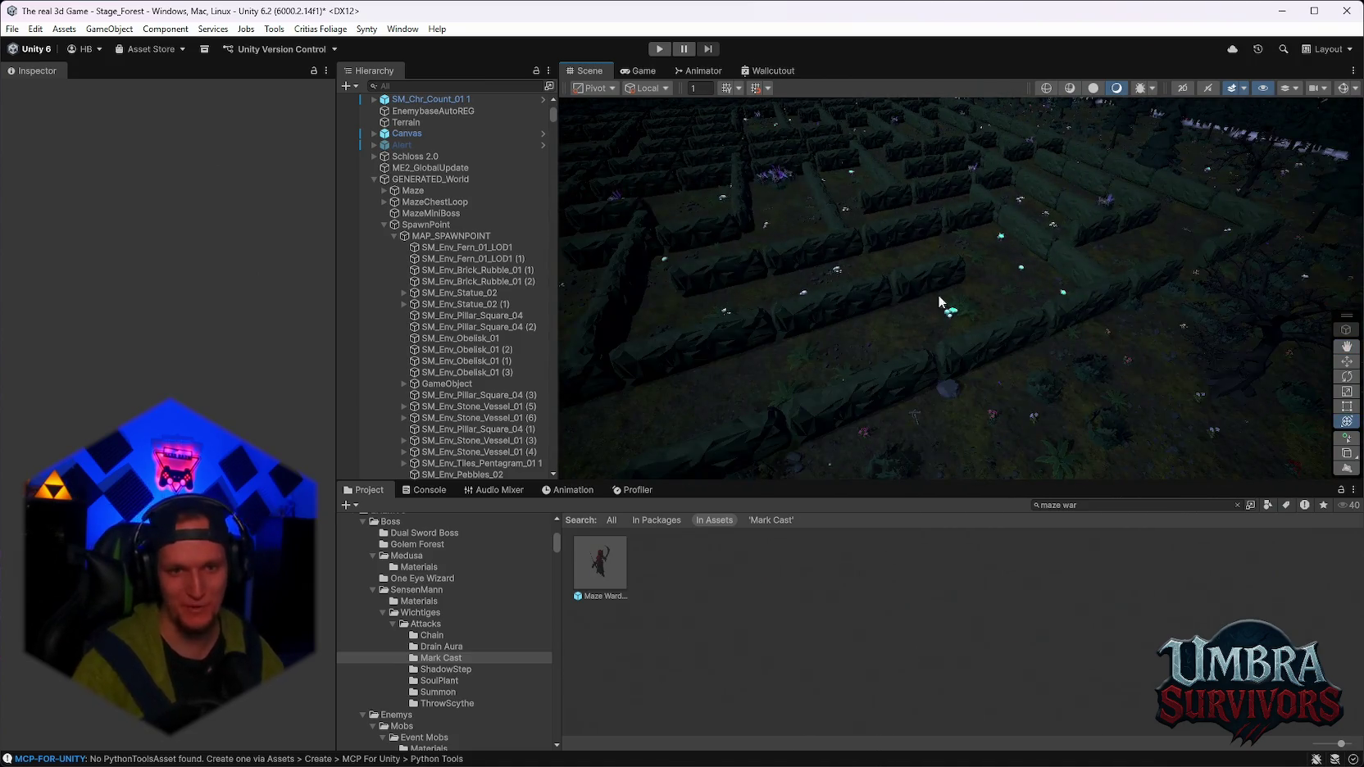
scroll(940, 303, up, 8)
drag(859, 302, 837, 333)
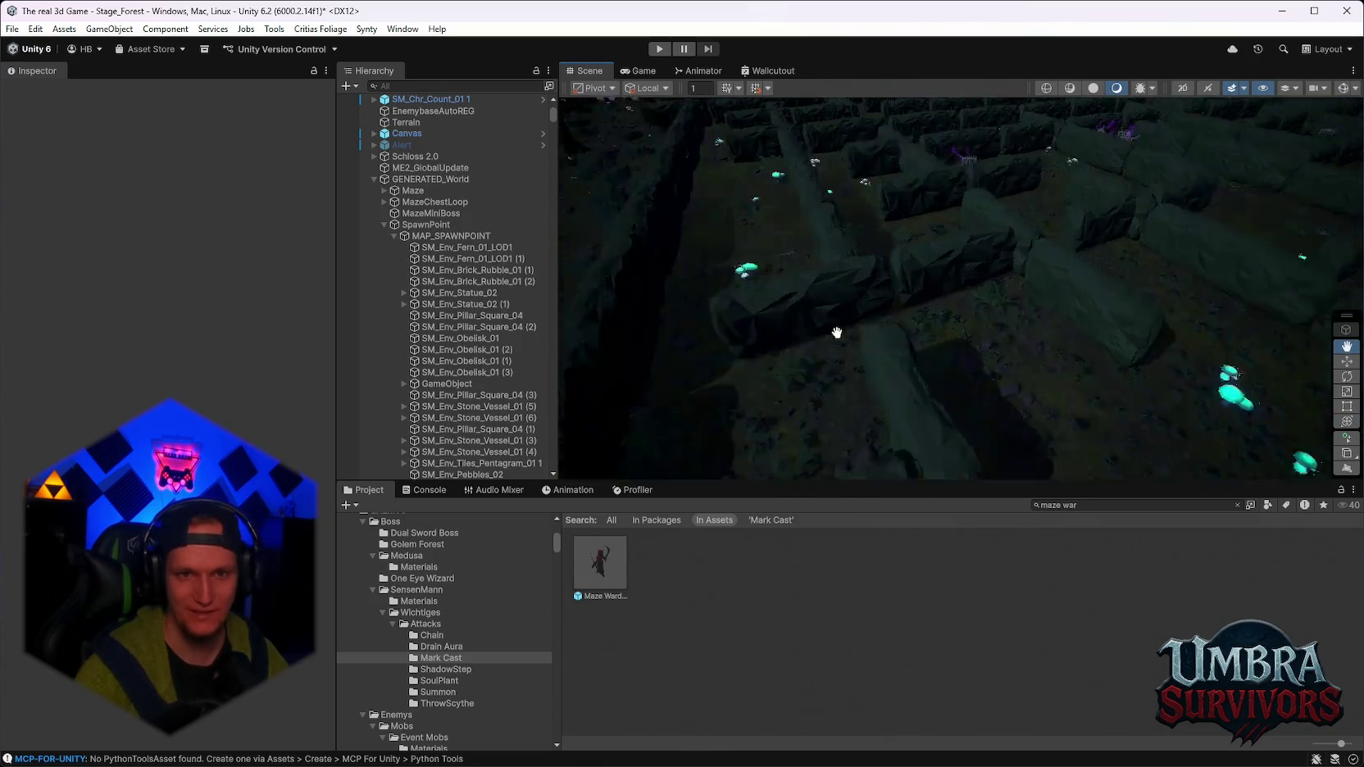
scroll(838, 333, down, 8)
scroll(868, 342, up, 10)
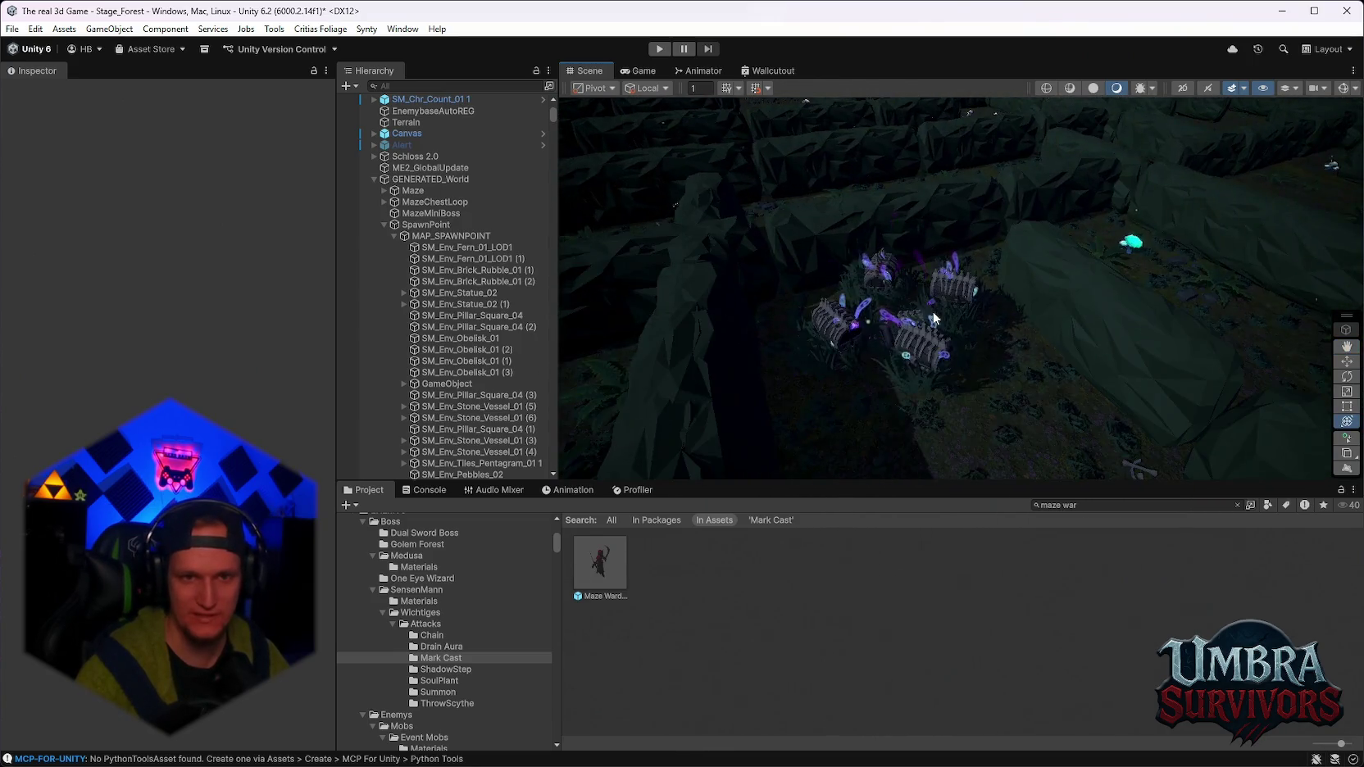
scroll(934, 318, up, 4)
scroll(955, 344, down, 8)
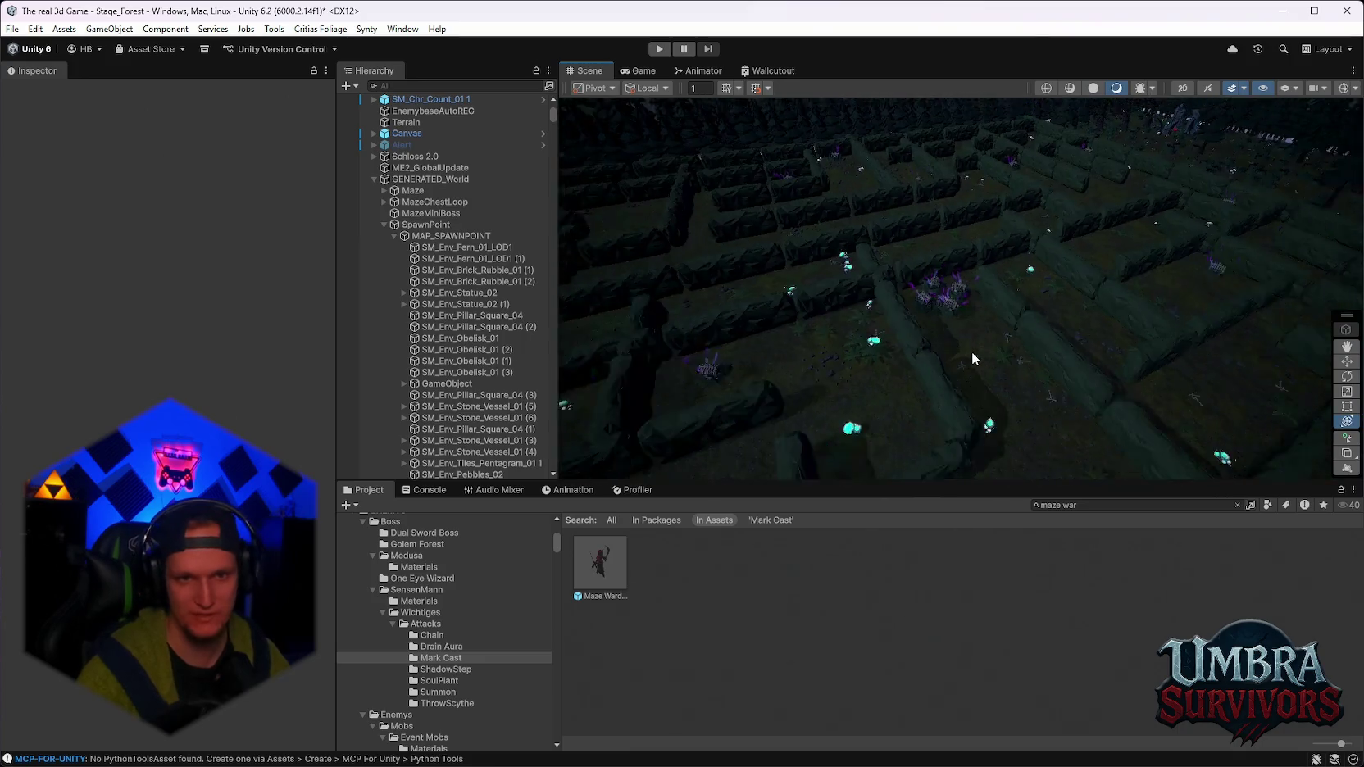
scroll(972, 358, up, 6)
drag(972, 372, 1007, 265)
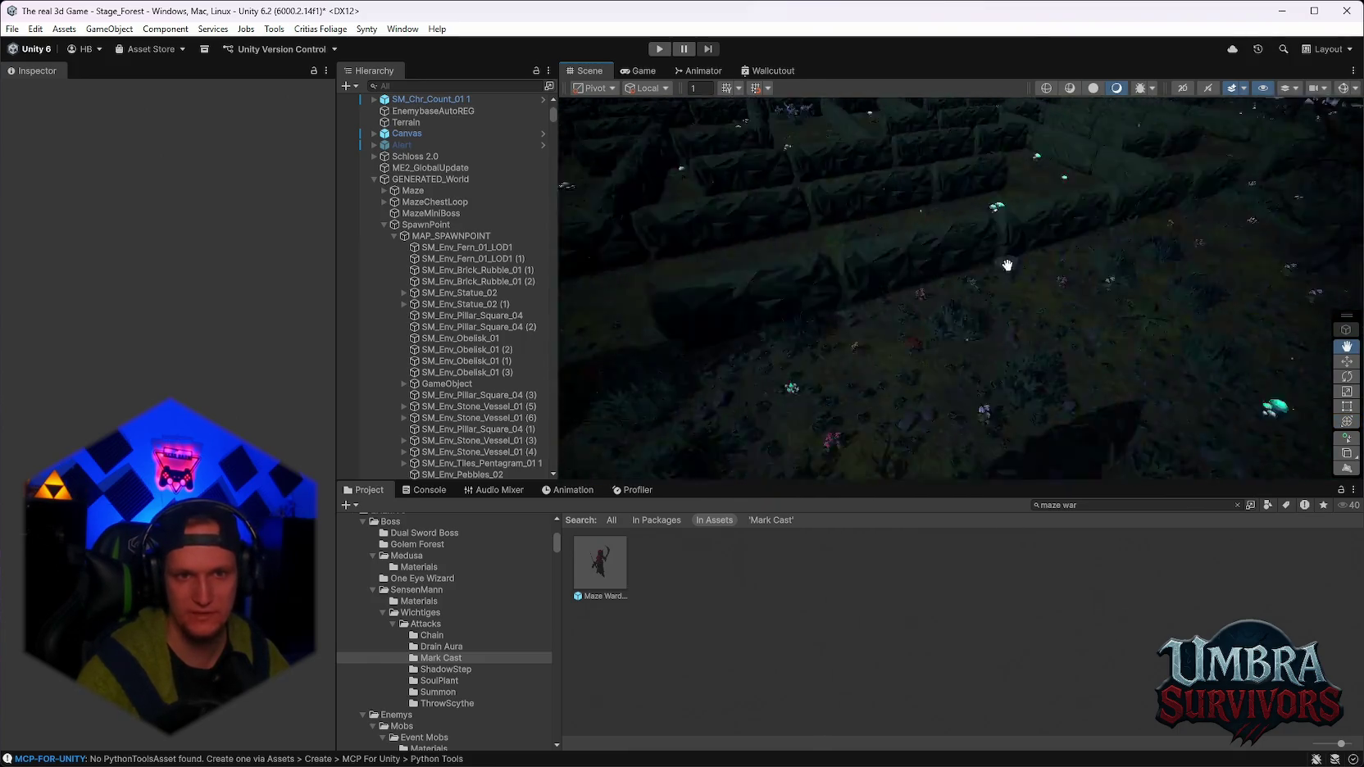
scroll(1007, 265, down, 8)
scroll(1083, 285, up, 10)
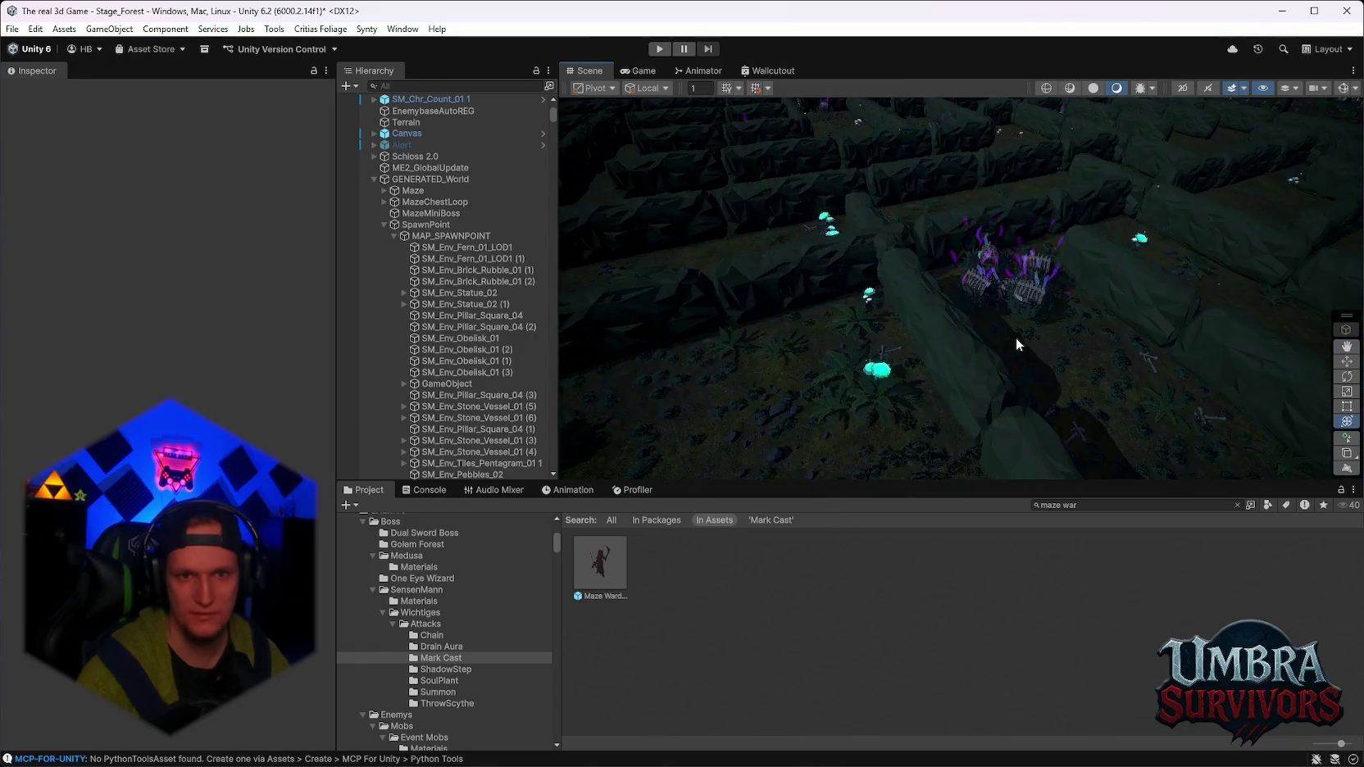
scroll(993, 342, up, 8)
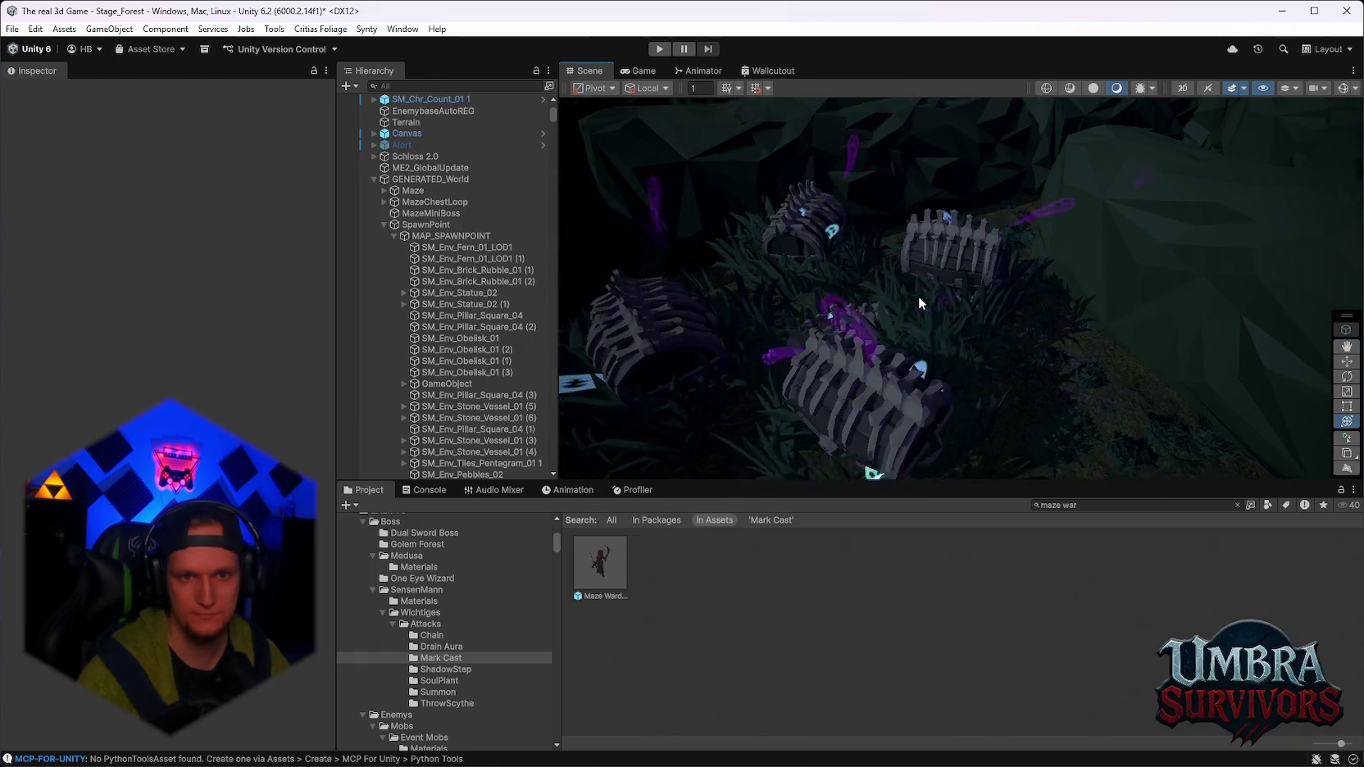
scroll(919, 296, down, 8)
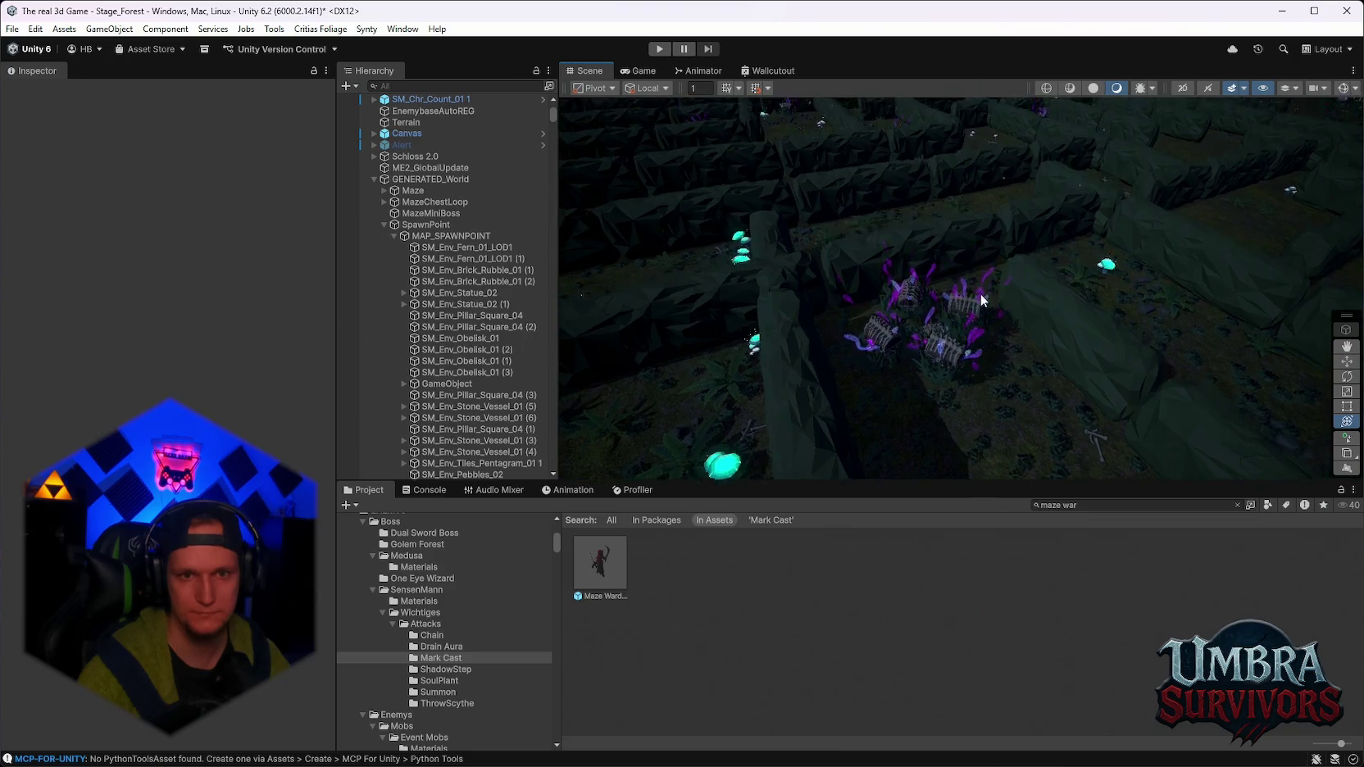
scroll(980, 300, down, 10)
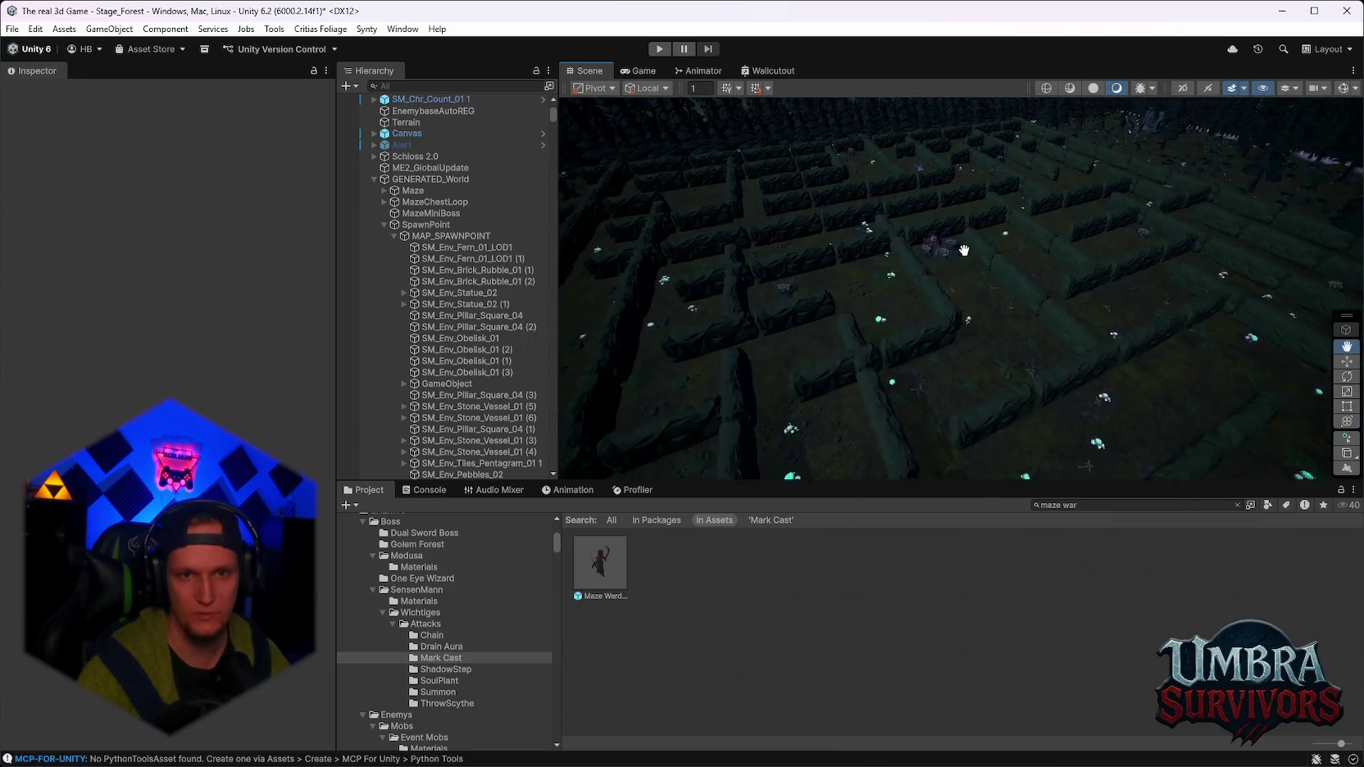
scroll(964, 250, up, 8)
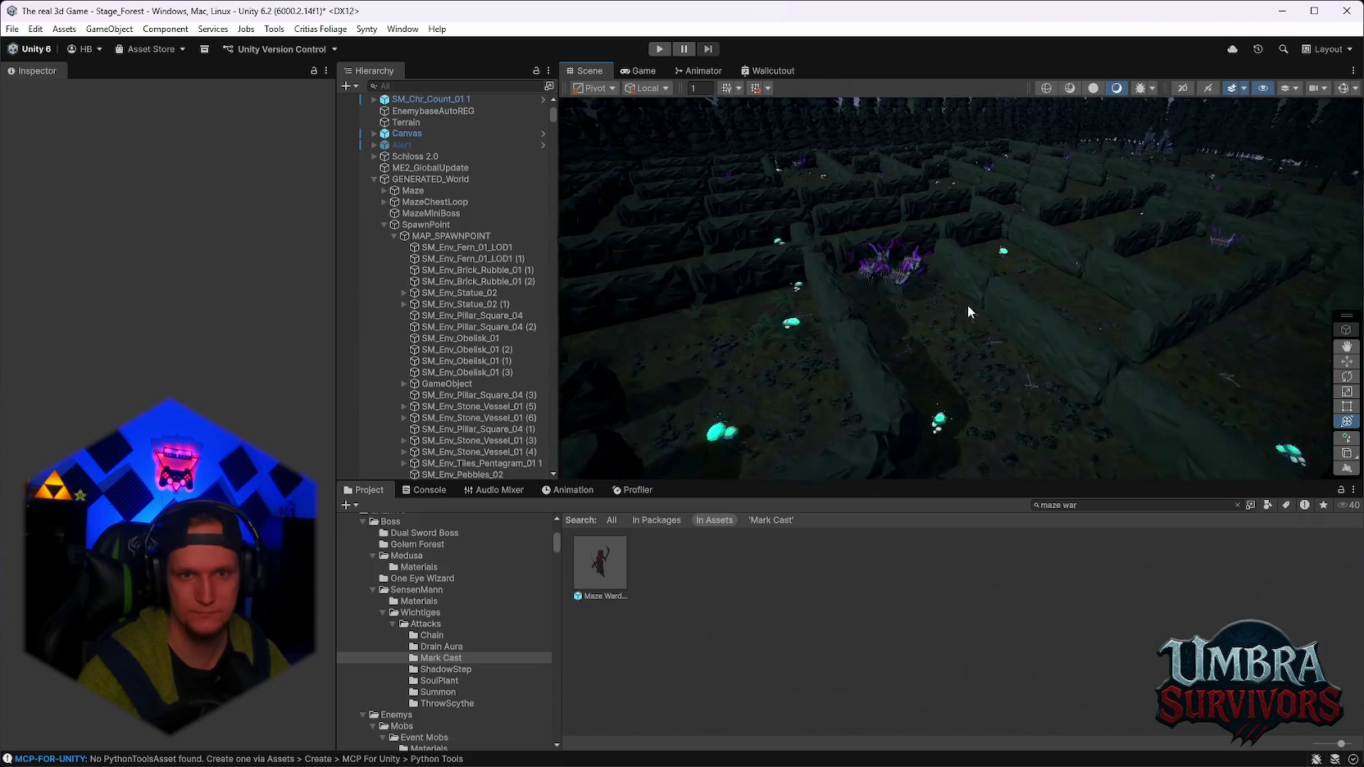
mouse_move(967, 304)
mouse_down()
mouse_move(1002, 298)
mouse_move(797, 172)
mouse_move(948, 317)
mouse_move(955, 287)
mouse_move(896, 322)
mouse_move(778, 325)
mouse_up()
Inspect the Maze Warden prefab, then open Stage_Hub after saving Stage_Forest, and check the Console.
click(605, 584)
scroll(388, 322, up, 1)
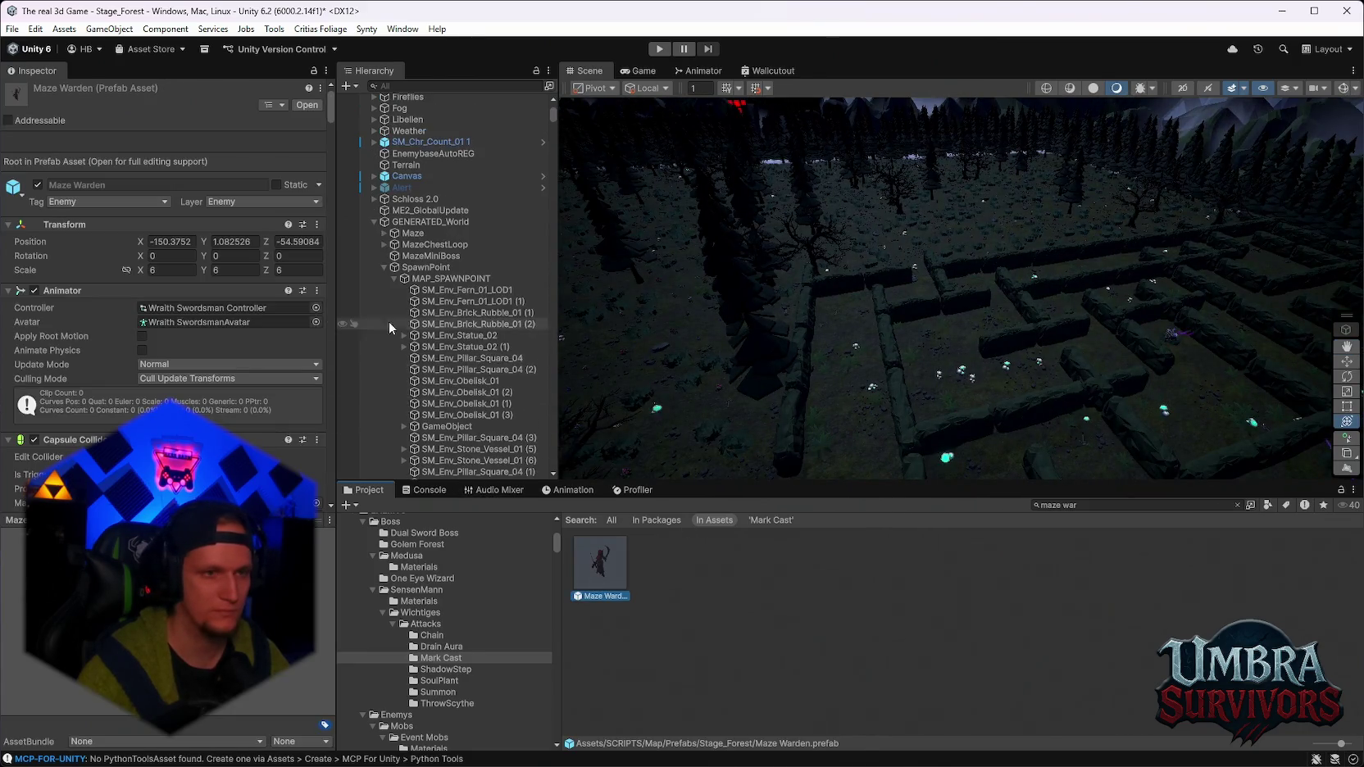
click(12, 28)
mouse_move(123, 76)
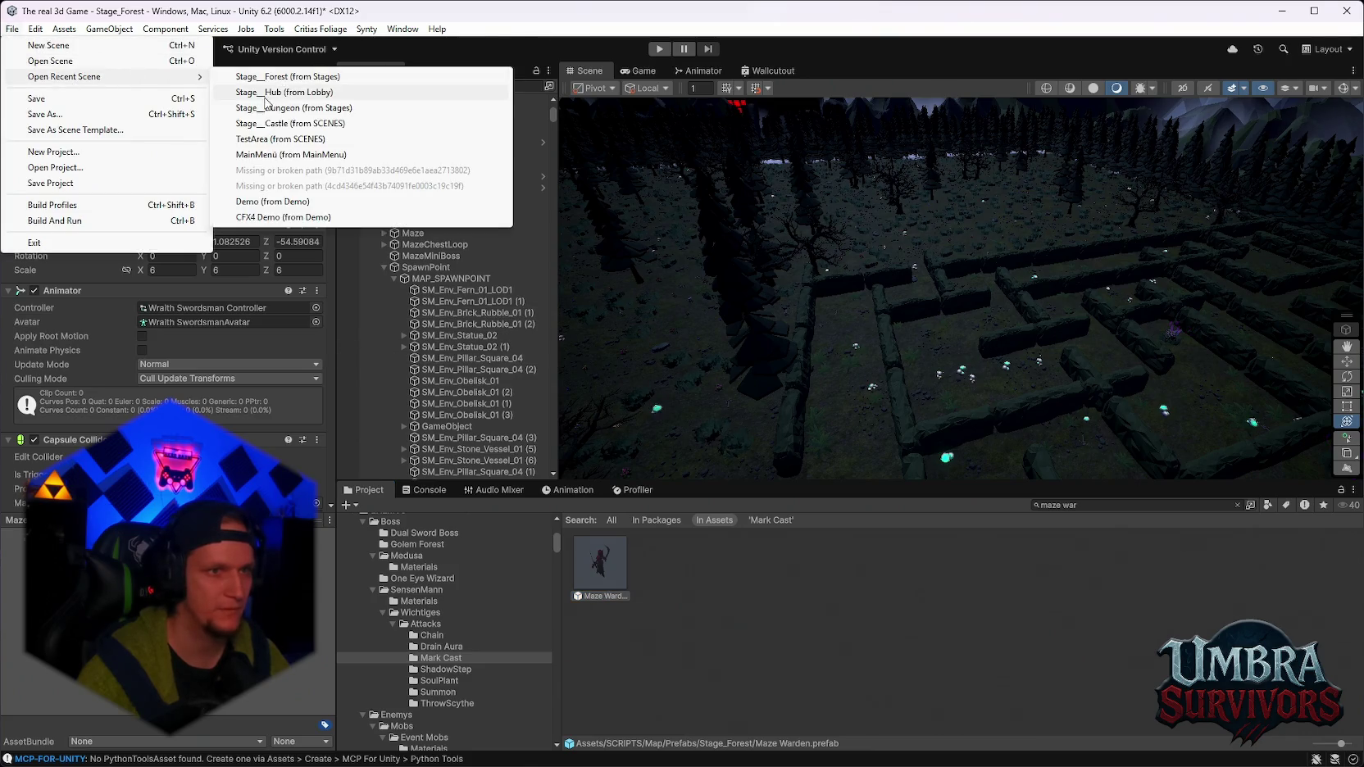
click(265, 95)
click(667, 423)
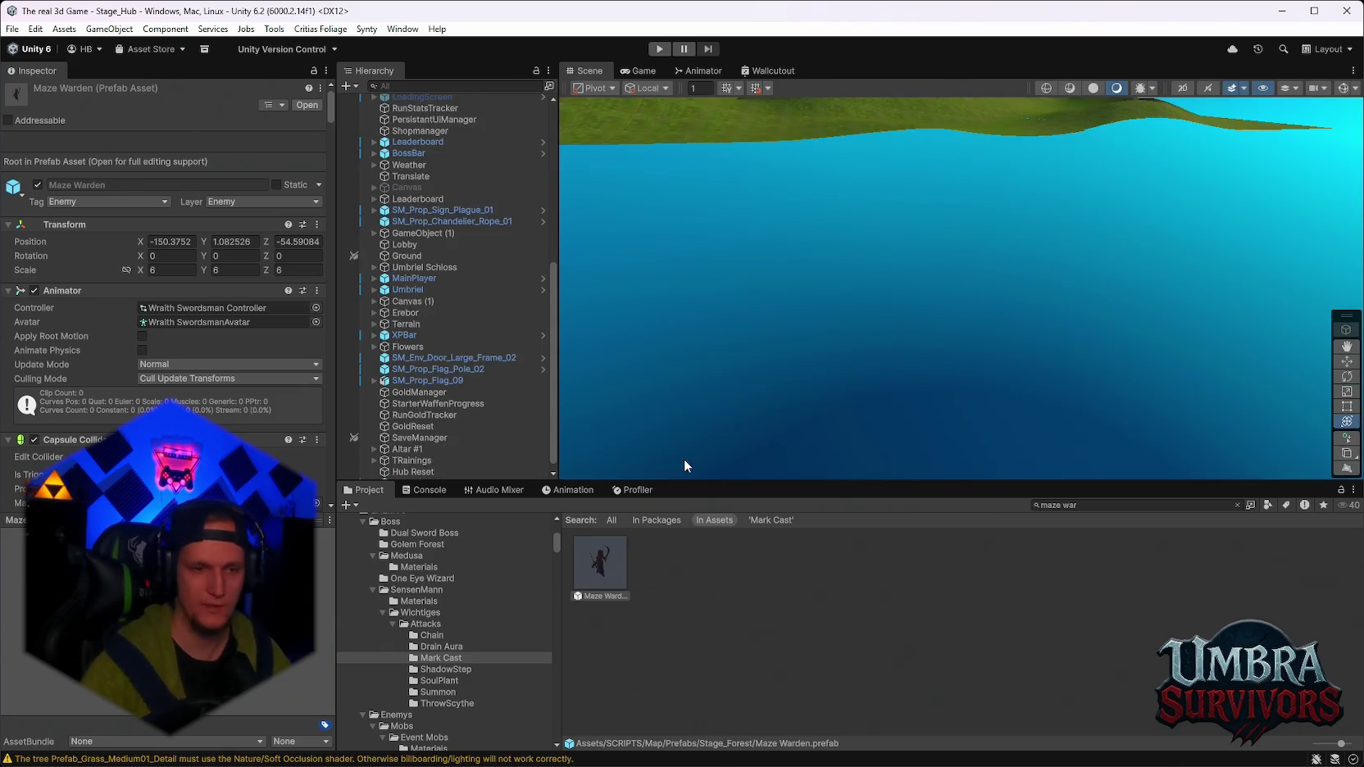
click(428, 491)
click(364, 492)
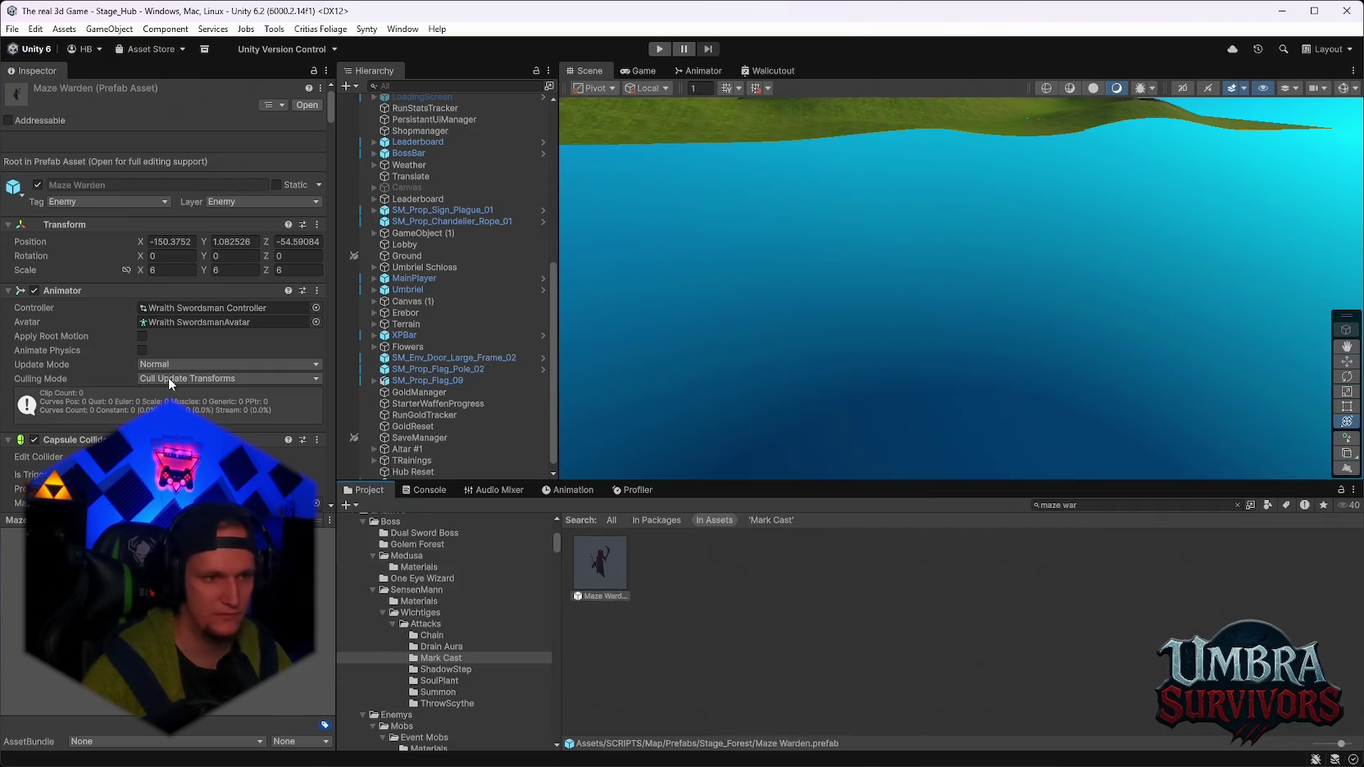
scroll(170, 384, down, 10)
scroll(184, 392, down, 5)
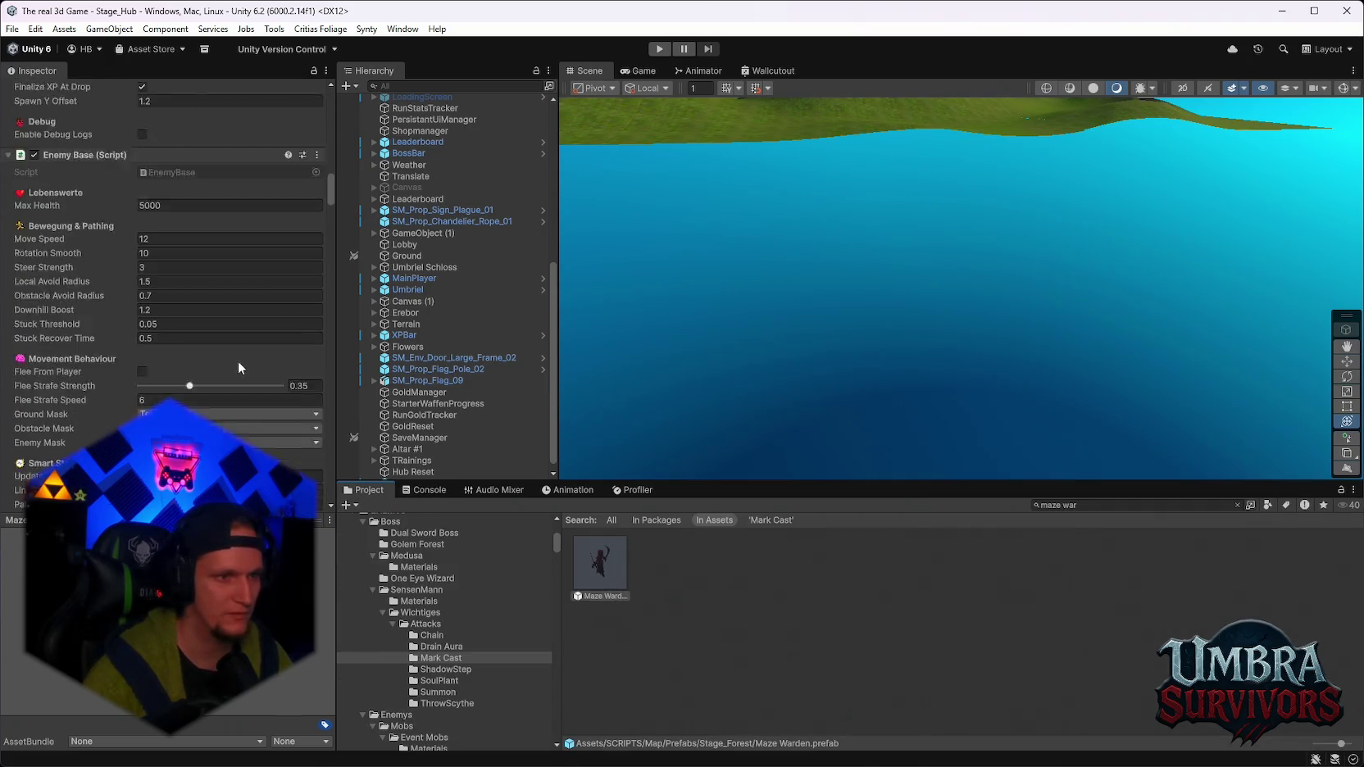
key(ctrl+p)
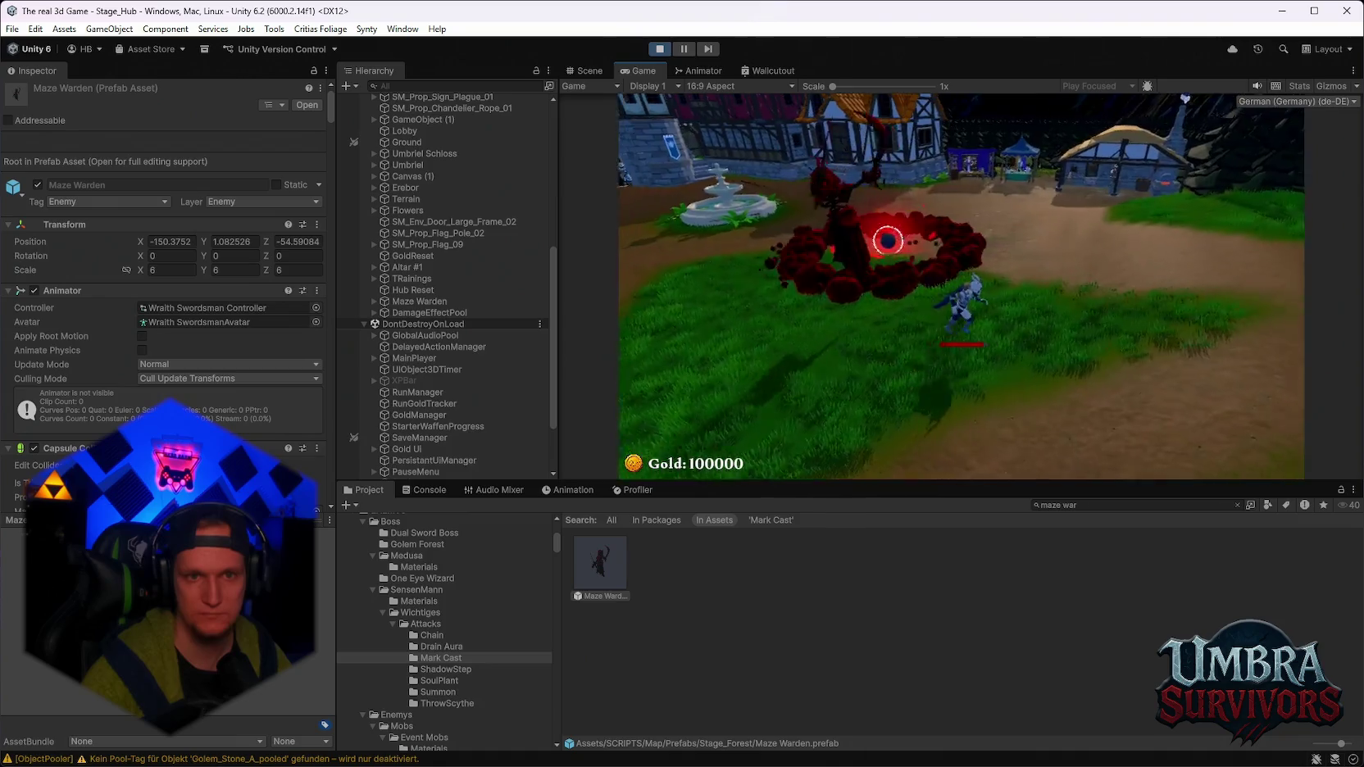
key(Escape)
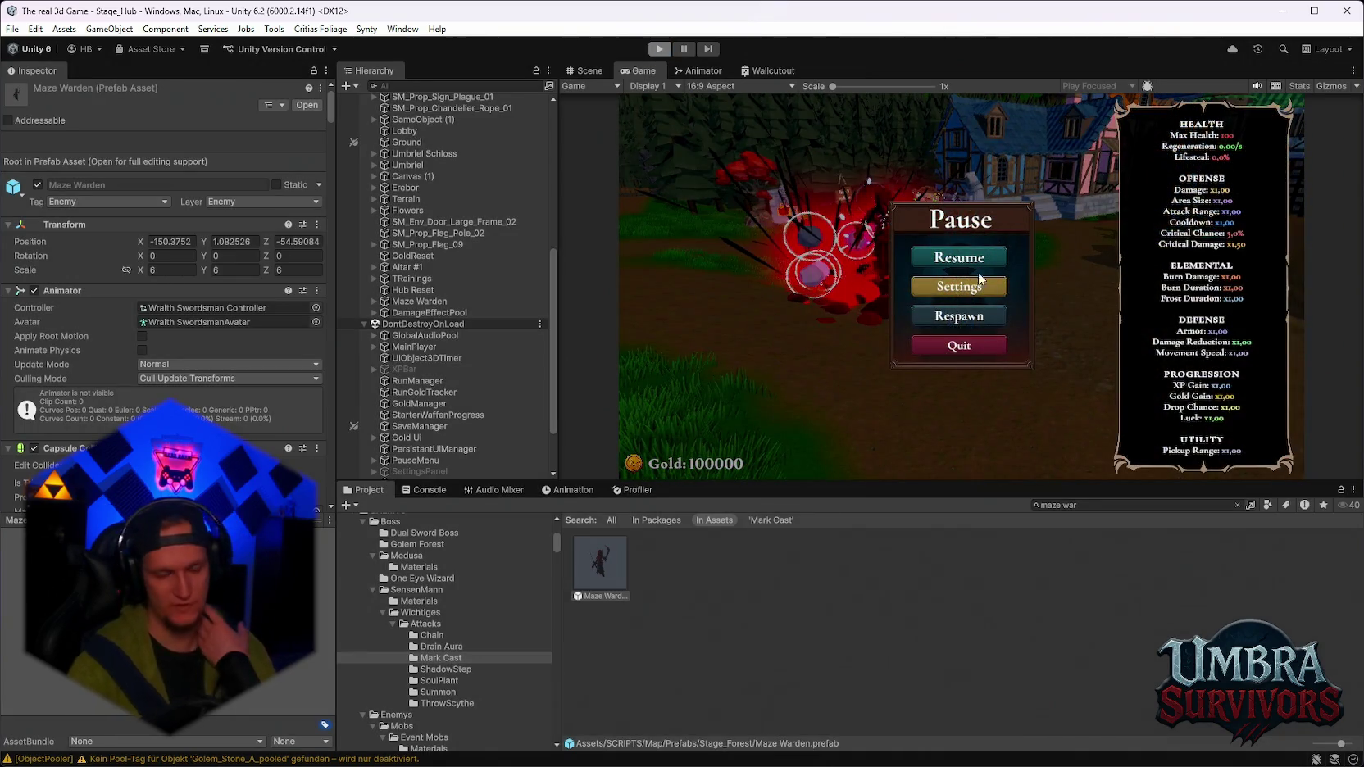
key(ctrl+p)
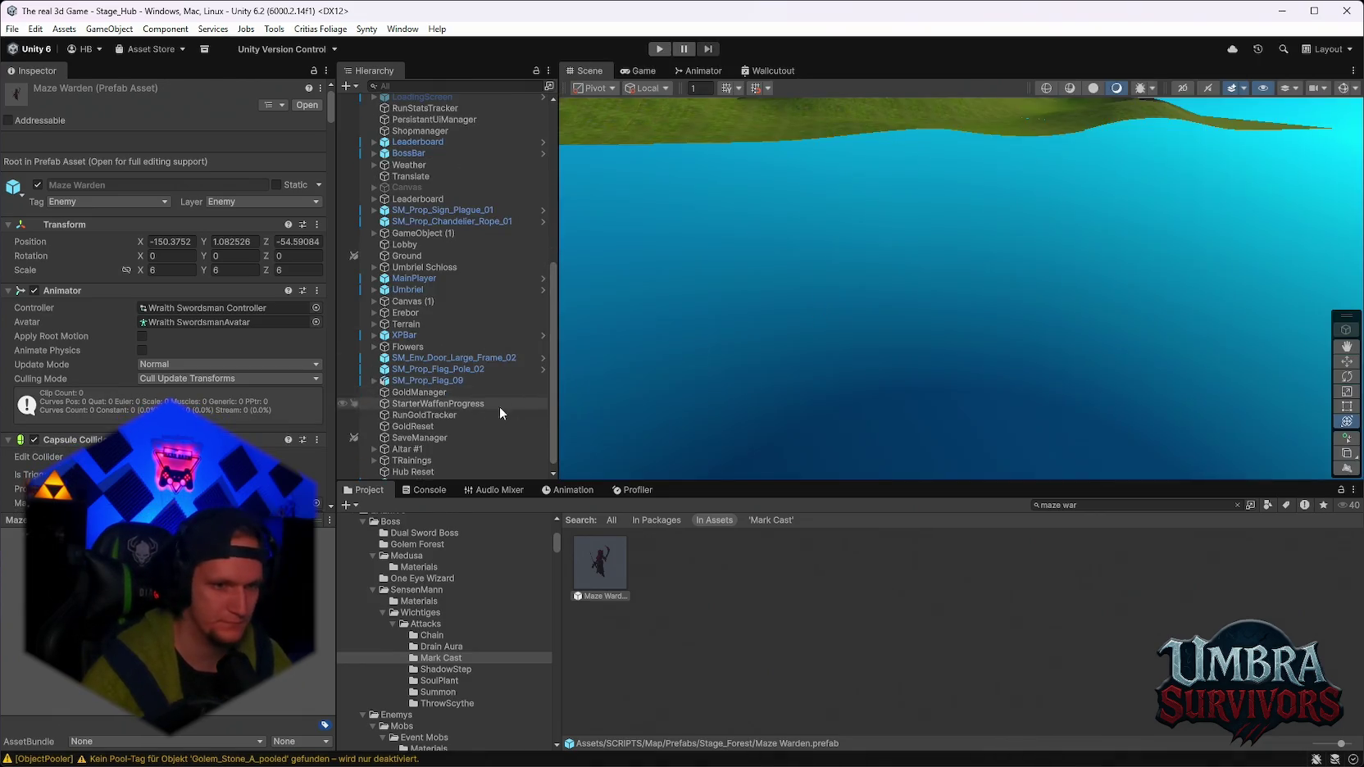
Select the scene's Maze Warden and set its Prediction Time to 1.
click(404, 474)
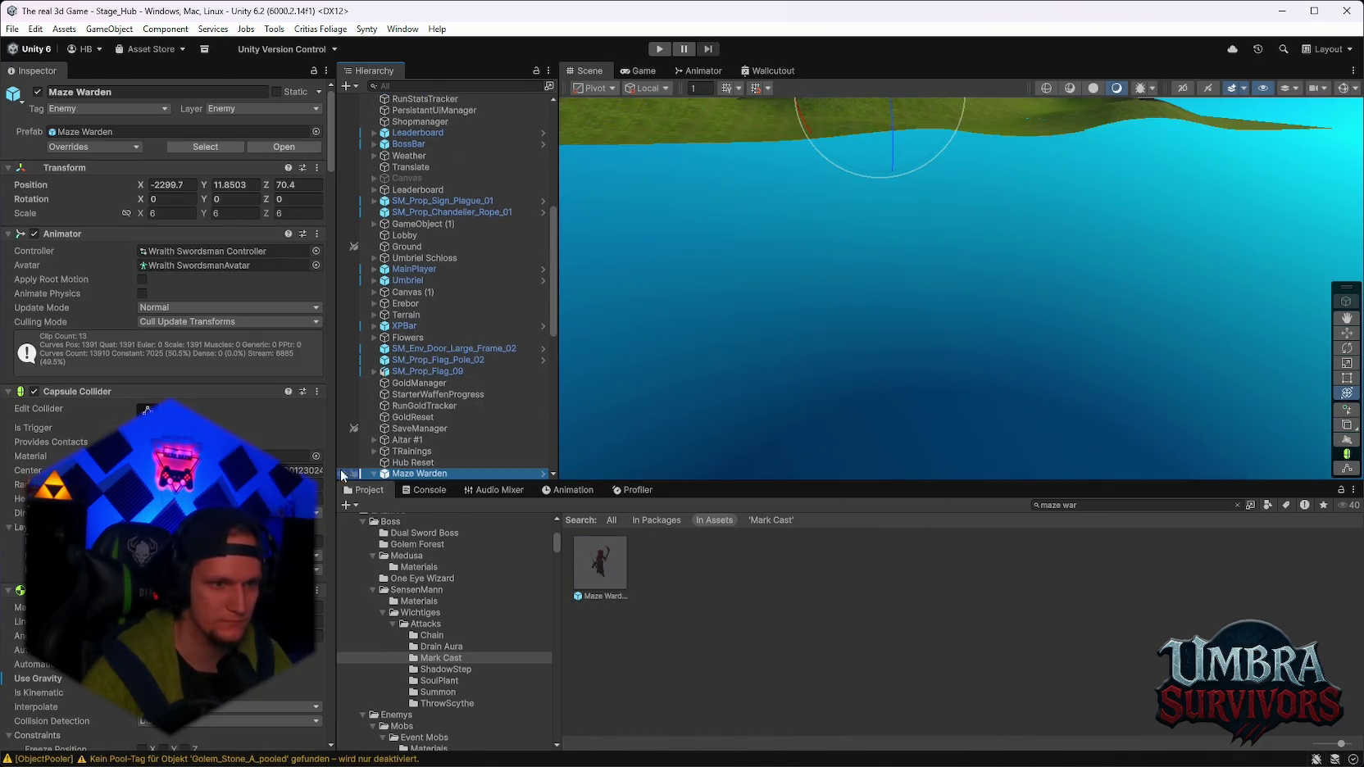
scroll(164, 410, down, 10)
scroll(320, 538, down, 15)
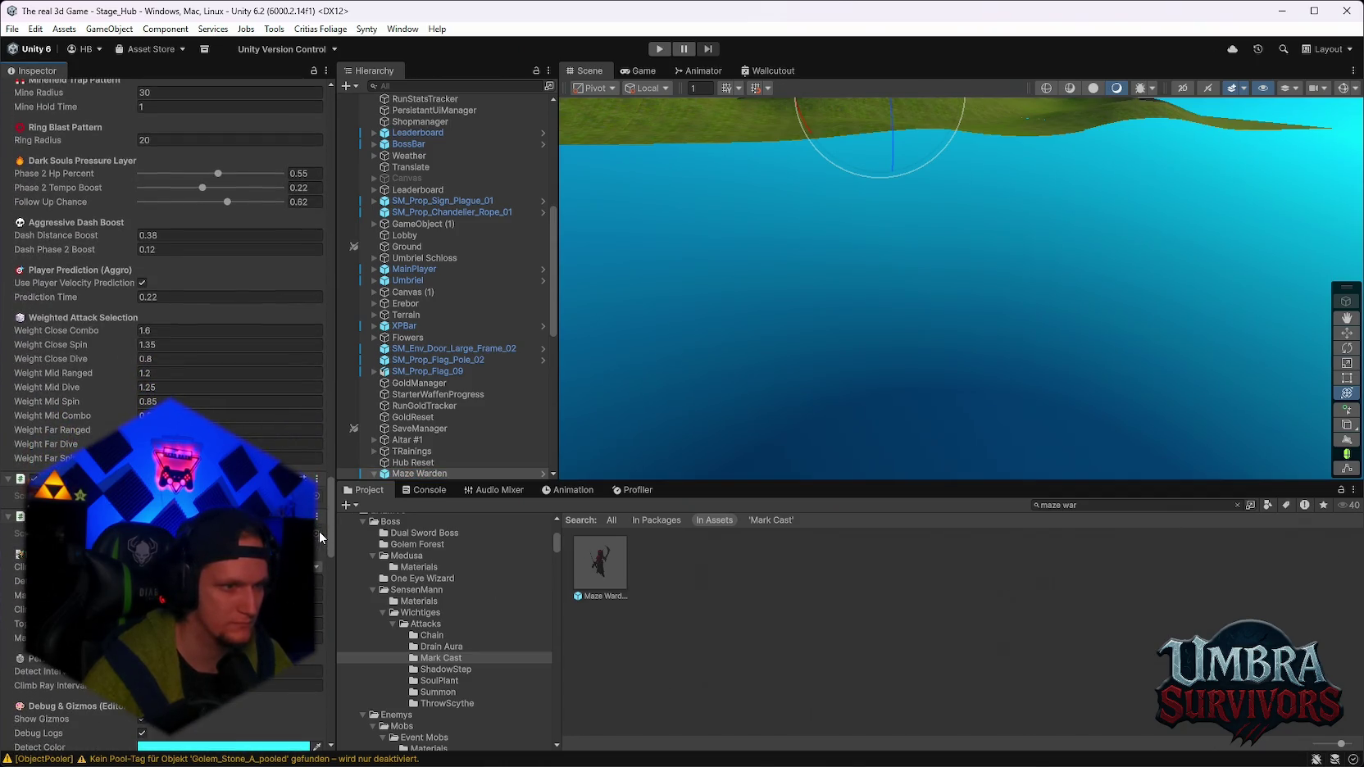
scroll(320, 537, up, 1)
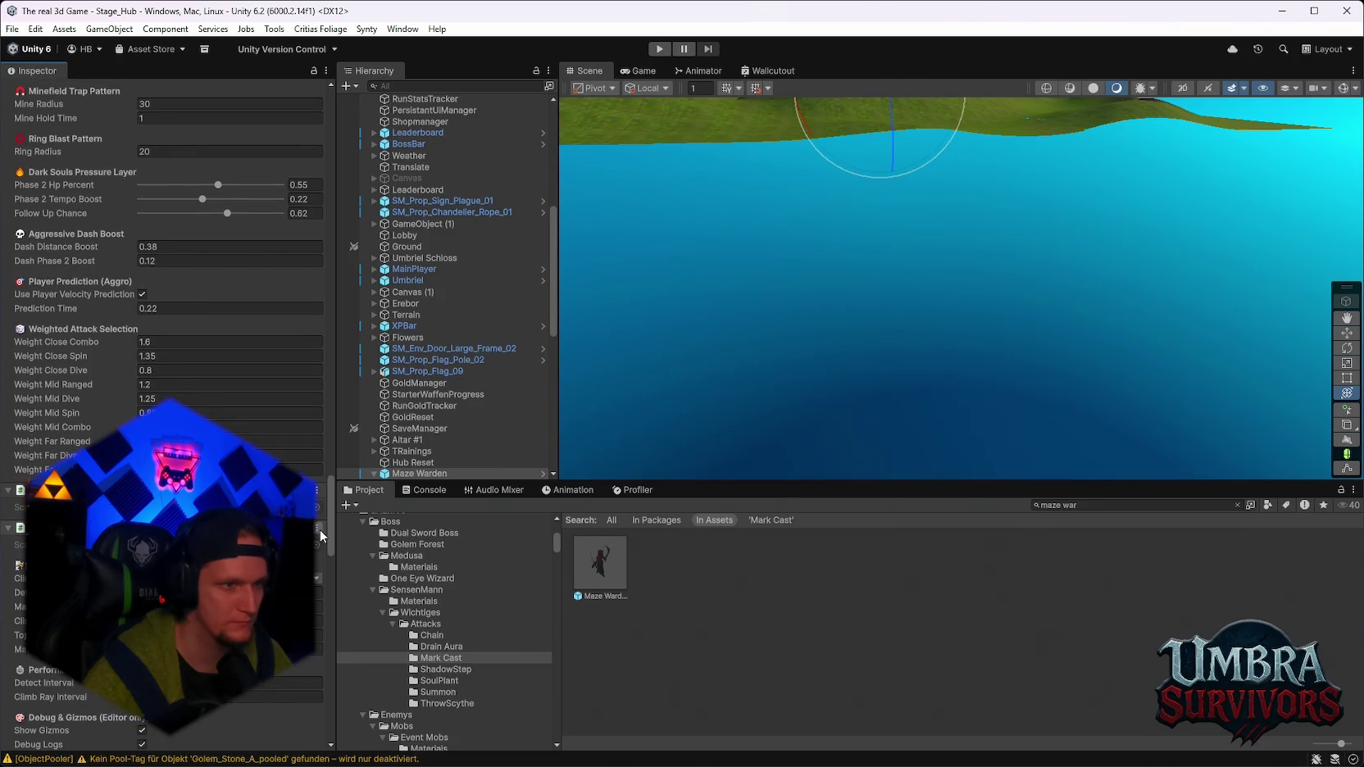
scroll(321, 533, up, 3)
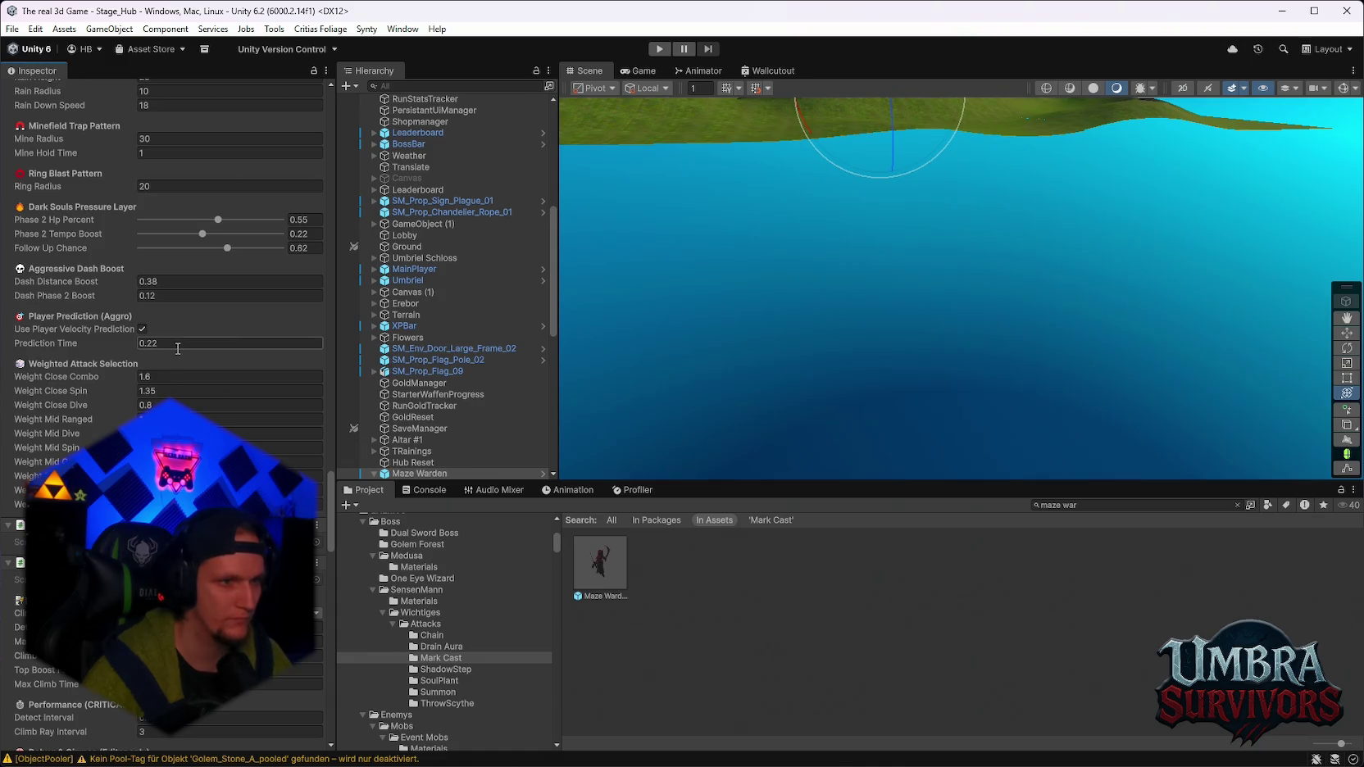
click(178, 348)
text(1)
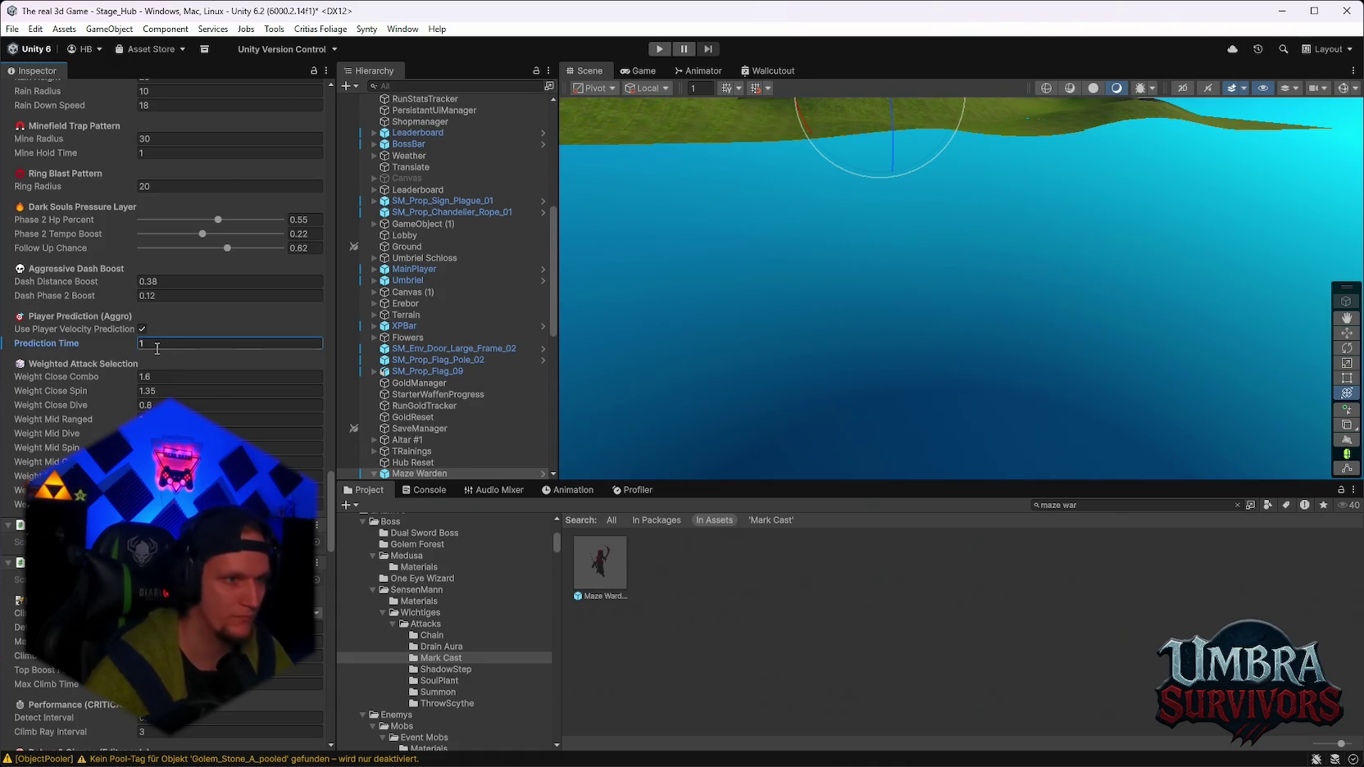
Raise the Maze Warden's Dash Distance Boost to 7.
scroll(239, 411, up, 7)
scroll(239, 411, up, 3)
click(174, 396)
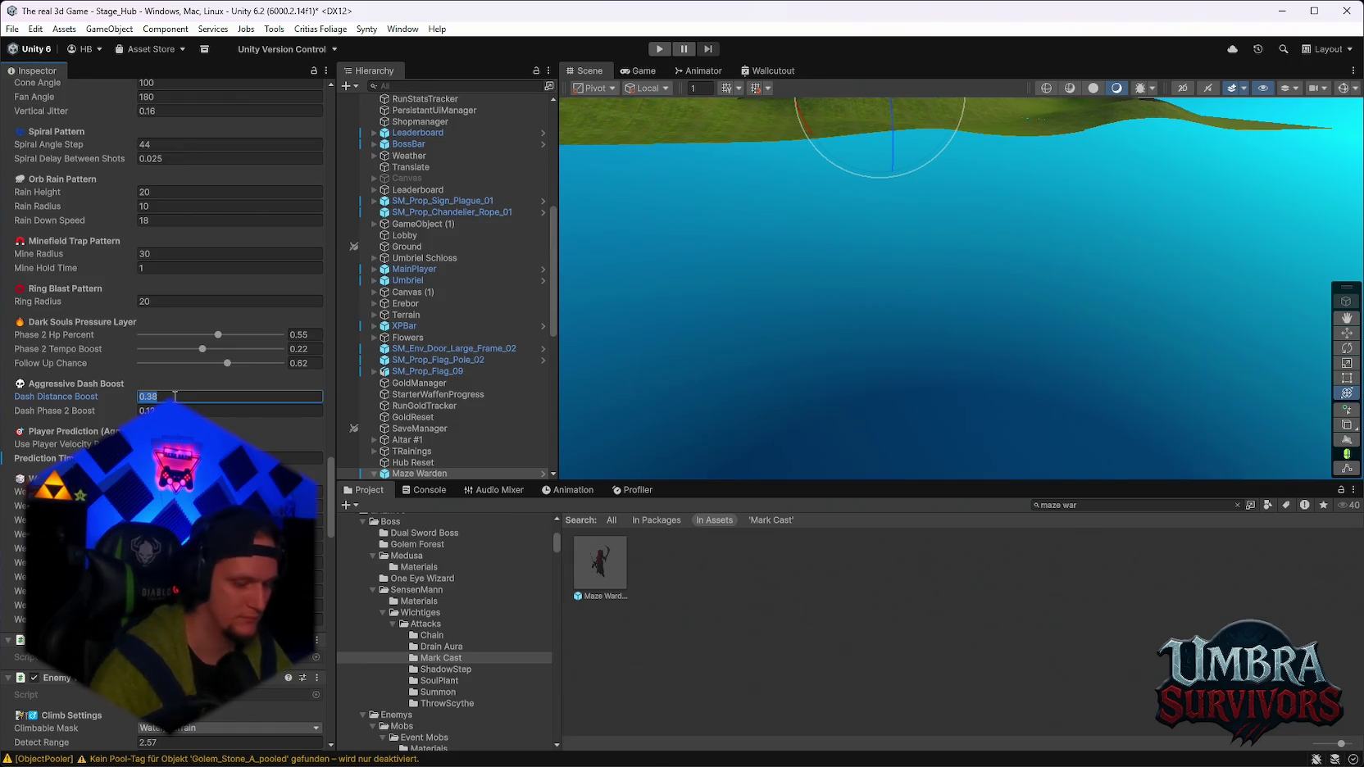
text(7)
click(229, 410)
text(12)
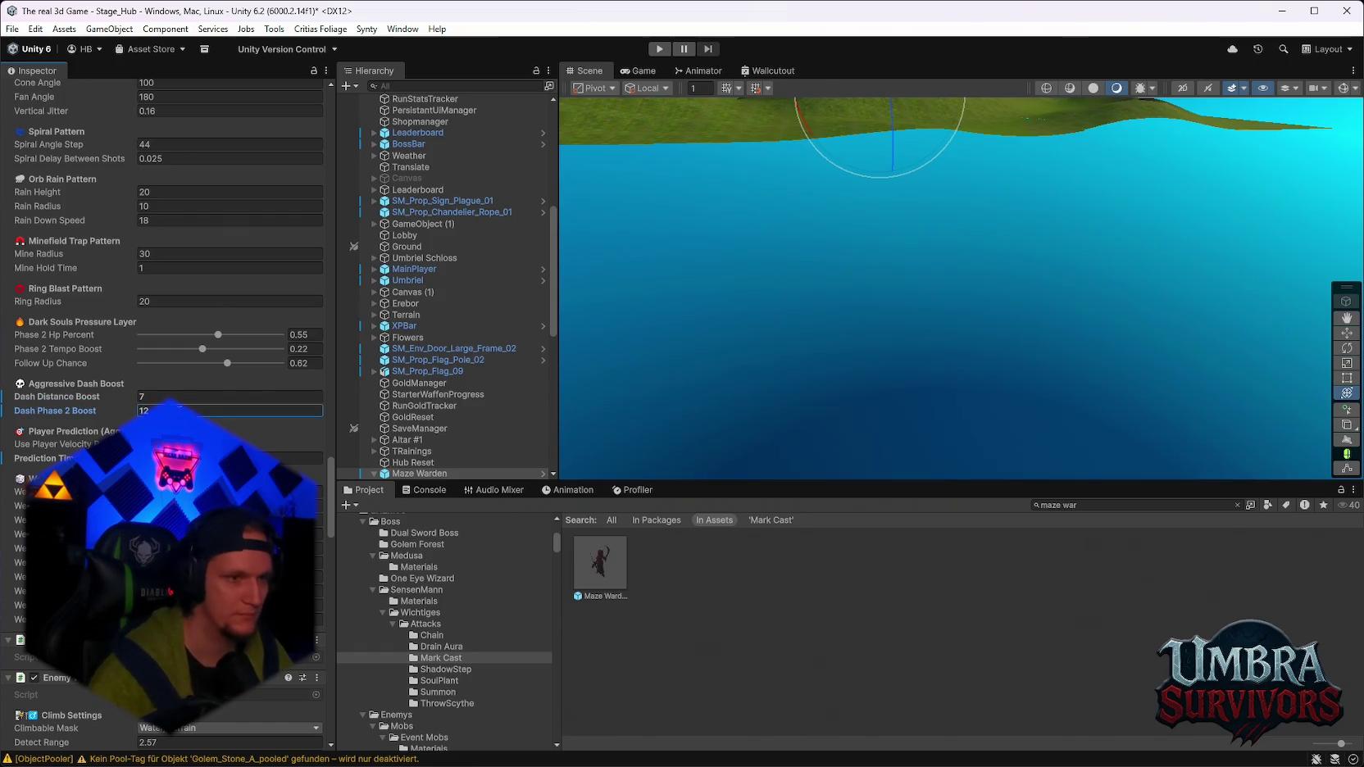
Widen the Orb Rain Pattern's Rain Radius from 10 to 20.
scroll(184, 351, up, 2)
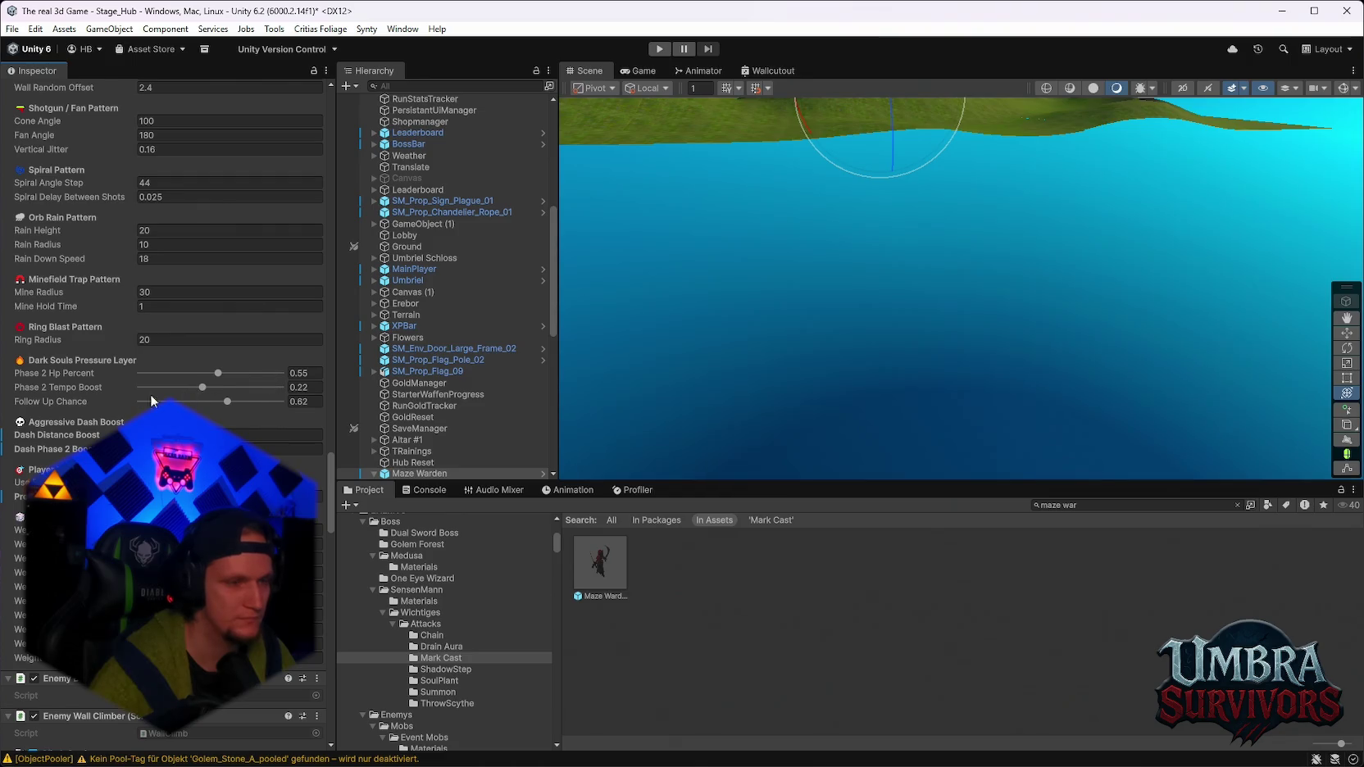
scroll(115, 402, up, 4)
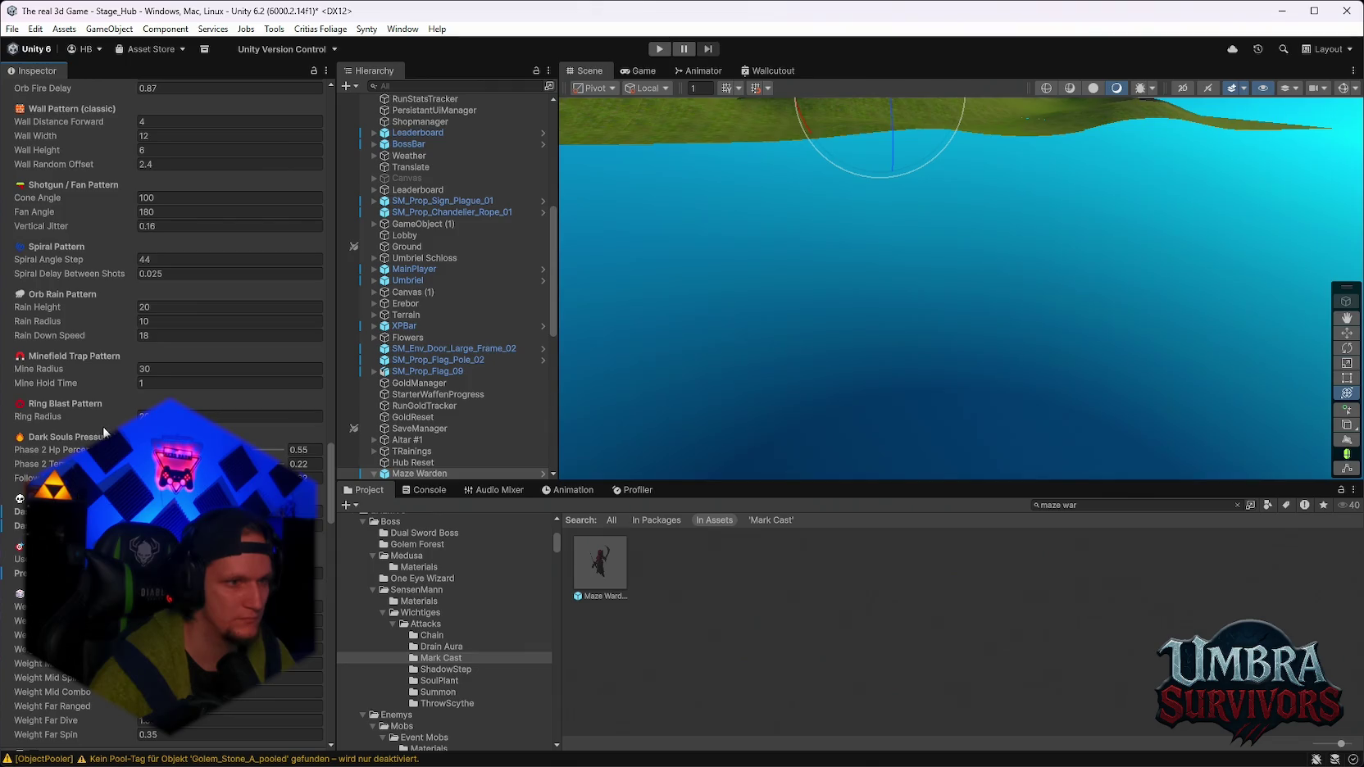
scroll(105, 432, up, 2)
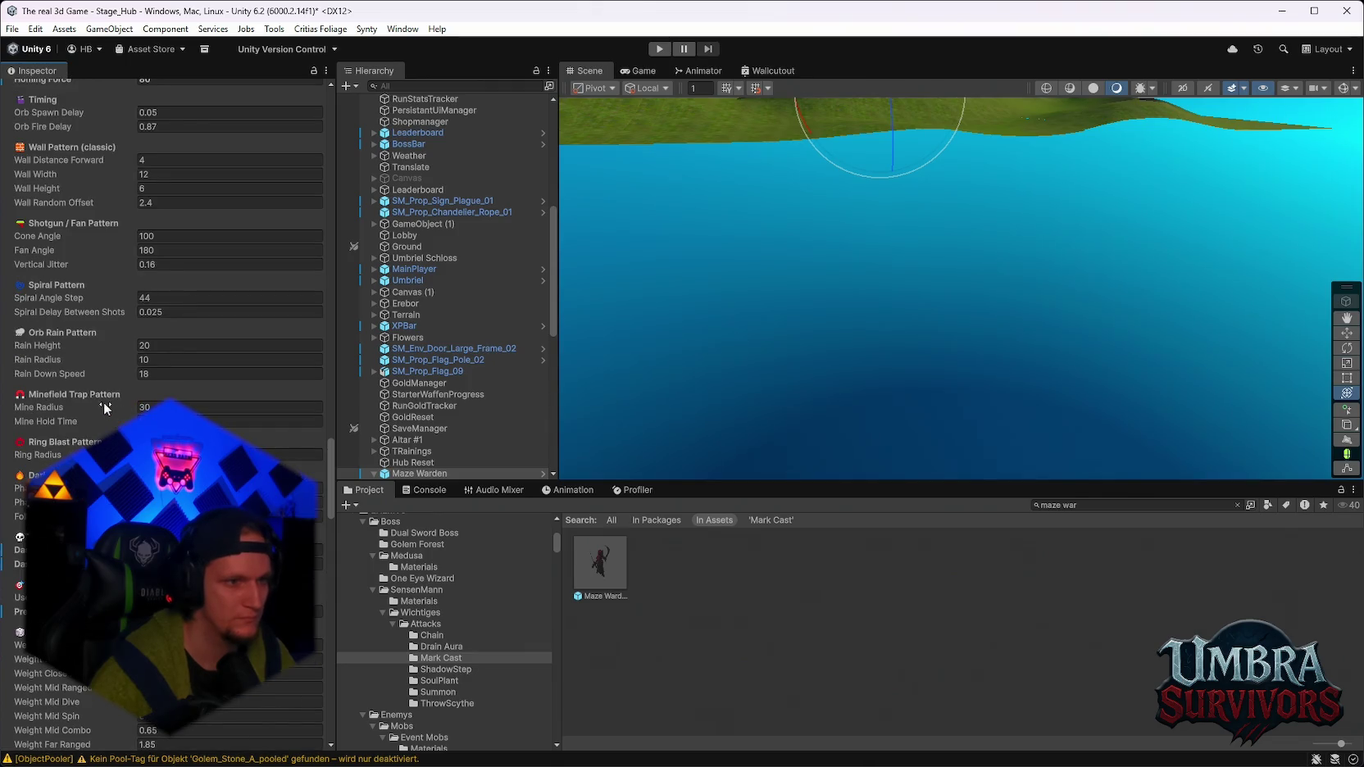
scroll(113, 417, up, 2)
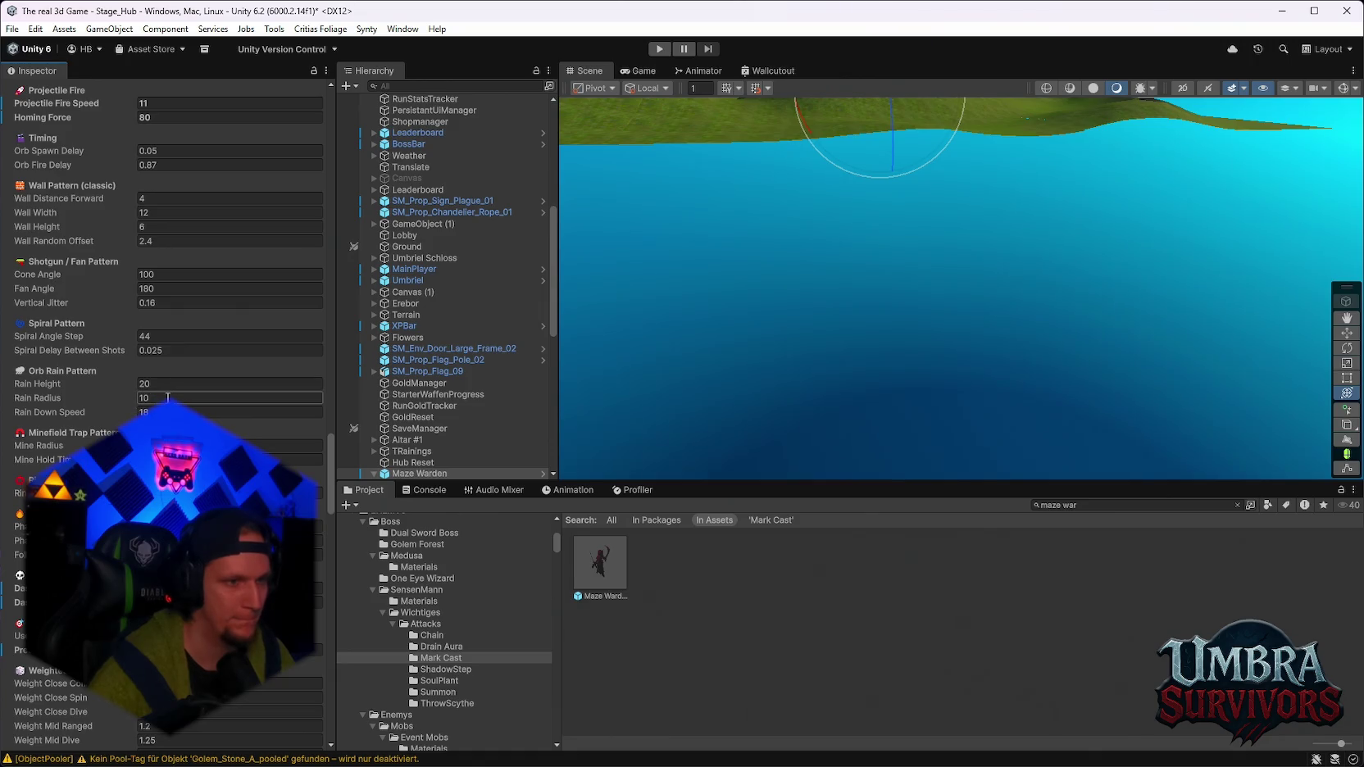
click(168, 398)
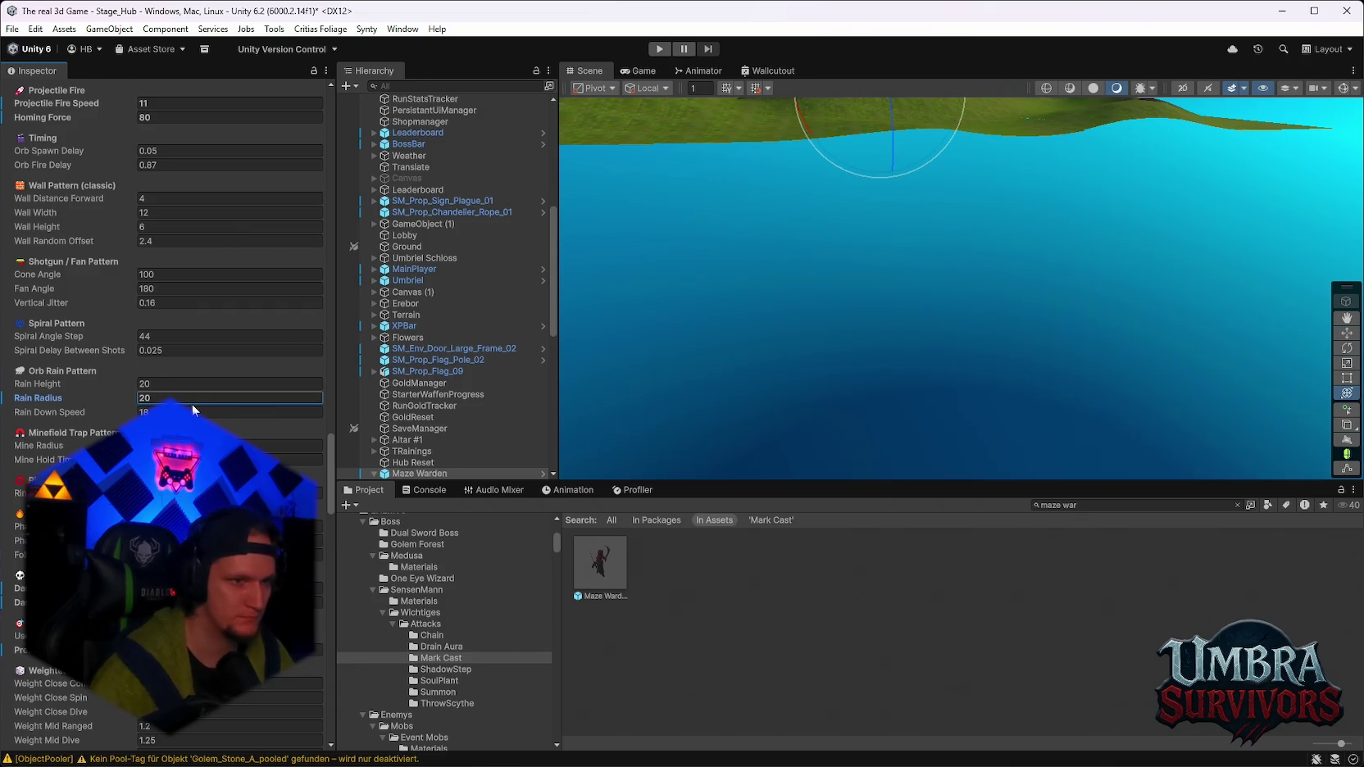
text(20)
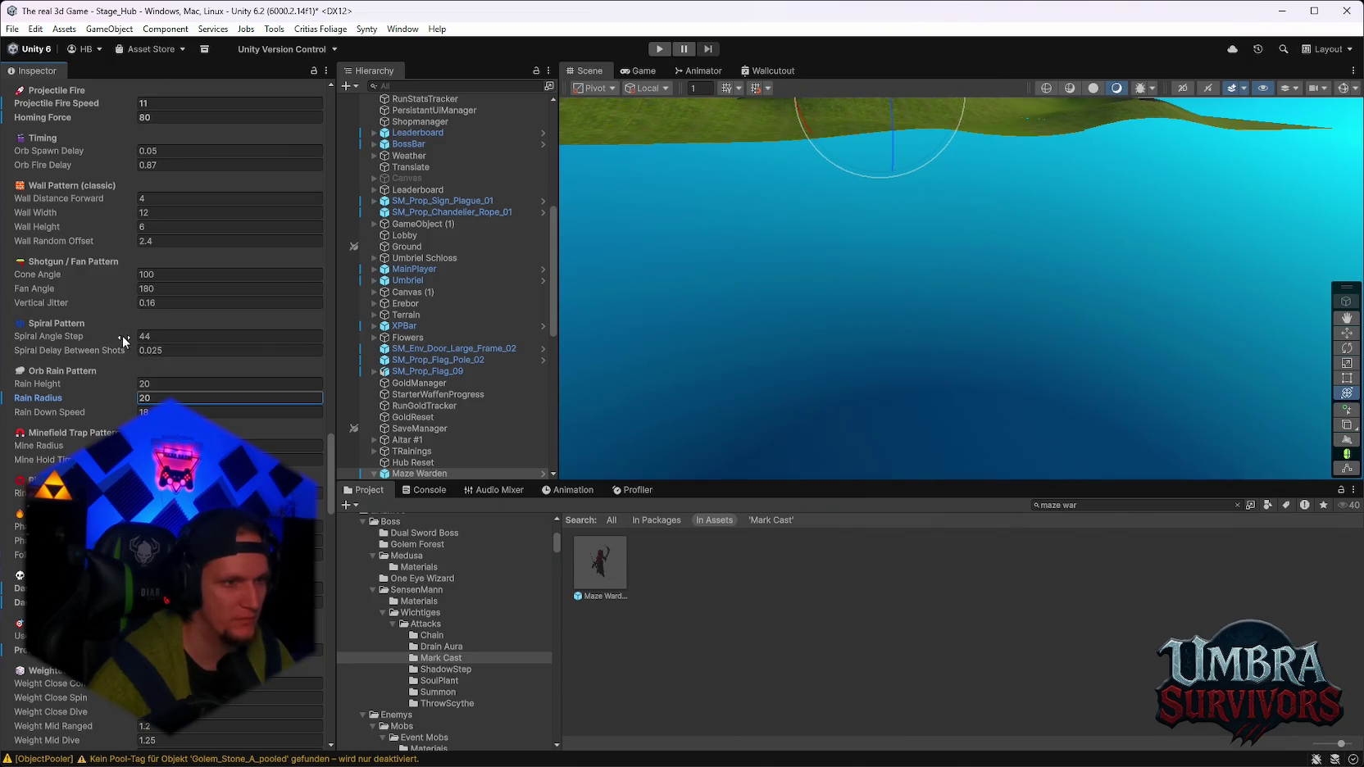
Select the Wall Height field and move up through the boss AI settings.
scroll(128, 366, up, 2)
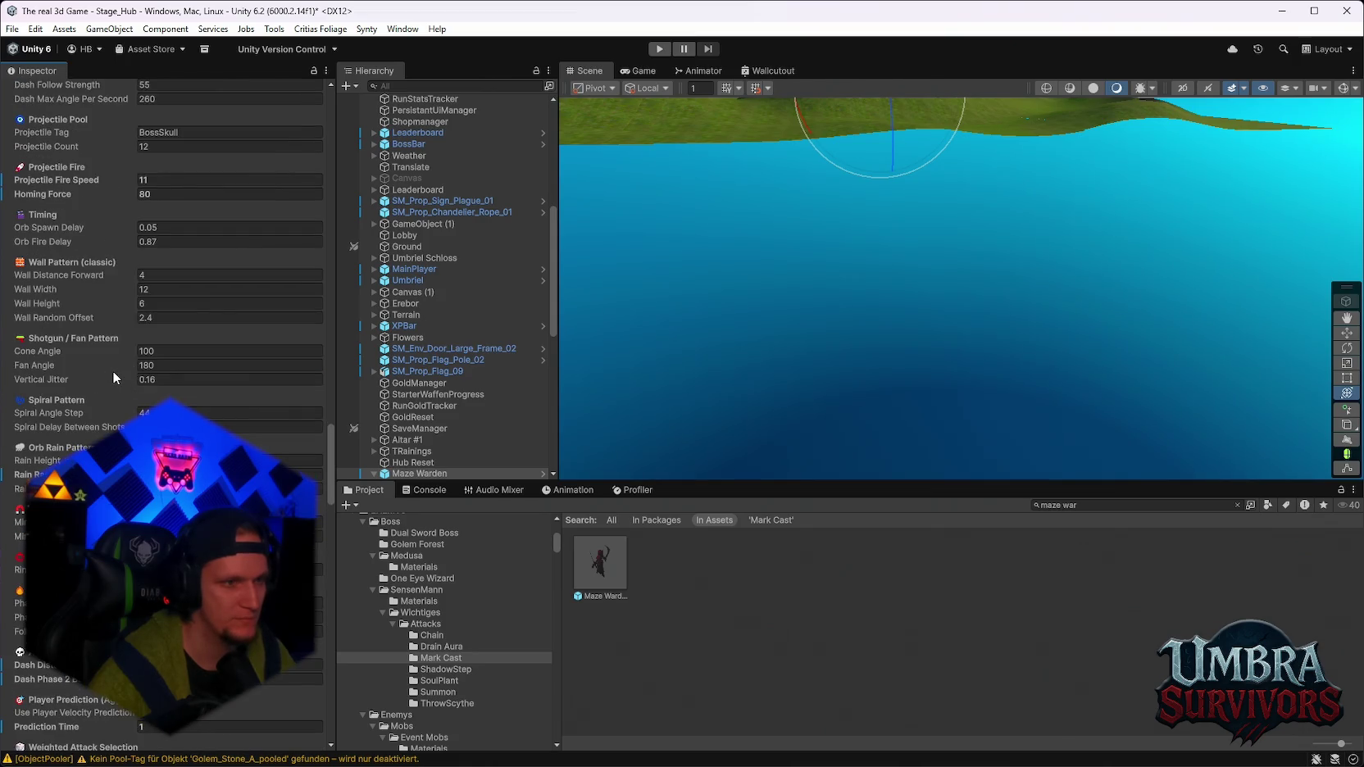
scroll(115, 369, up, 1)
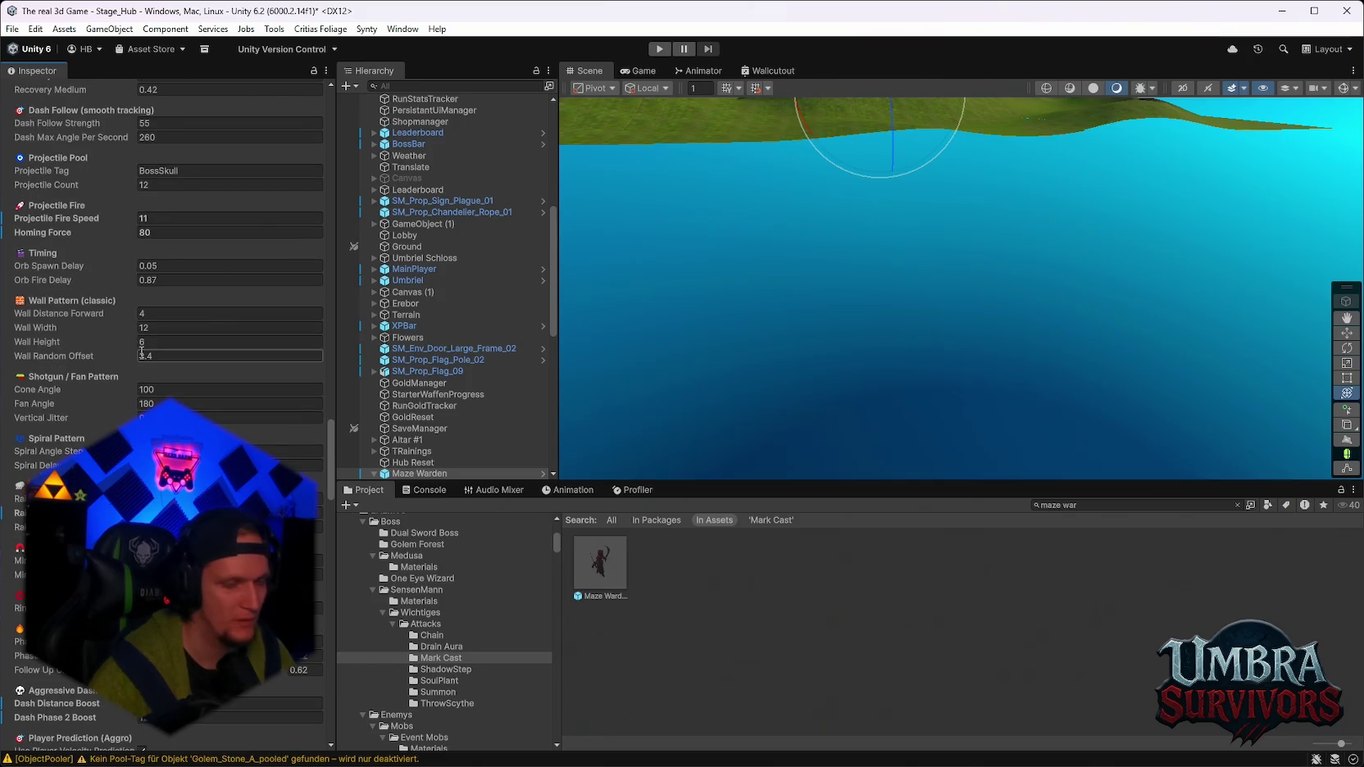
click(145, 341)
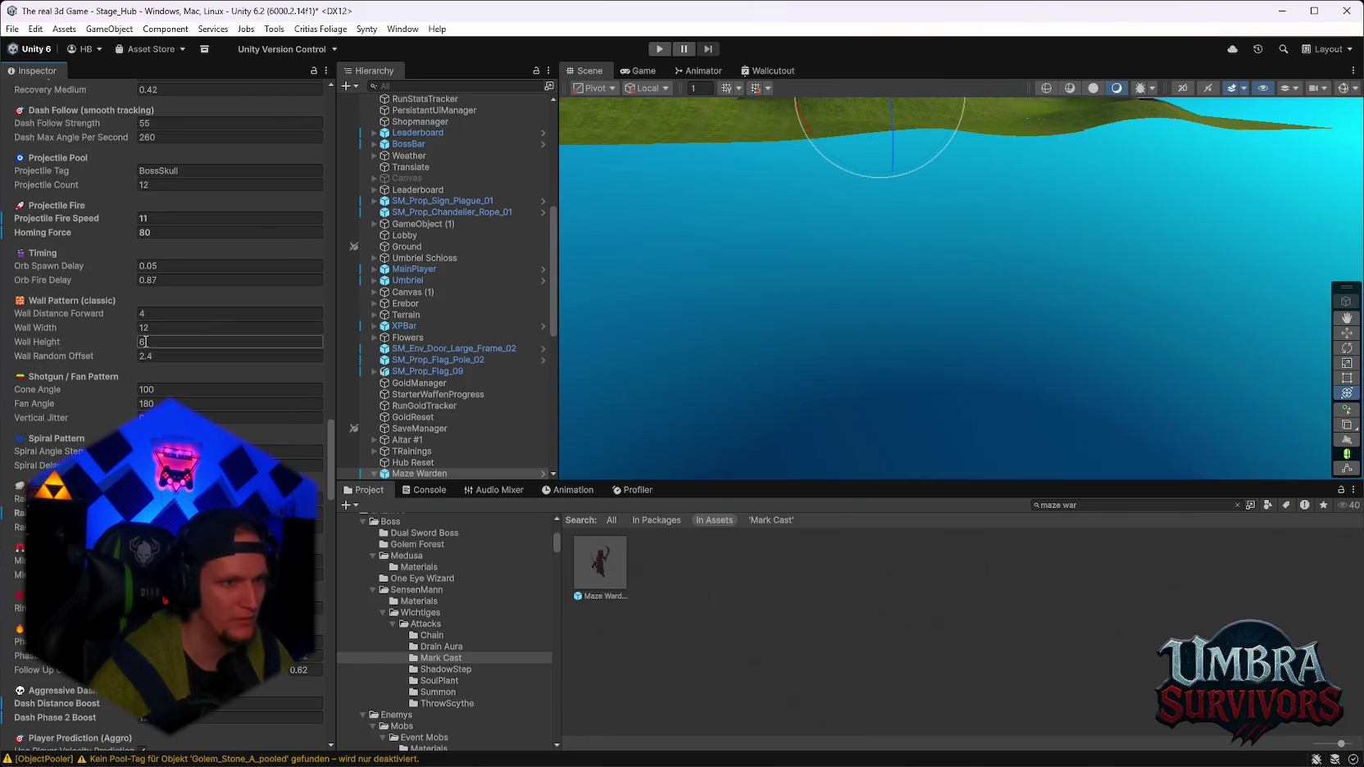
scroll(162, 348, up, 1)
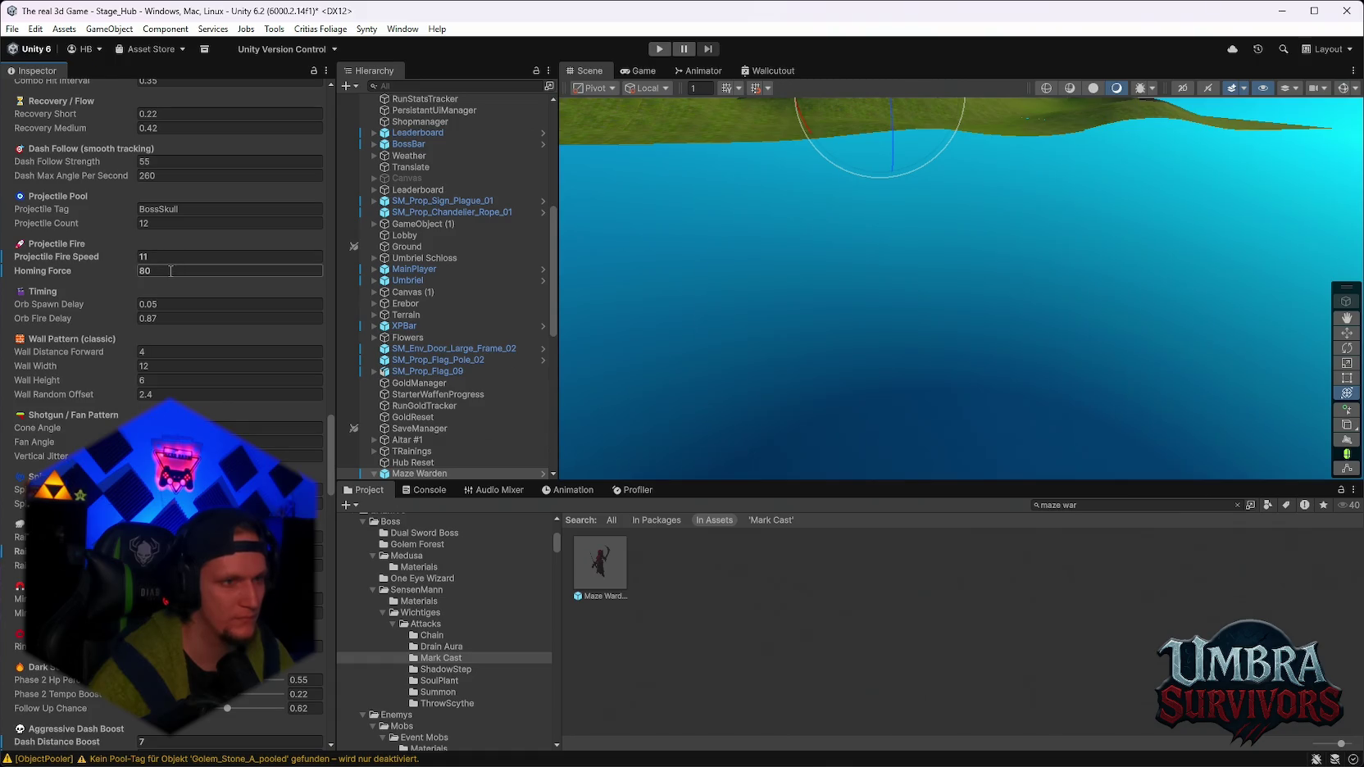
scroll(170, 270, up, 1)
scroll(178, 285, up, 1)
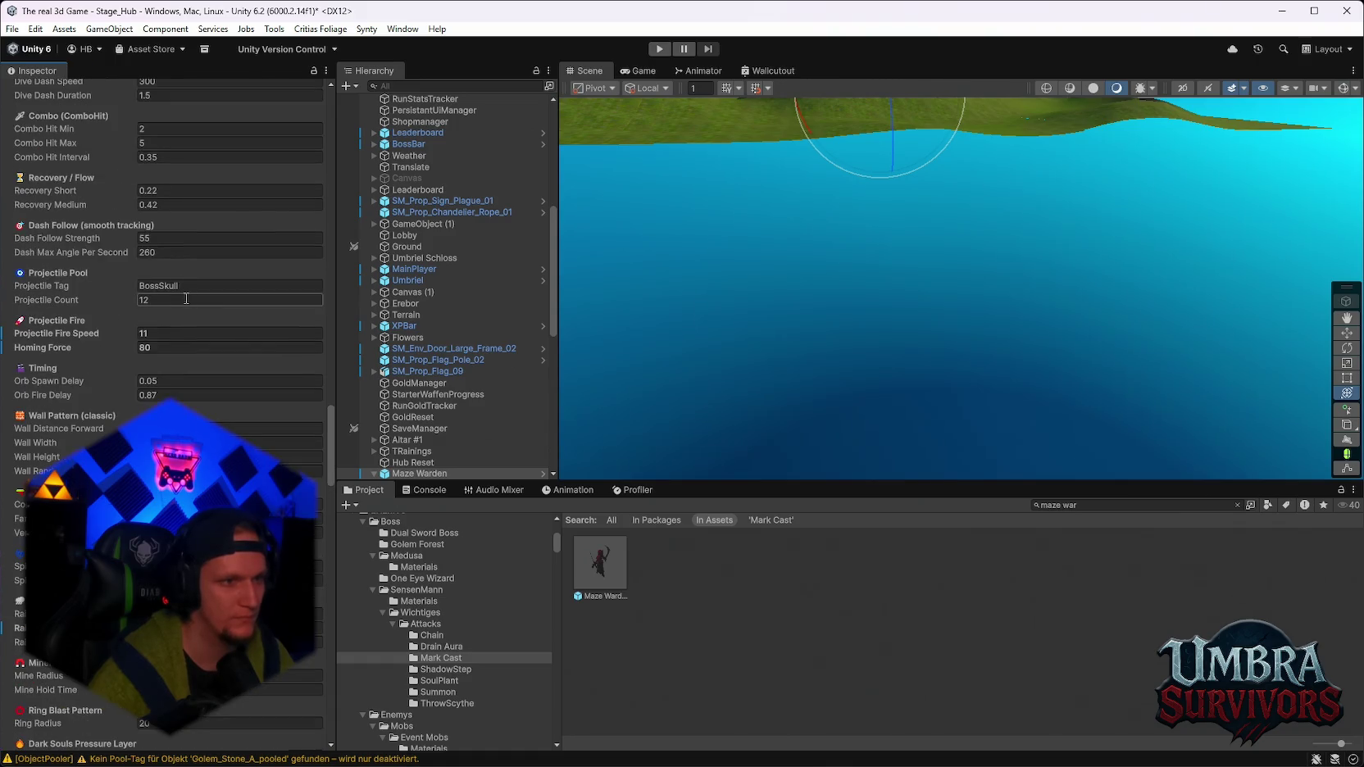
scroll(185, 297, up, 1)
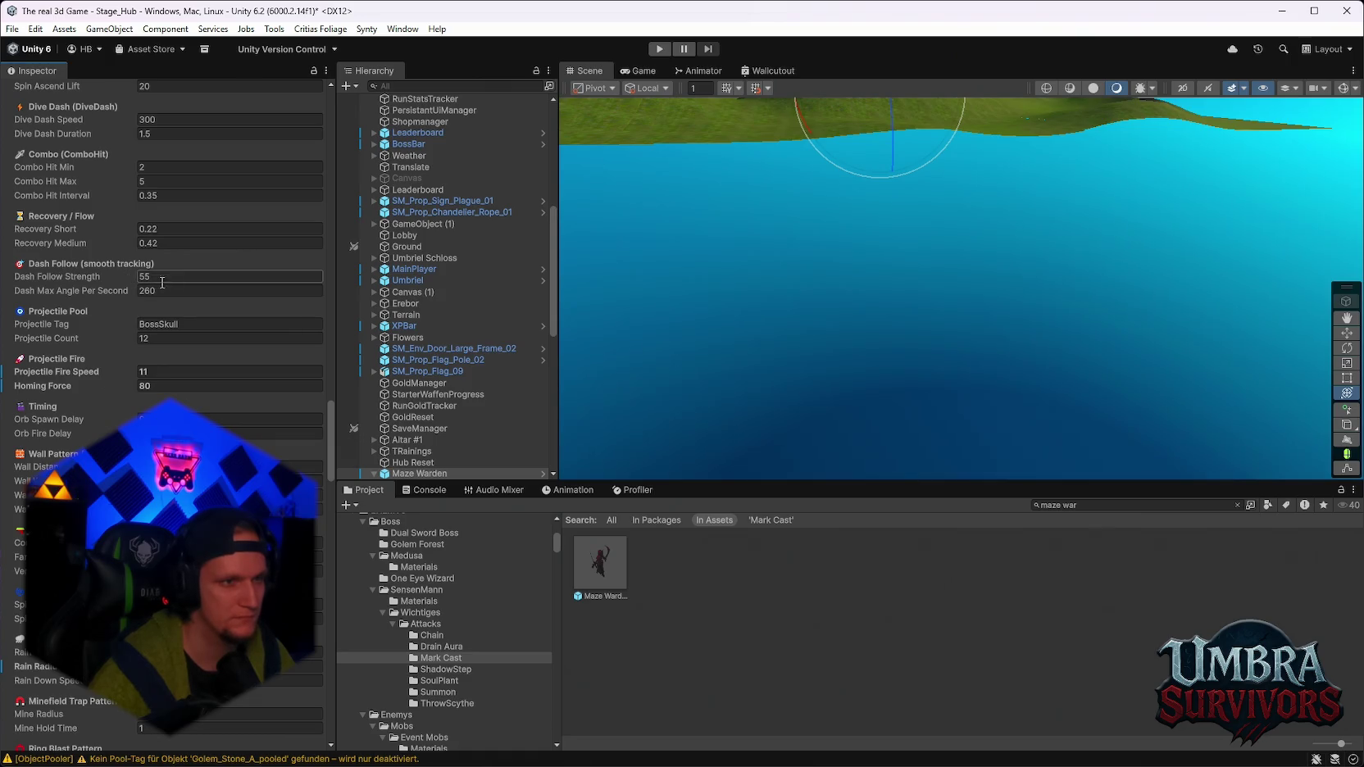
scroll(180, 284, up, 1)
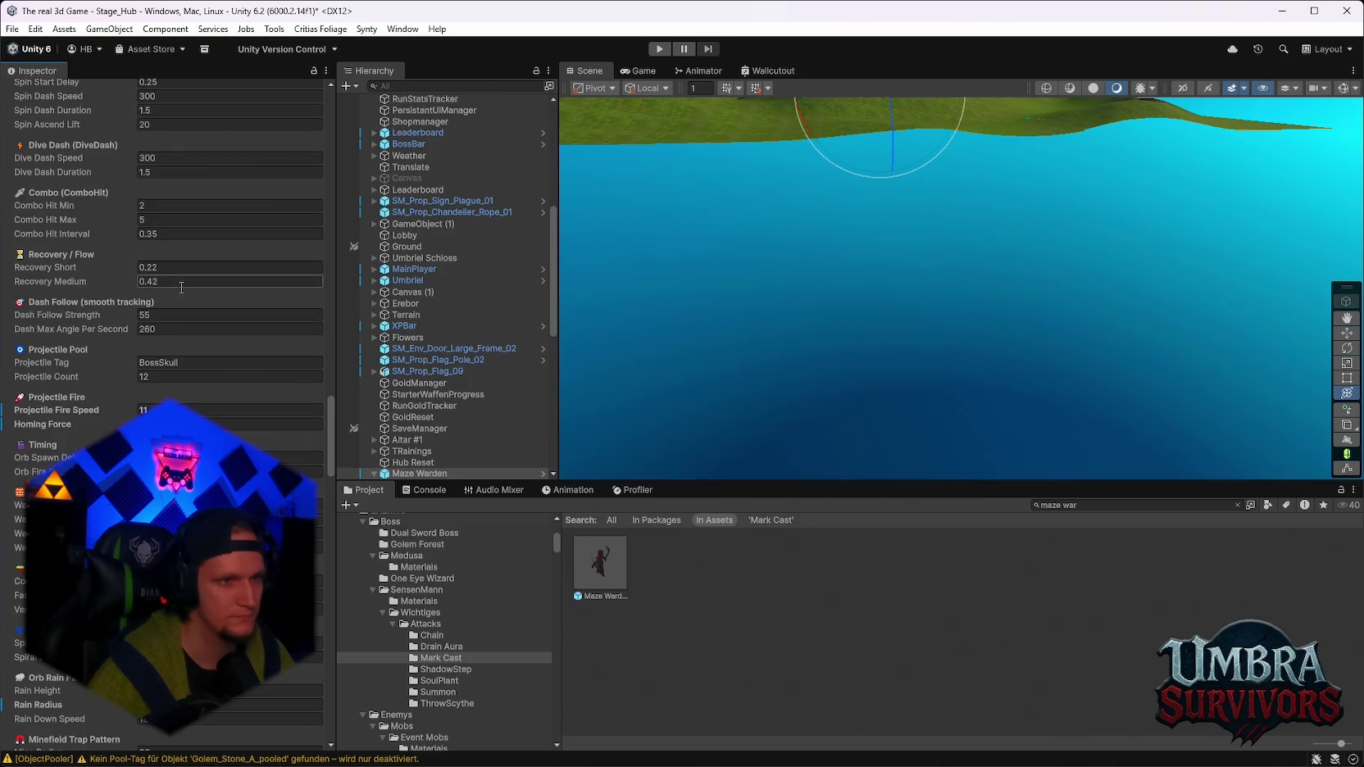
scroll(181, 287, up, 1)
scroll(182, 293, up, 2)
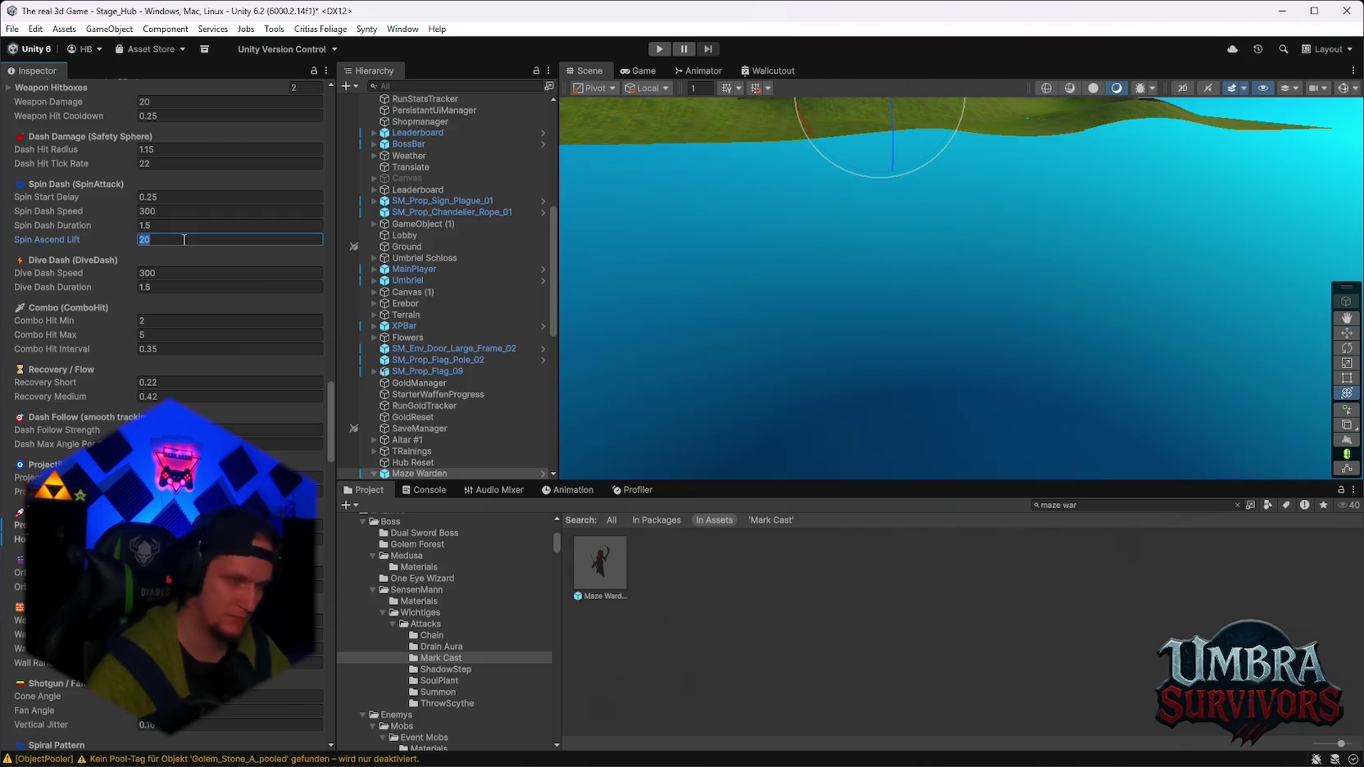
Lower the boss's Spin Ascend Lift from 20 to 1.
text(1)
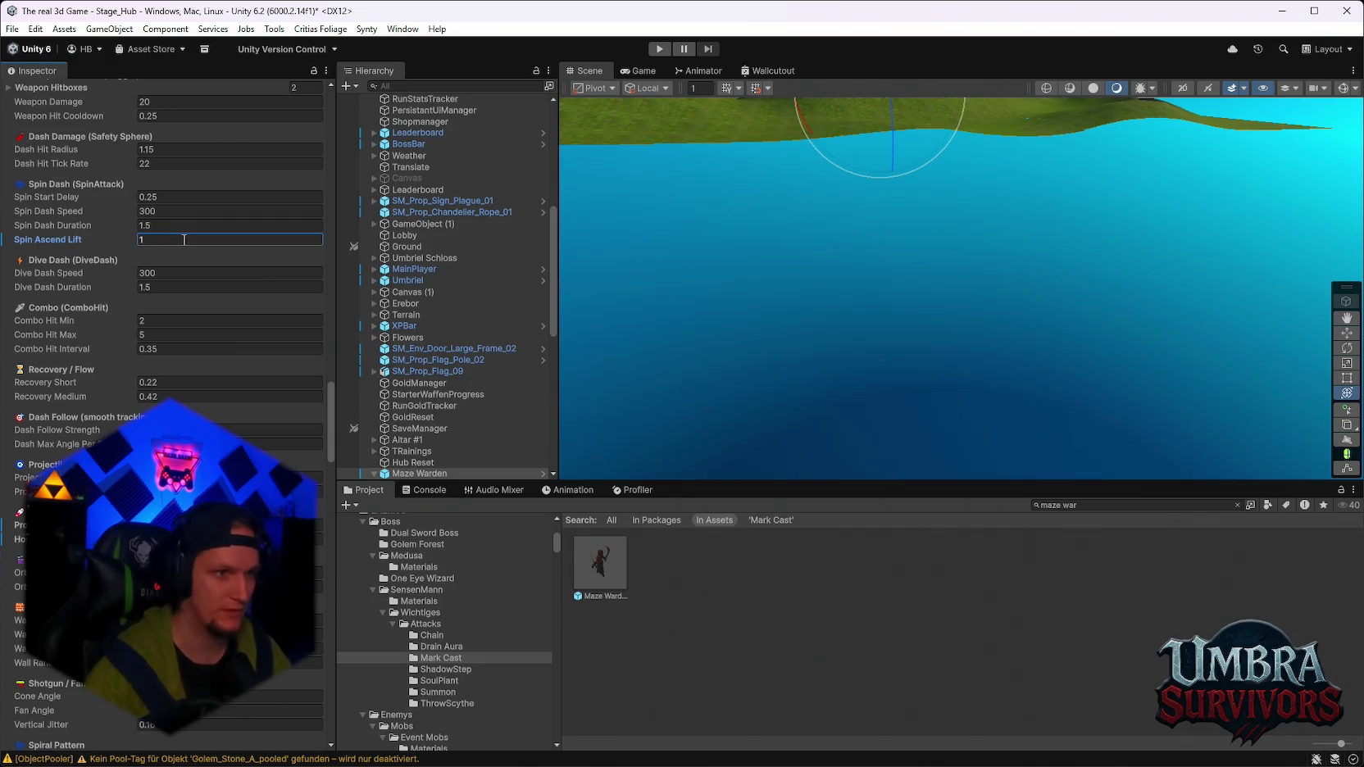
key(Return)
scroll(186, 258, up, 3)
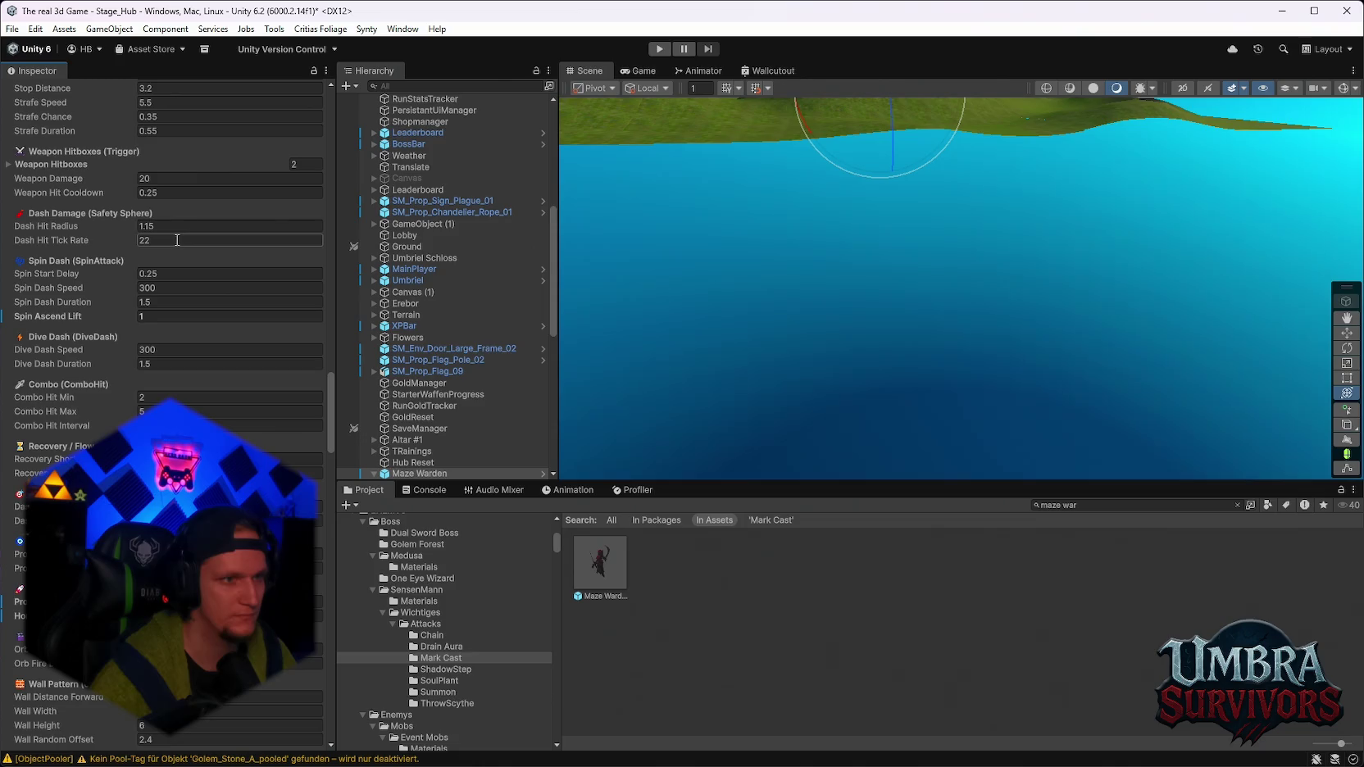
scroll(222, 287, up, 10)
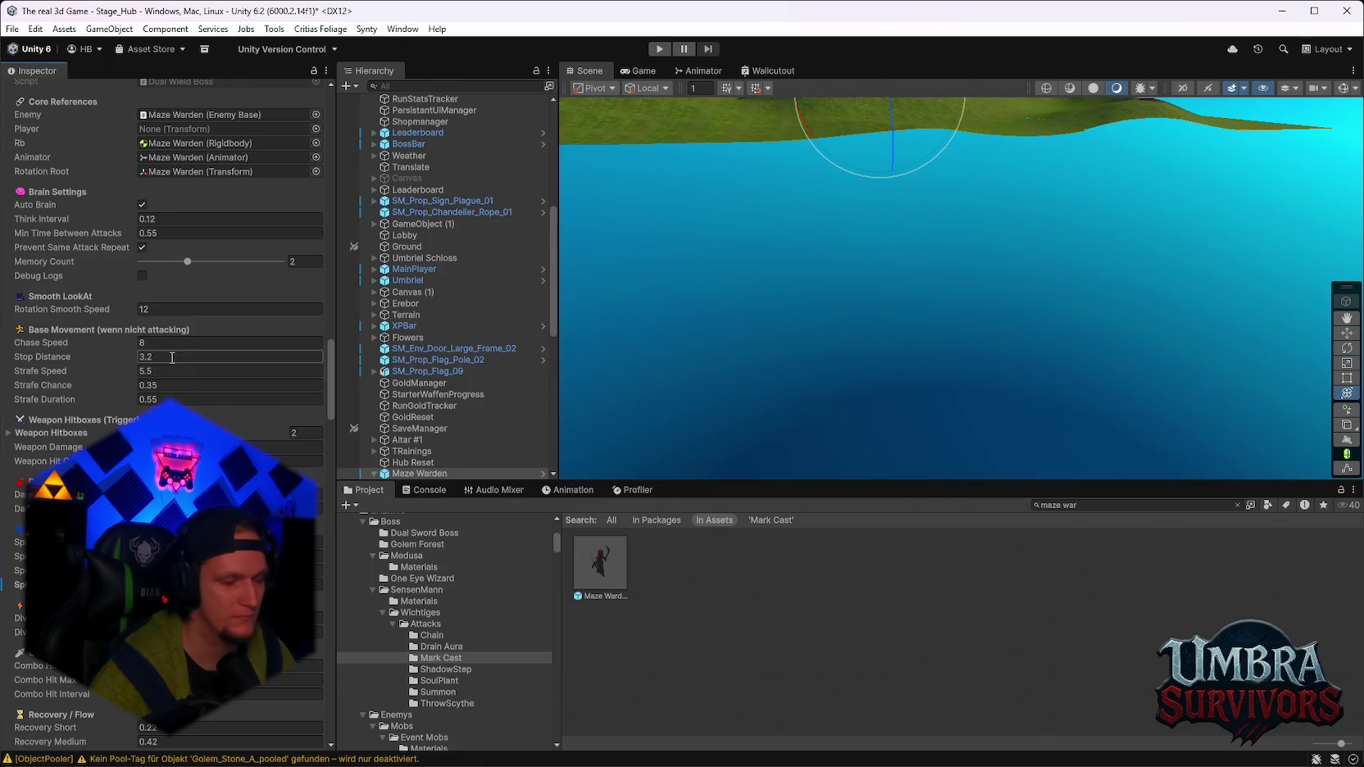
Lower the boss's Chase Speed from 8 to 7.
click(172, 344)
text(7)
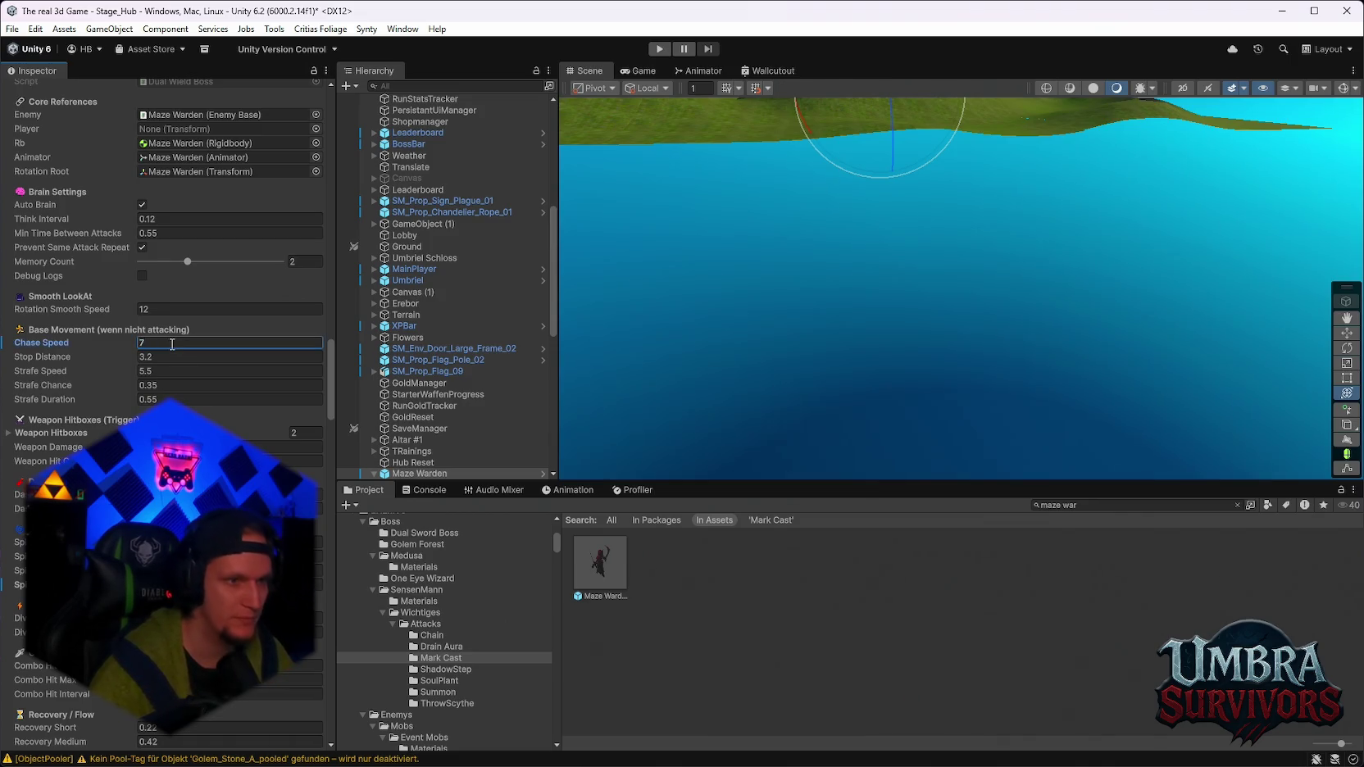
scroll(226, 392, up, 8)
scroll(226, 392, down, 6)
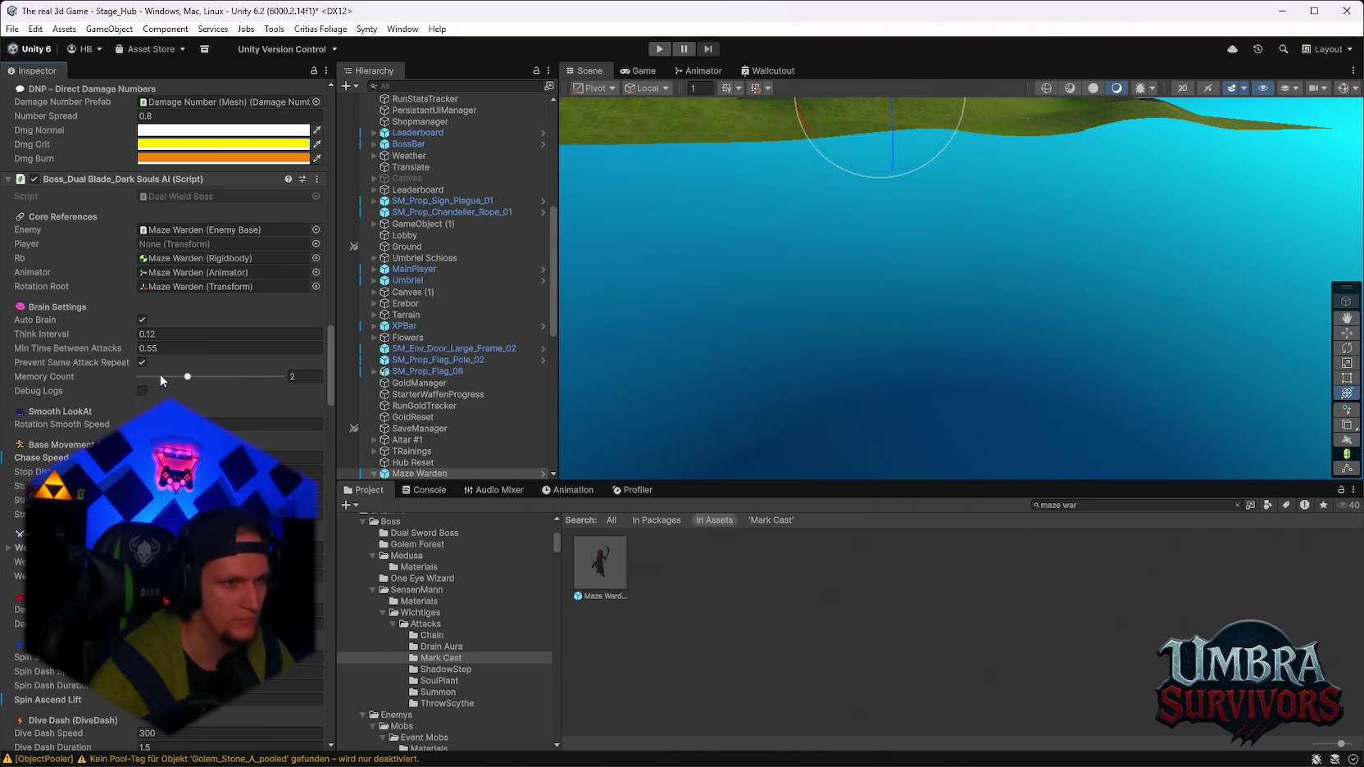
Raise the boss's Min Time Between Attacks to 0.8.
click(161, 347)
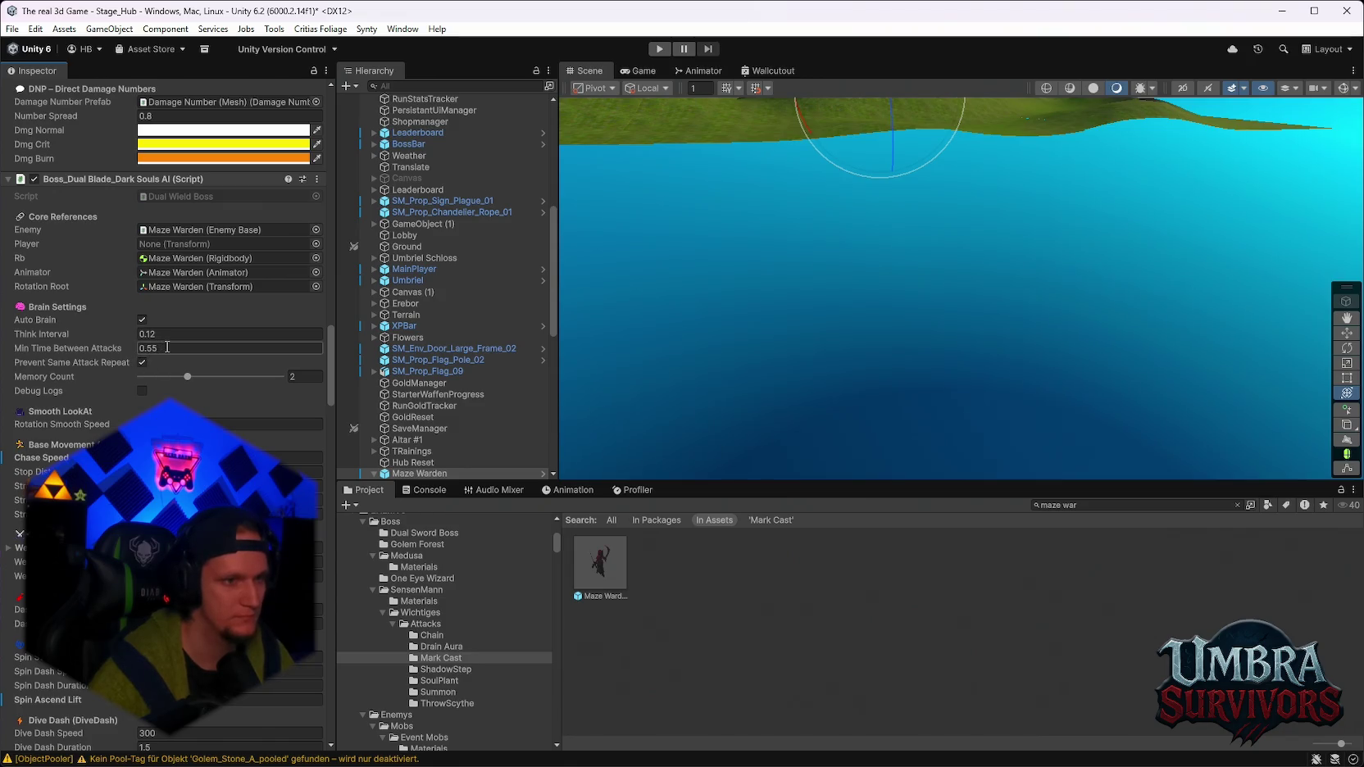
click(167, 347)
text(0.8)
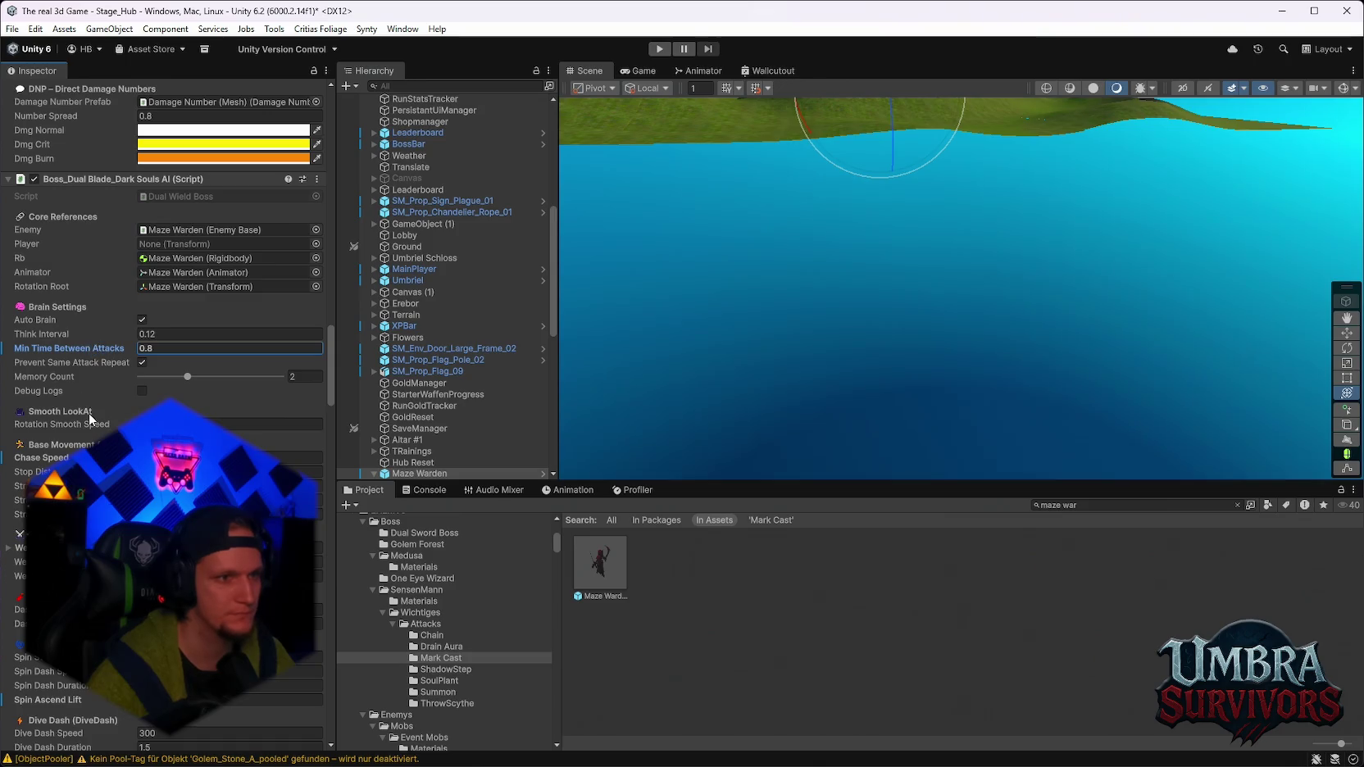
scroll(88, 413, down, 15)
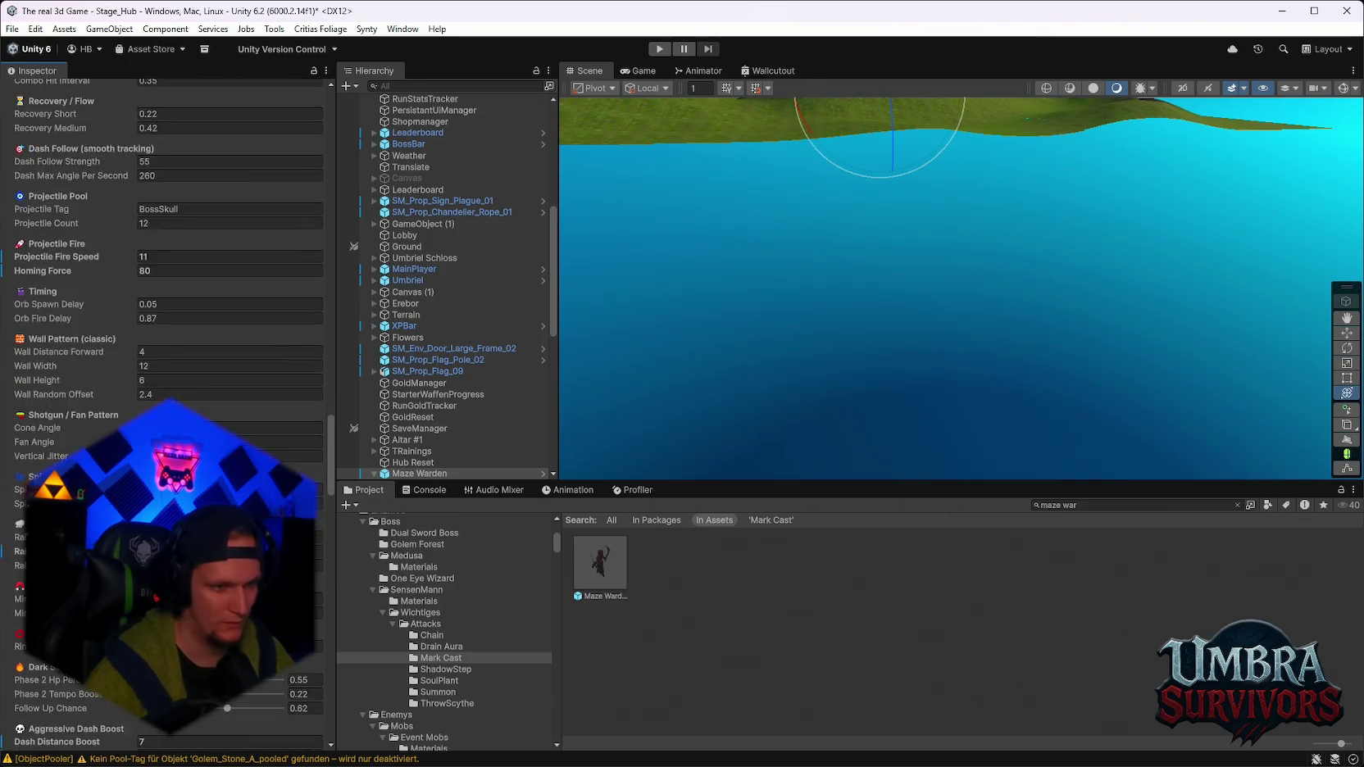
scroll(88, 412, down, 5)
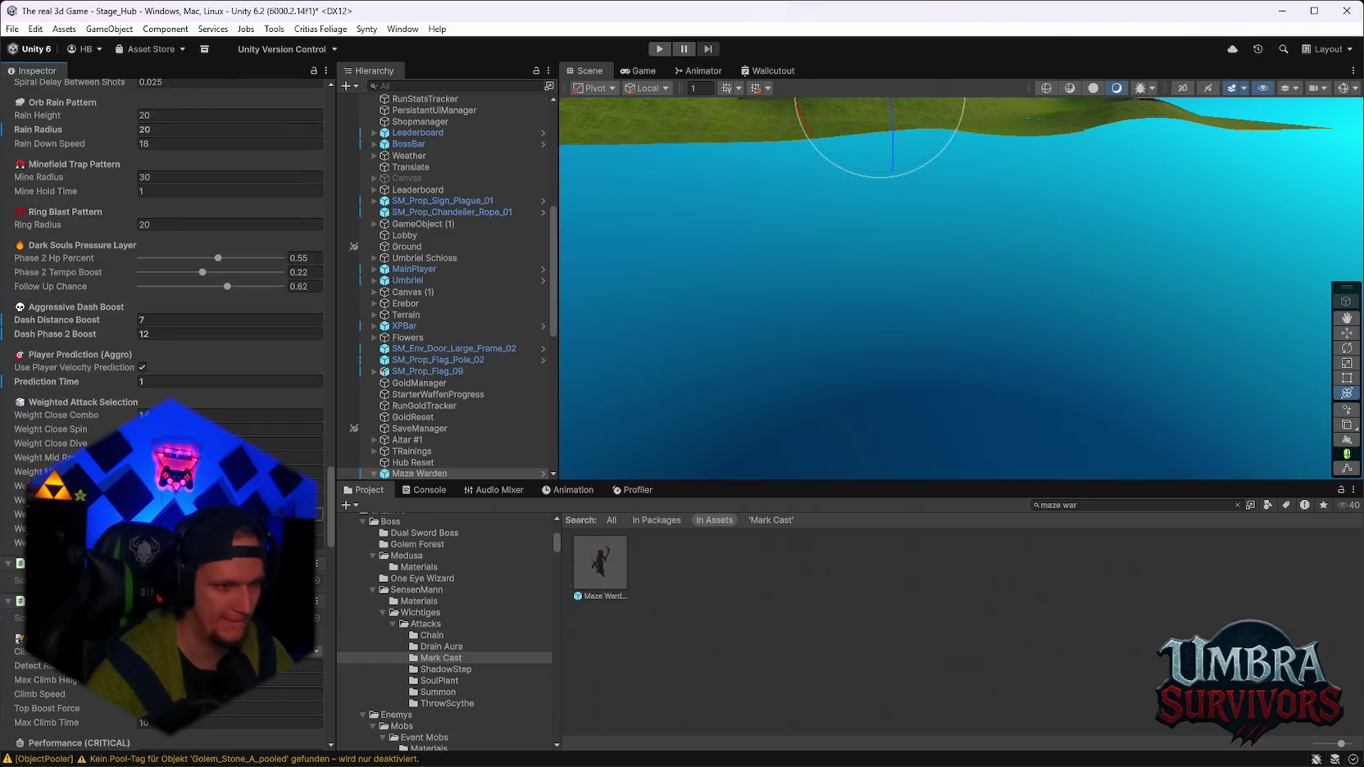
scroll(88, 412, down, 6)
Edit the wall climber's detect range value.
click(205, 474)
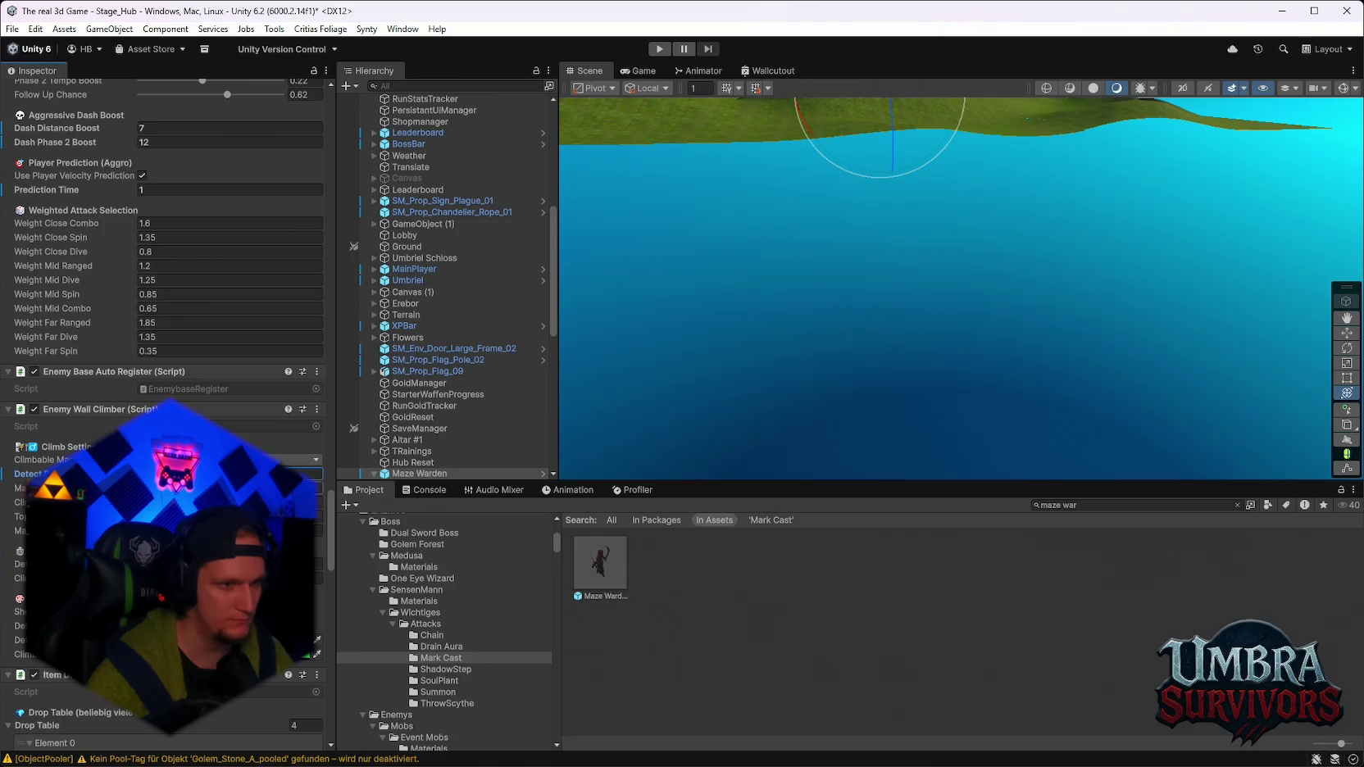
scroll(164, 410, down, 12)
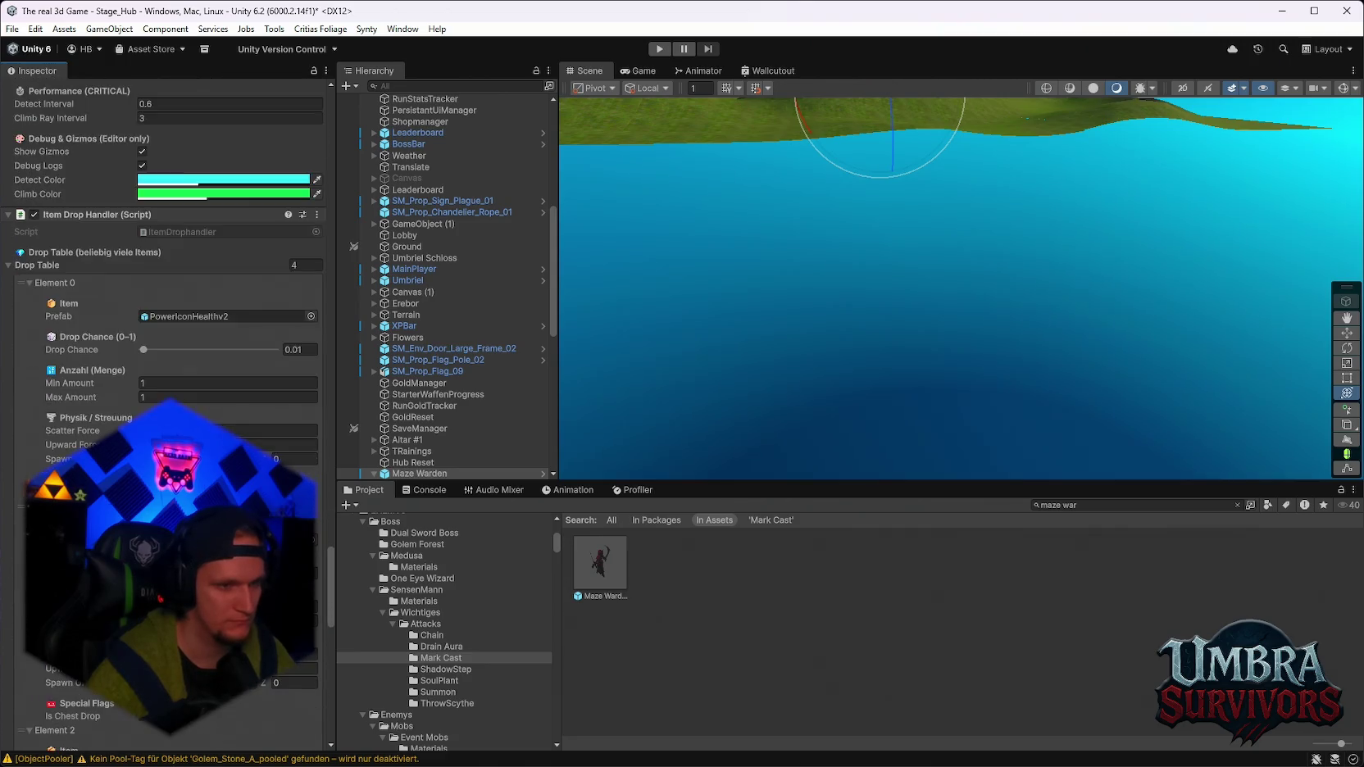
scroll(164, 410, down, 10)
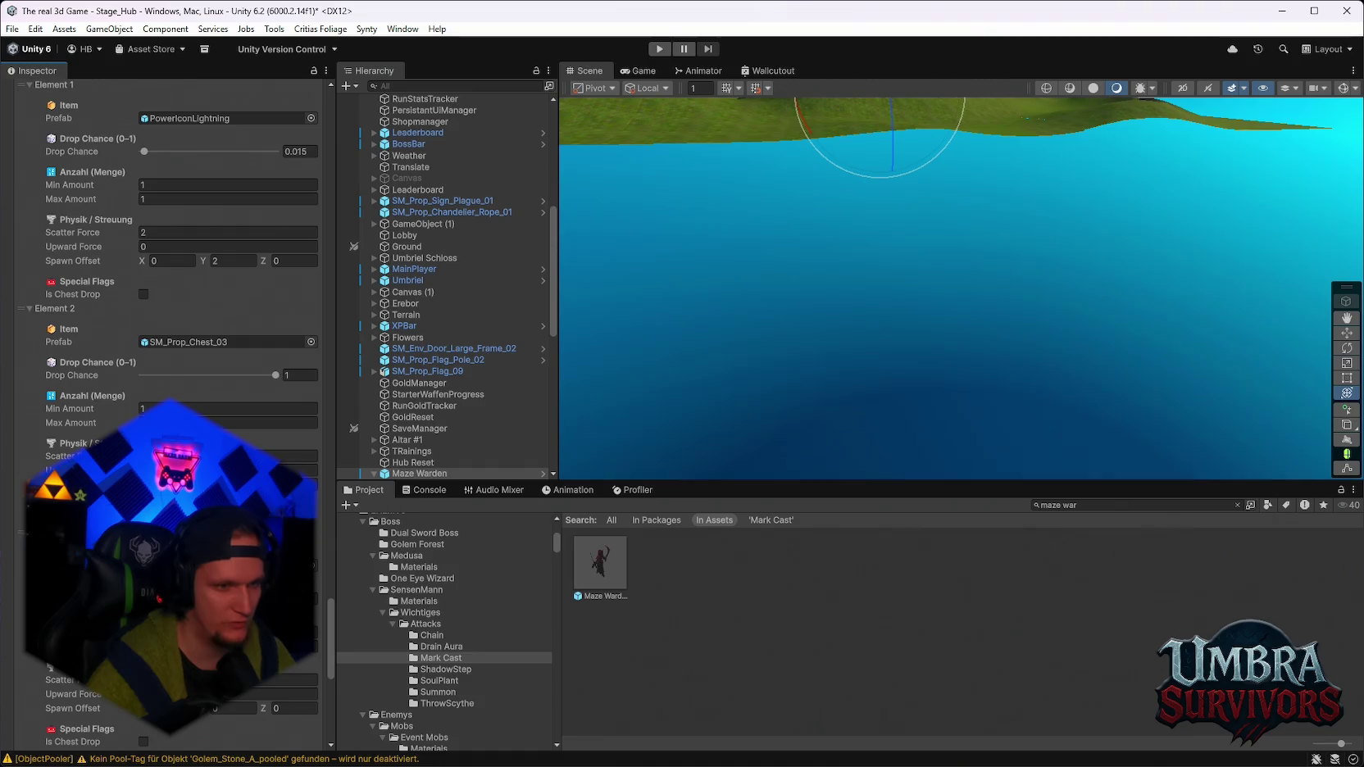
scroll(164, 410, down, 1)
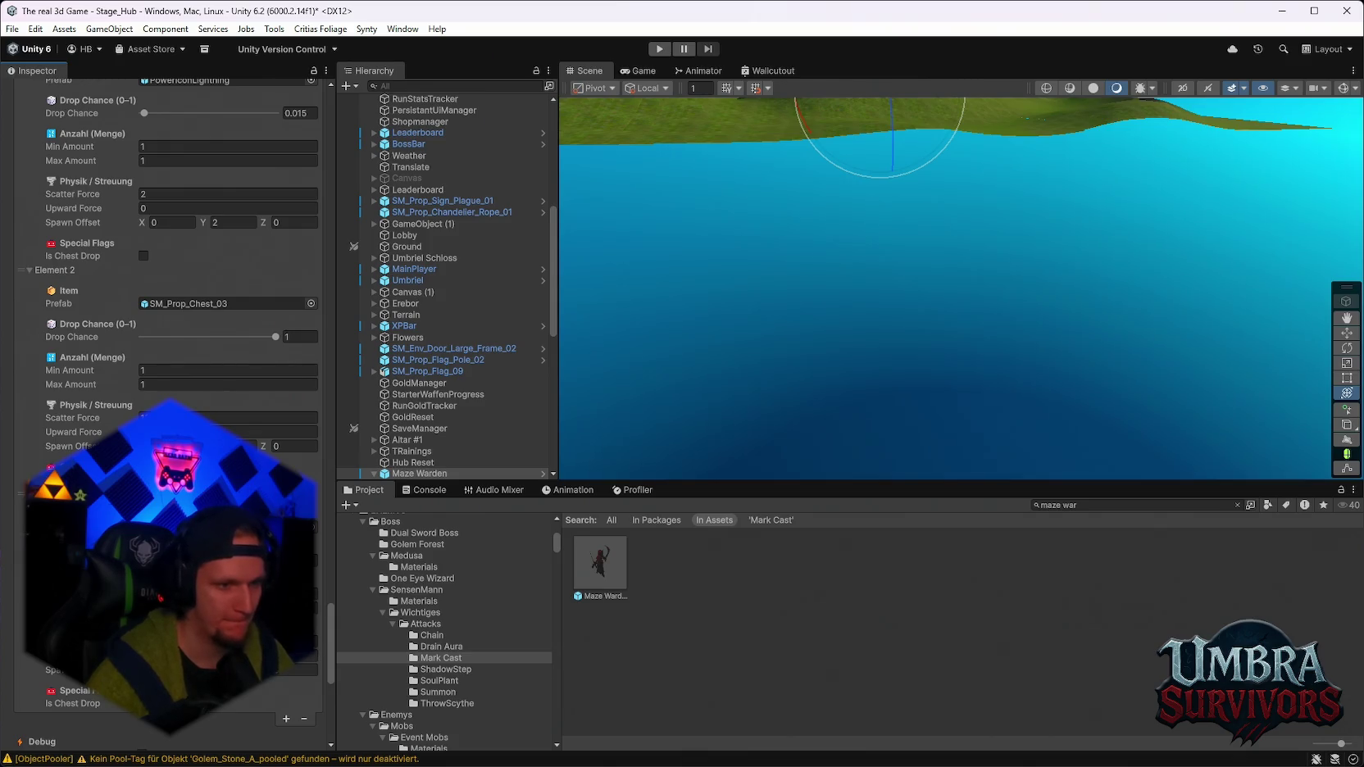
Set the SM_Prop_Chest_03 drop entry's Max Amount to 3 in the Drop Table.
click(304, 656)
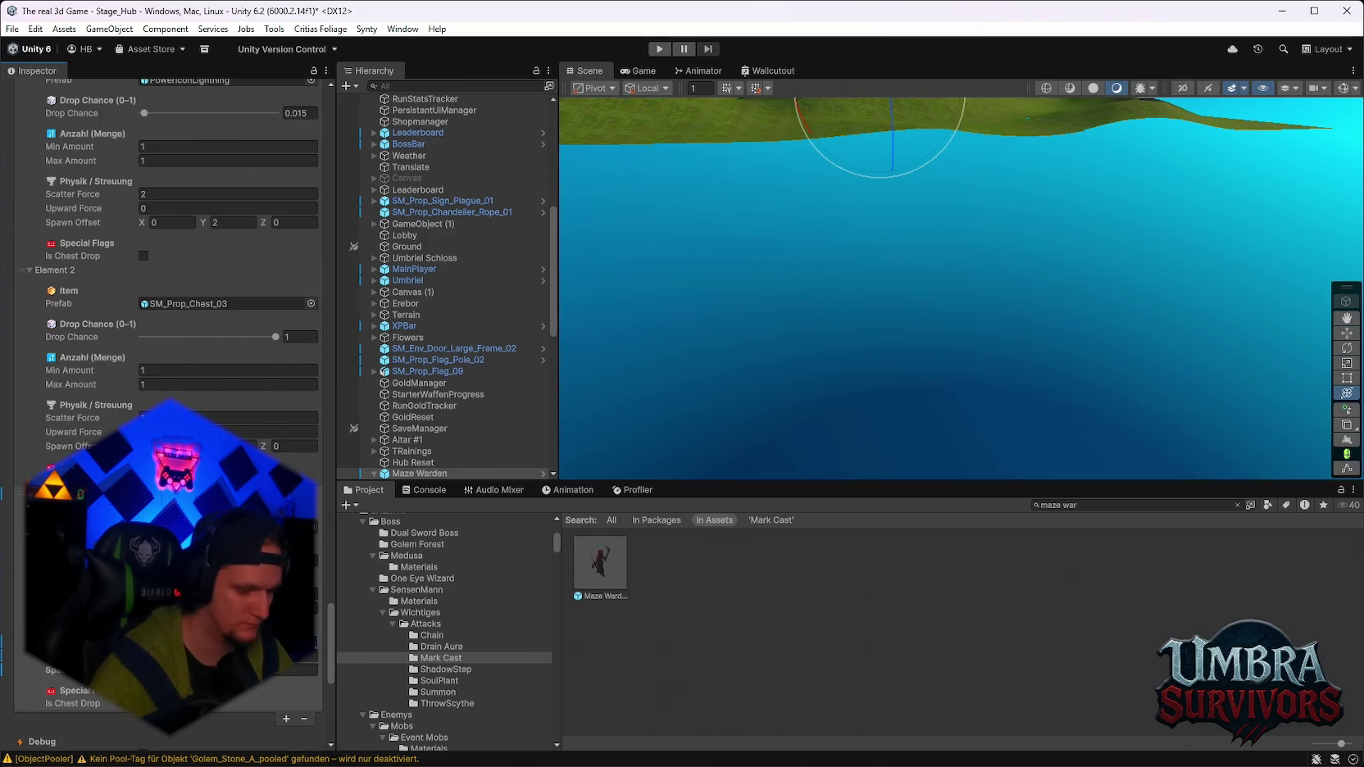
scroll(164, 369, up, 3)
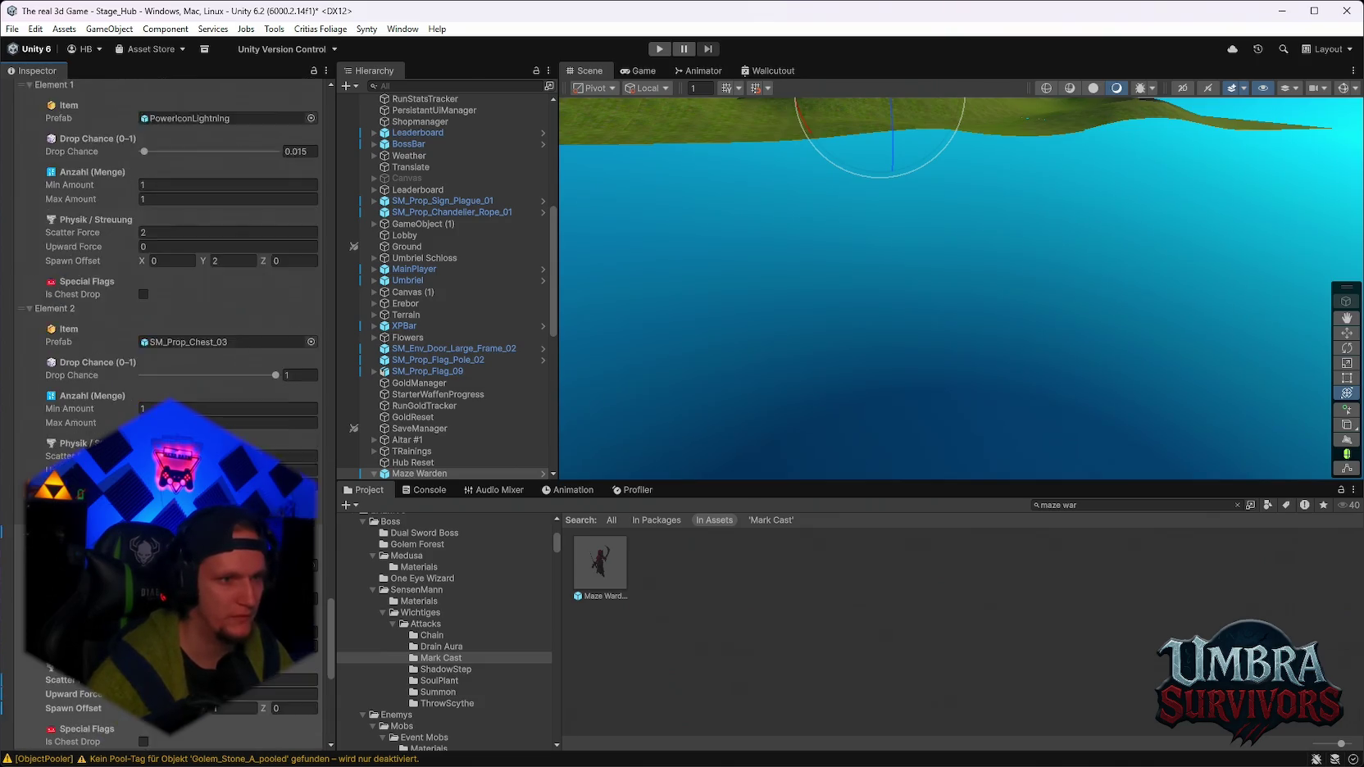
click(246, 460)
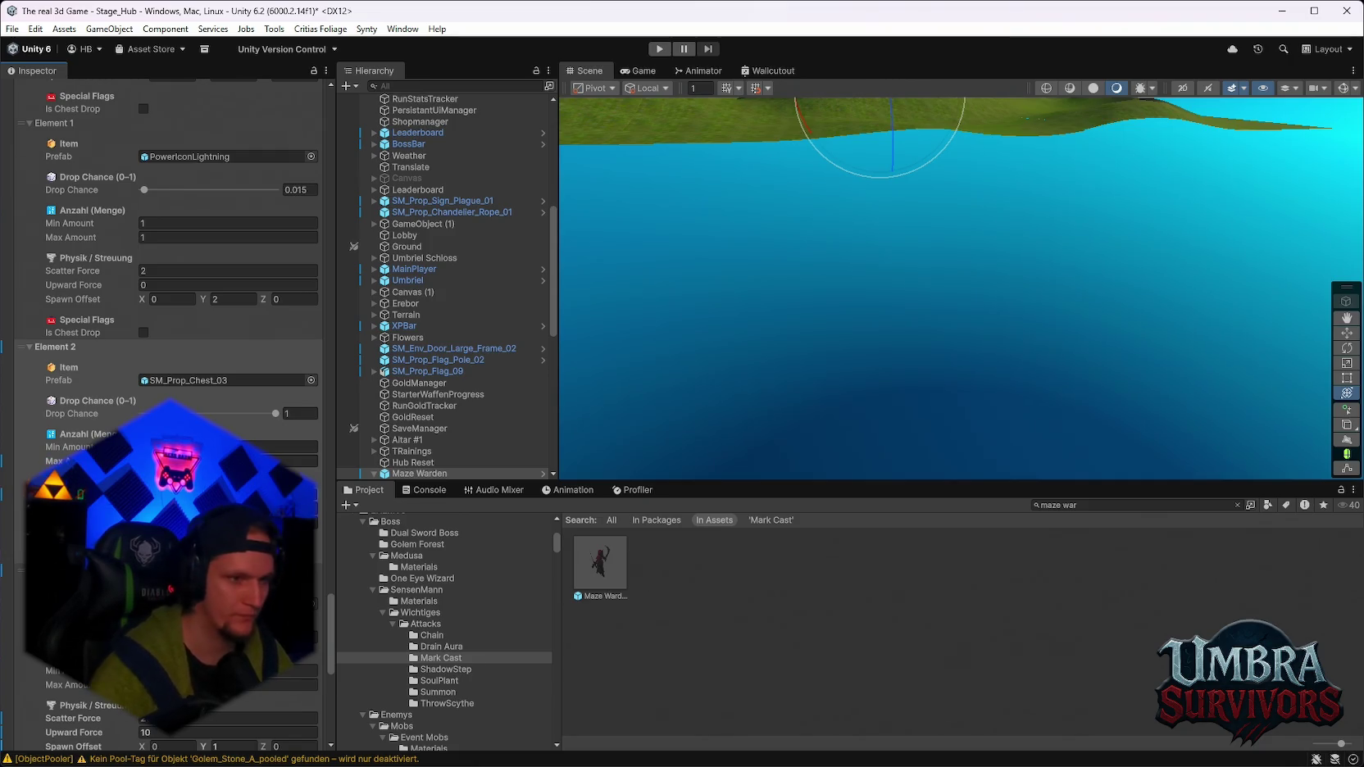
scroll(164, 369, up, 4)
scroll(164, 369, up, 15)
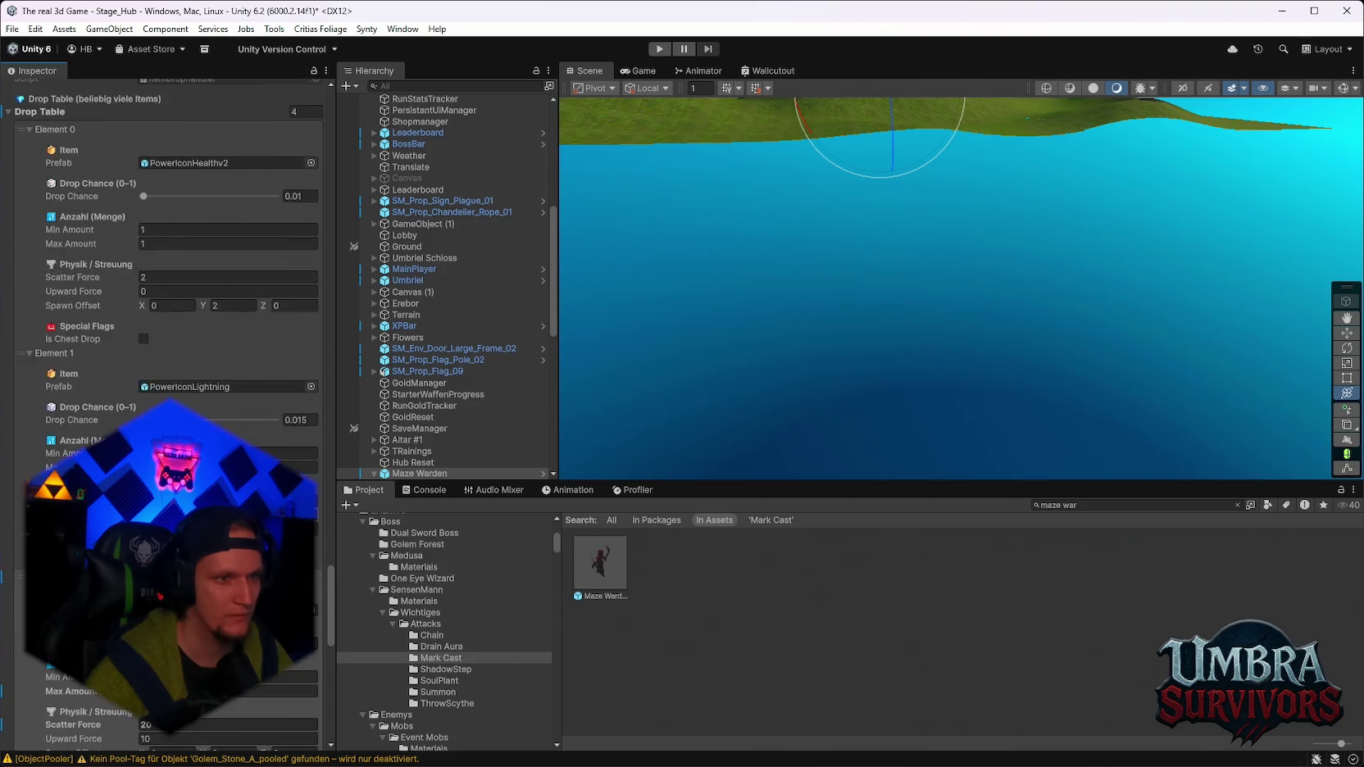
scroll(164, 369, down, 20)
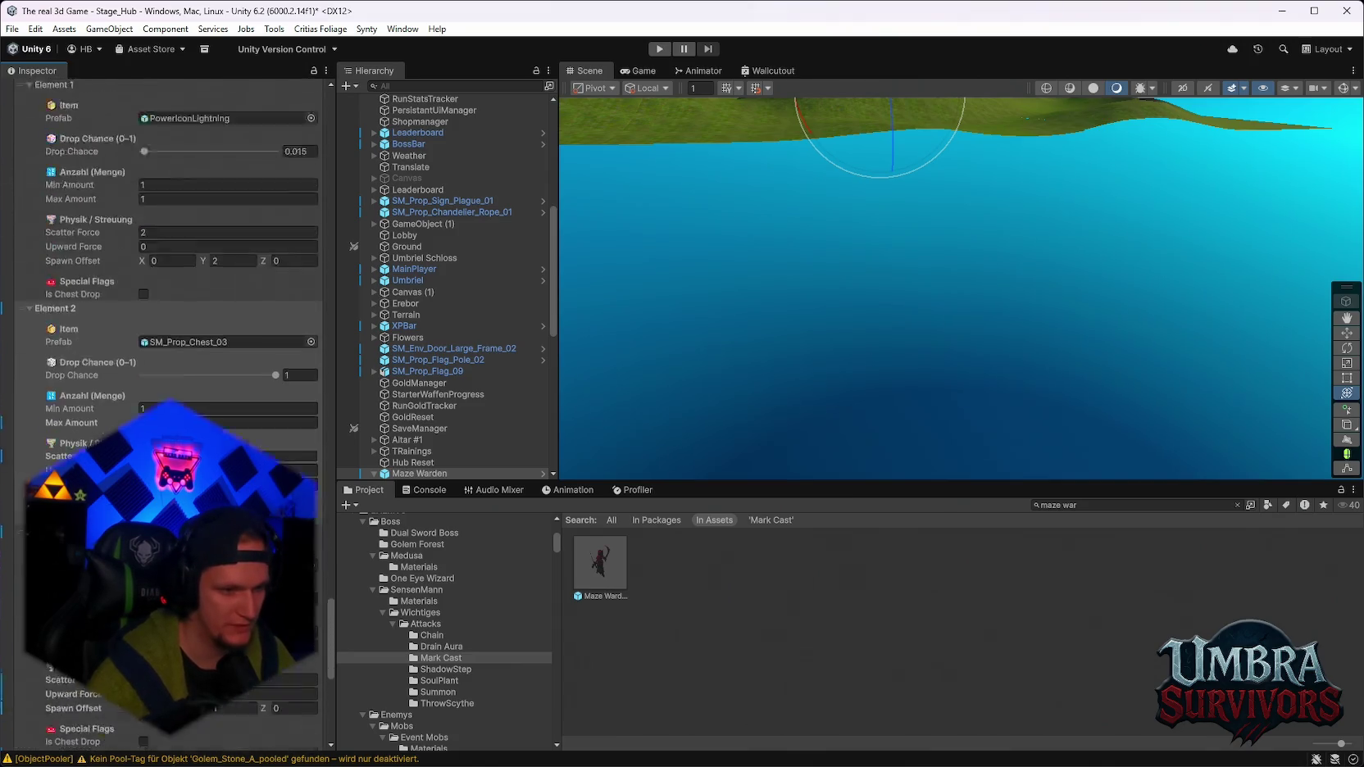
scroll(163, 246, up, 3)
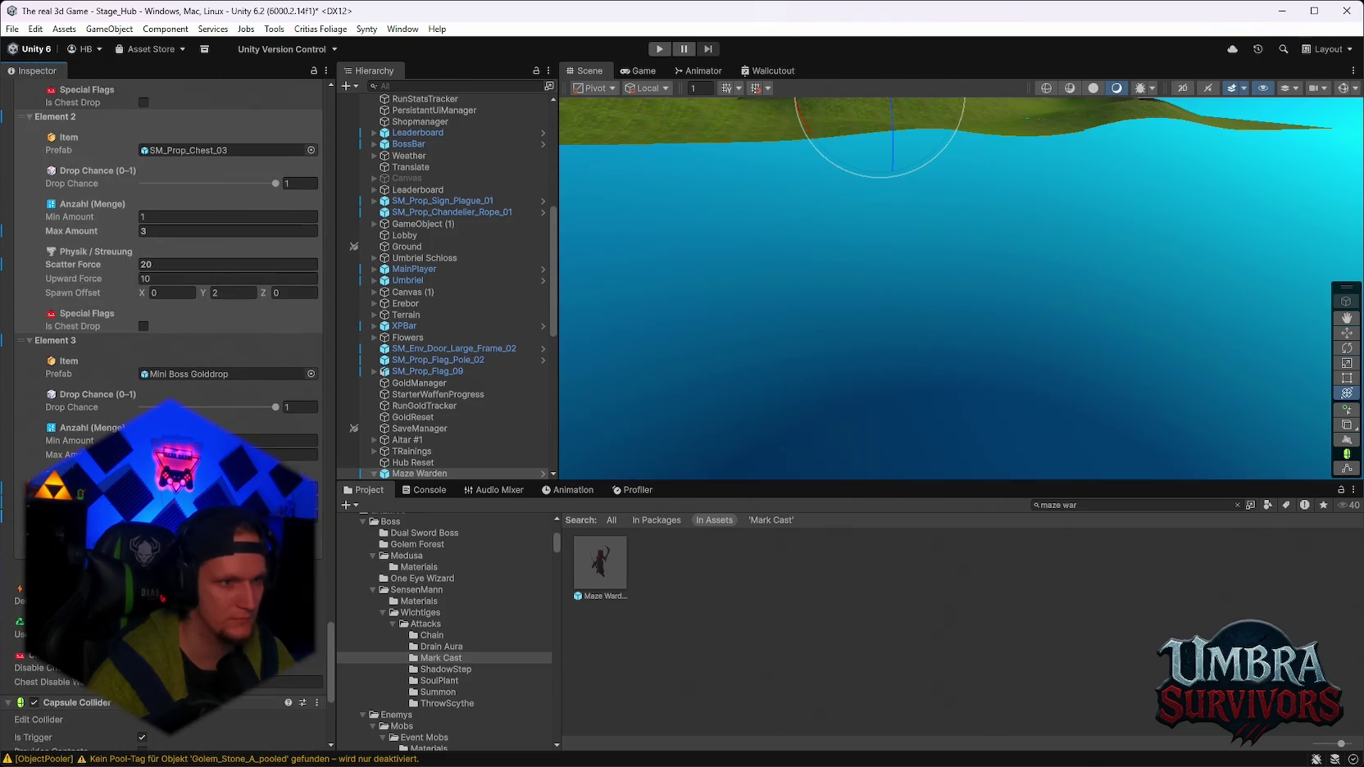
scroll(164, 246, down, 3)
scroll(164, 246, down, 3)
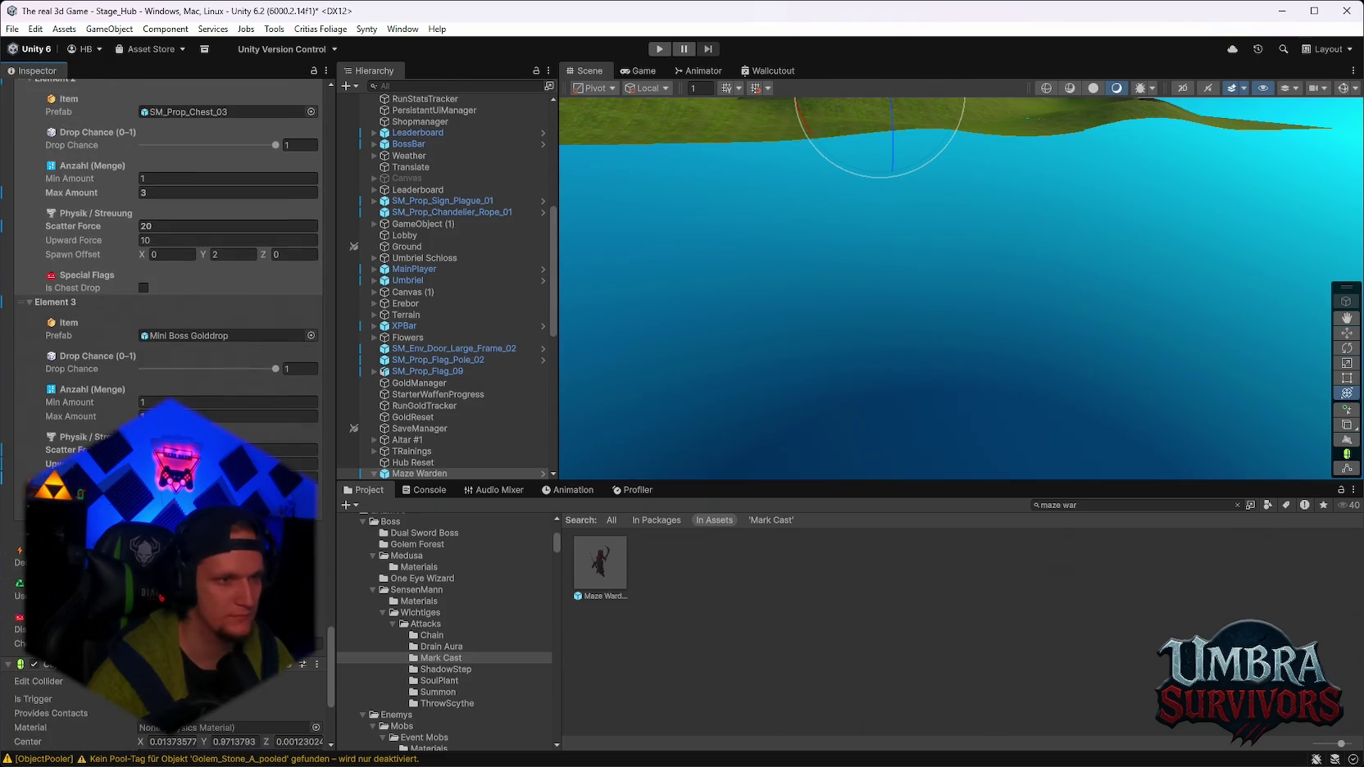
scroll(164, 246, down, 3)
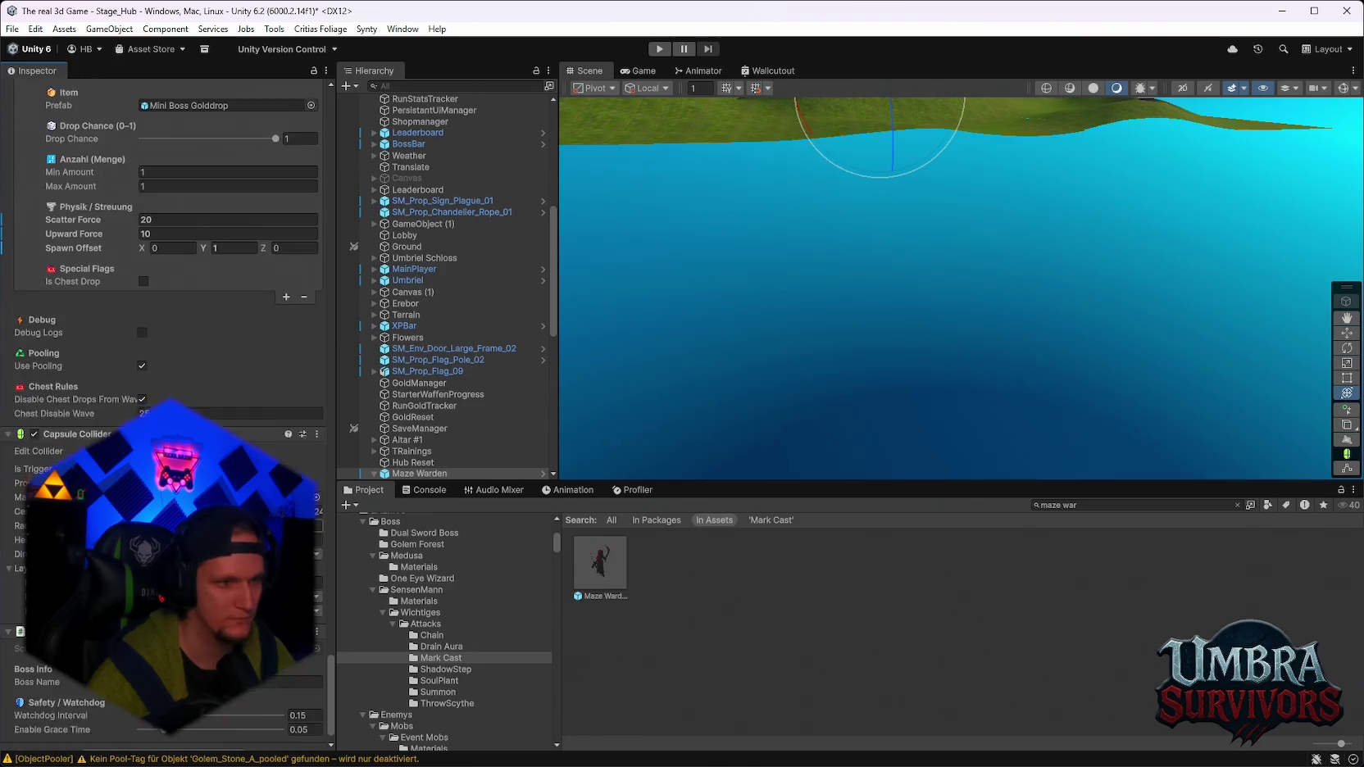
scroll(164, 410, up, 15)
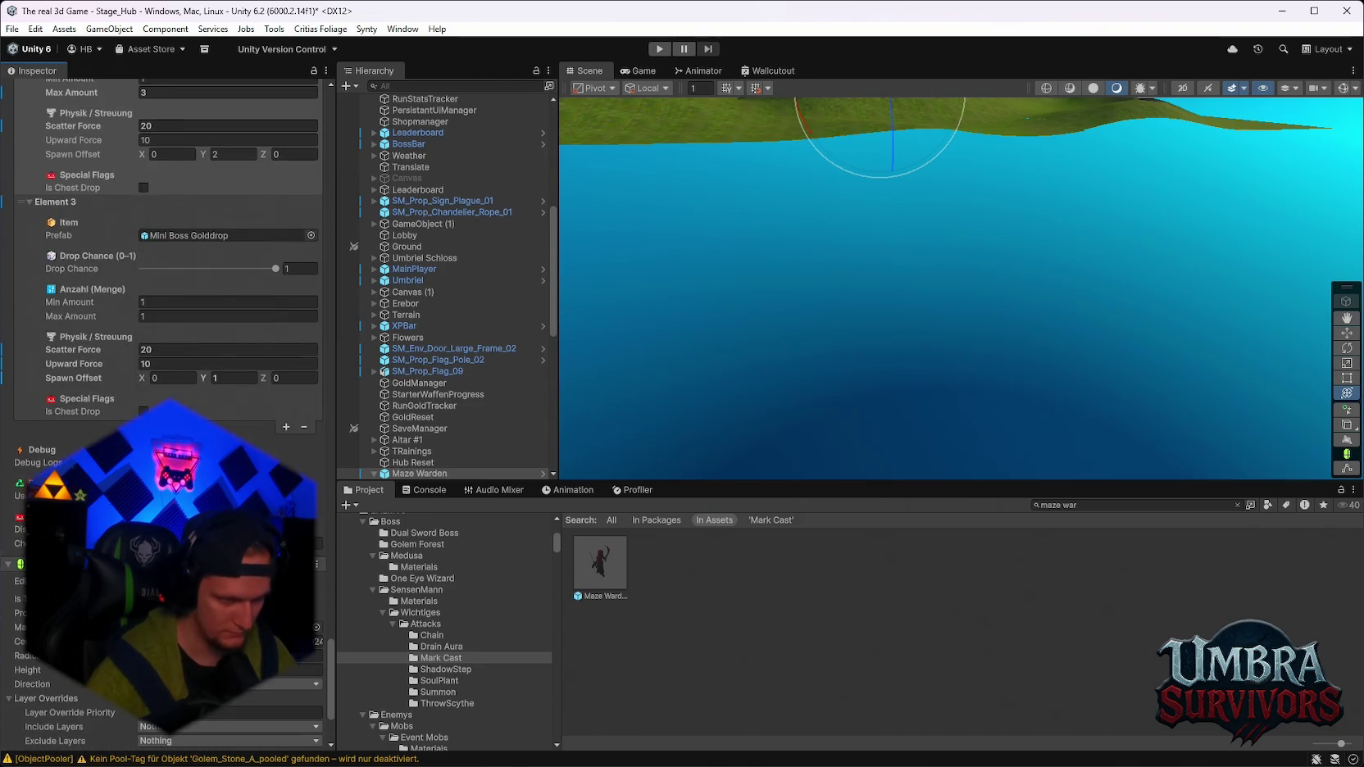
scroll(164, 410, up, 20)
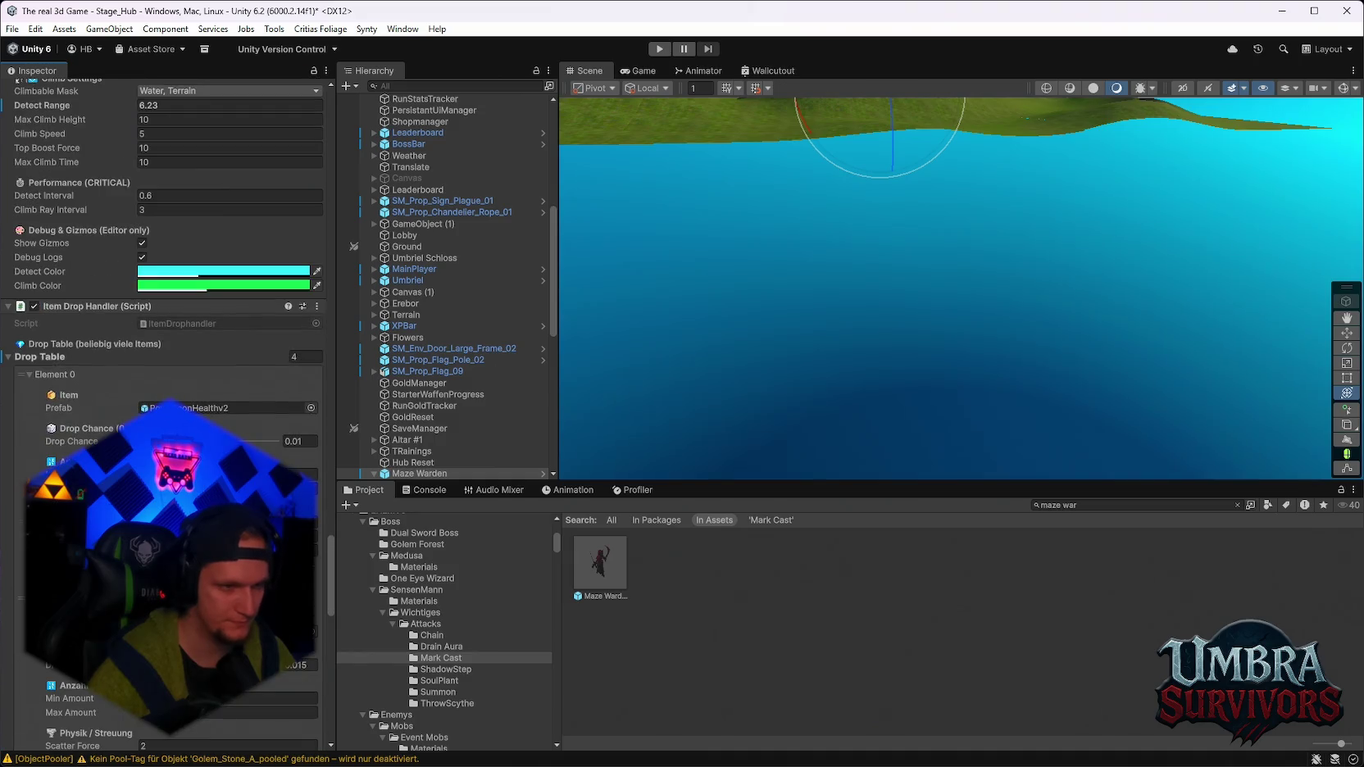
Review the Maze Warden's changed components in the Inspector.
scroll(164, 410, up, 10)
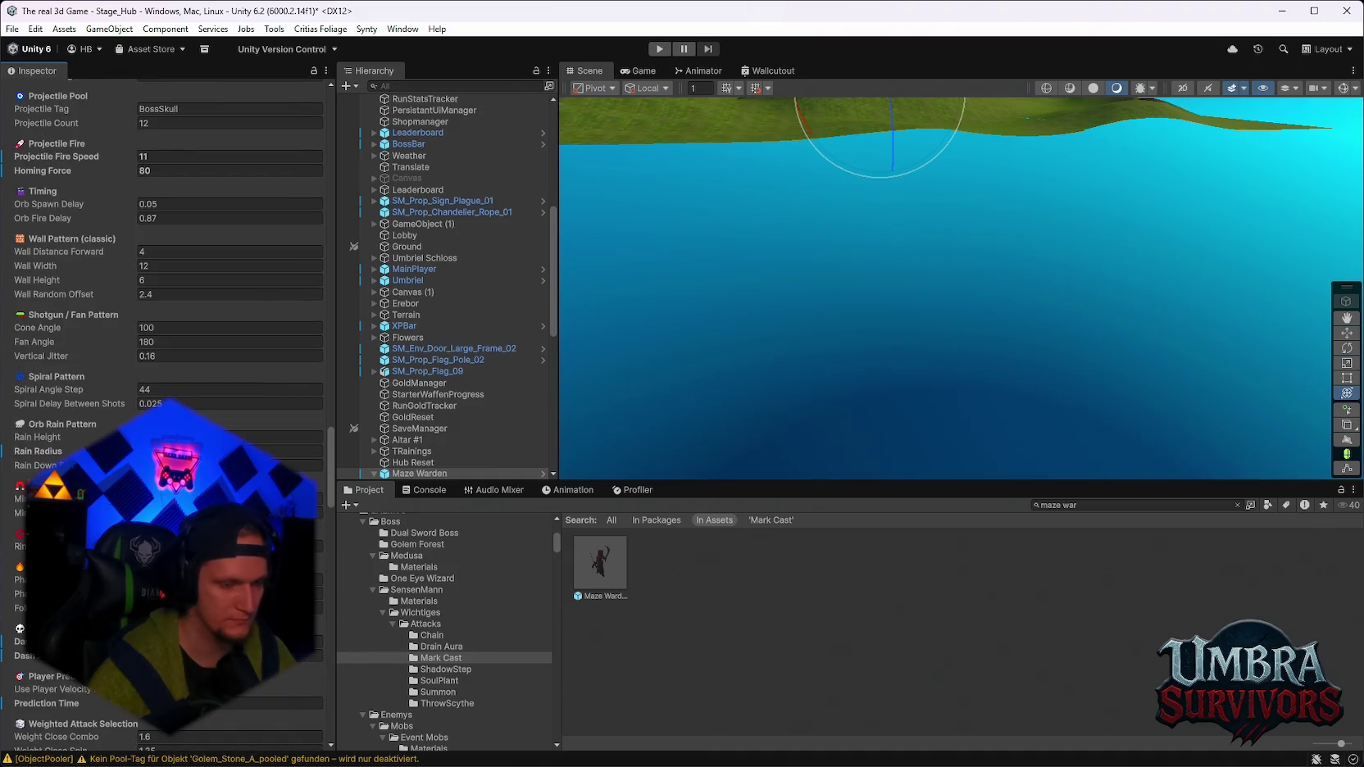
scroll(164, 410, up, 20)
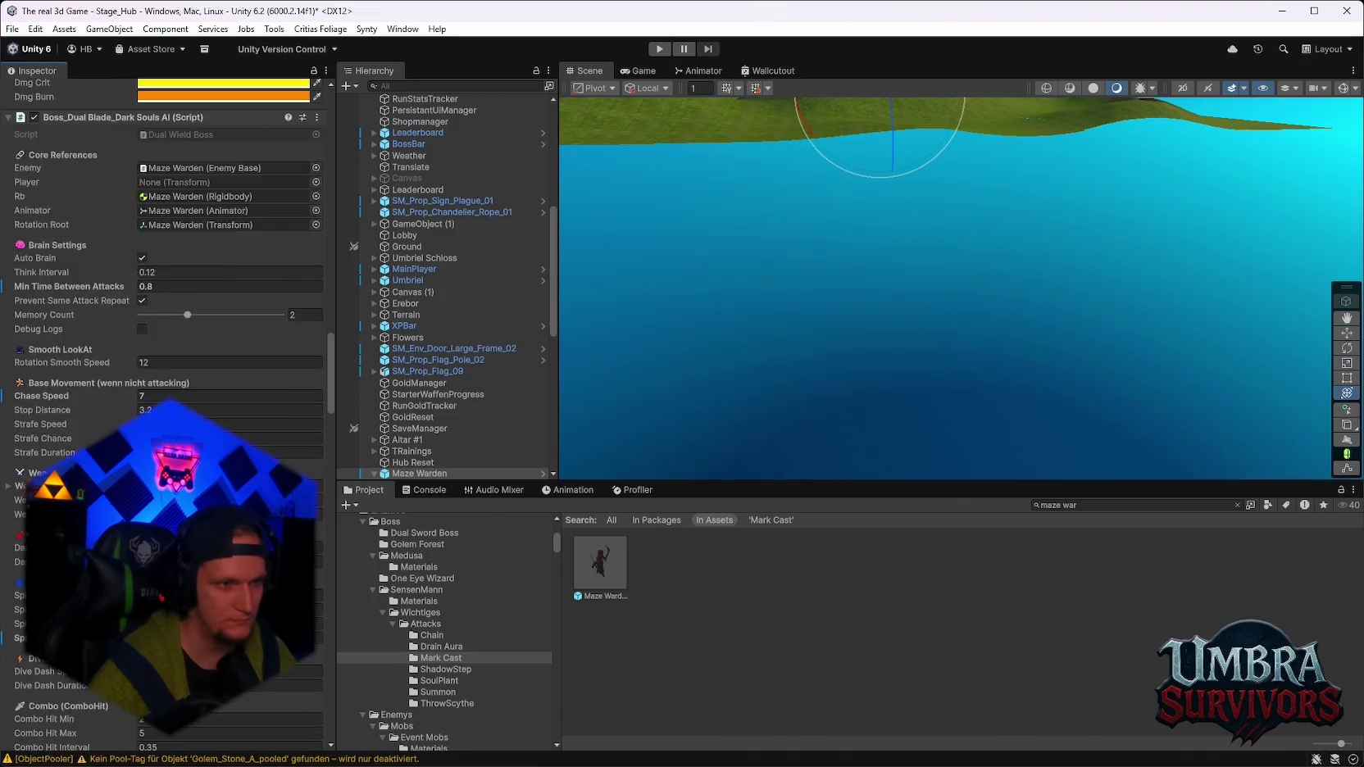
scroll(180, 377, up, 20)
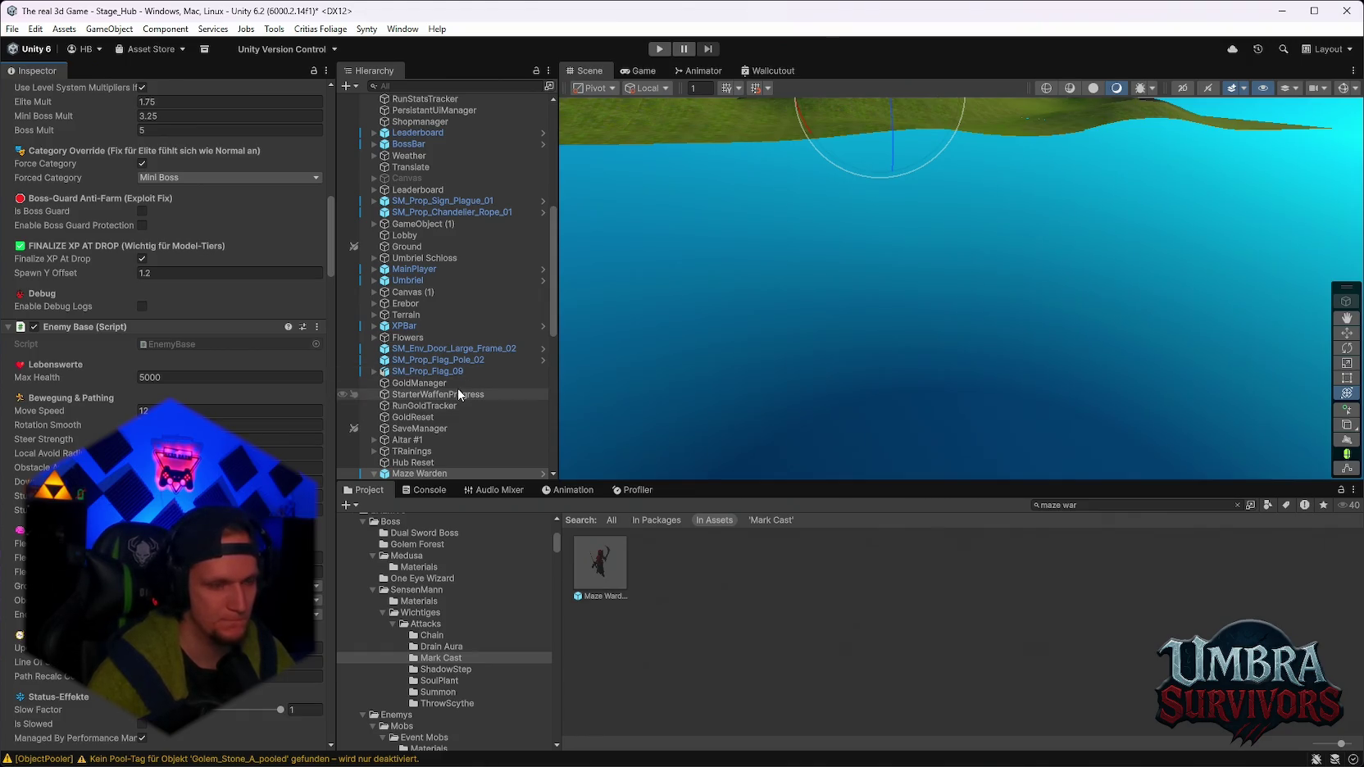
scroll(442, 393, down, 5)
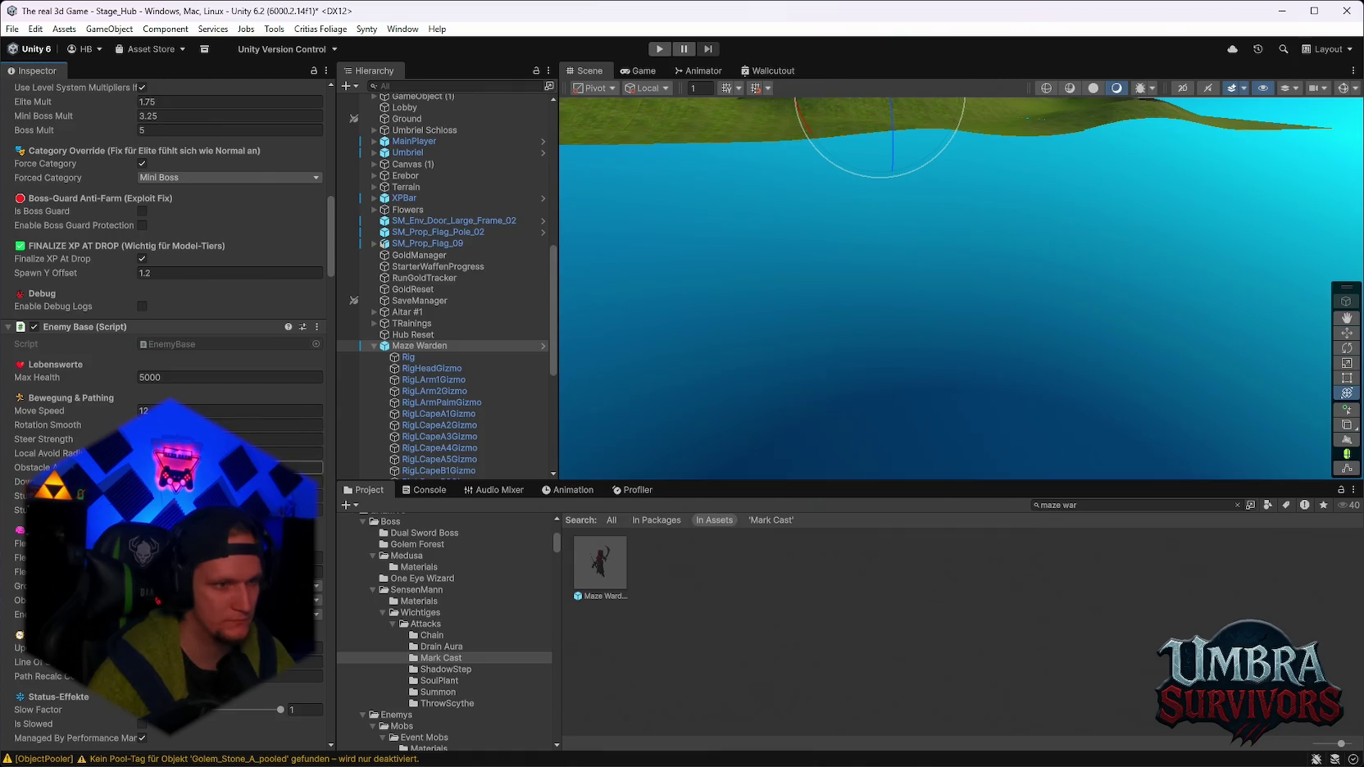
scroll(164, 328, down, 8)
scroll(277, 463, down, 12)
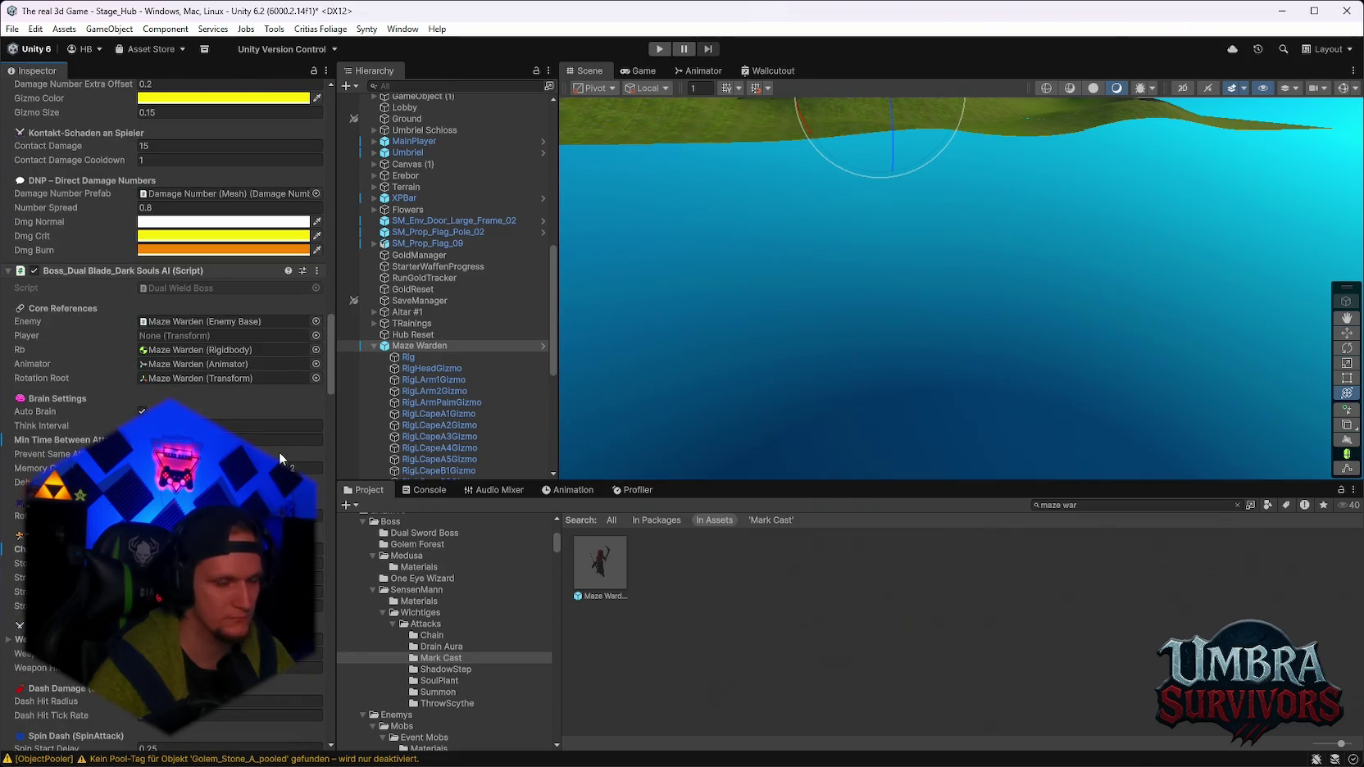
scroll(279, 452, up, 1)
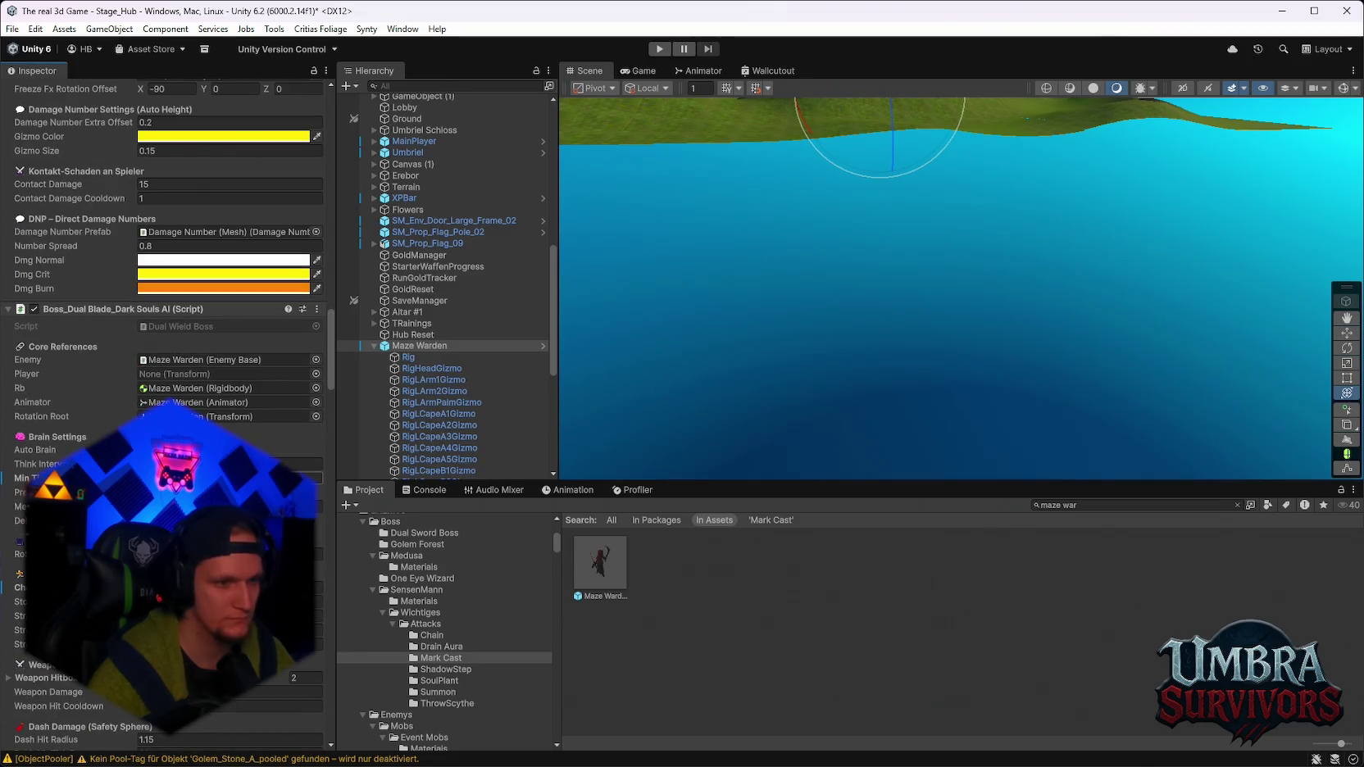
scroll(205, 287, up, 9)
scroll(488, 391, down, 4)
scroll(488, 392, up, 4)
scroll(197, 339, up, 15)
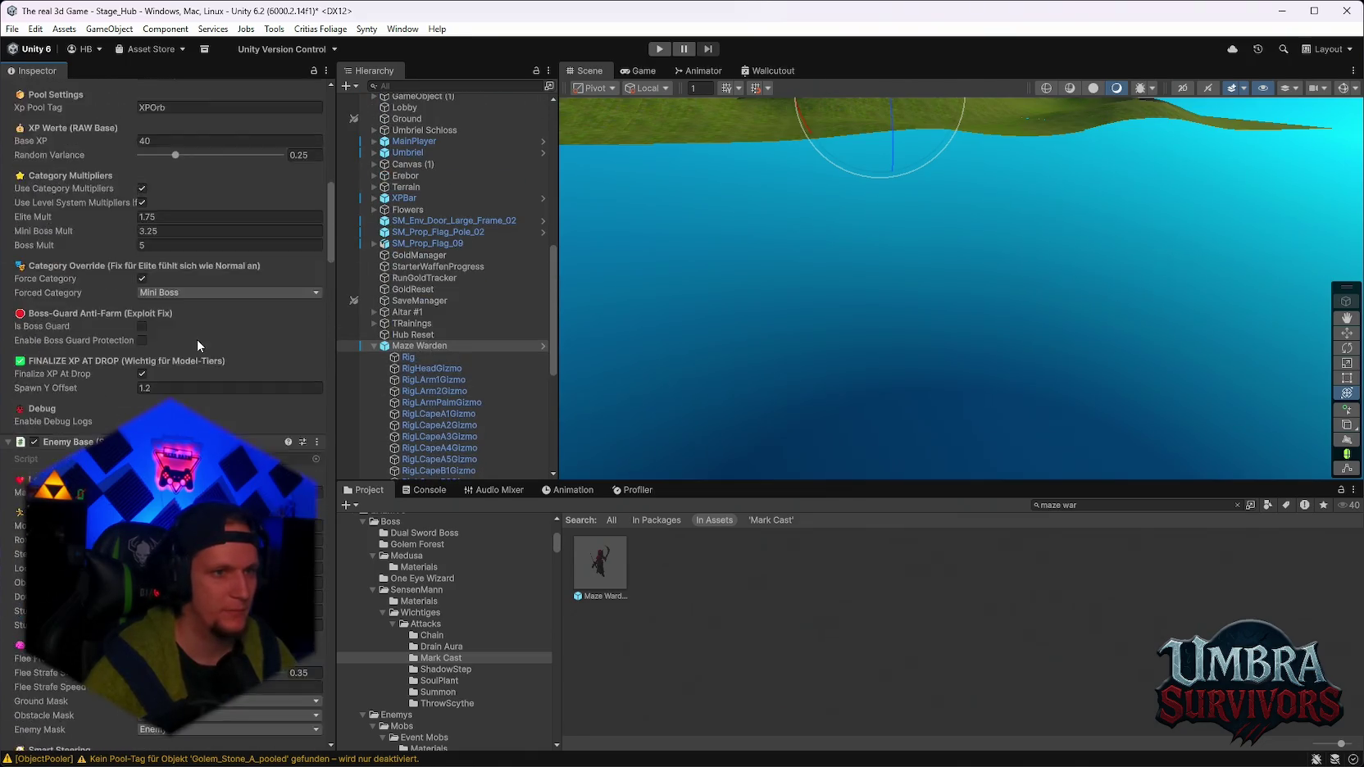
scroll(180, 339, up, 6)
Apply All of the Maze Warden's overrides to its prefab.
click(92, 146)
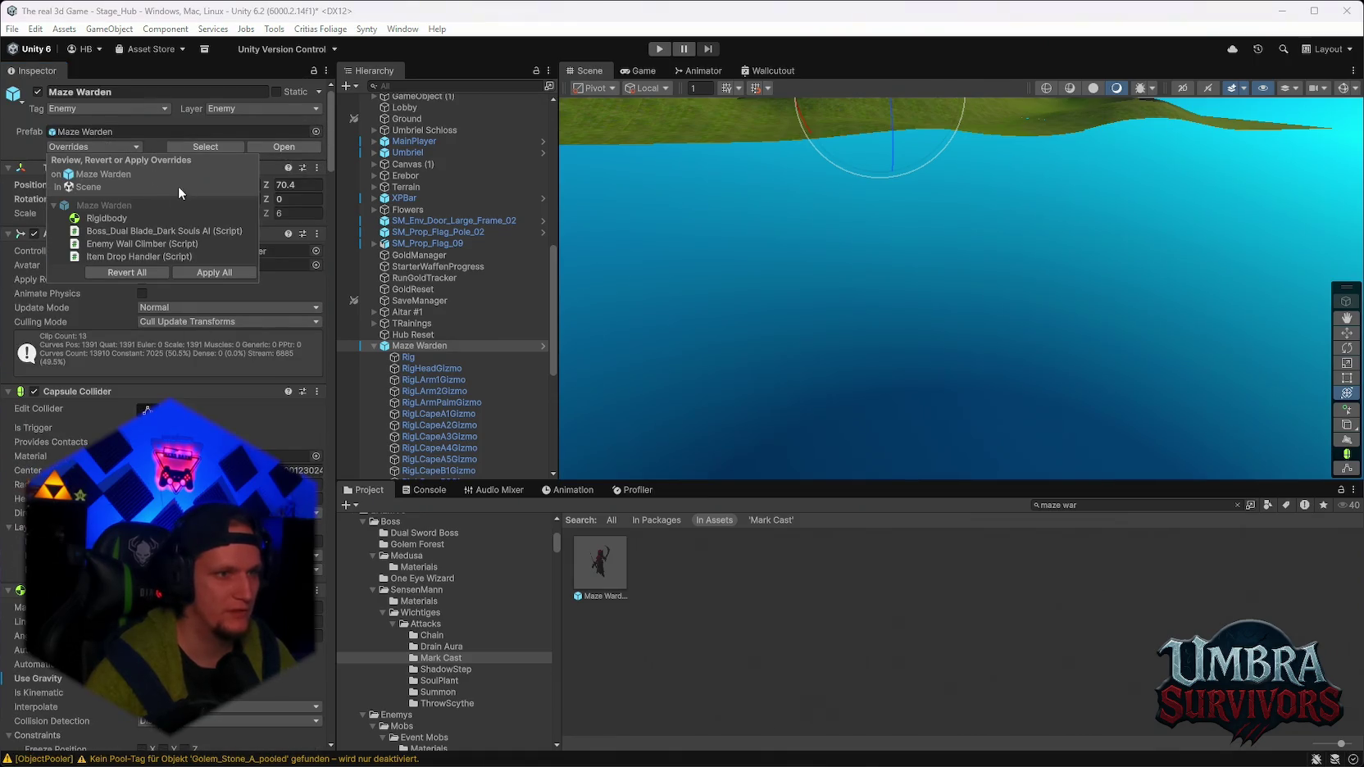
click(197, 273)
click(1067, 507)
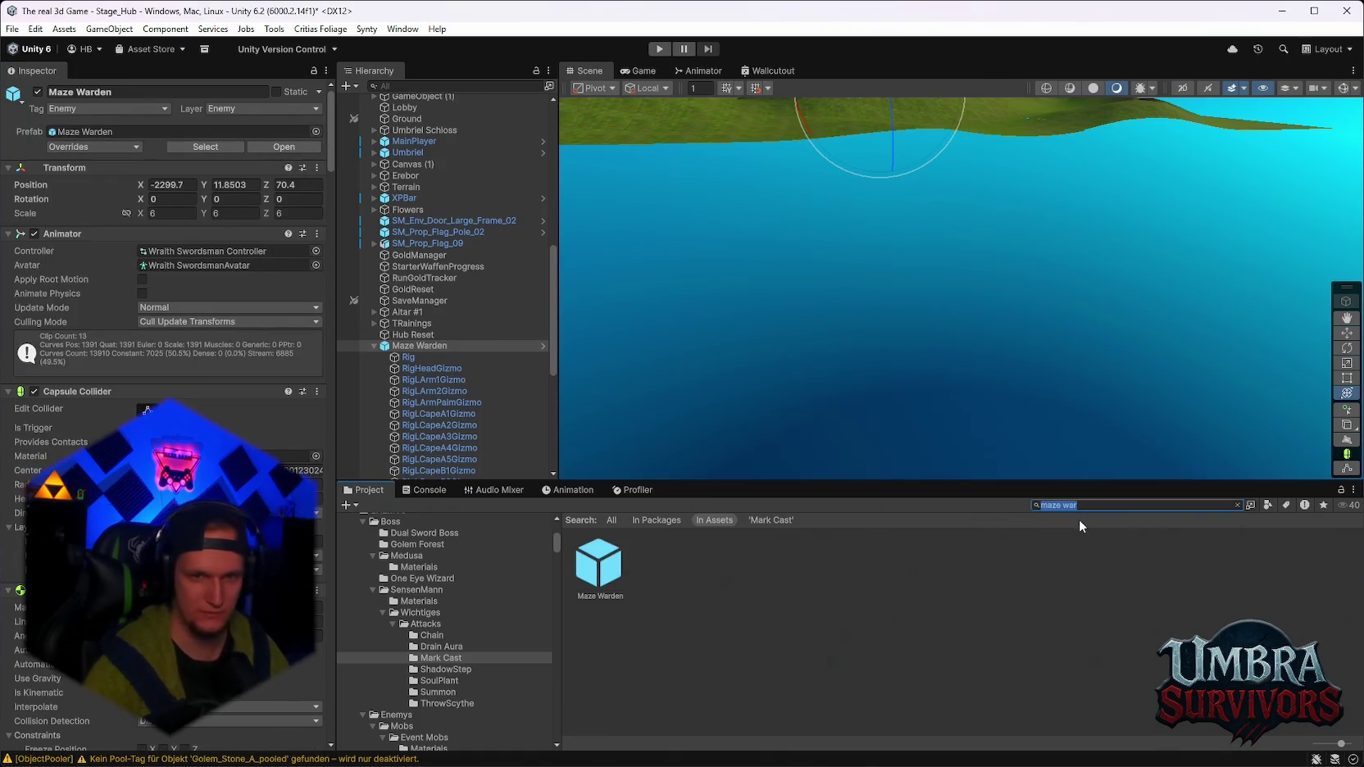
Frame the Maze Warden in the Scene view and search the Project for 'ghost'.
double_click(426, 346)
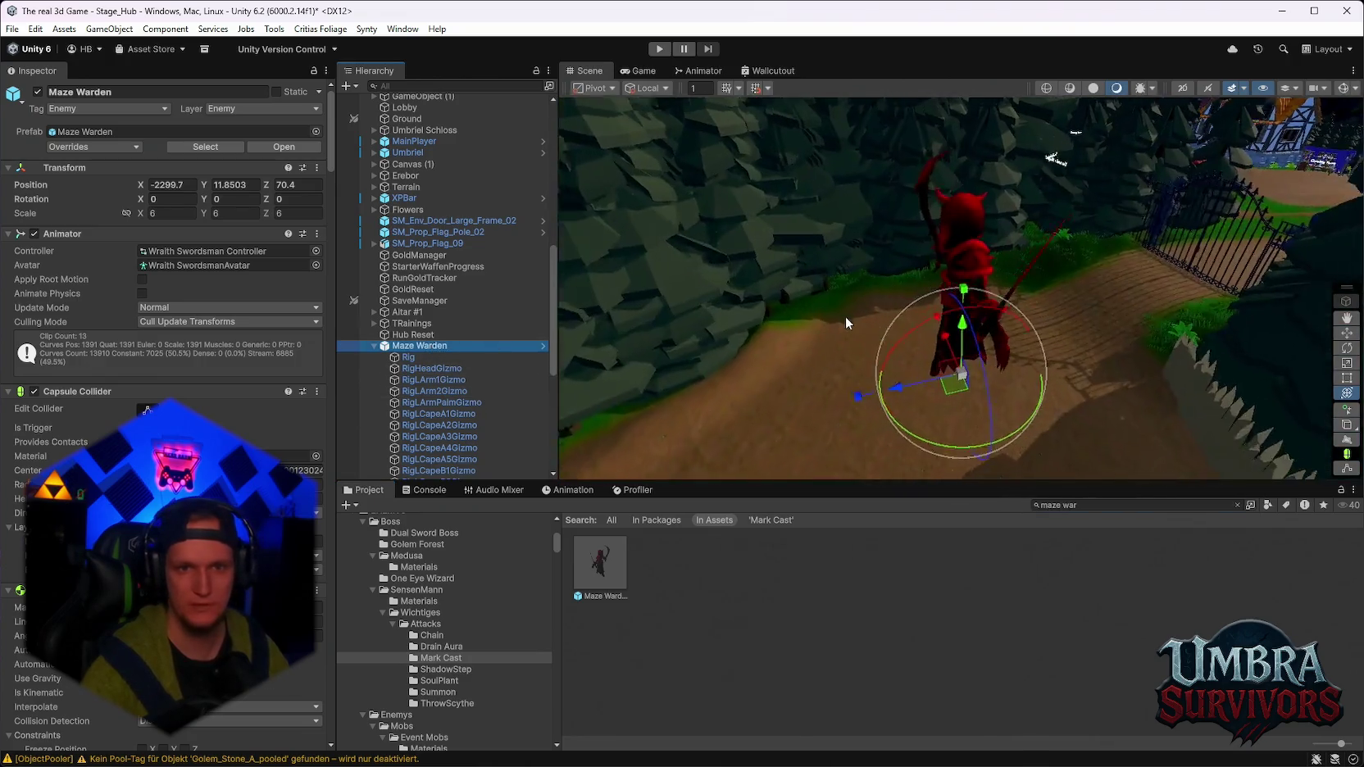
mouse_move(1002, 364)
mouse_down()
mouse_move(1137, 253)
mouse_move(1066, 551)
mouse_up()
click(1082, 506)
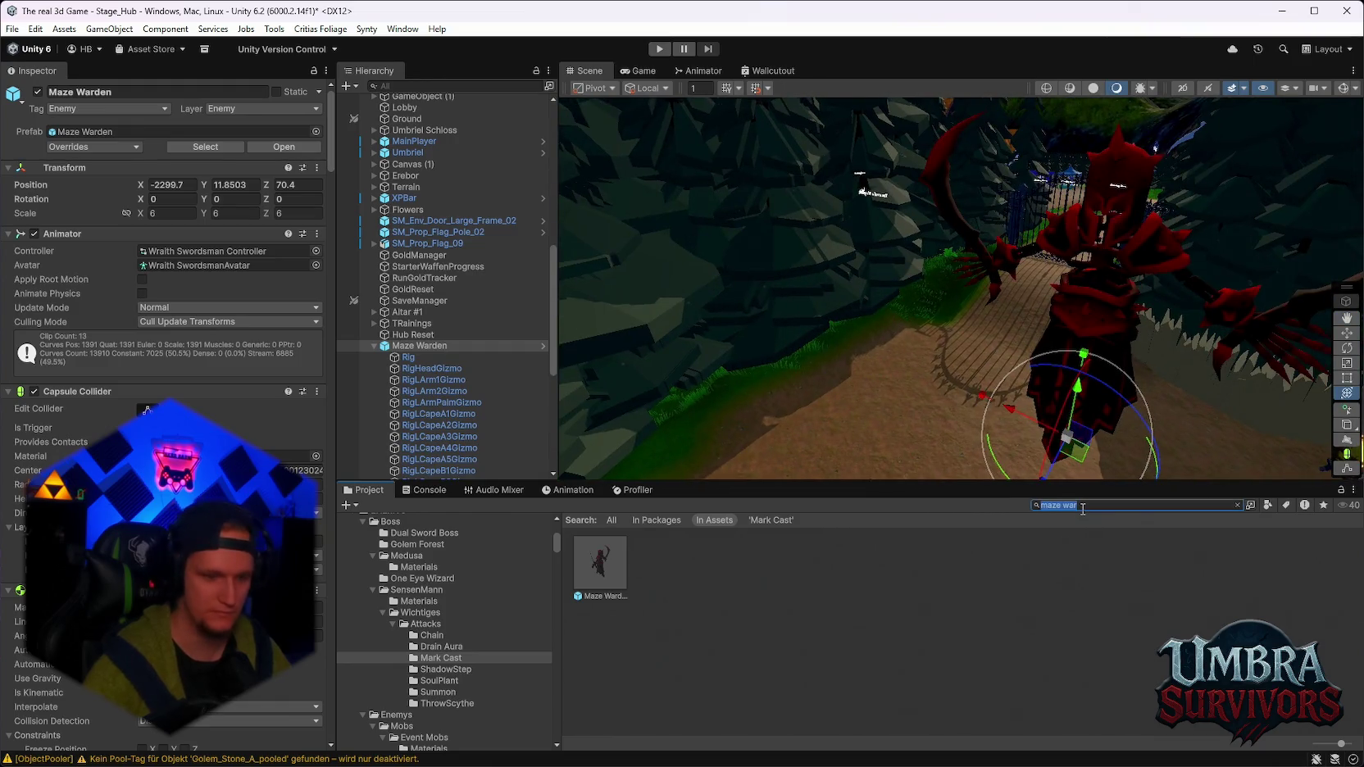
text(ghost)
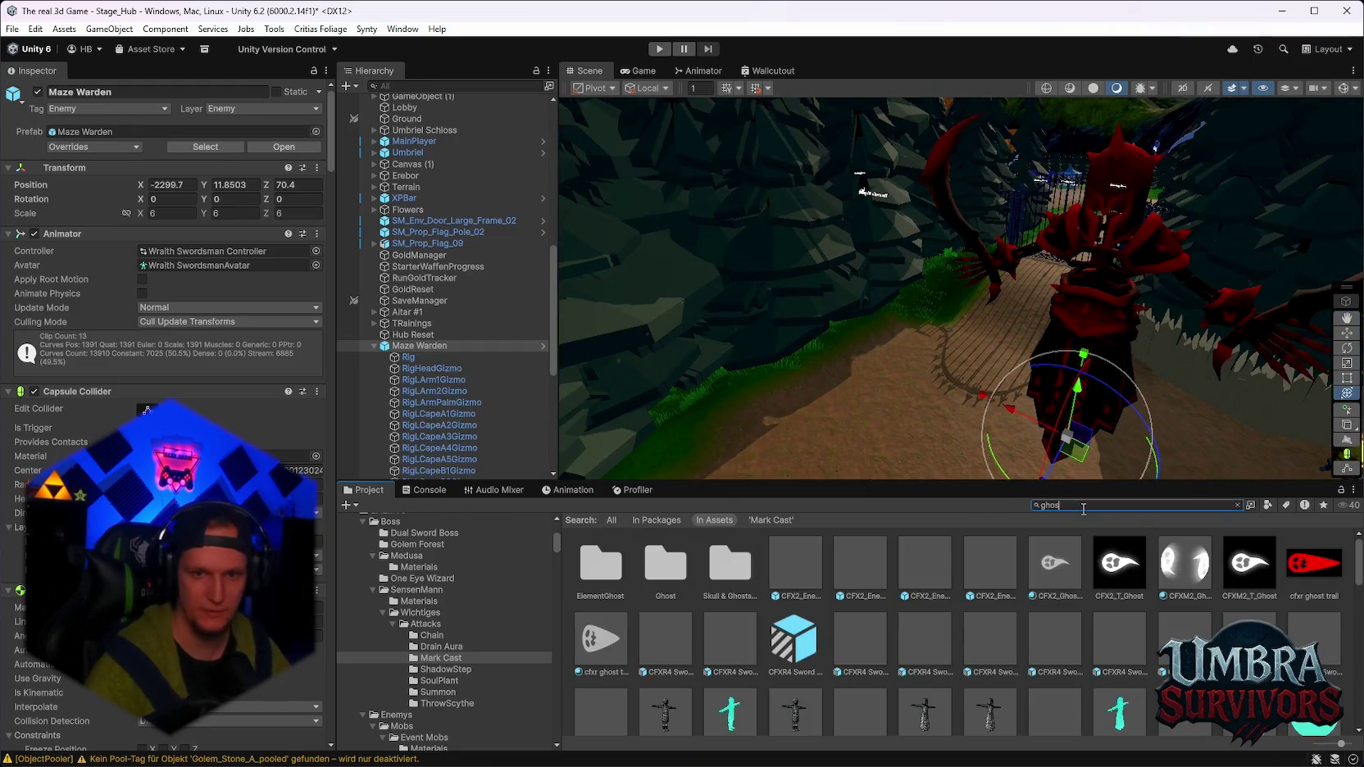
Drag the cyan Toon Ghost material onto the Maze Warden's scythes.
scroll(959, 631, down, 1)
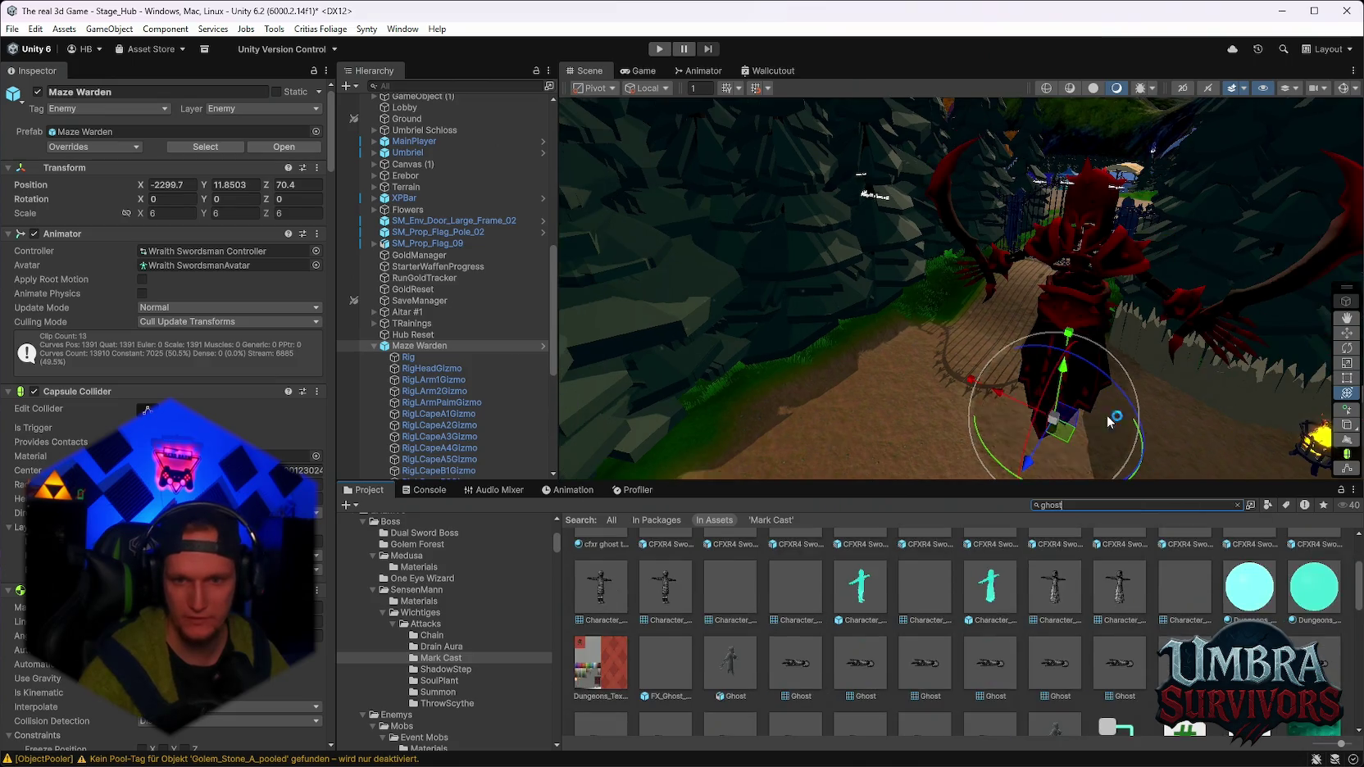
key(f)
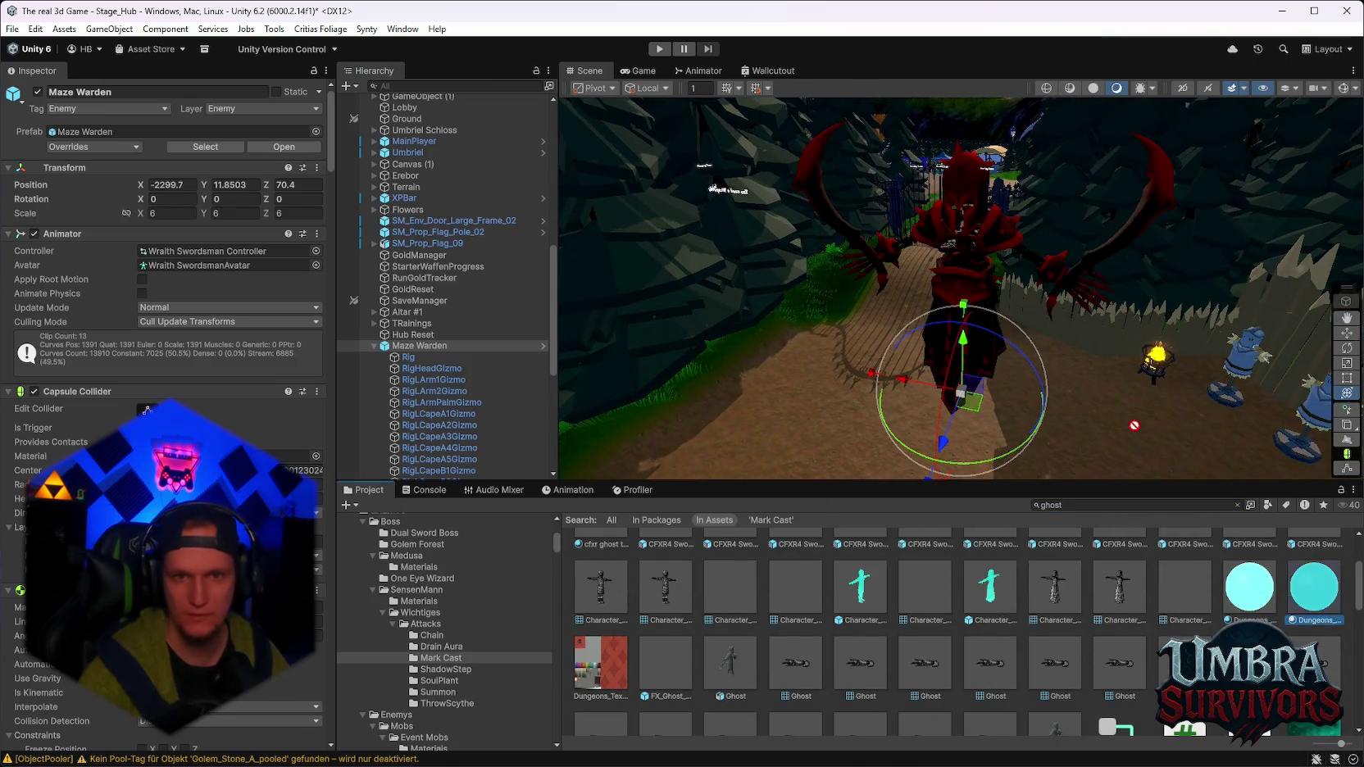
scroll(865, 663, down, 3)
scroll(902, 656, down, 2)
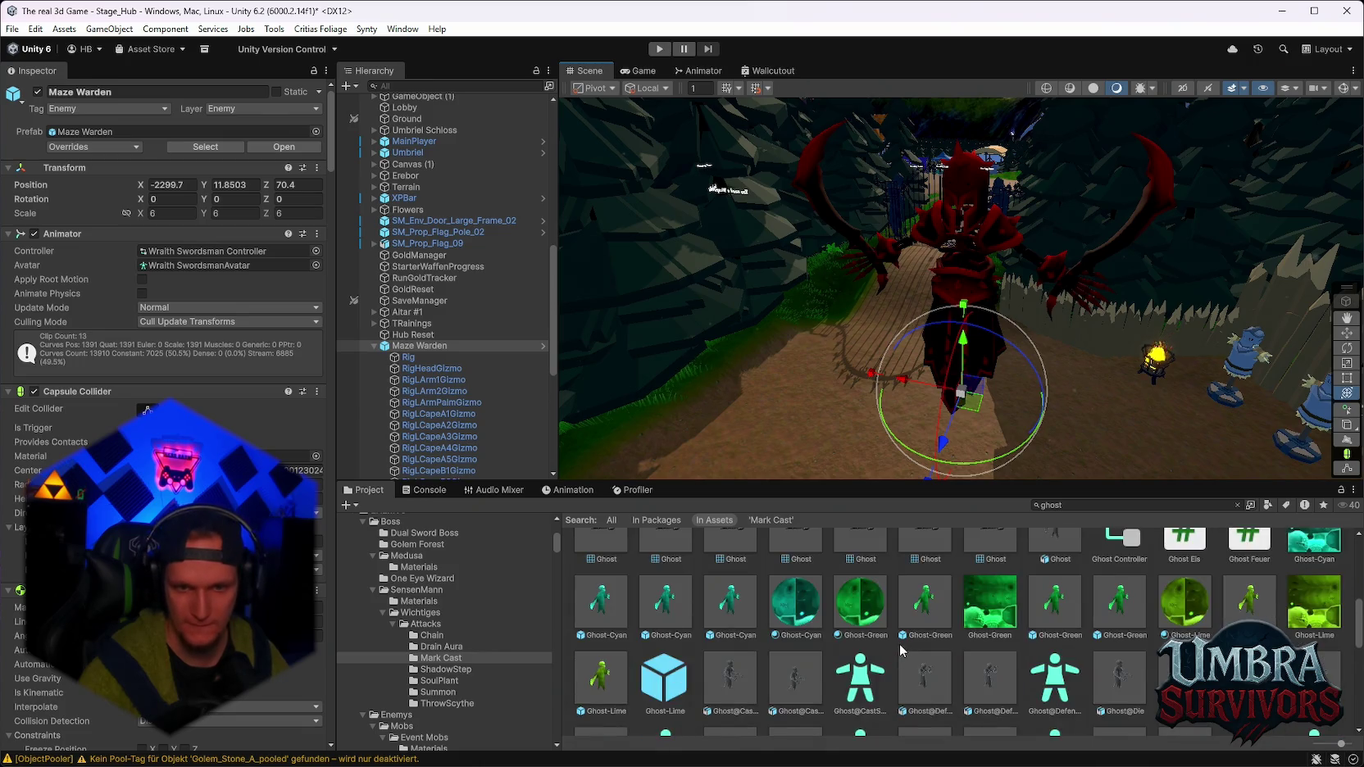
scroll(990, 656, down, 8)
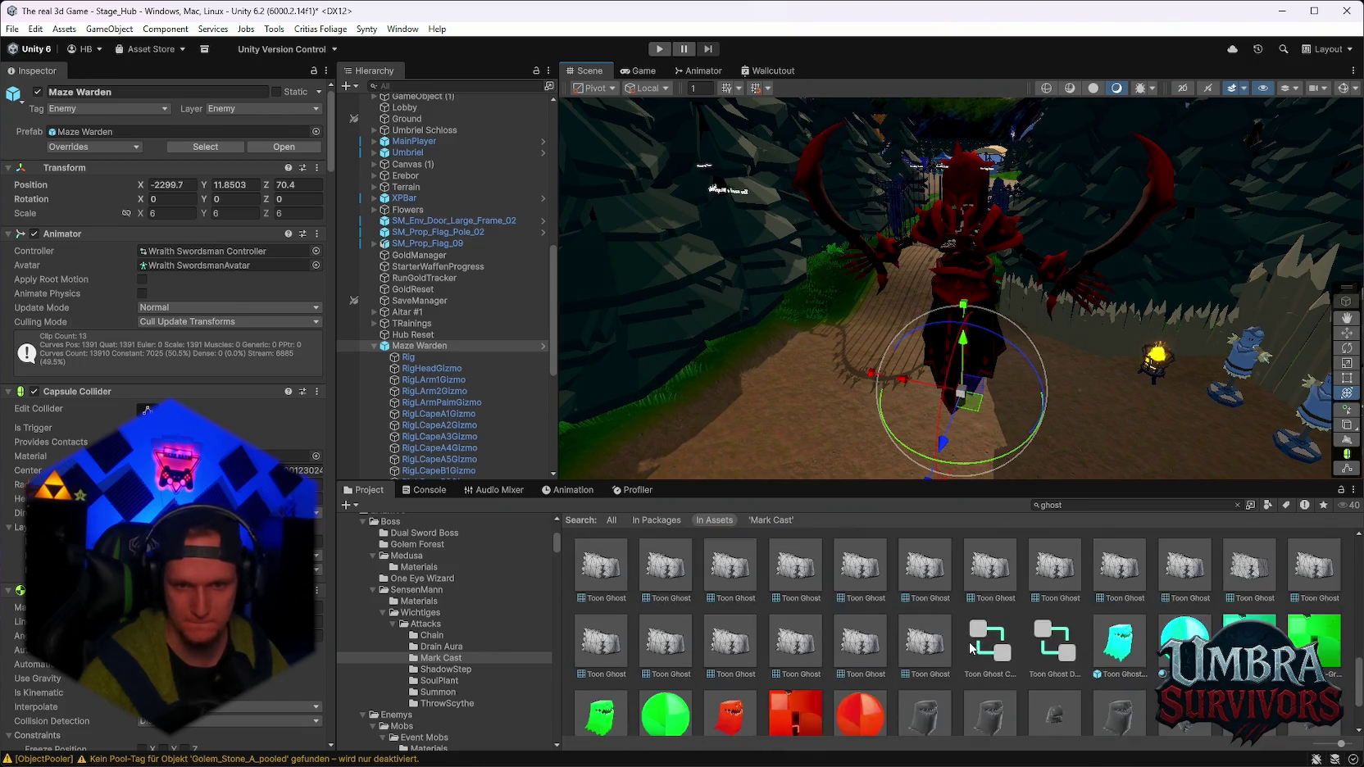
mouse_move(1185, 576)
mouse_down()
mouse_move(968, 332)
mouse_move(948, 283)
mouse_move(1042, 437)
mouse_move(828, 207)
mouse_up()
scroll(828, 207, up, 3)
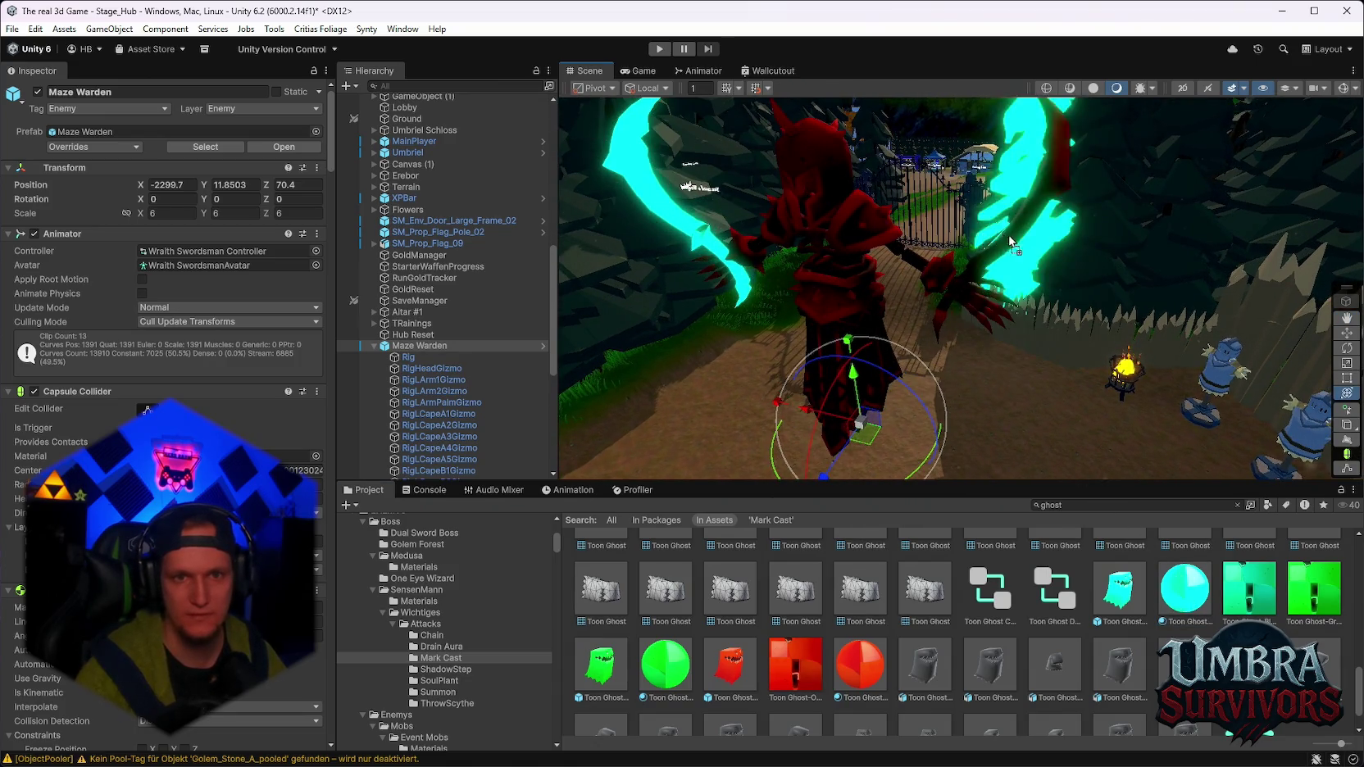
scroll(955, 353, down, 3)
Select the Character_Ghost_02 prefab among the ghost search results.
drag(956, 352, 1025, 410)
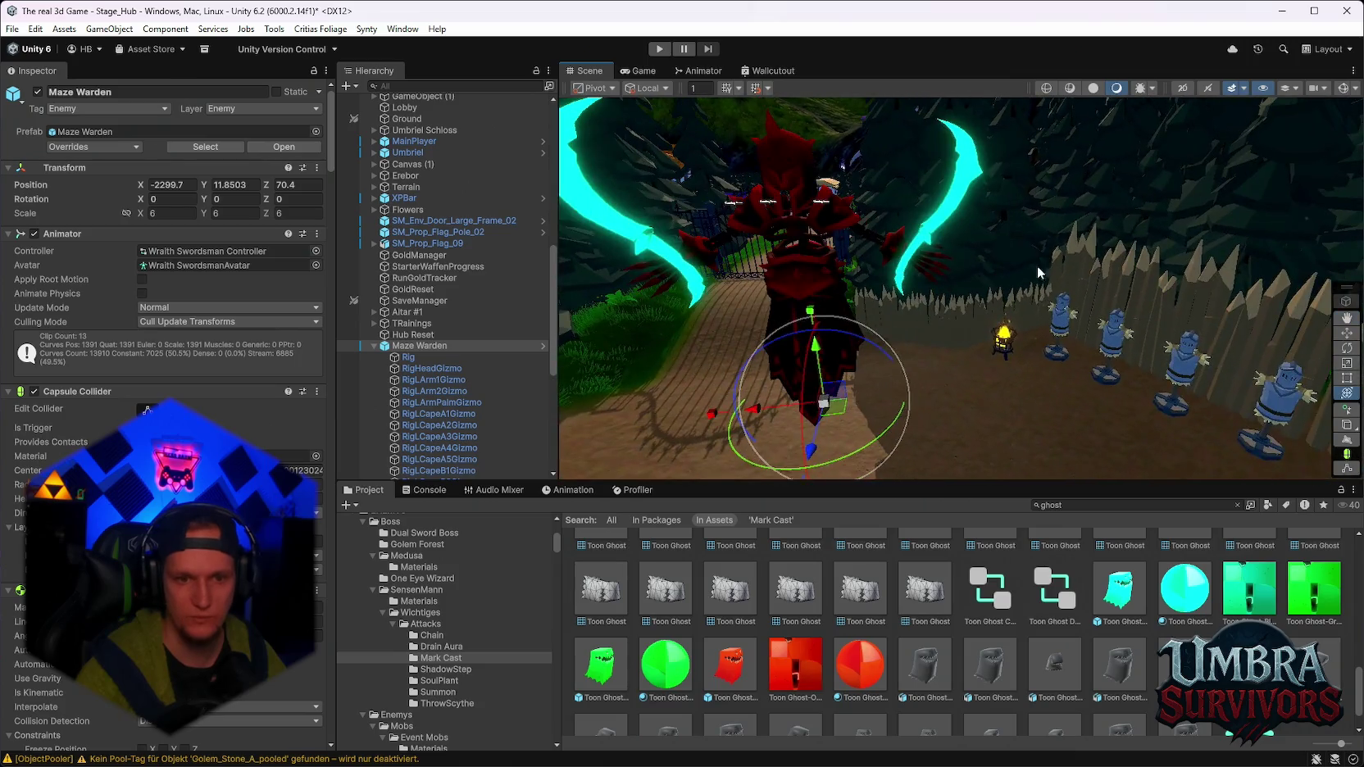
scroll(1032, 643, up, 3)
scroll(1031, 644, up, 10)
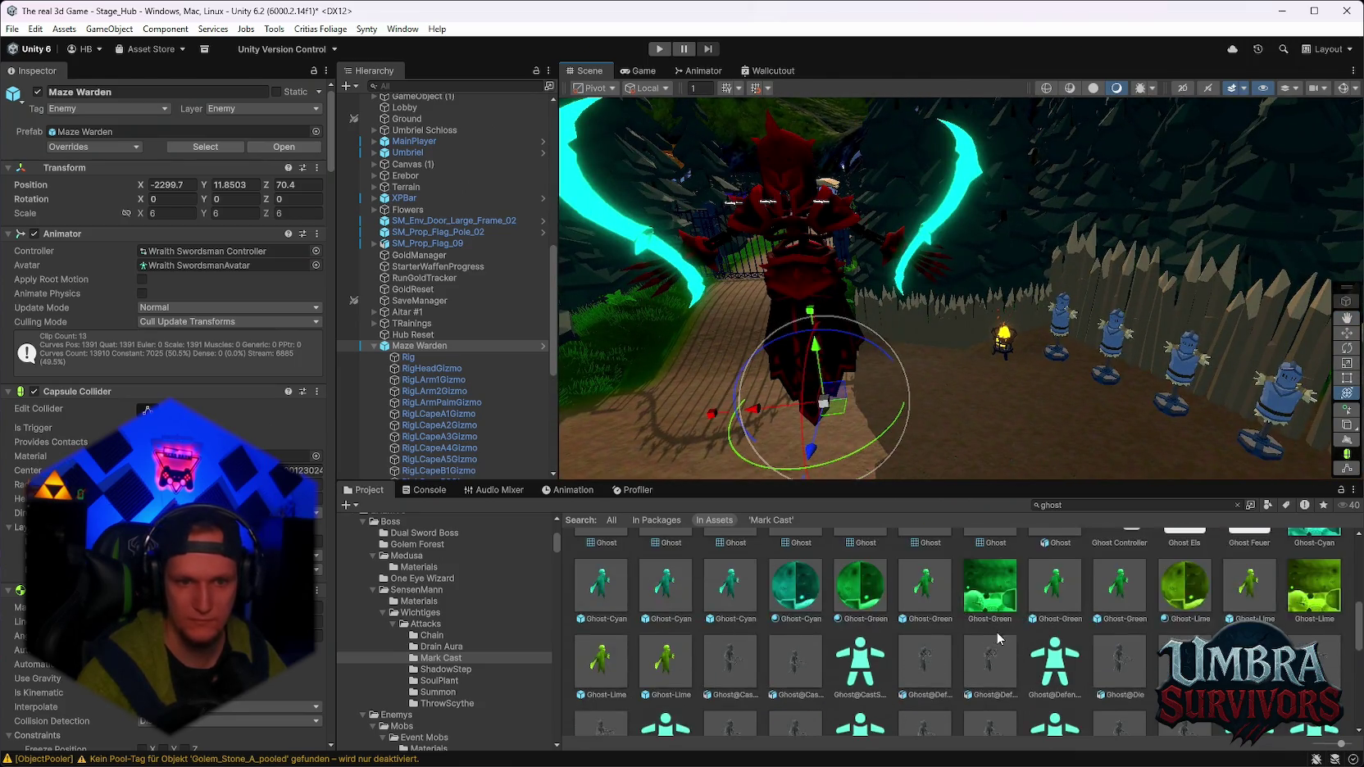
click(1002, 649)
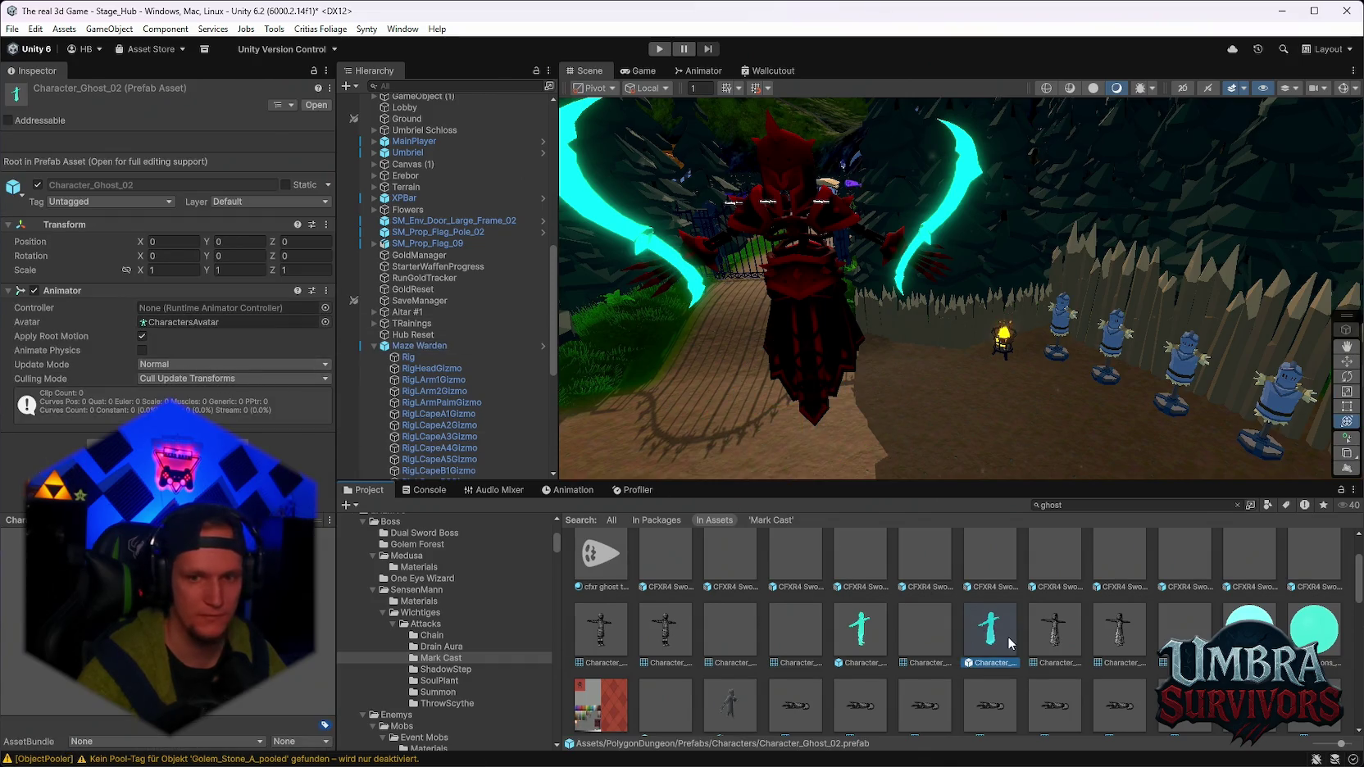
Find Character_Ghost_02's Dungeons_Texture_Ghost material and drag it onto the Maze Warden's body.
double_click(984, 649)
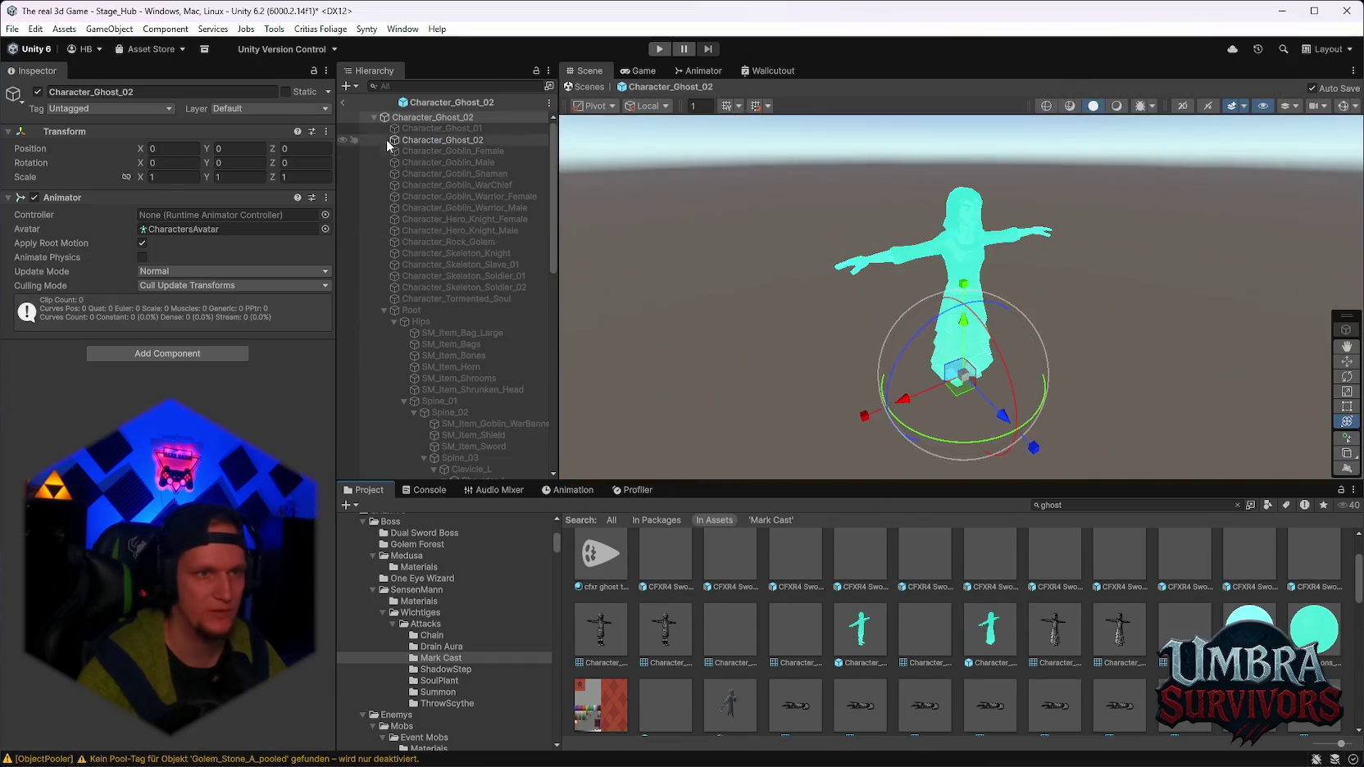
click(446, 141)
click(226, 346)
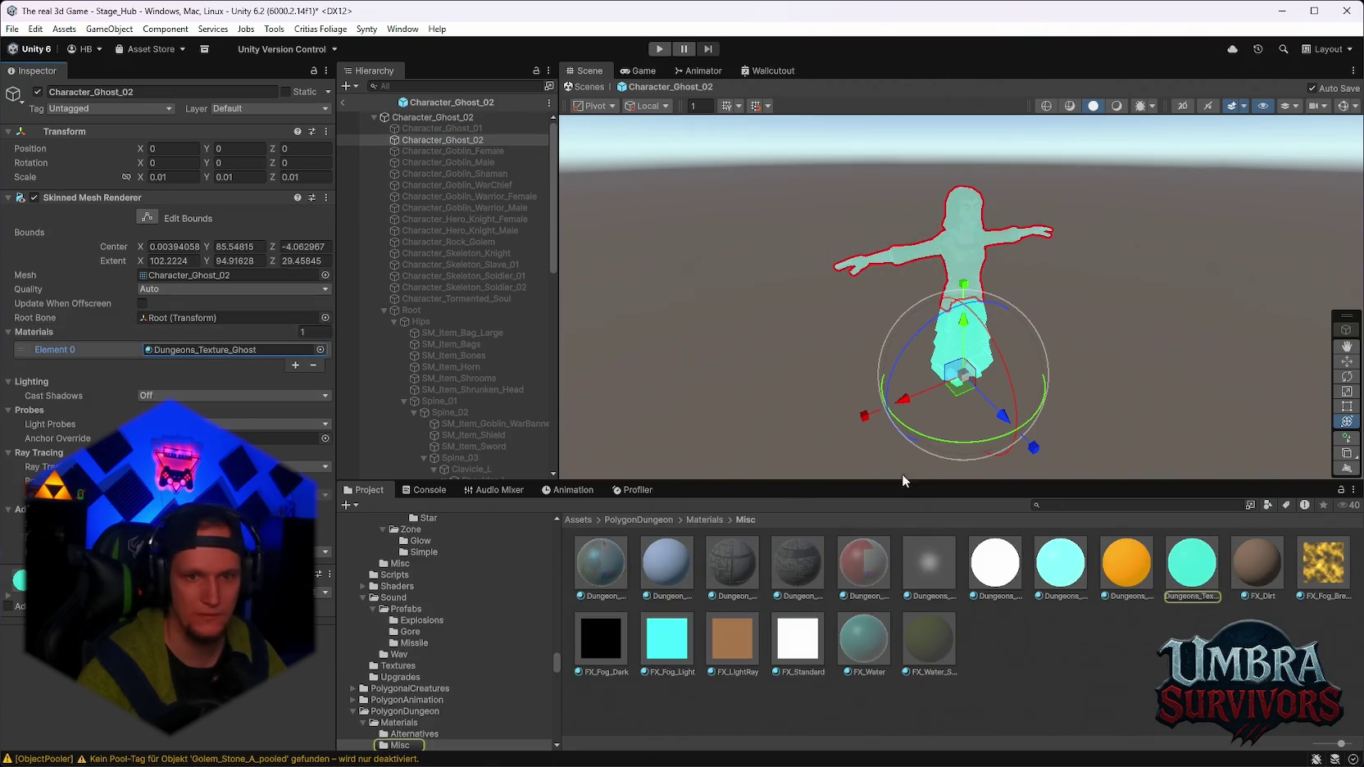
click(346, 102)
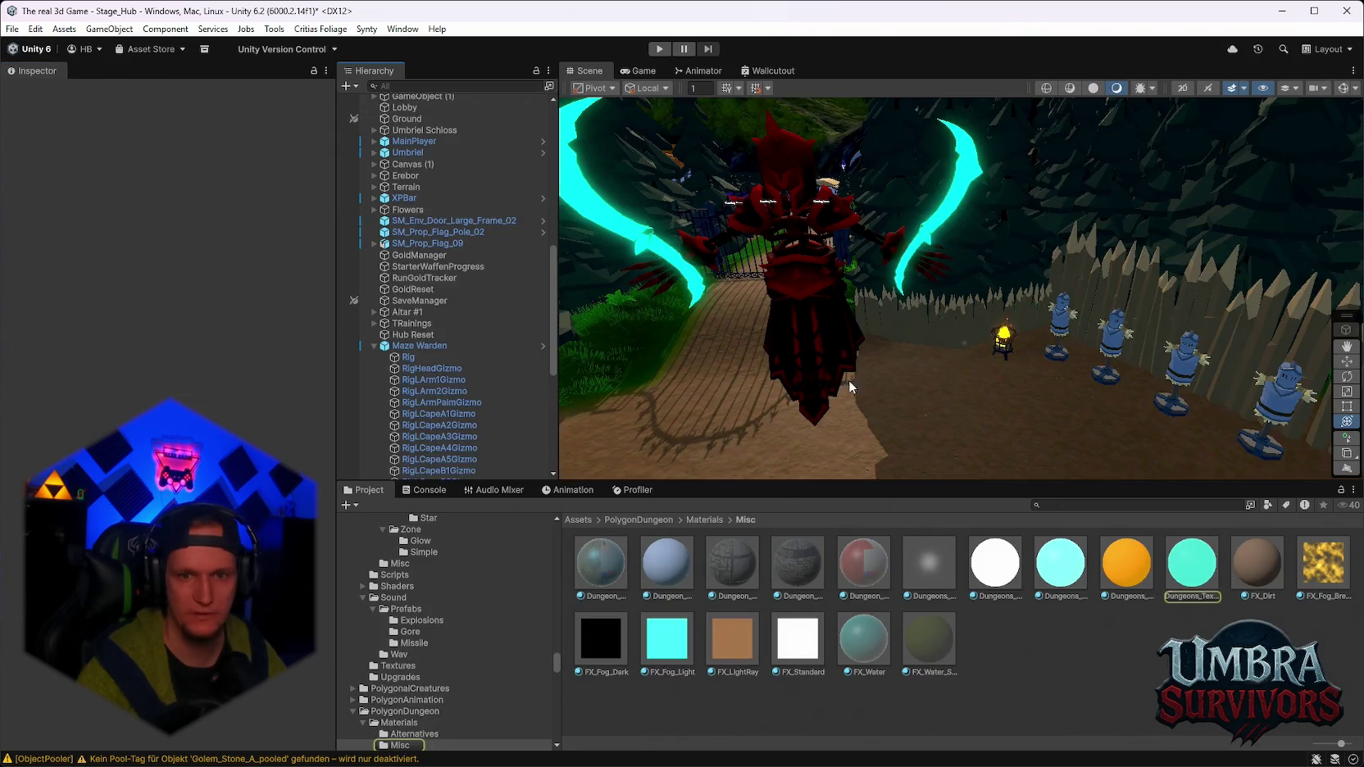
mouse_move(1191, 564)
mouse_down()
mouse_move(869, 328)
mouse_move(916, 264)
mouse_up()
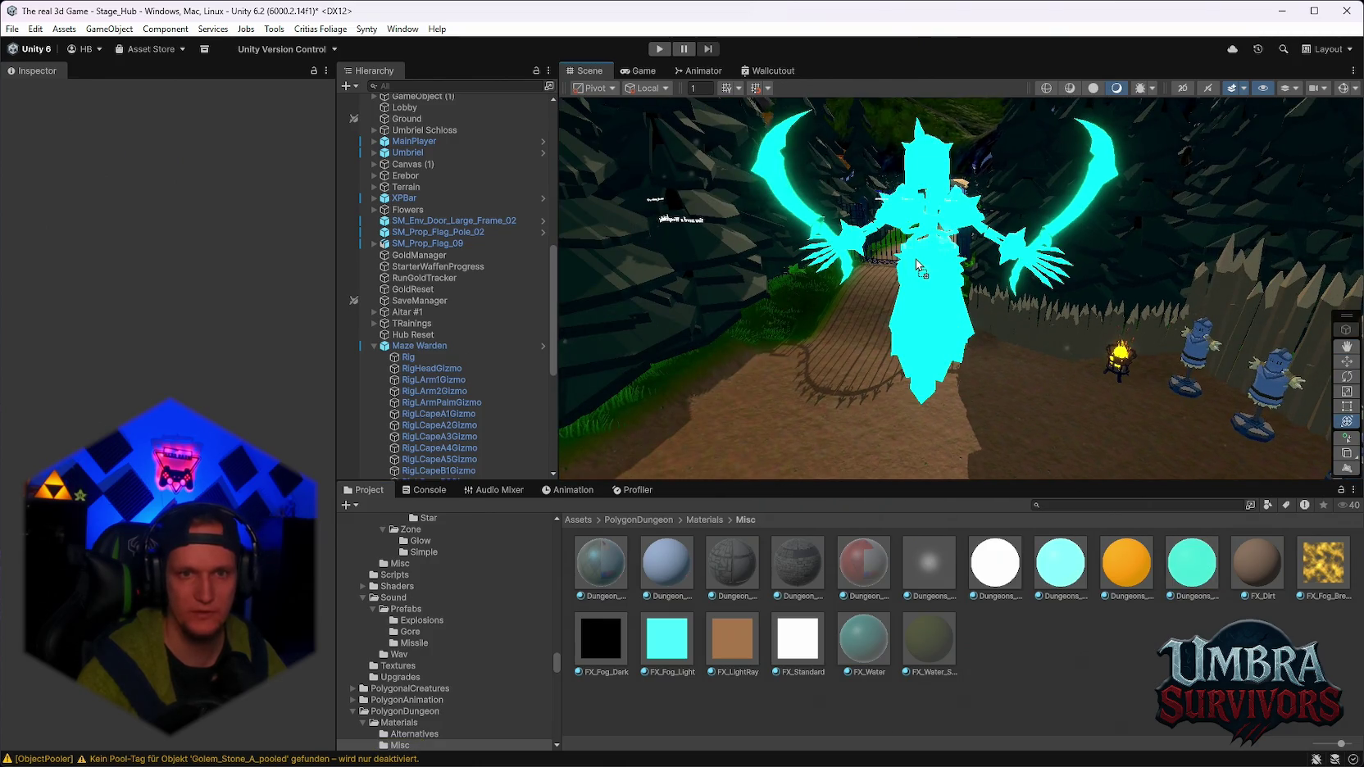
Set Dungeons_Texture_Ghost's emission intensity to 2.3, leaving the Maze Warden a translucent cyan ghost.
click(1206, 590)
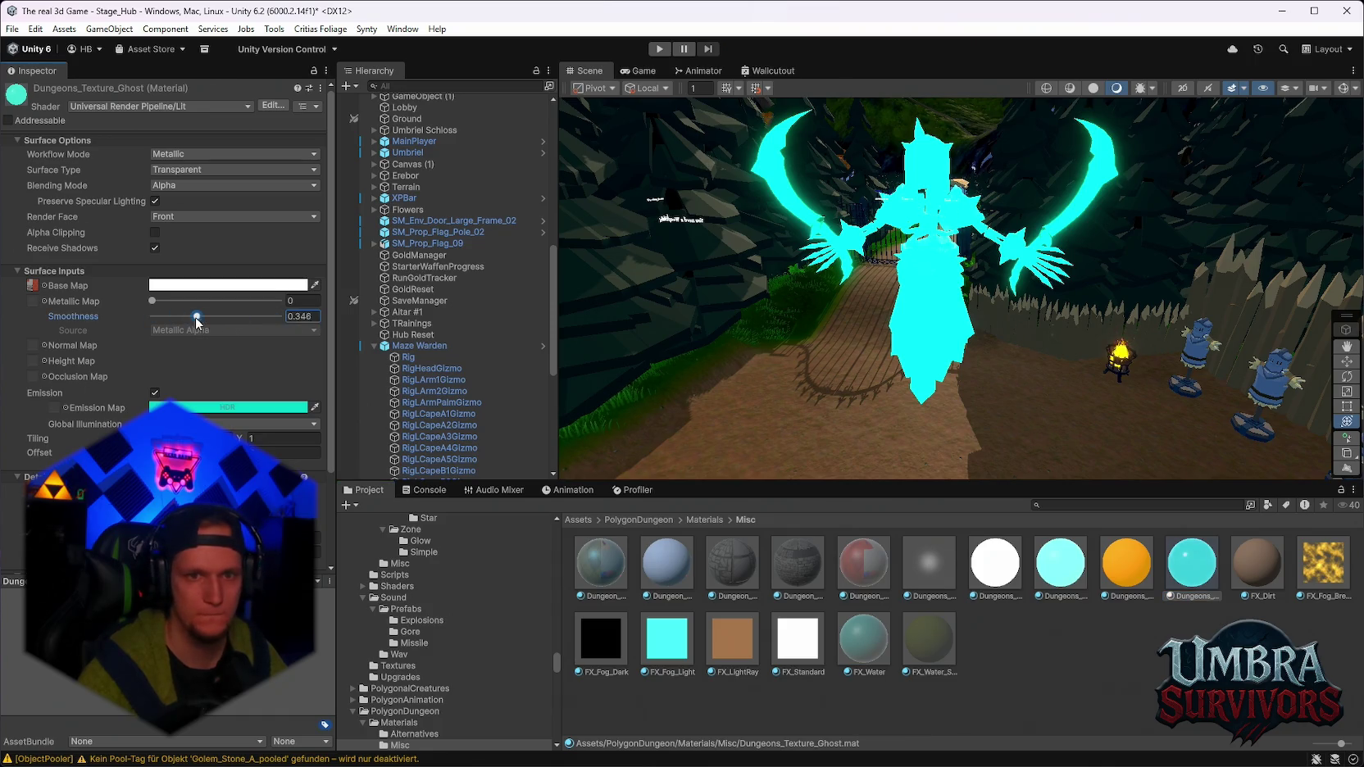
click(221, 407)
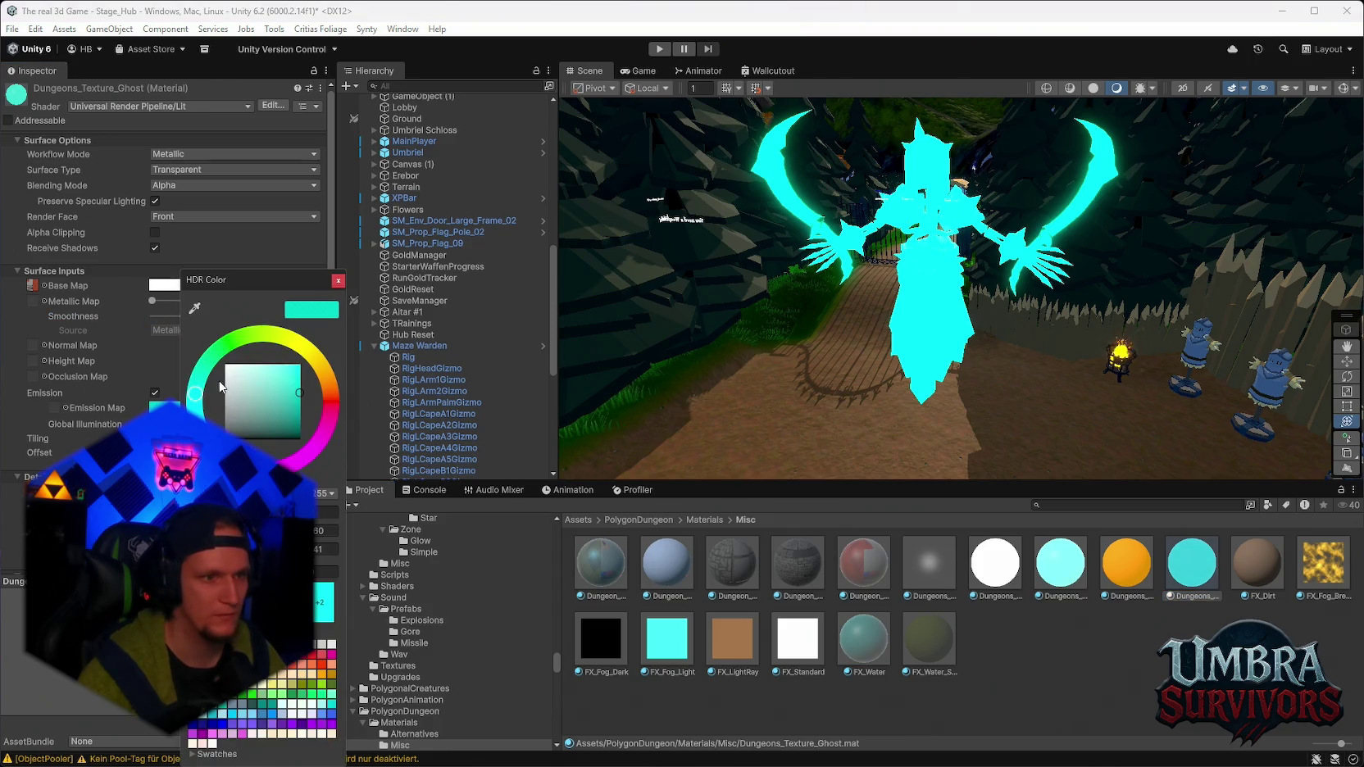
text(2.3)
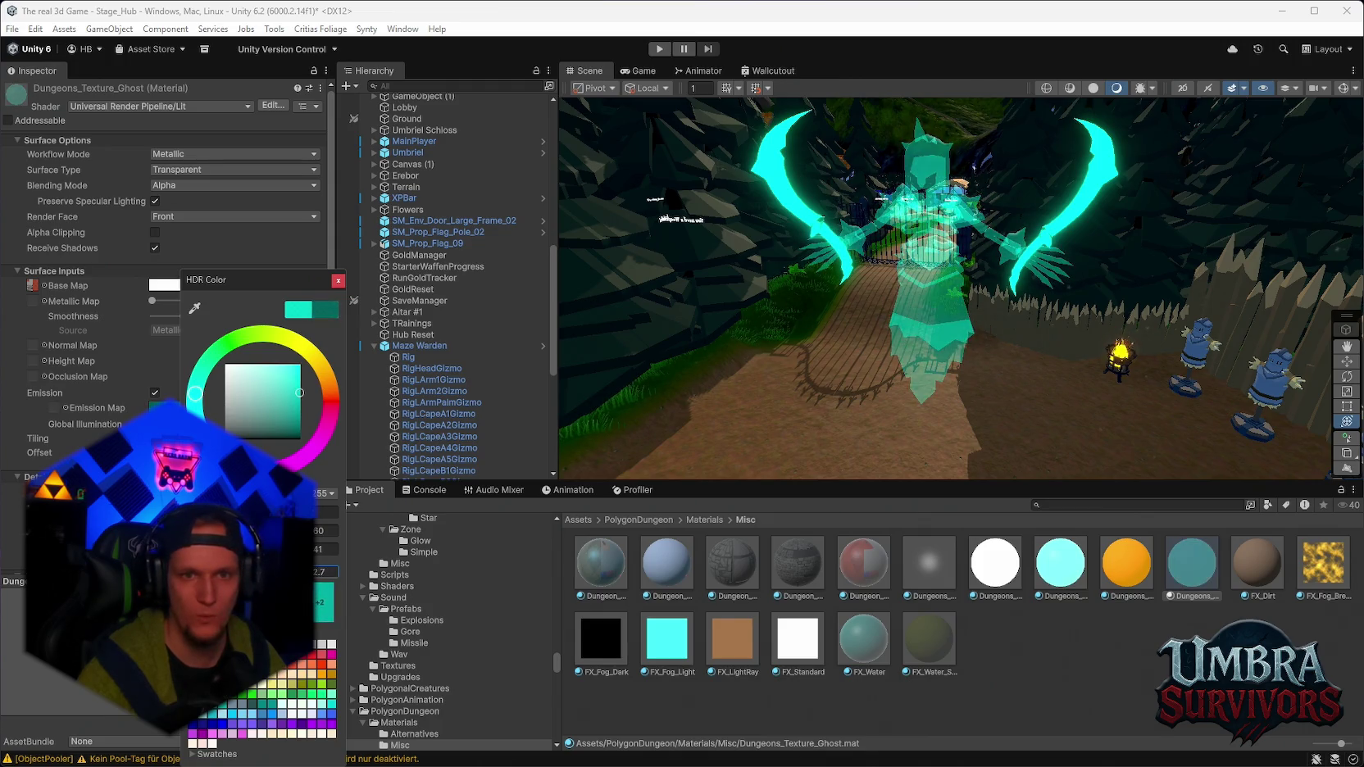
mouse_move(819, 328)
mouse_down()
mouse_move(951, 349)
mouse_move(840, 396)
mouse_move(785, 219)
mouse_move(853, 269)
mouse_up()
click(923, 384)
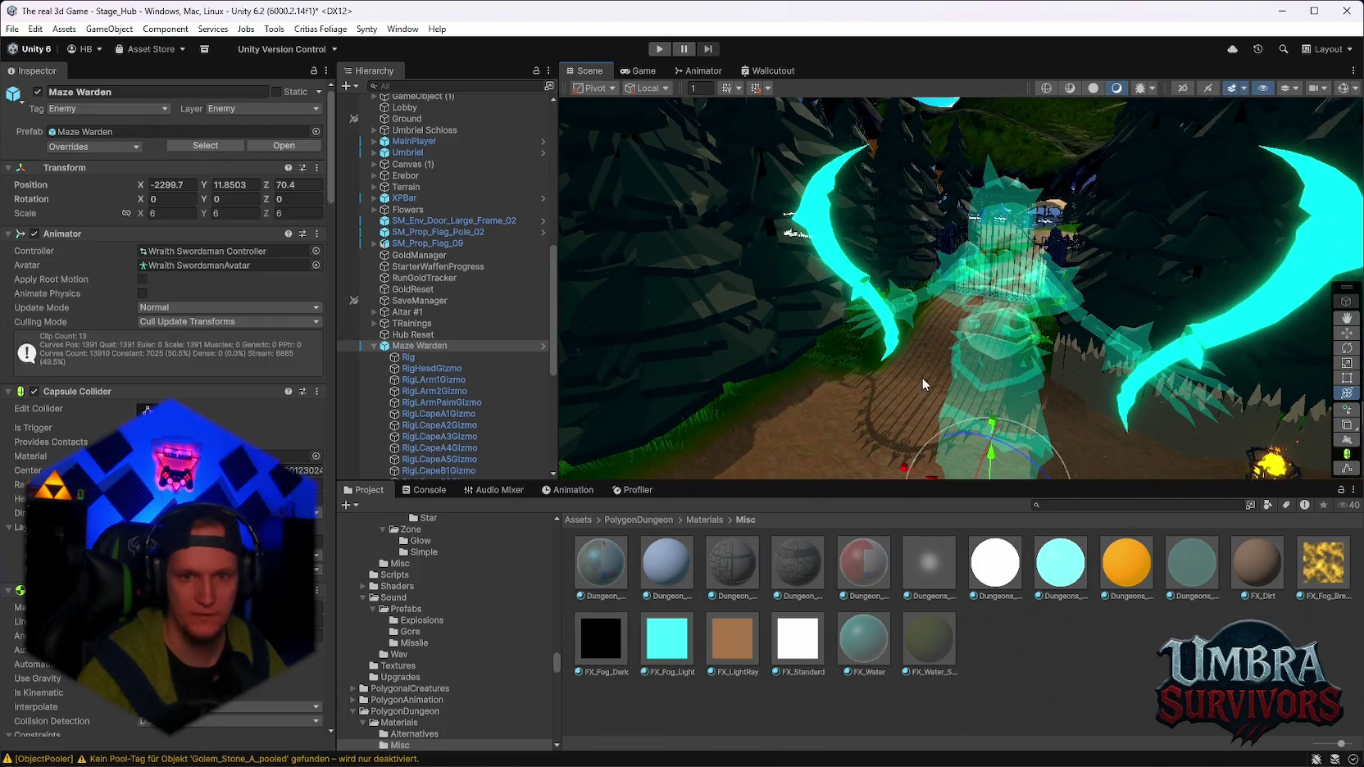
mouse_move(965, 335)
mouse_down()
mouse_move(965, 271)
mouse_move(966, 328)
mouse_up()
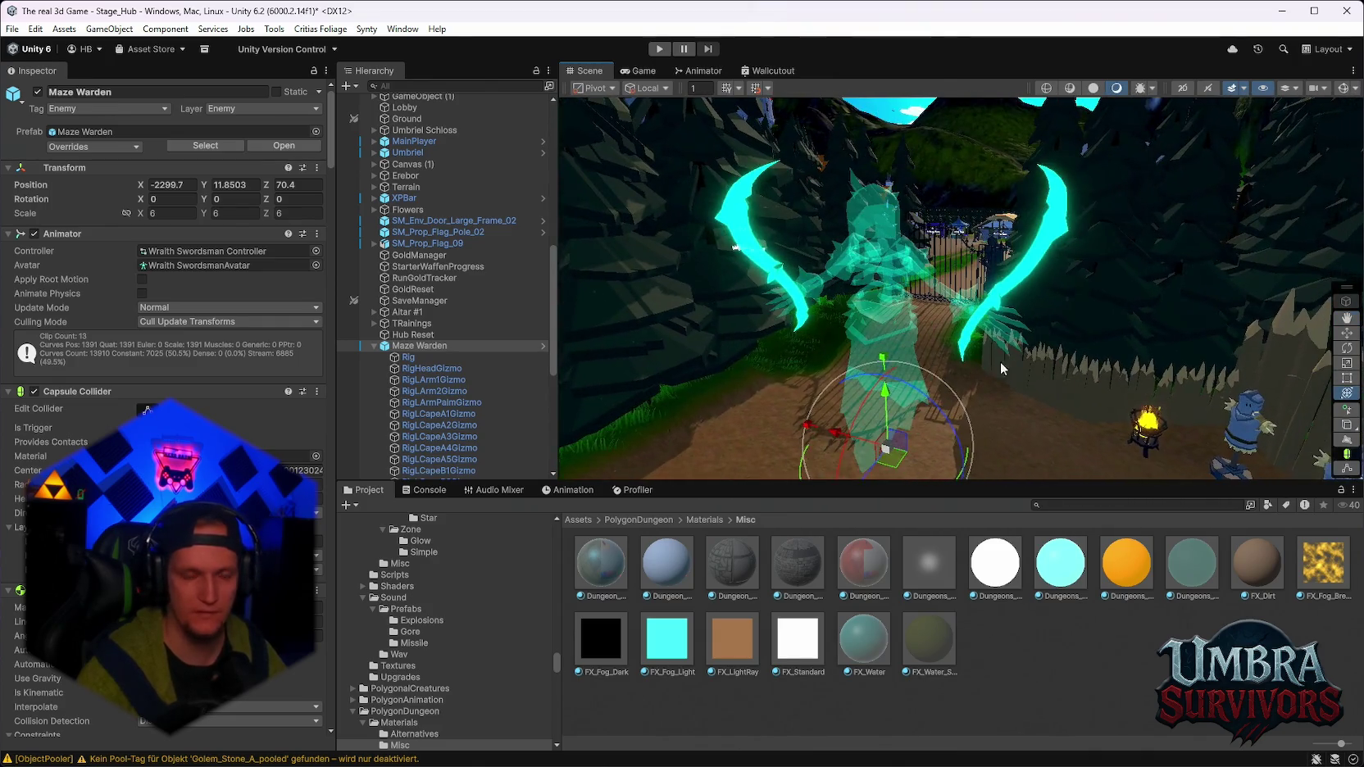
scroll(446, 397, up, 10)
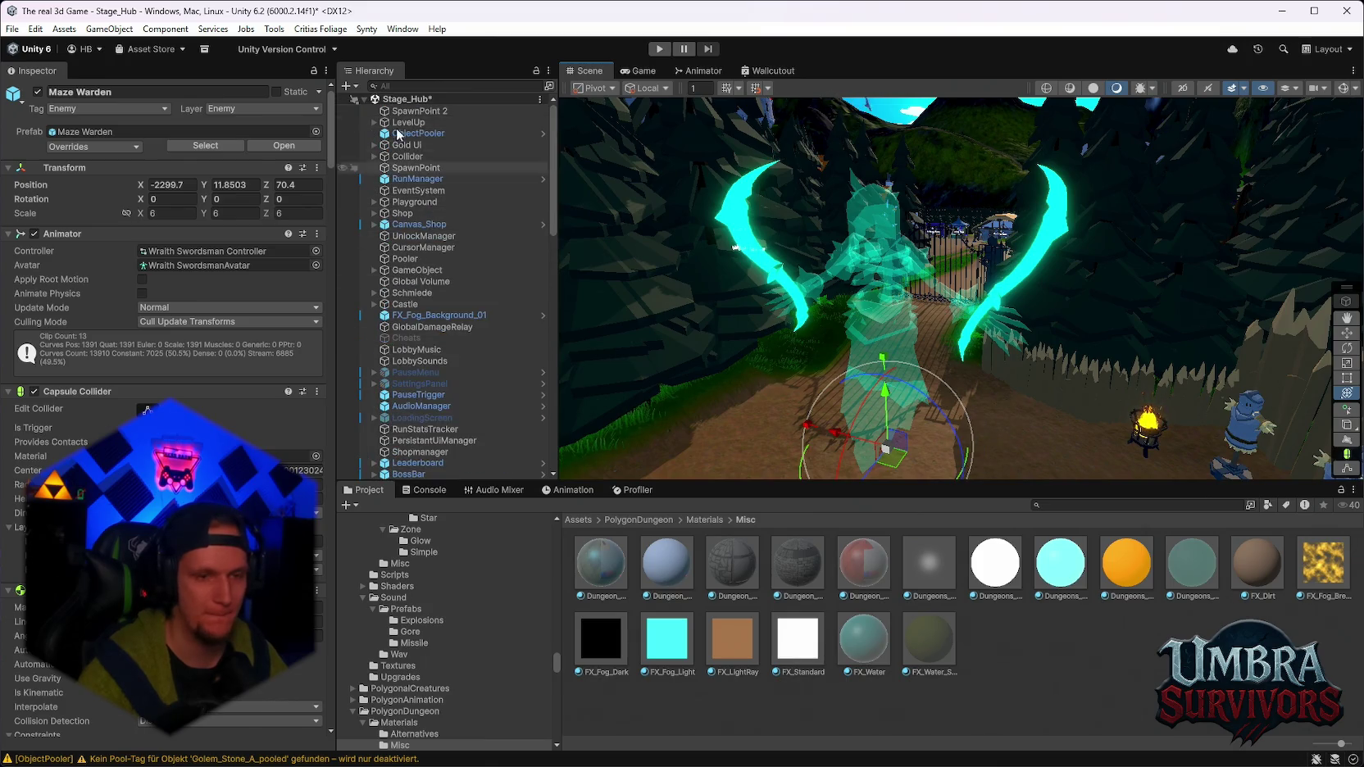
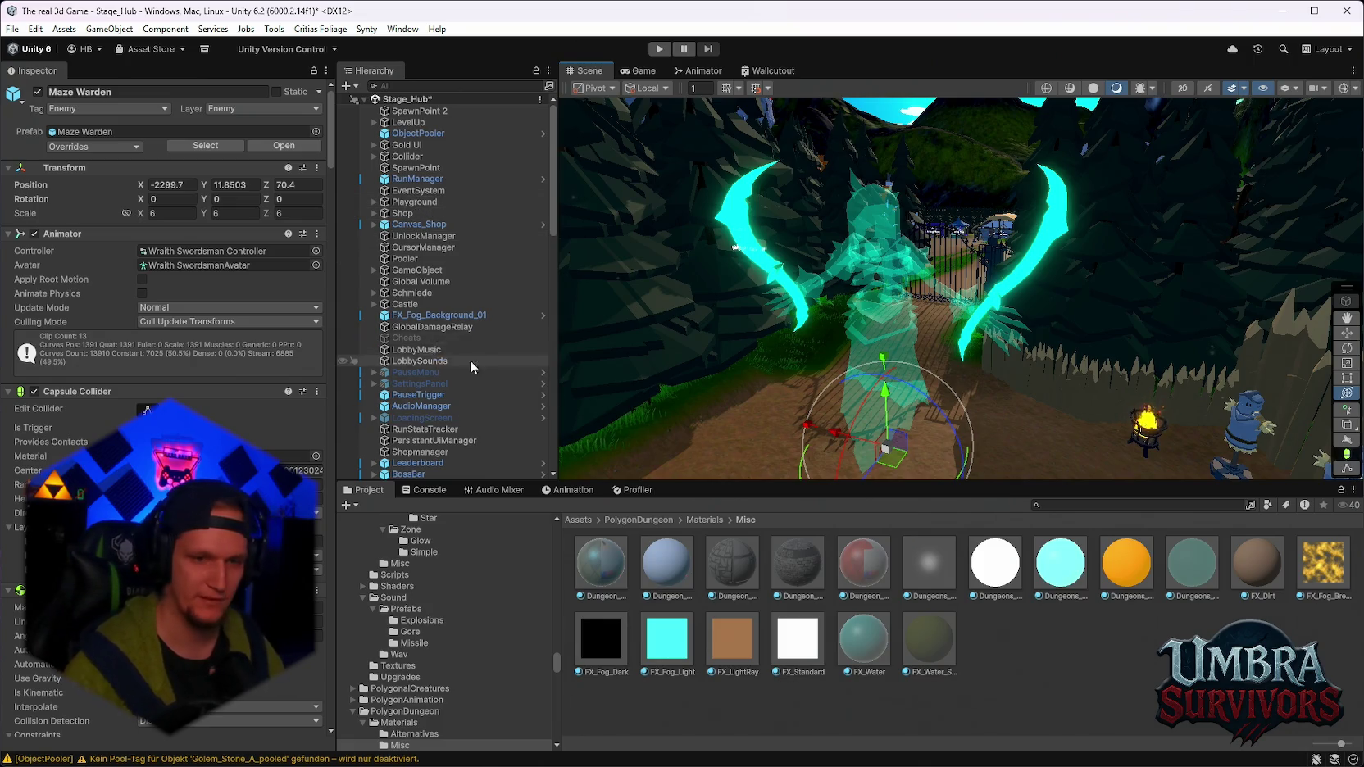
Browse the PolygonDungeon Optimized prefabs and the Mobs folder in the Project window.
scroll(472, 366, down, 2)
scroll(429, 651, down, 5)
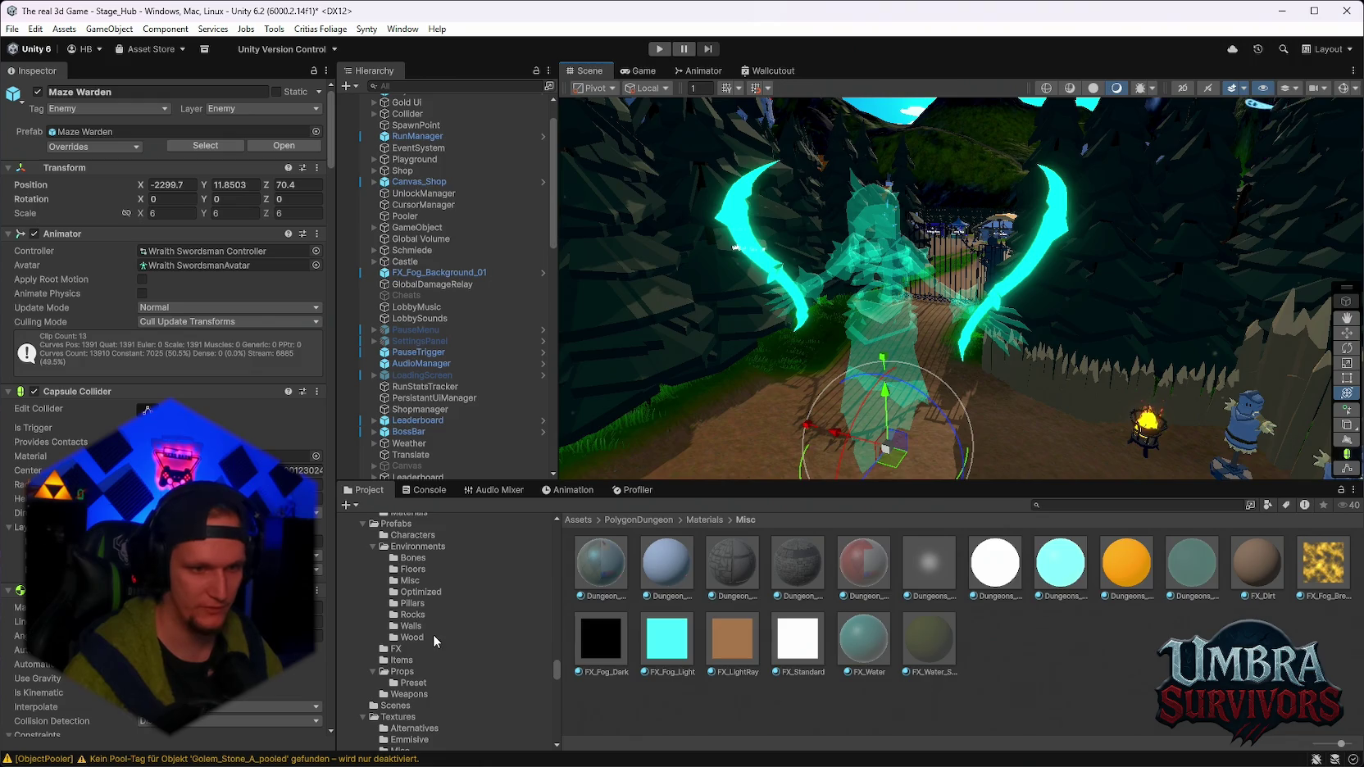
click(434, 617)
scroll(433, 619, up, 5)
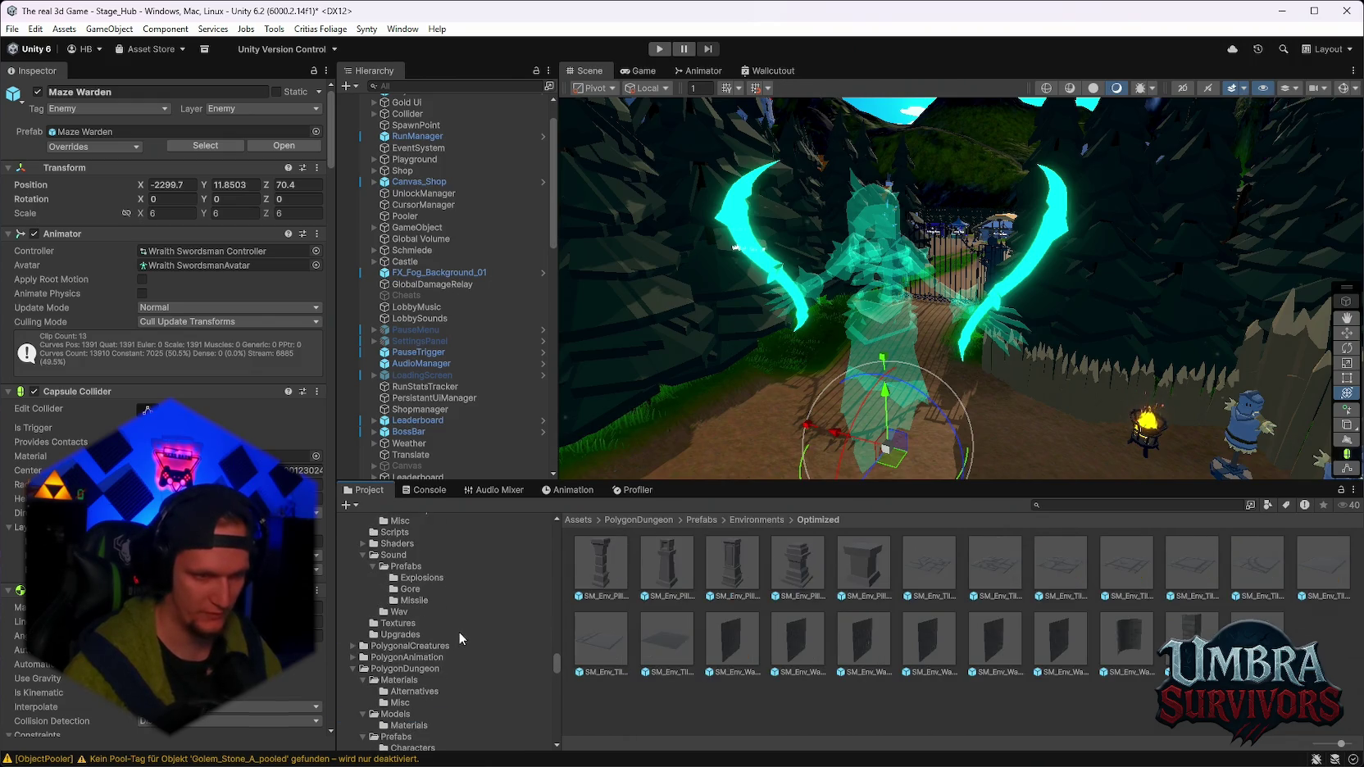
scroll(459, 632, down, 2)
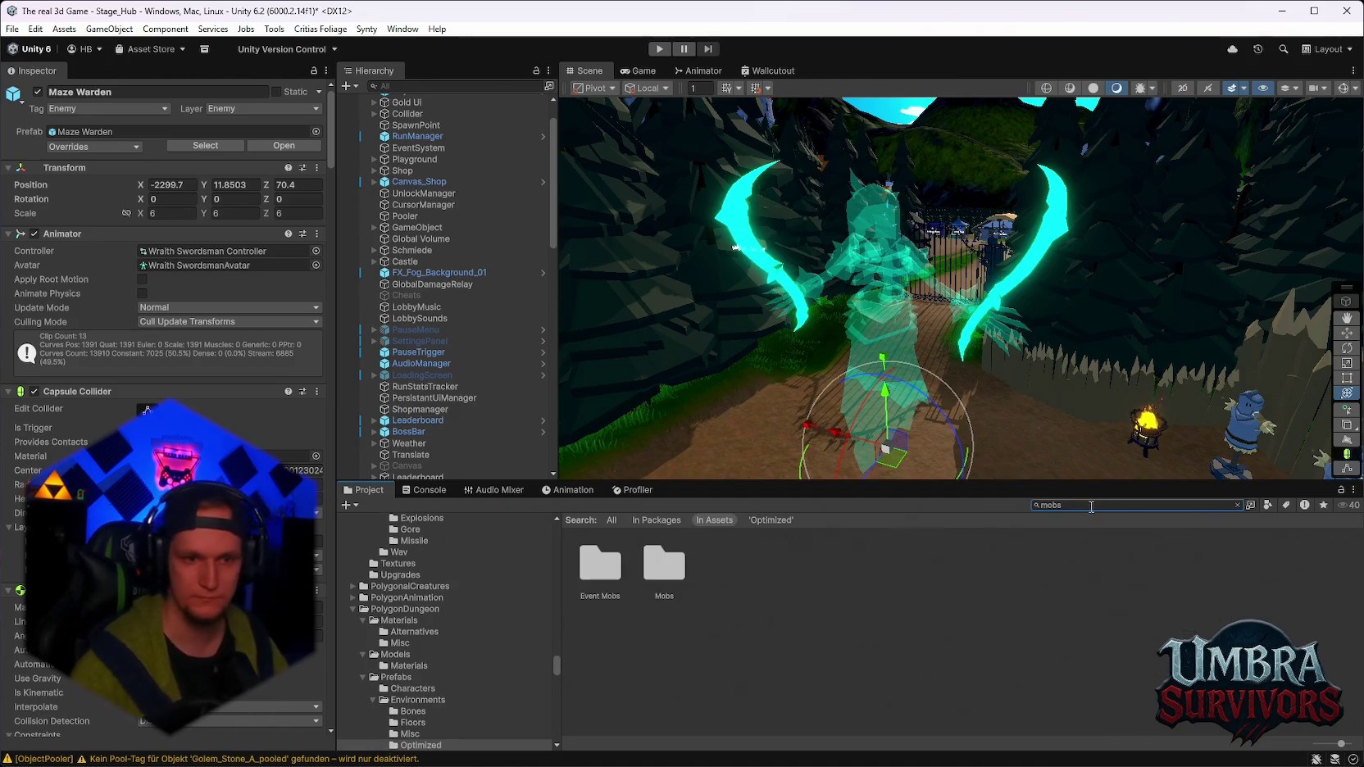
double_click(656, 580)
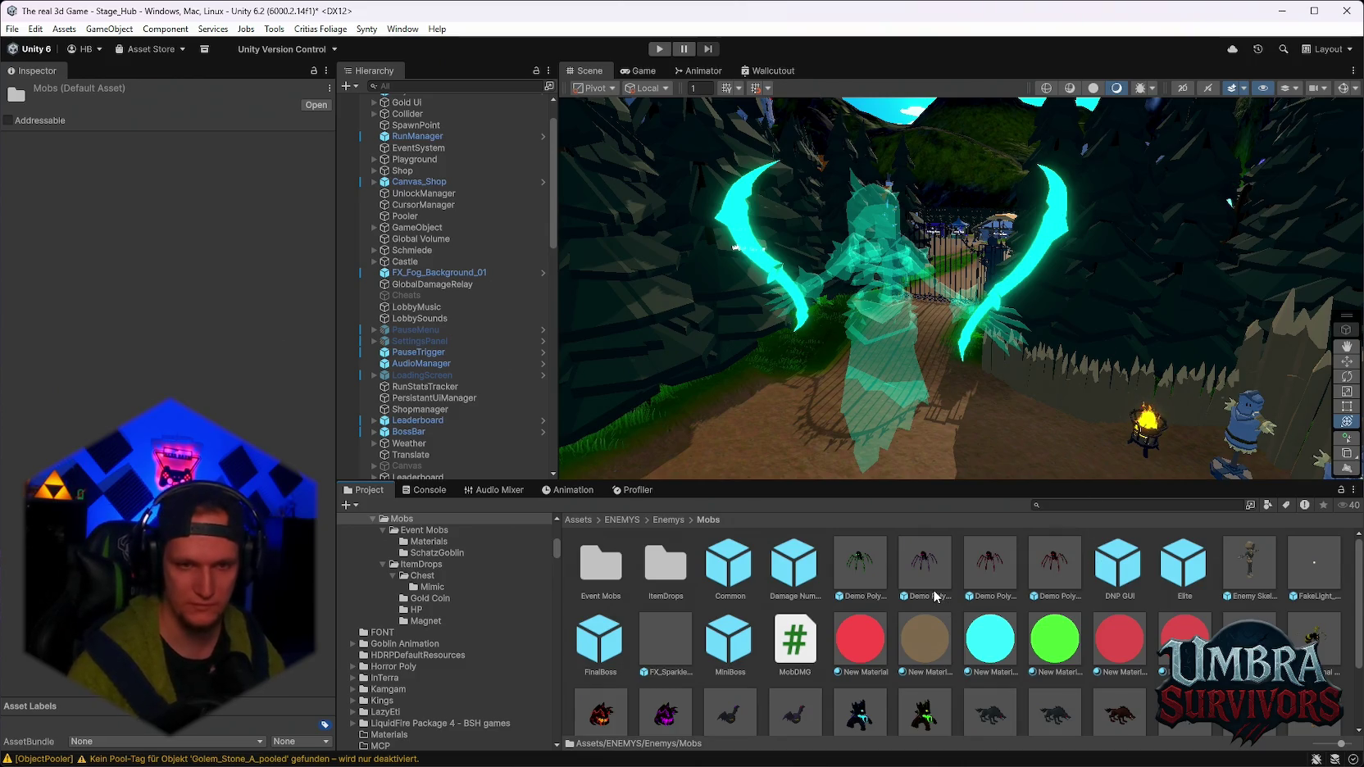
scroll(936, 596, down, 2)
scroll(892, 640, up, 2)
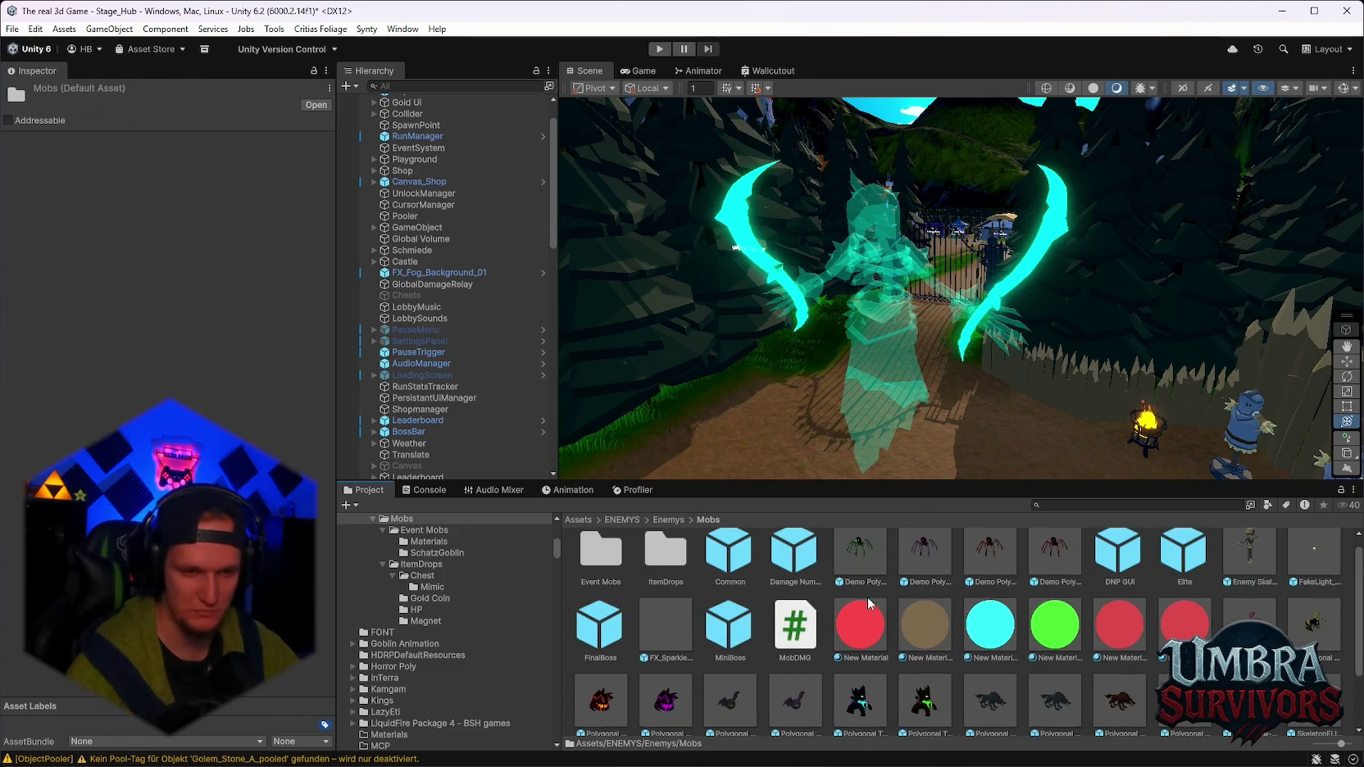
scroll(492, 432, down, 10)
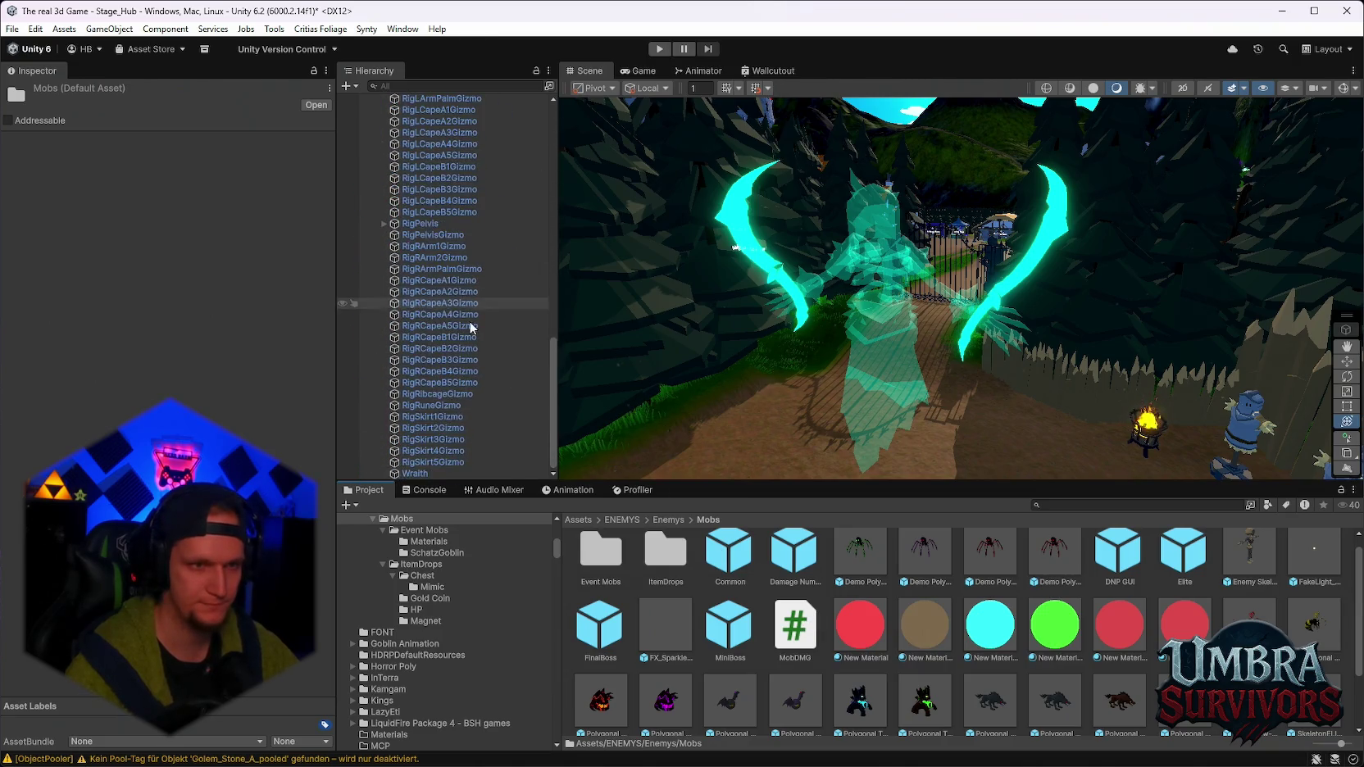
Check Maze Warden's context options and review its prefab overrides without changing anything.
right_click(421, 255)
mouse_move(515, 339)
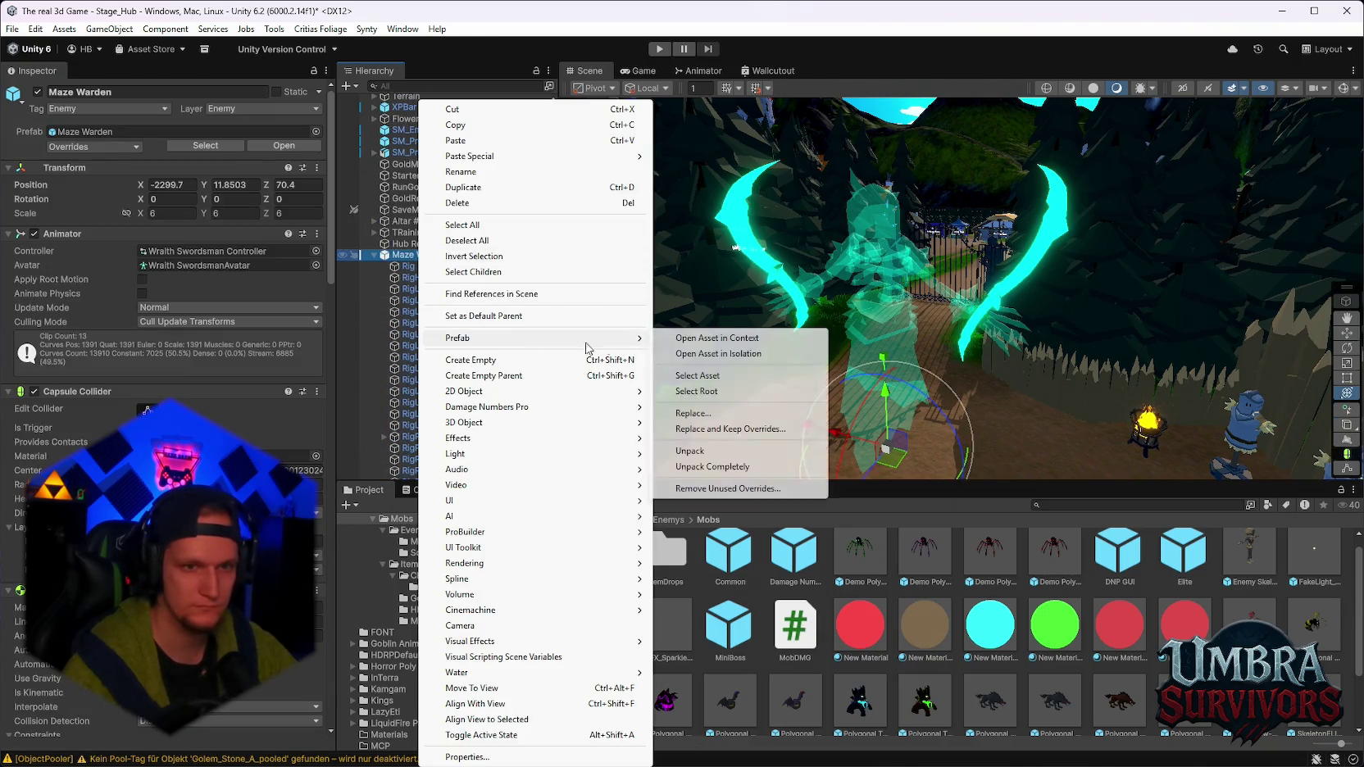
click(174, 213)
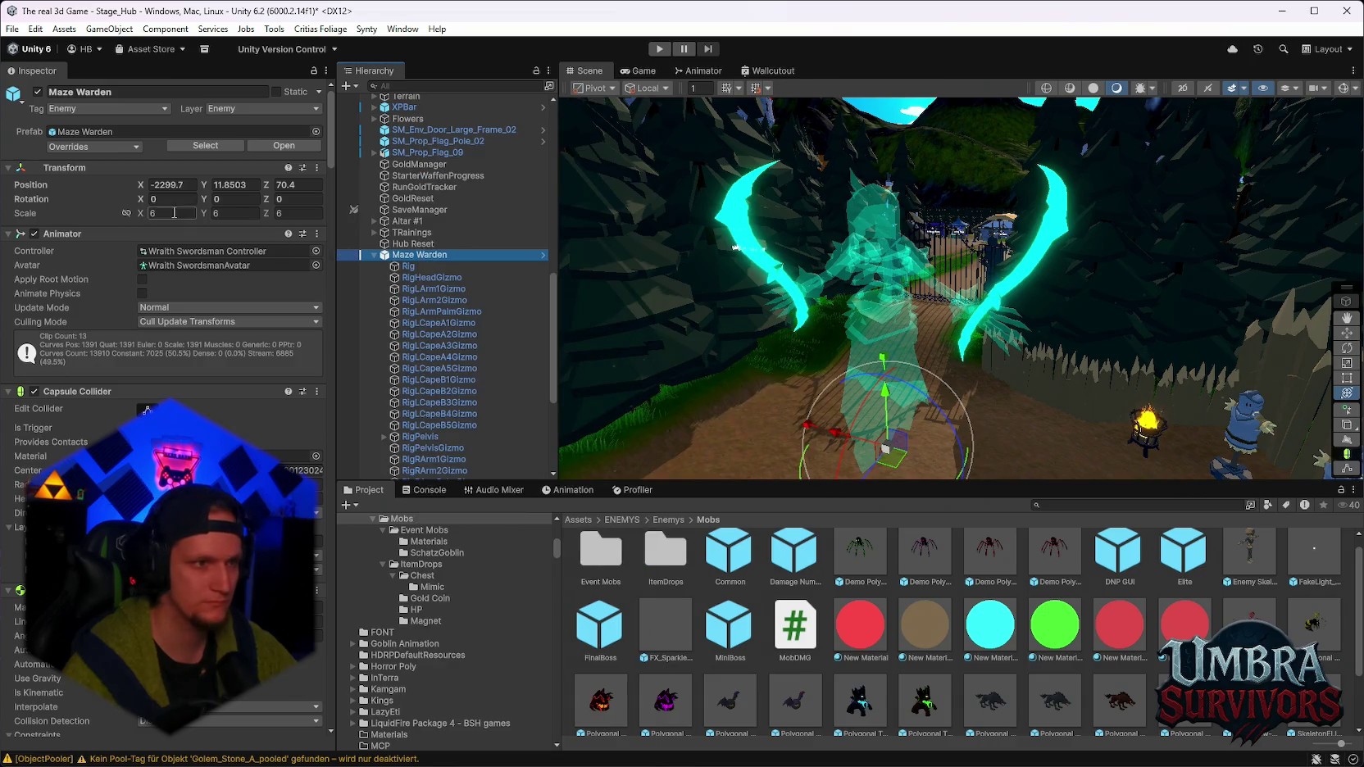
click(121, 148)
click(980, 556)
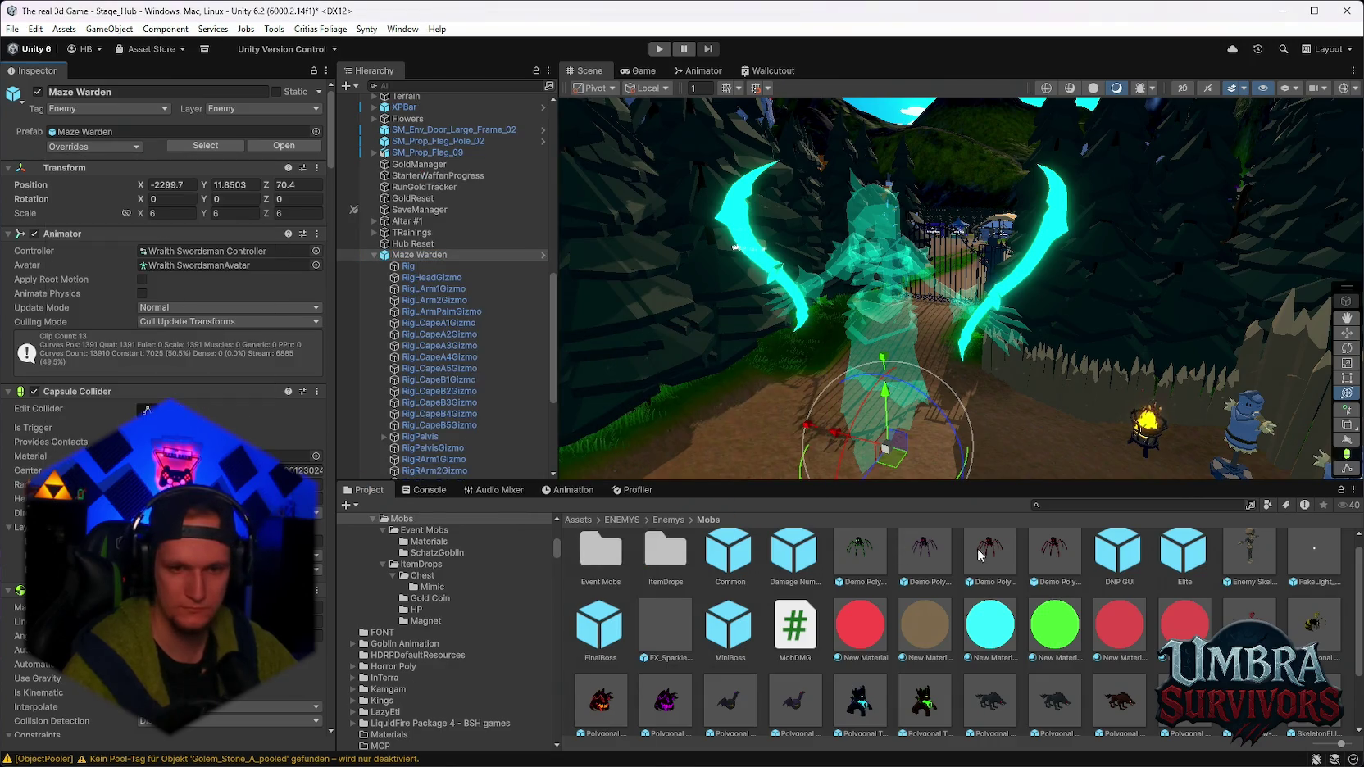
Open LightningPurpleTrail from the Dual Sword Boss folder in Prefab Mode.
scroll(454, 600, up, 5)
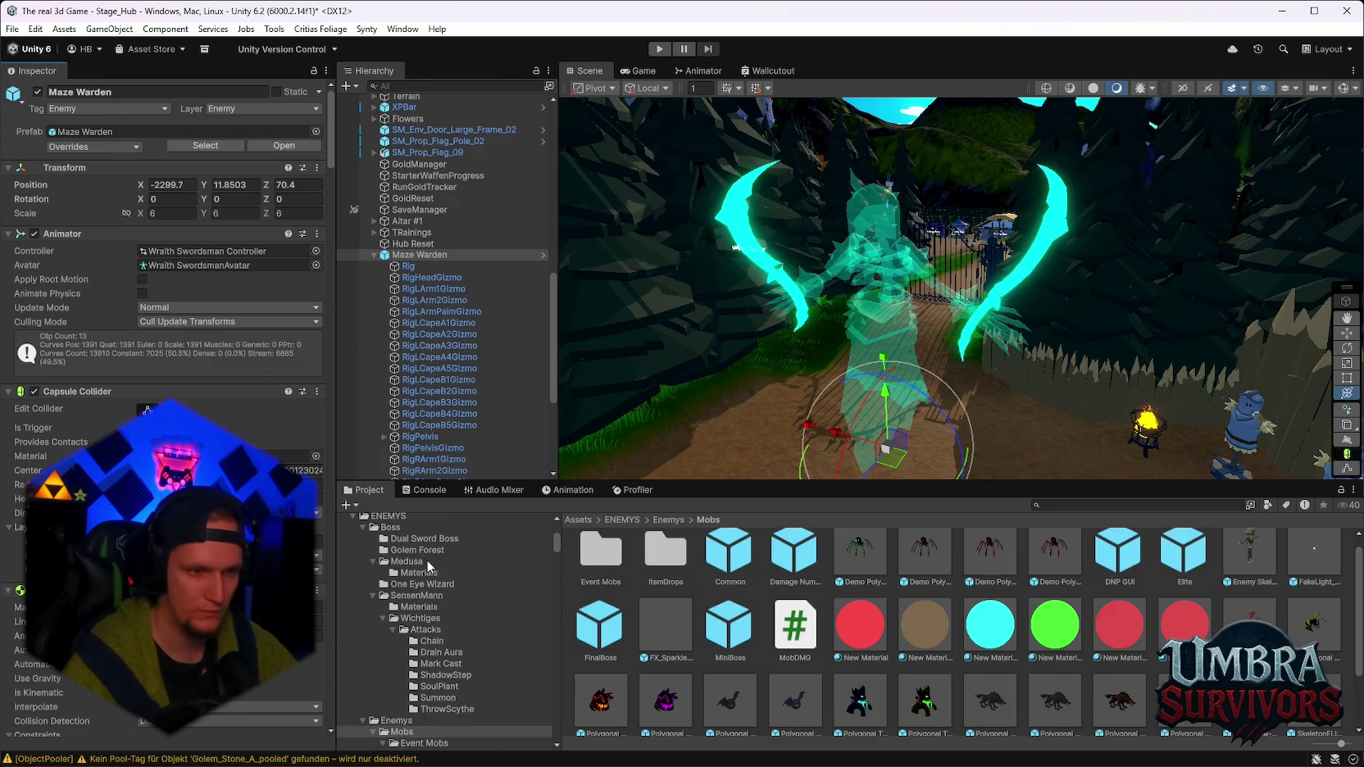
click(423, 539)
click(729, 562)
double_click(728, 561)
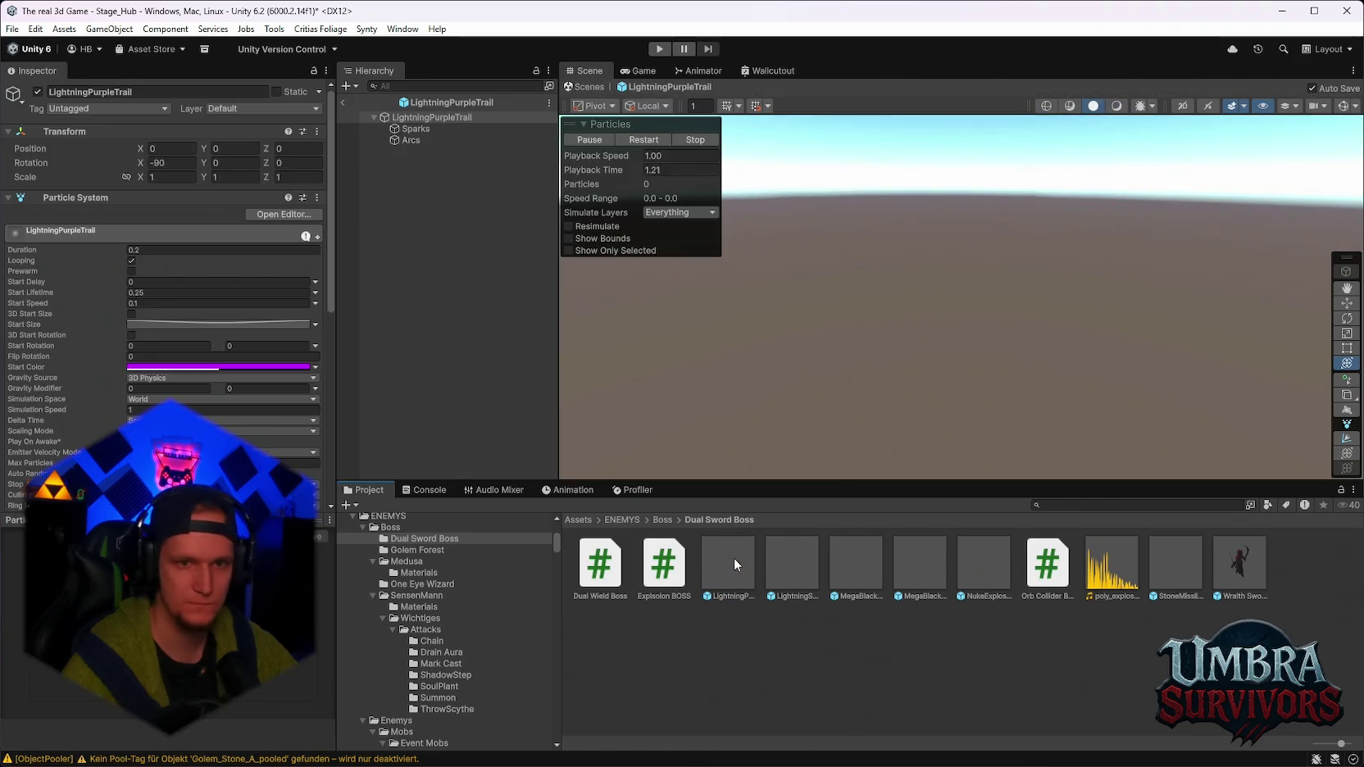
Preview LightningShield, MegaBlackHolePurple and NukeExplosionPink, then open StoneMissile 1 and select its Start Size.
double_click(768, 580)
click(878, 573)
double_click(879, 571)
double_click(927, 566)
double_click(977, 561)
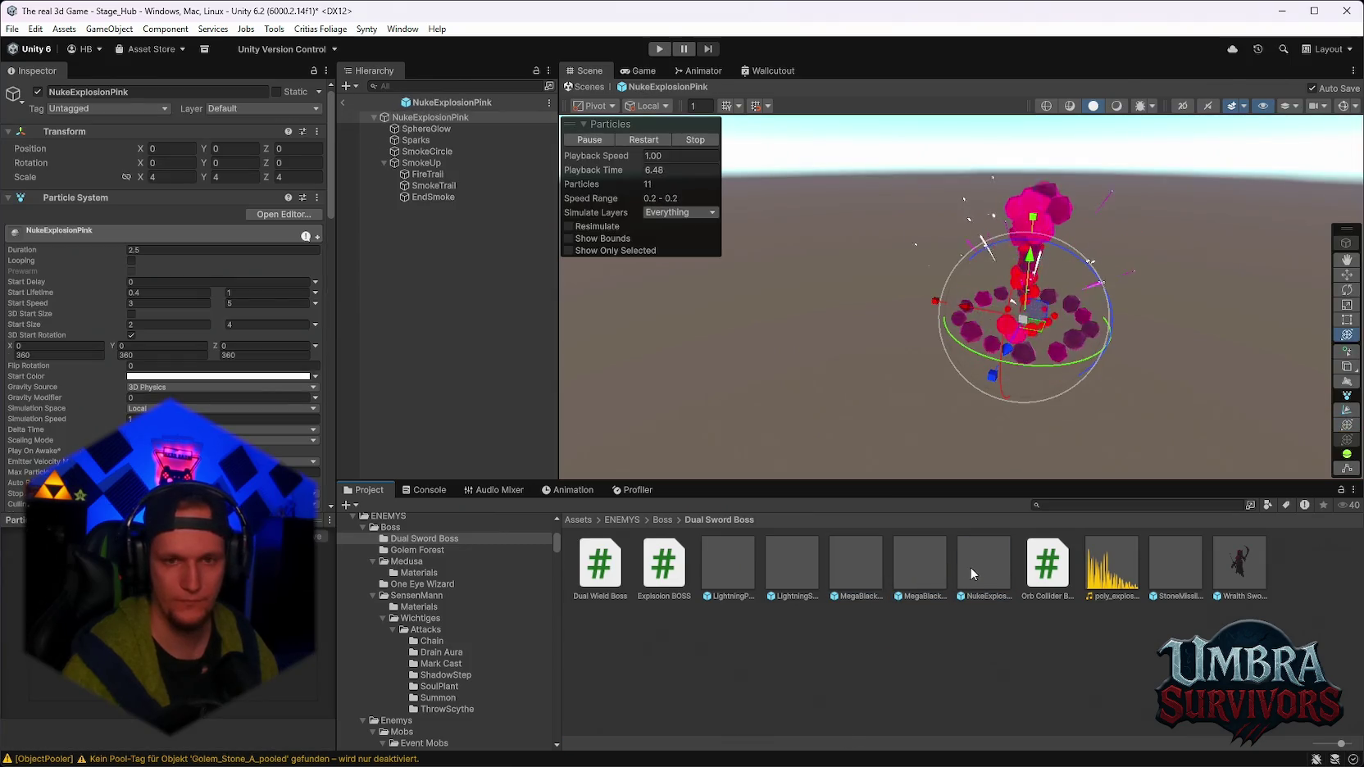
double_click(1188, 564)
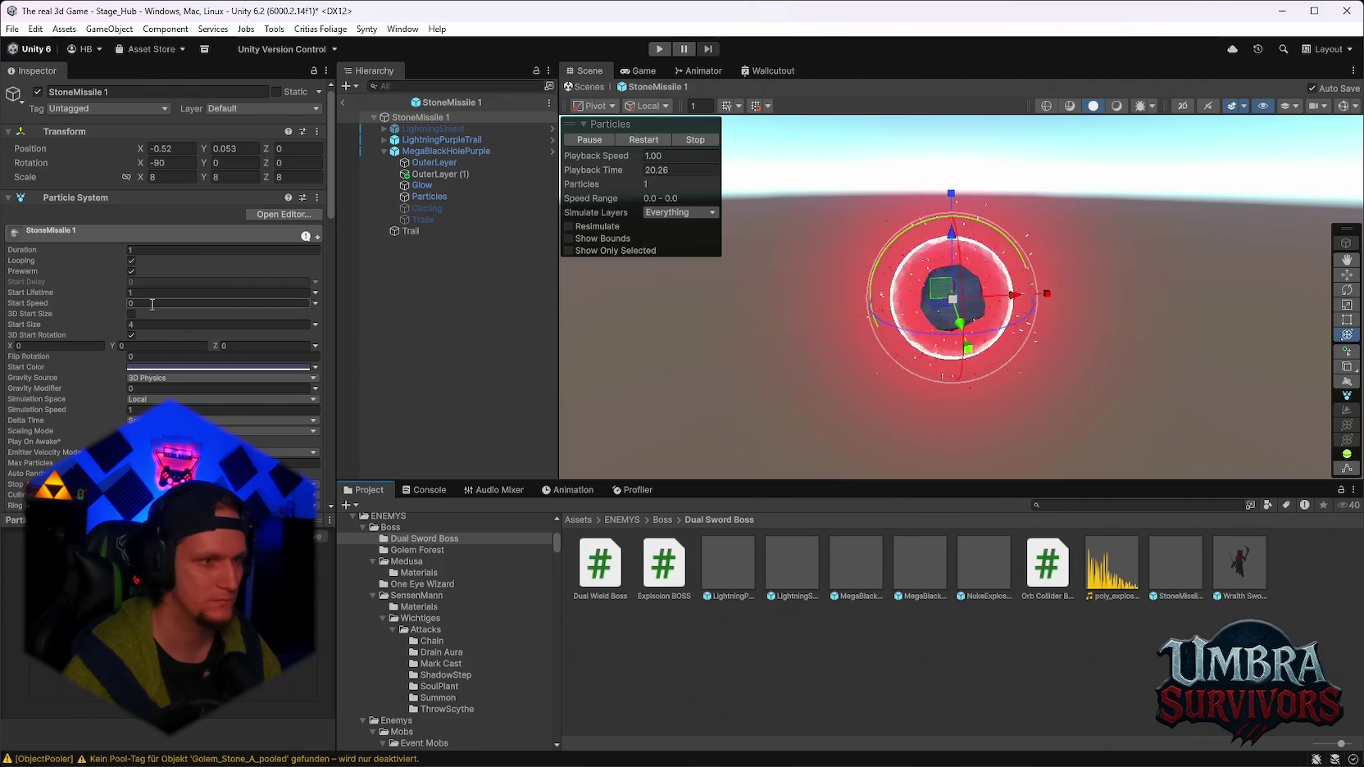
click(136, 324)
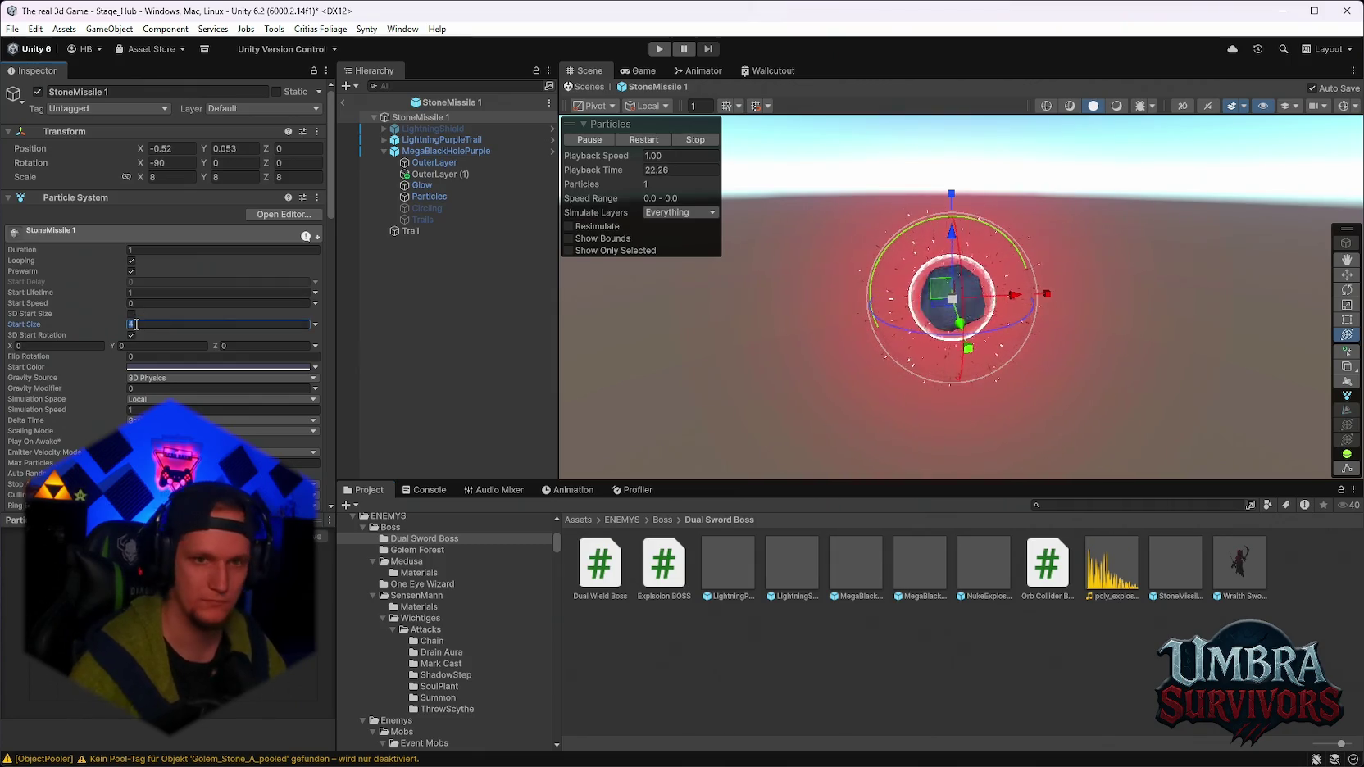
Set StoneMissile 1's Start Size to 0 and activate its LightningShield child.
text(0)
mouse_move(909, 392)
mouse_down()
mouse_move(853, 265)
mouse_move(777, 218)
mouse_move(997, 311)
mouse_up()
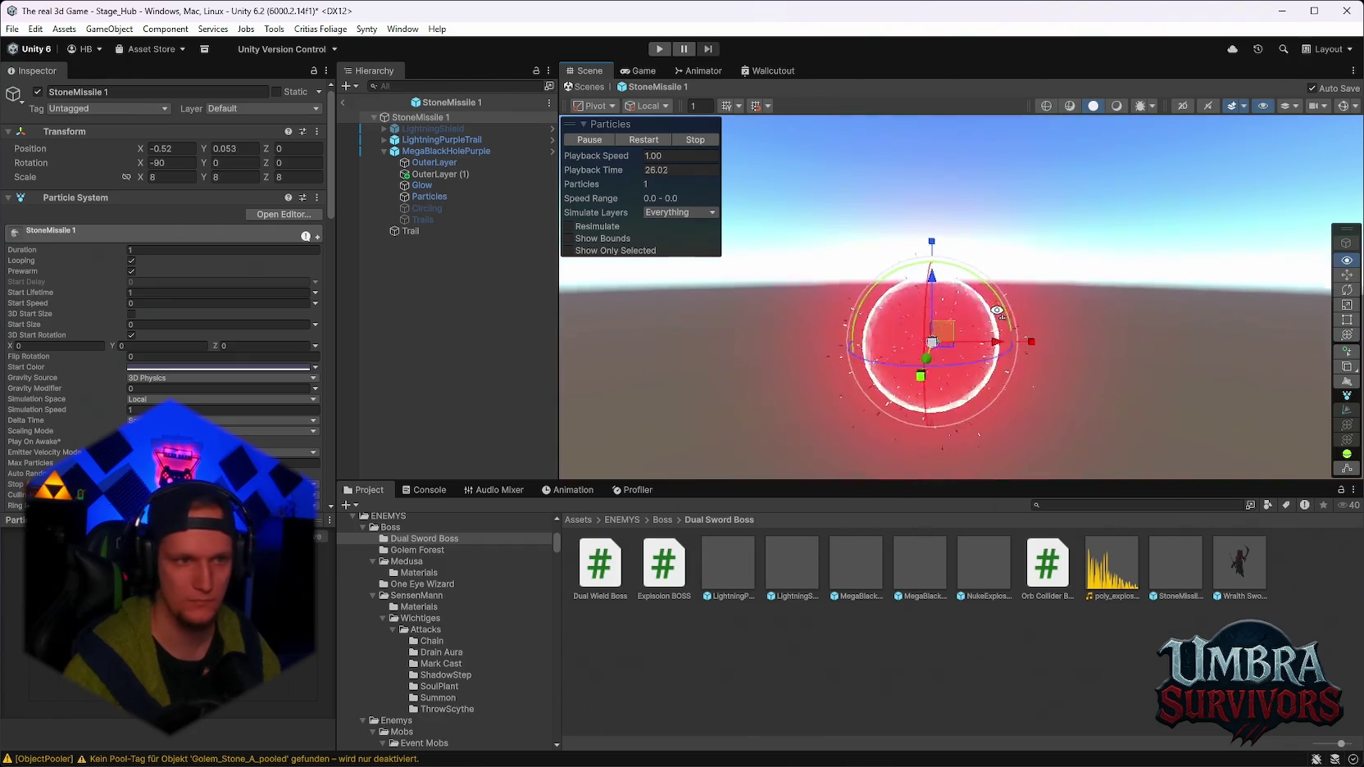
click(433, 128)
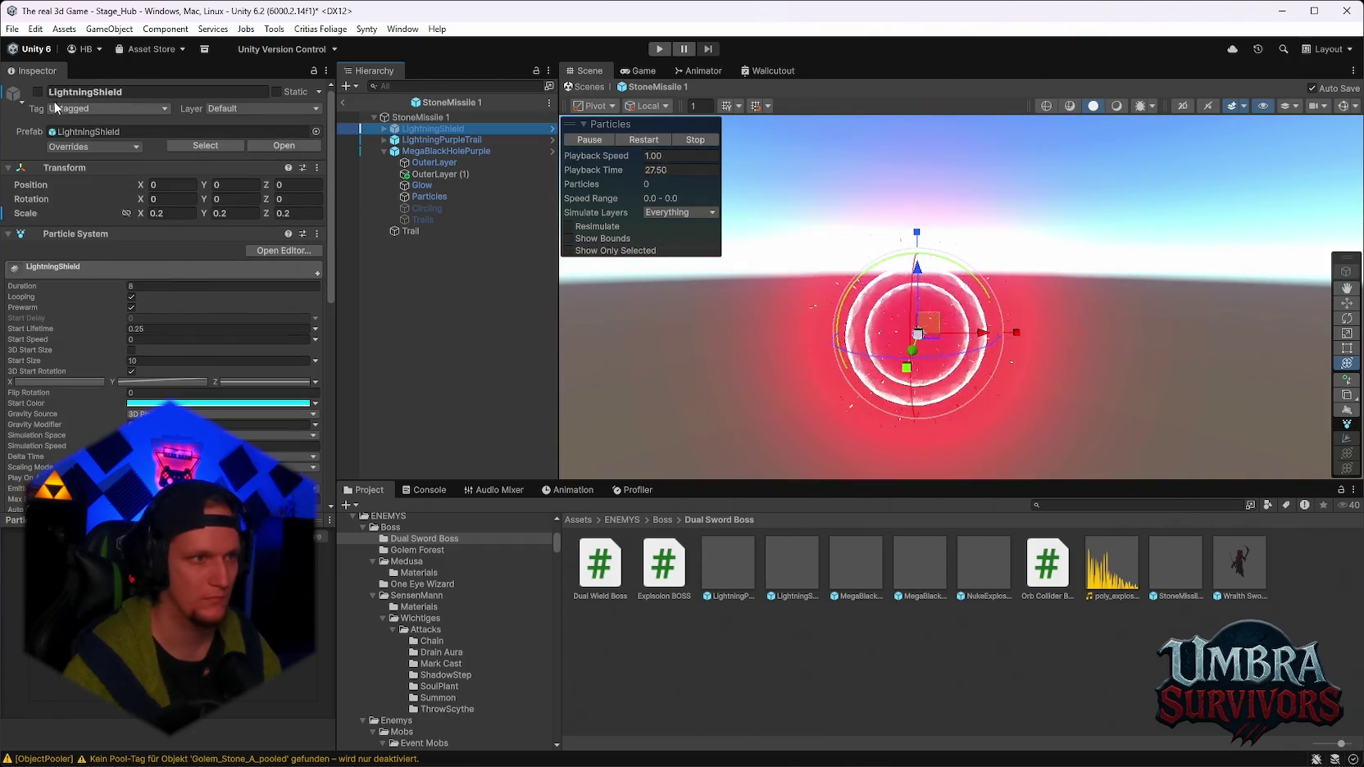
click(38, 93)
Inspect MegaBlackHolePurple, then reselect LightningShield and bring up its Start Color picker.
mouse_move(1096, 222)
mouse_down()
mouse_move(1146, 240)
mouse_move(1049, 293)
mouse_move(1063, 377)
mouse_move(985, 324)
mouse_move(828, 306)
mouse_up()
click(1147, 240)
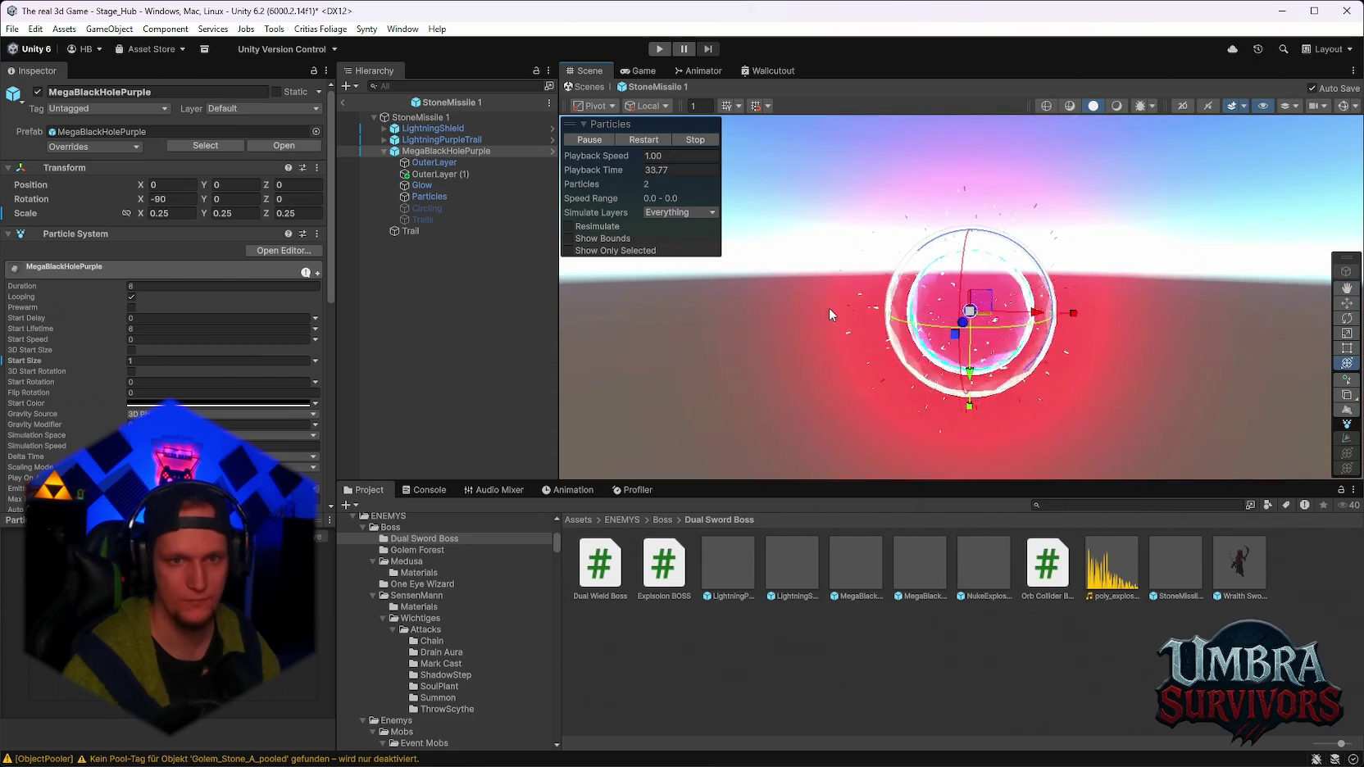
click(433, 128)
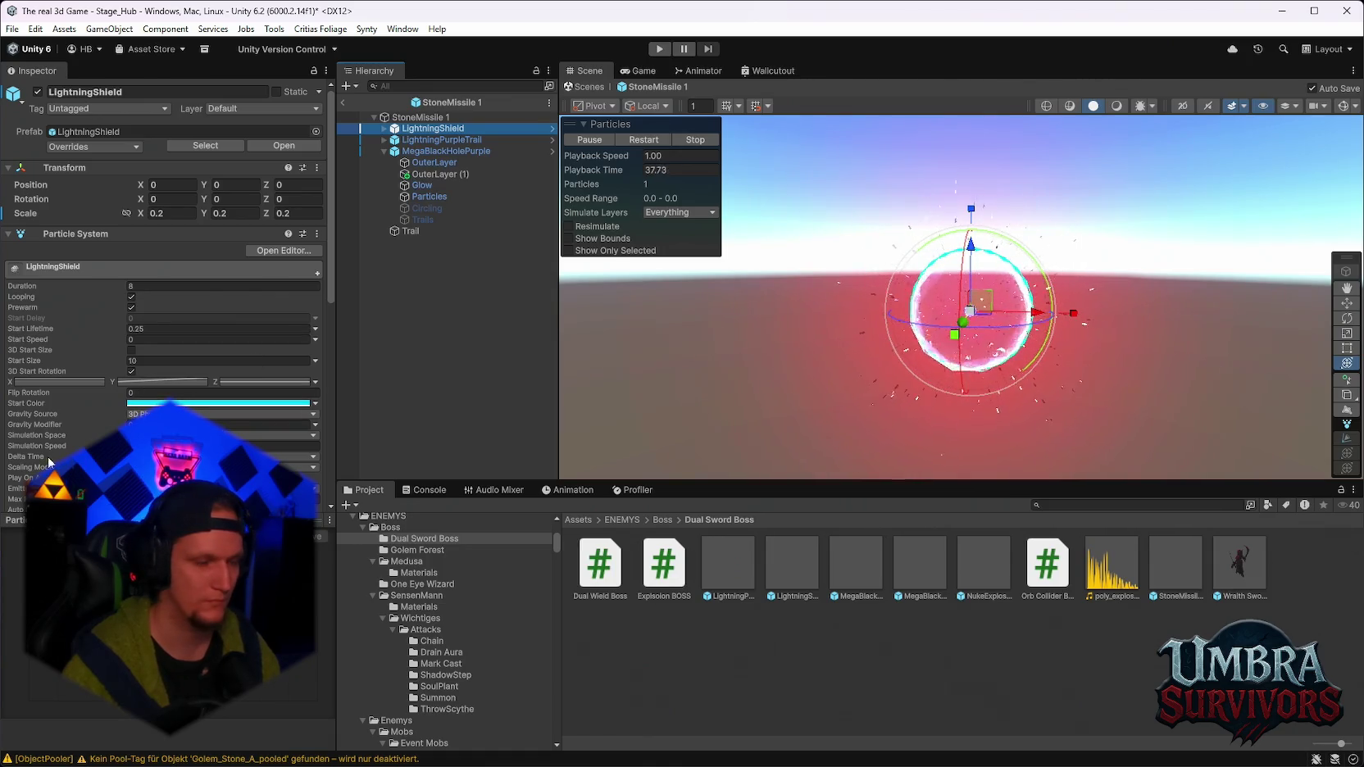
click(246, 403)
Set LightningShield's Start Color to fully saturated cyan.
click(332, 398)
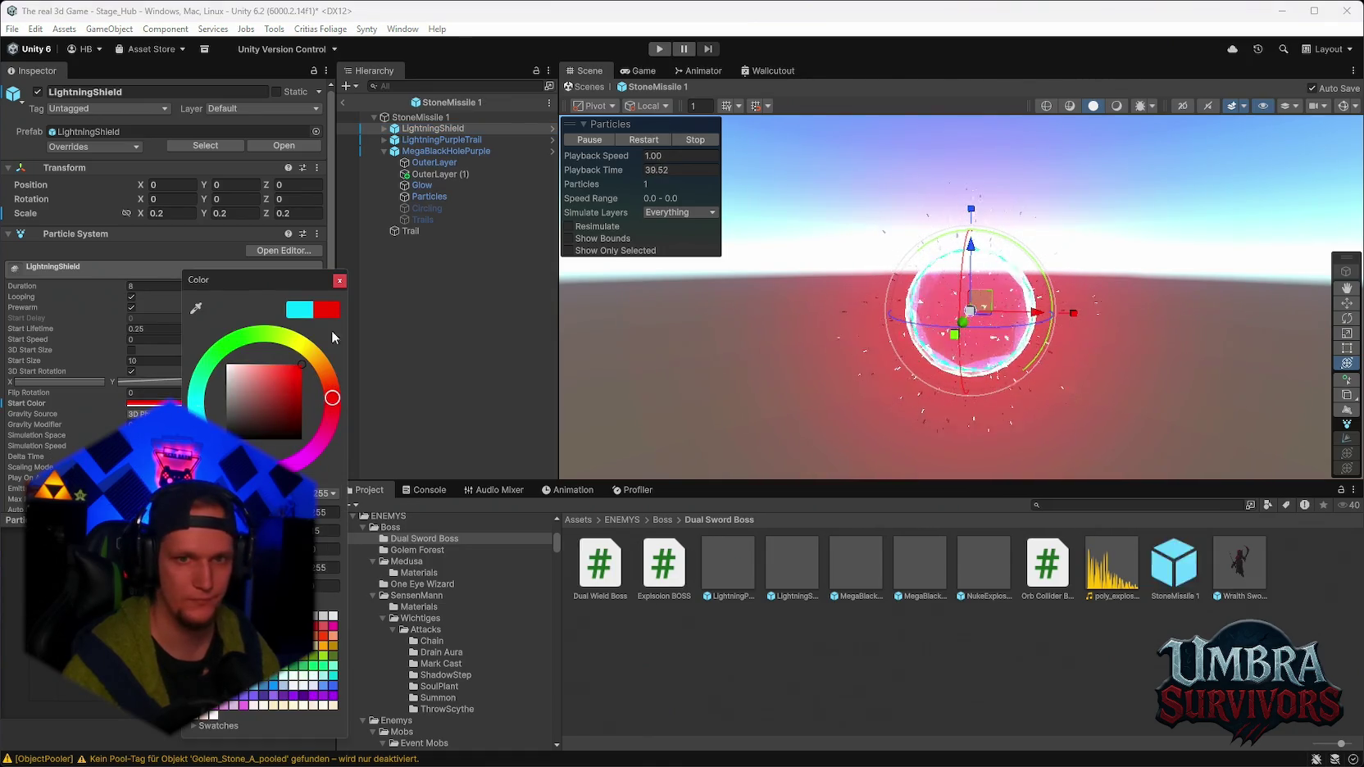
drag(237, 376, 204, 370)
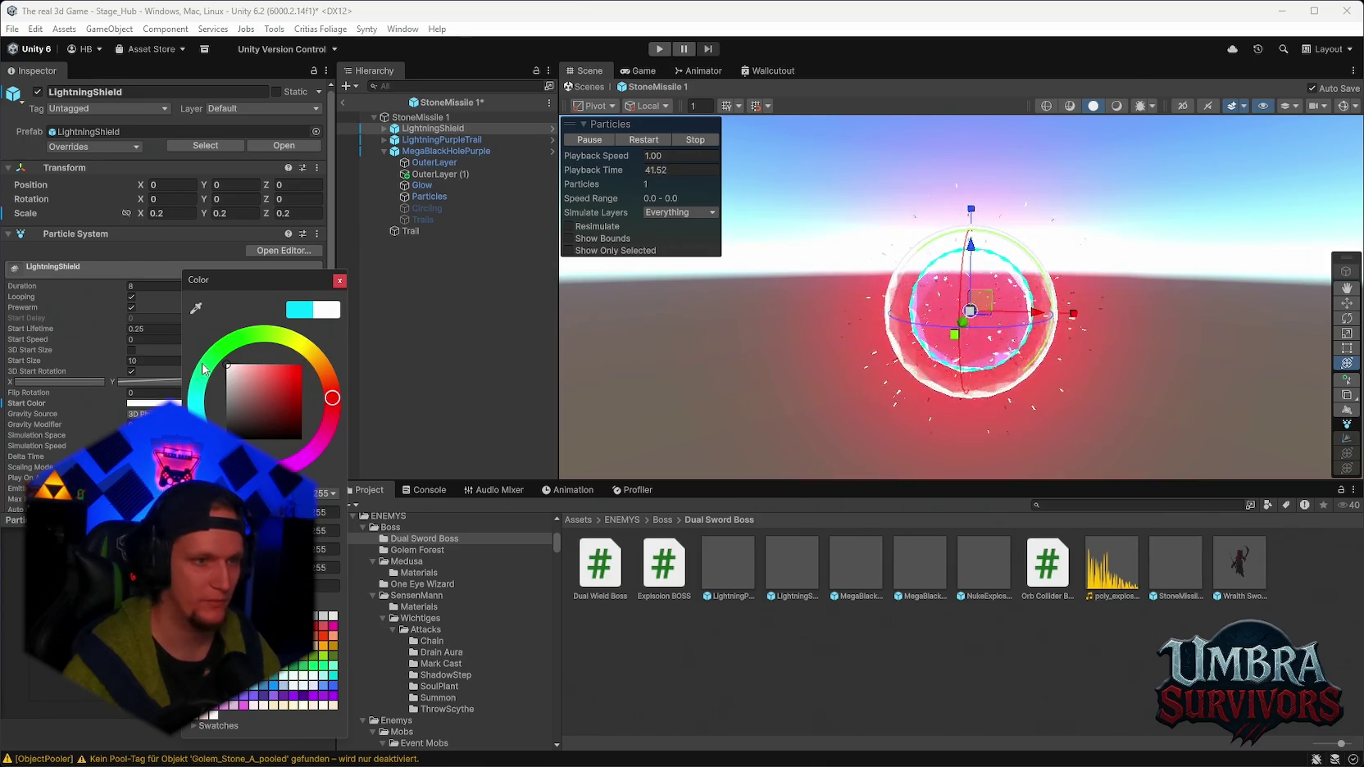
click(197, 398)
click(300, 365)
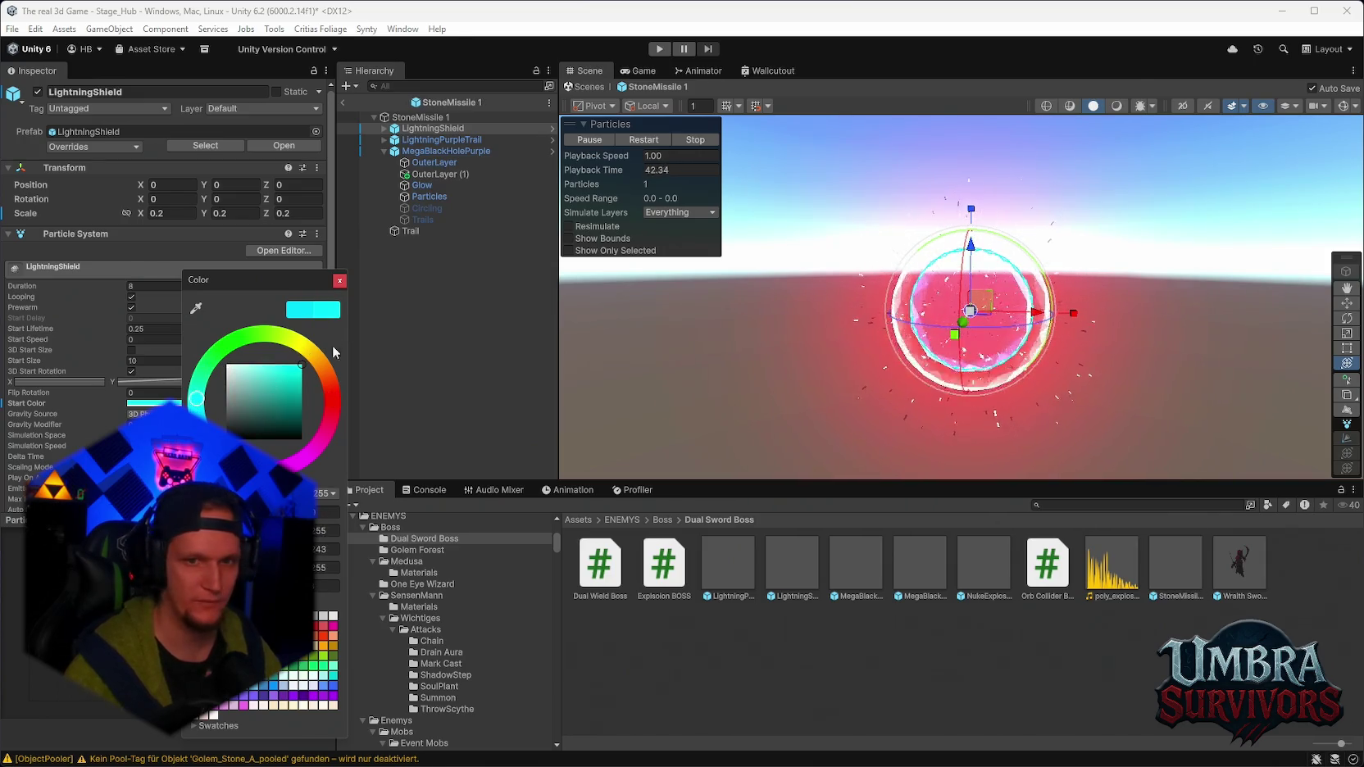
click(340, 280)
click(148, 404)
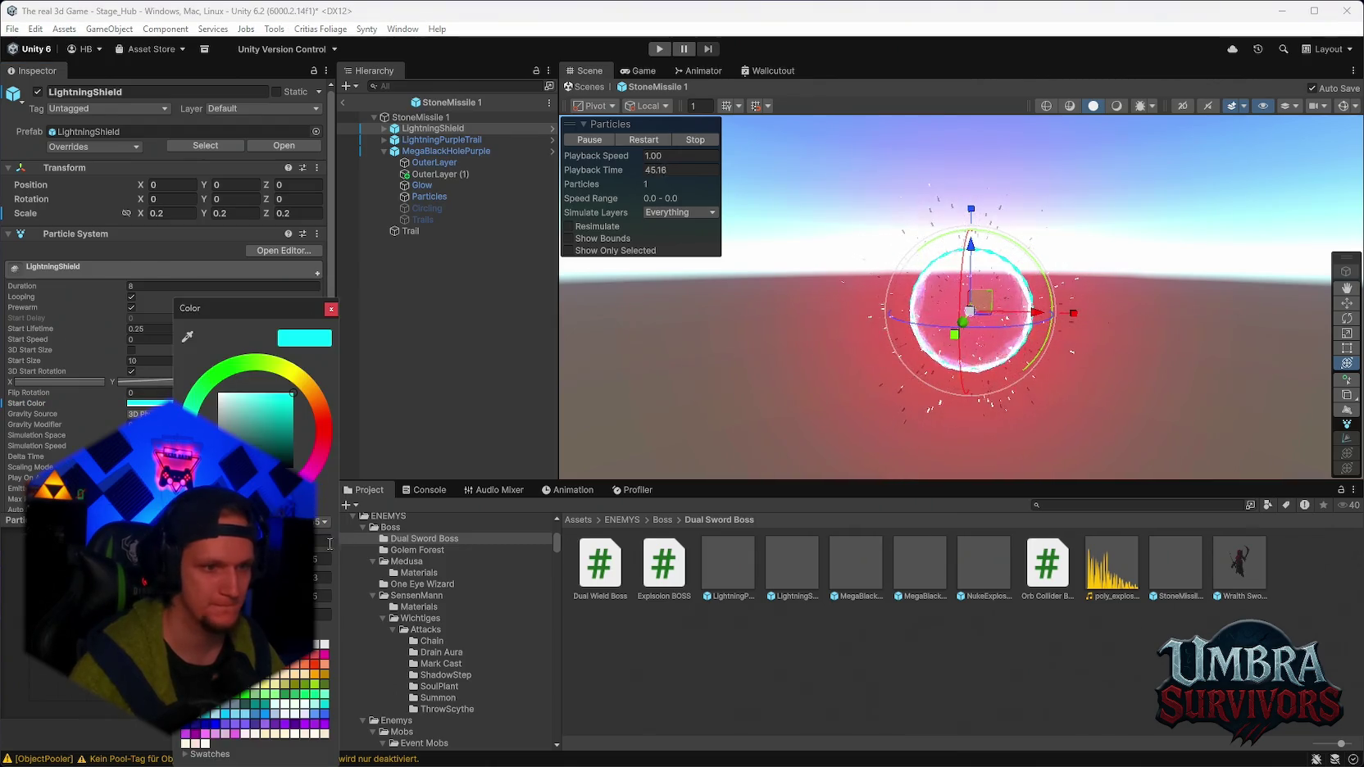
click(331, 308)
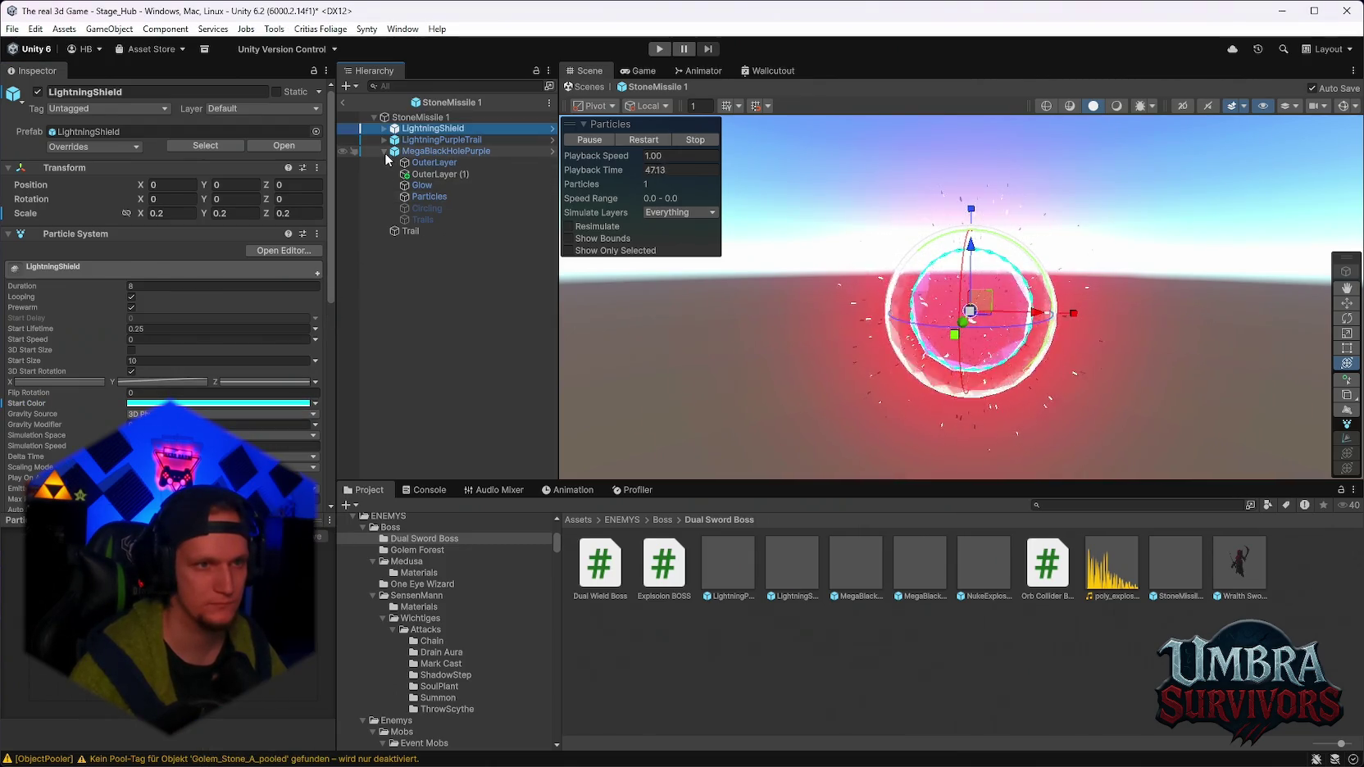
Apply cyan 00FFF3 as the Start Color of all three child effects together.
click(385, 152)
shift+click(434, 151)
click(195, 387)
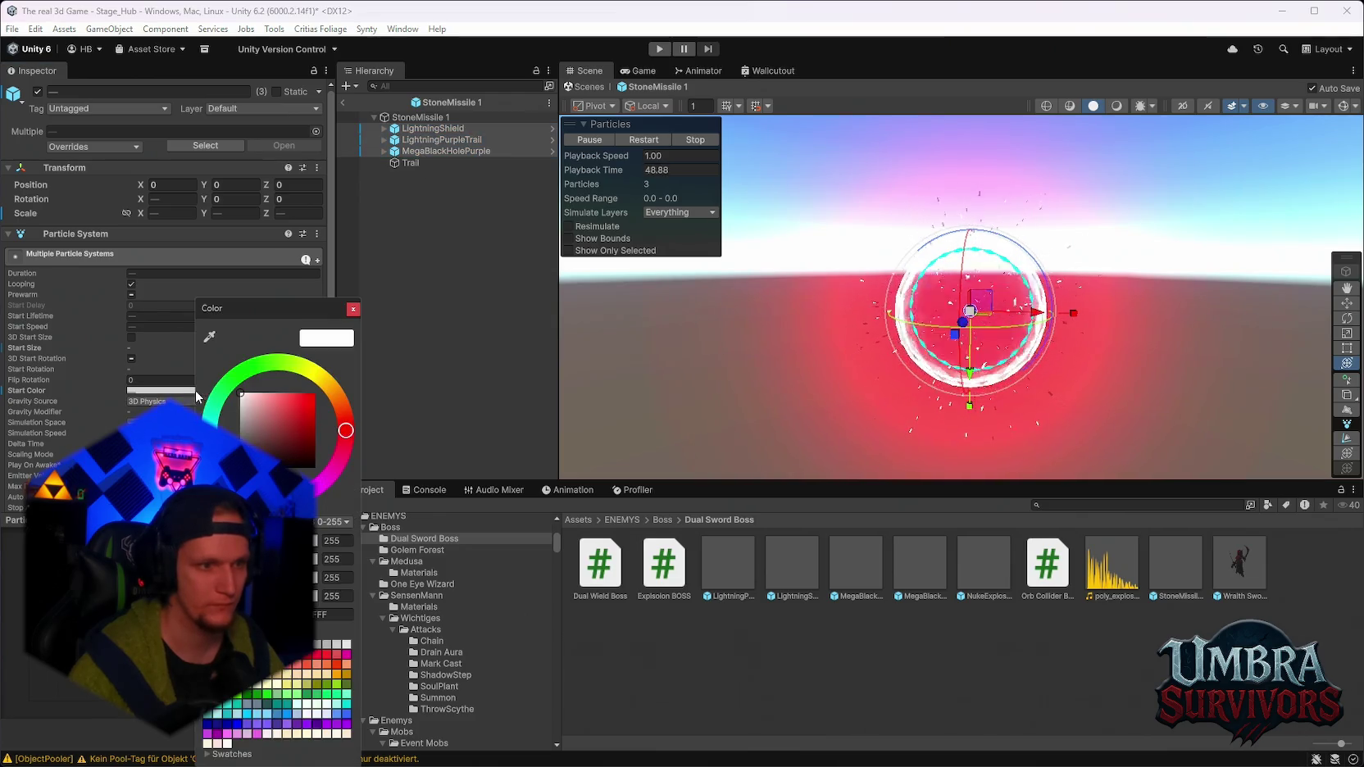
text(00FFF3)
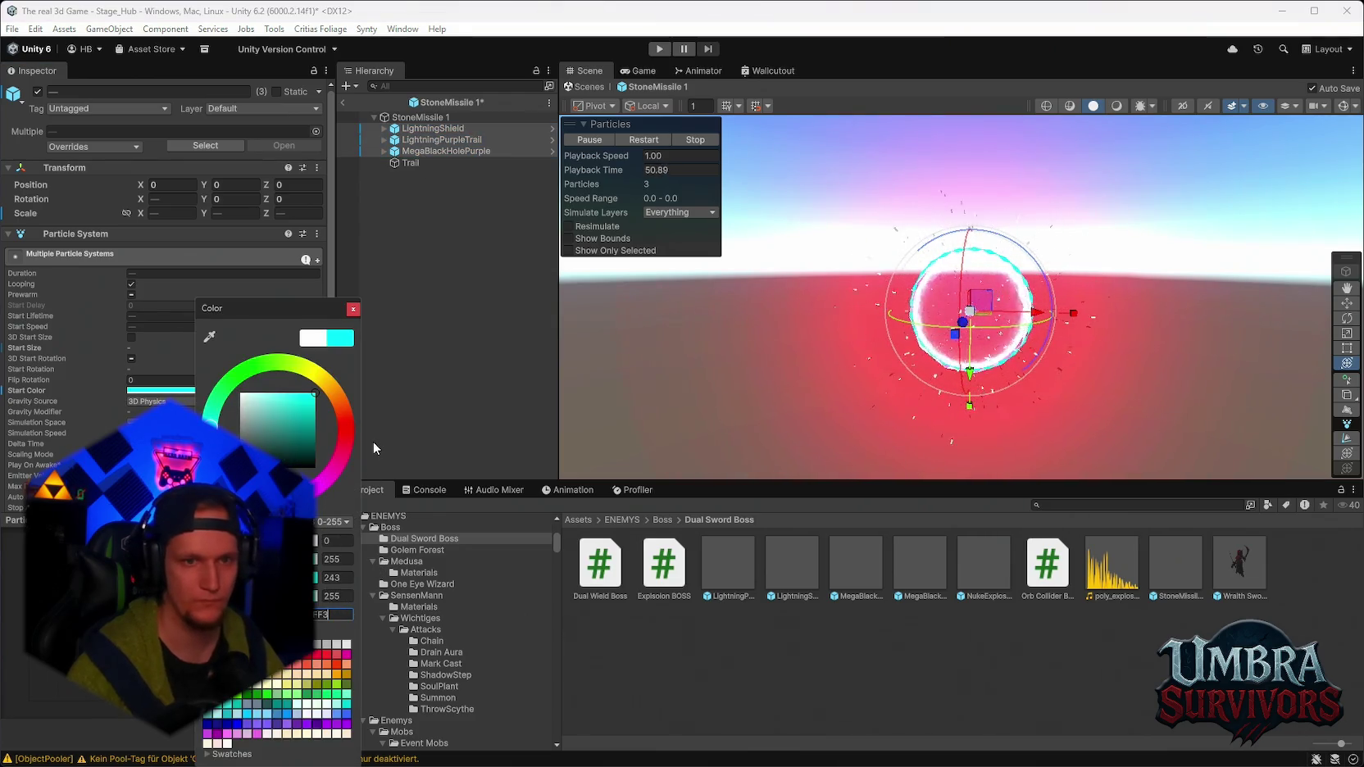
click(353, 308)
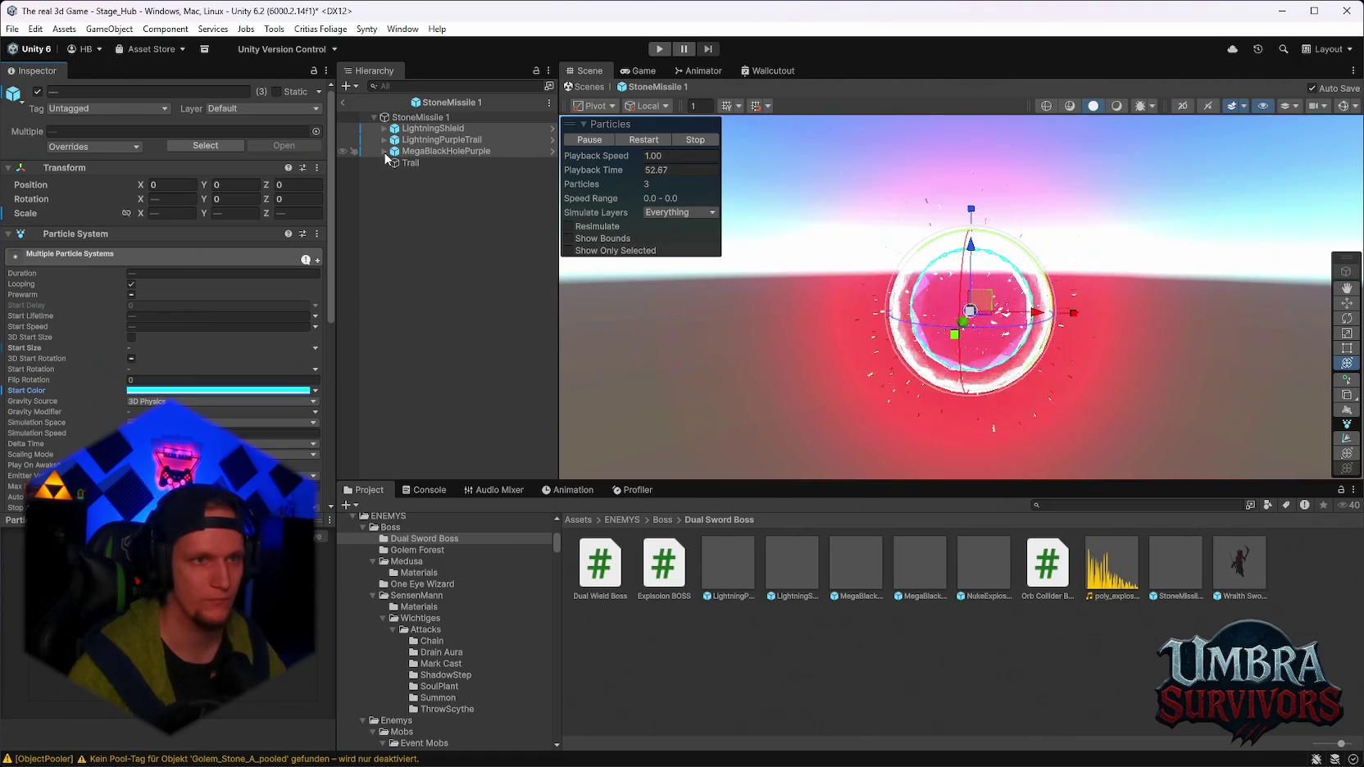
Give ShieldStart, FlatRing and Electricity a Start Color of 00FFF3 and expand Color over Lifetime.
click(384, 151)
click(383, 139)
click(383, 128)
click(433, 140)
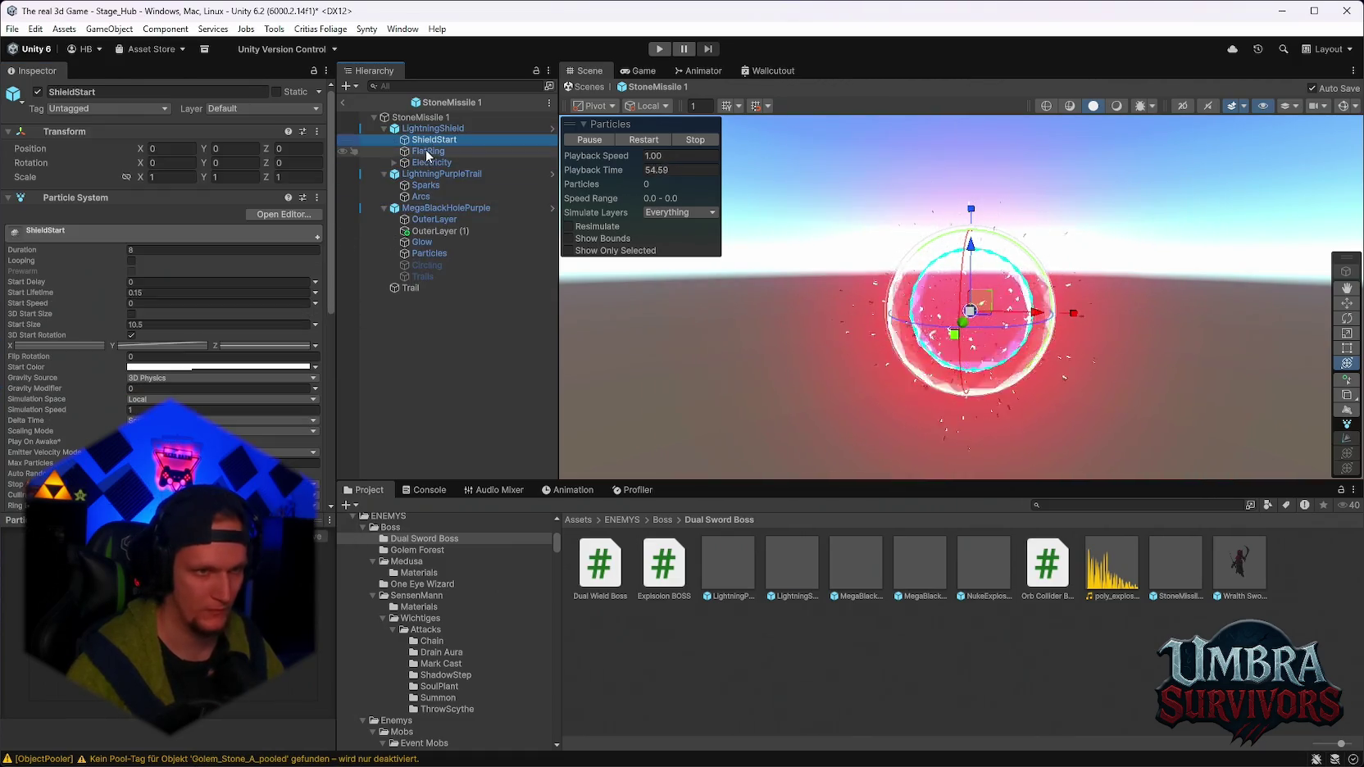
shift+click(421, 163)
click(201, 356)
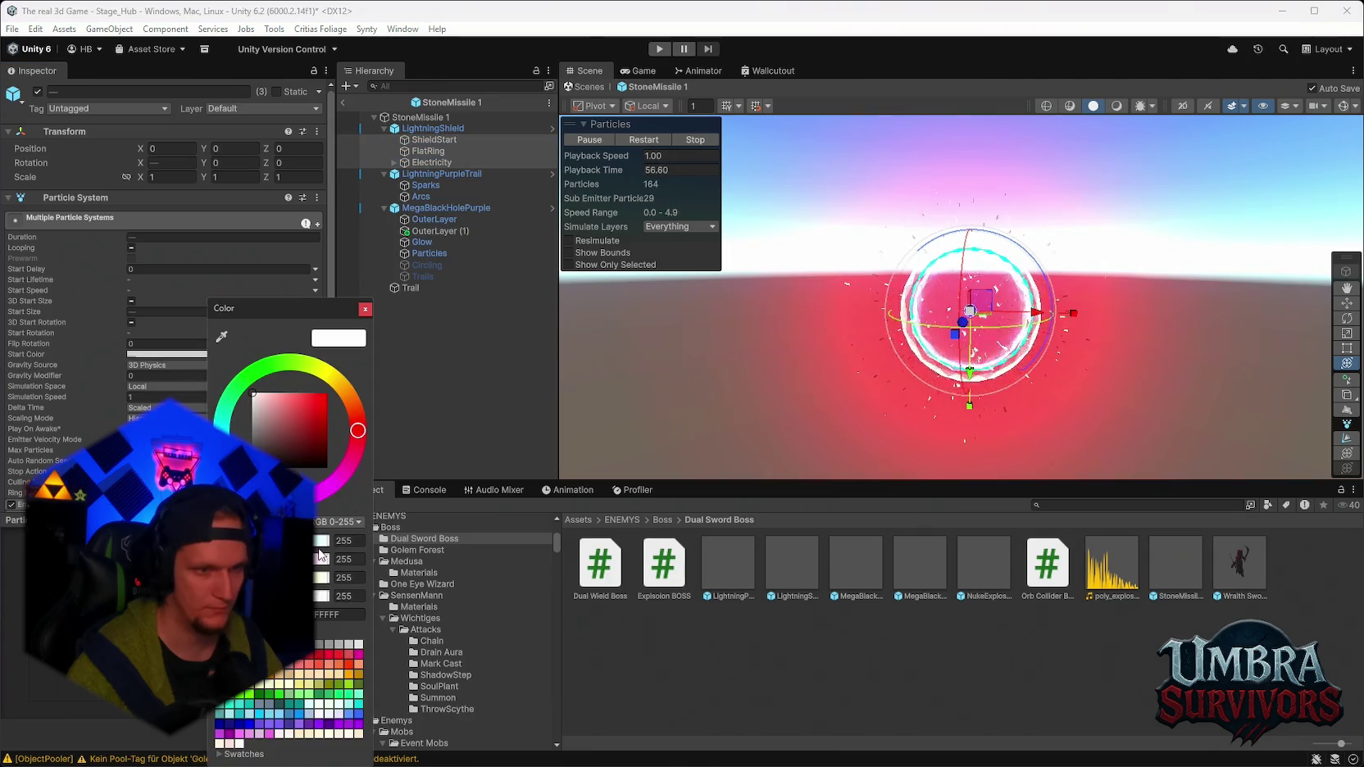
text(00FFF3)
click(365, 308)
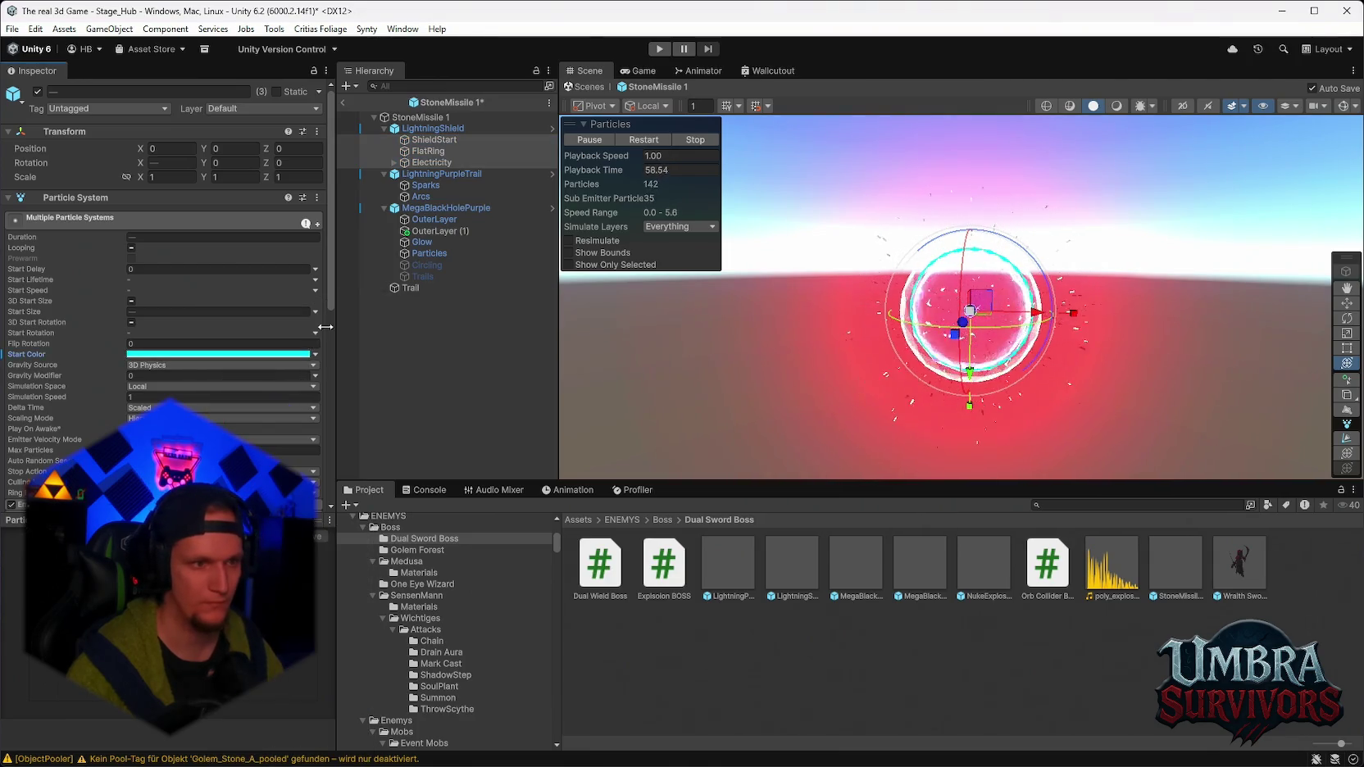
scroll(223, 363, down, 5)
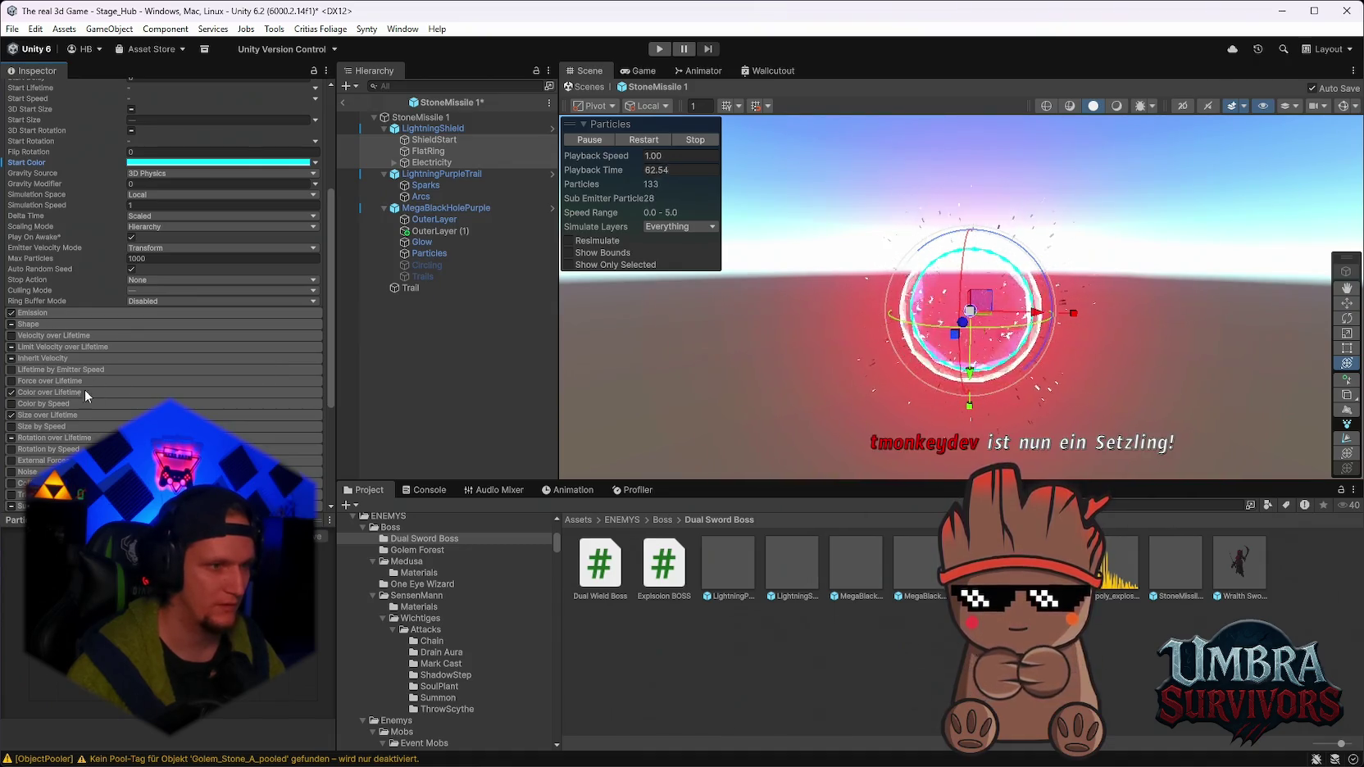
click(59, 392)
Check the cyan key in ShieldStart and FlatRing's lifetime colour gradient.
click(295, 406)
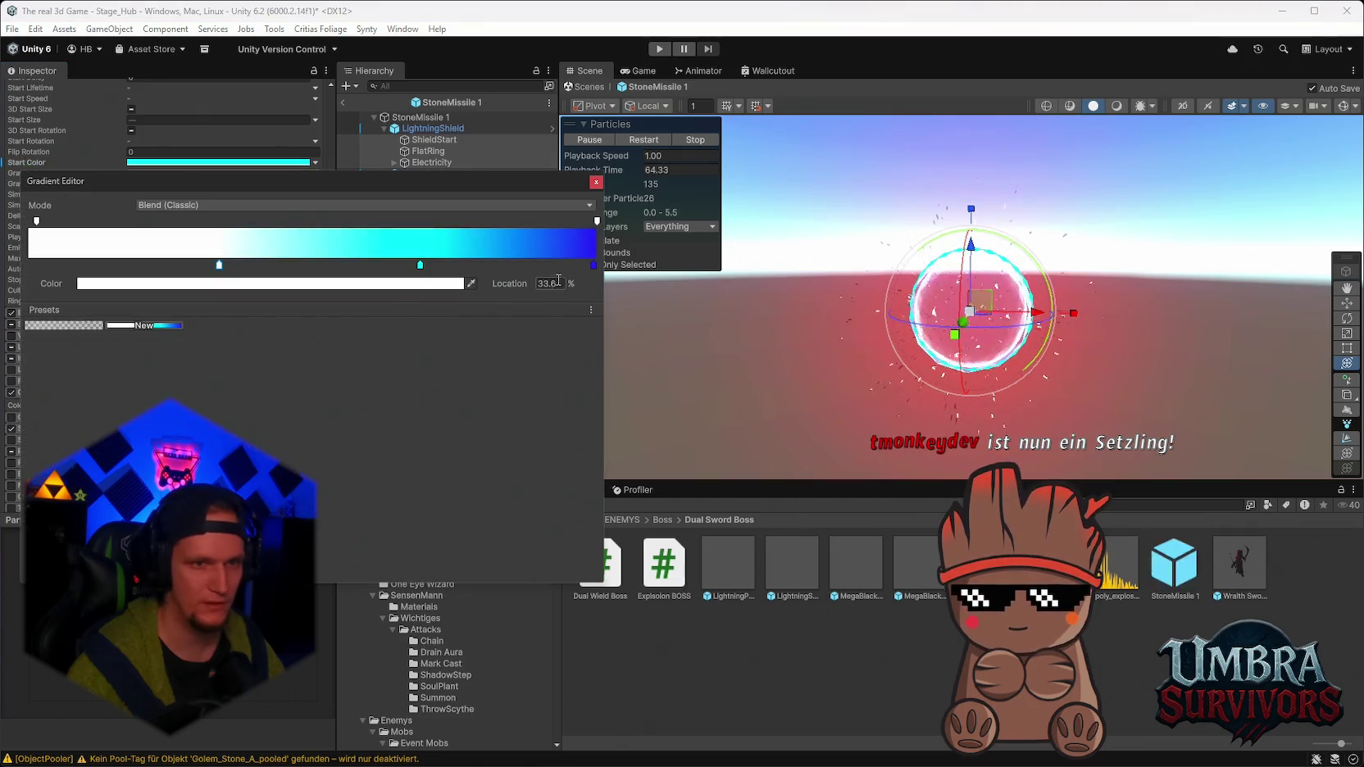
click(420, 267)
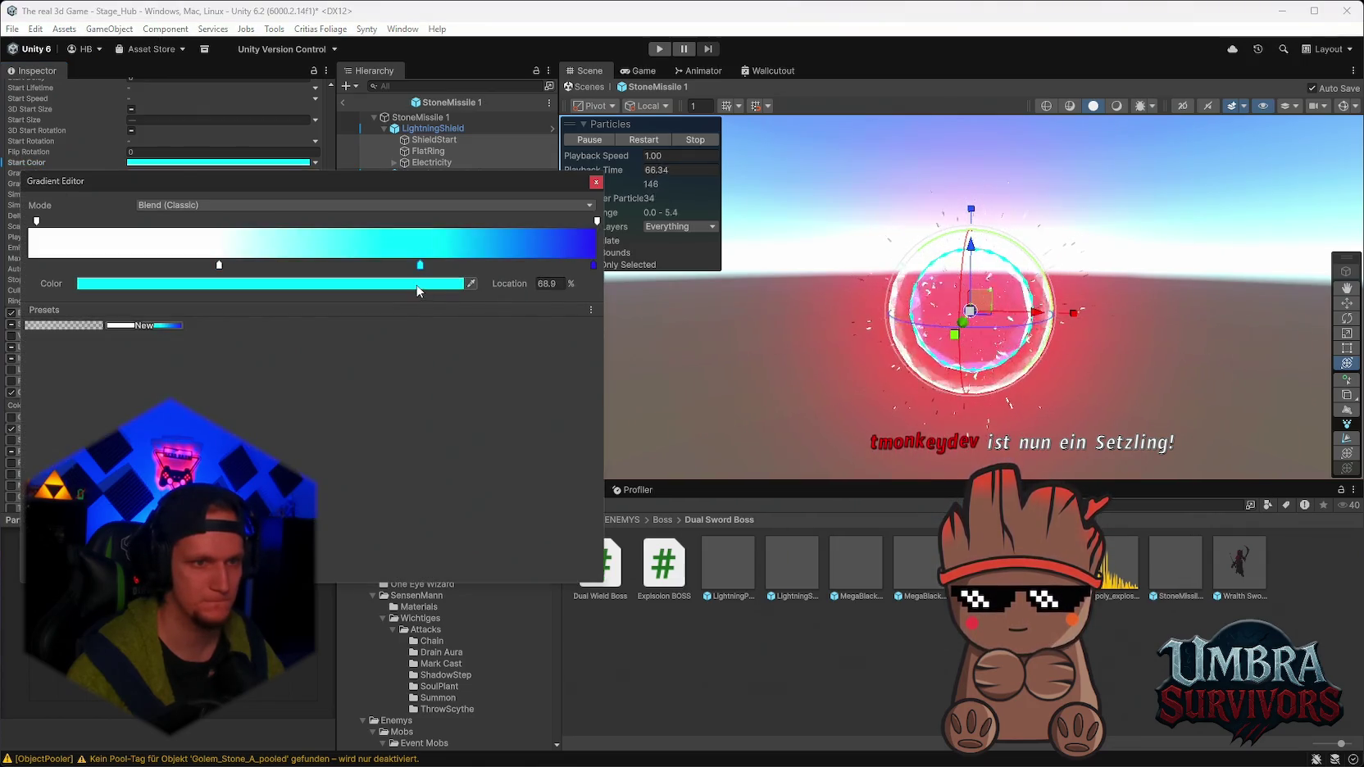
click(410, 284)
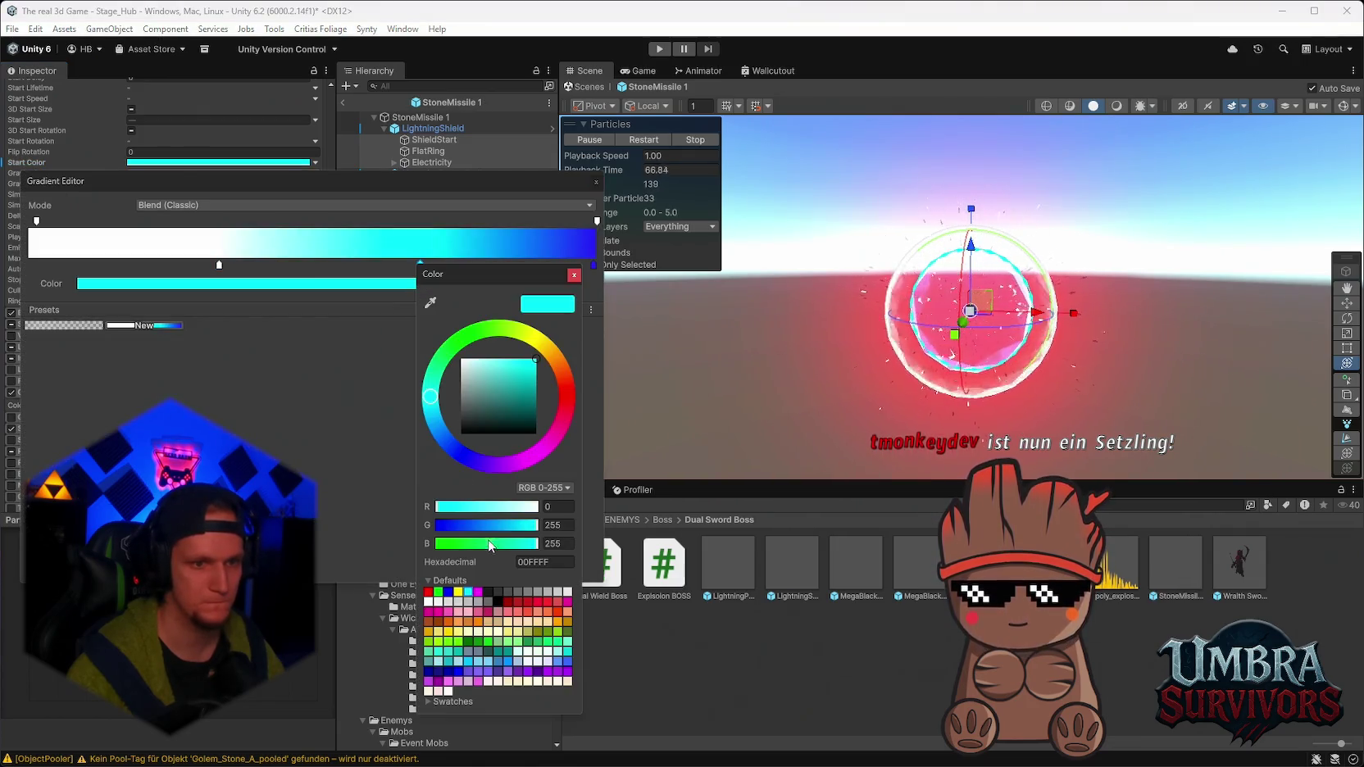
click(573, 275)
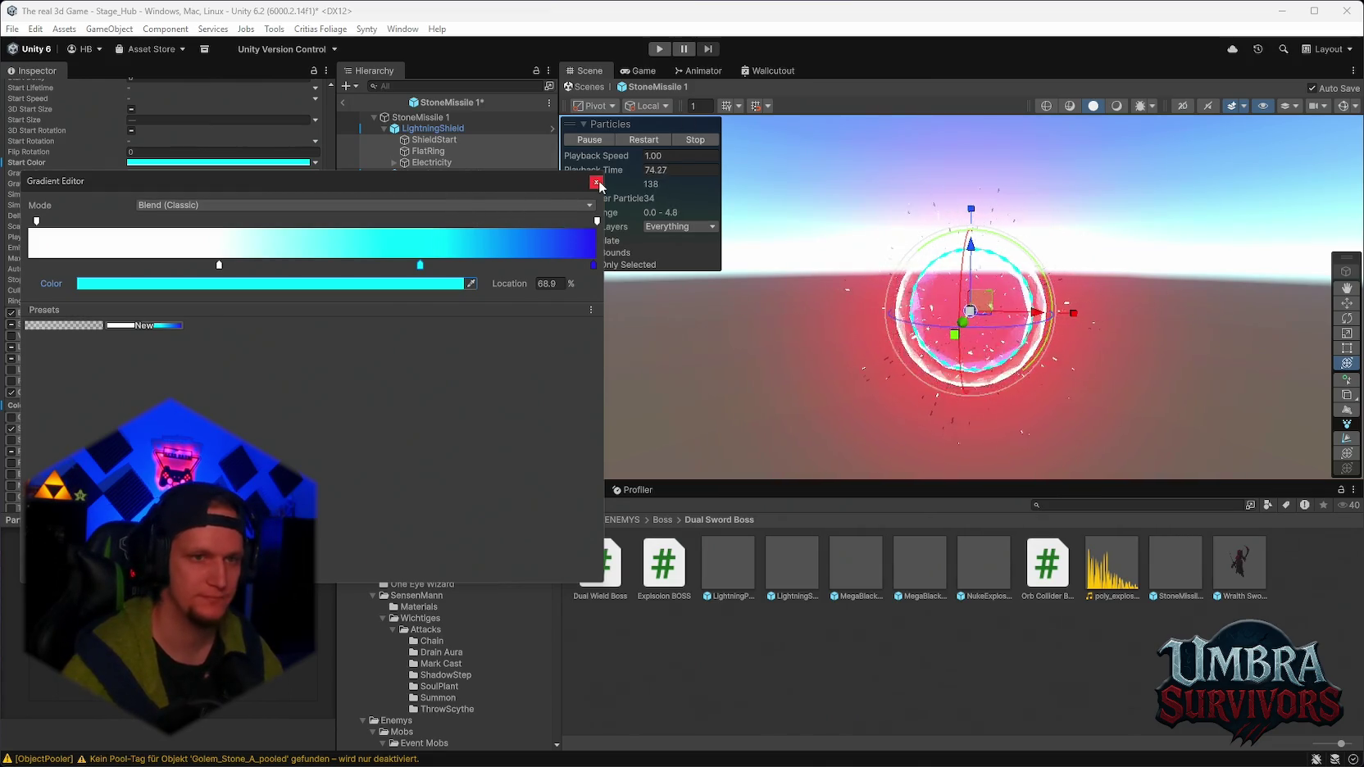
click(596, 182)
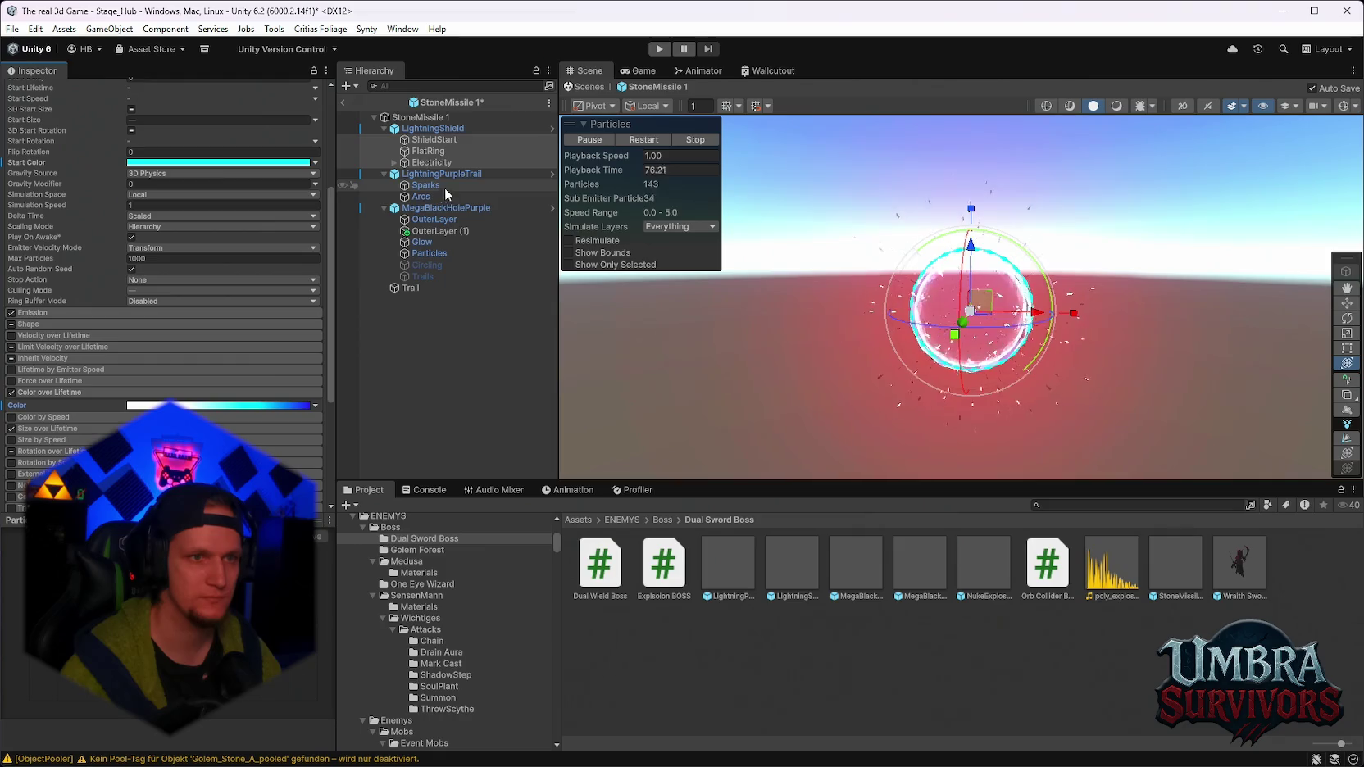
For OuterLayer through Particles, set the gradient's right-hand magenta key to 00FFF3.
click(433, 208)
click(424, 220)
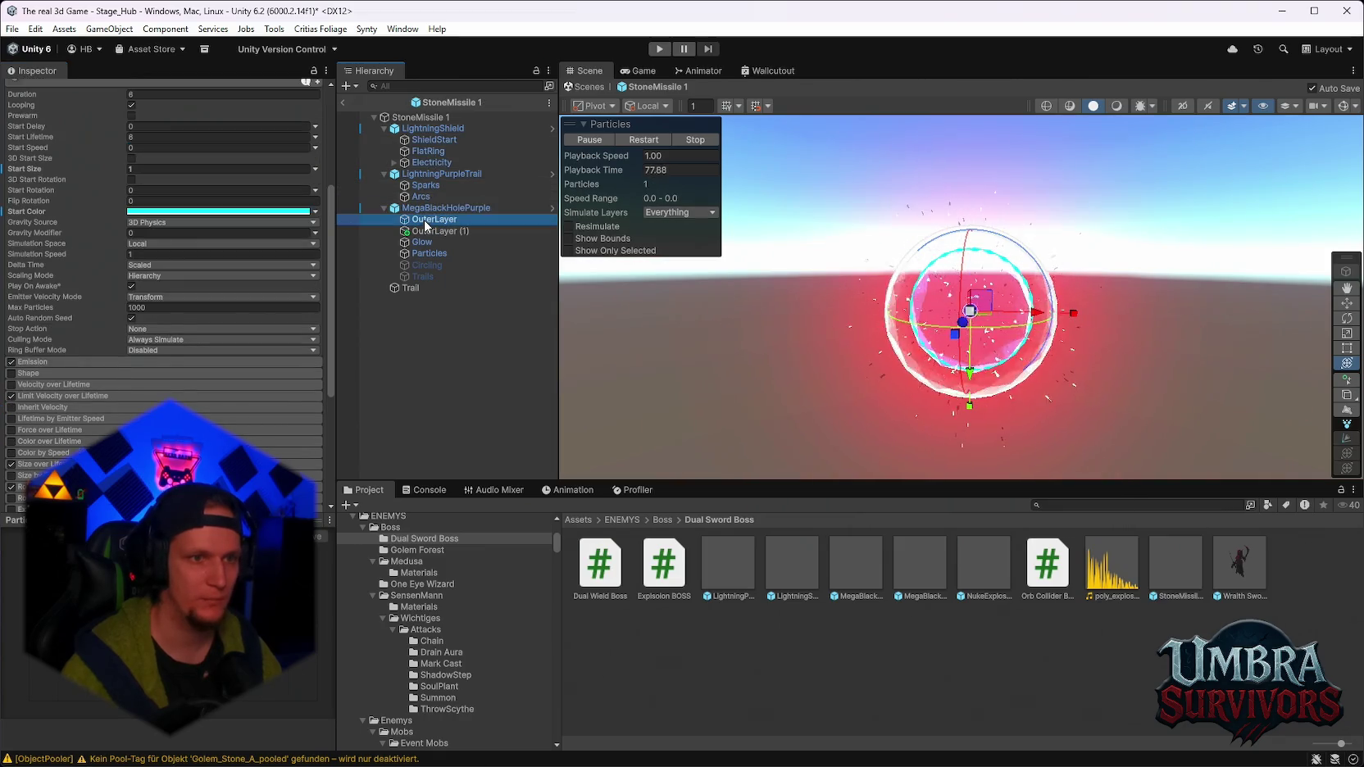
shift+click(424, 259)
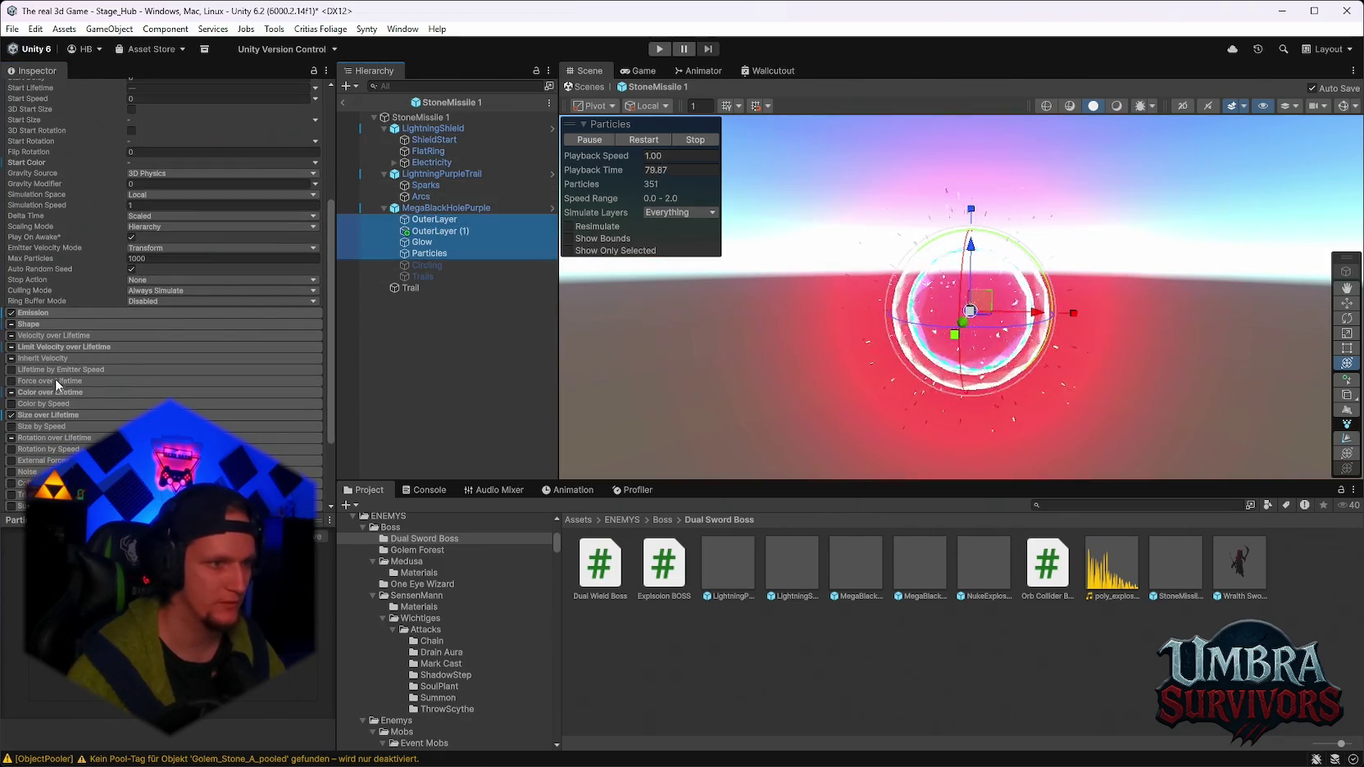
click(50, 390)
click(231, 410)
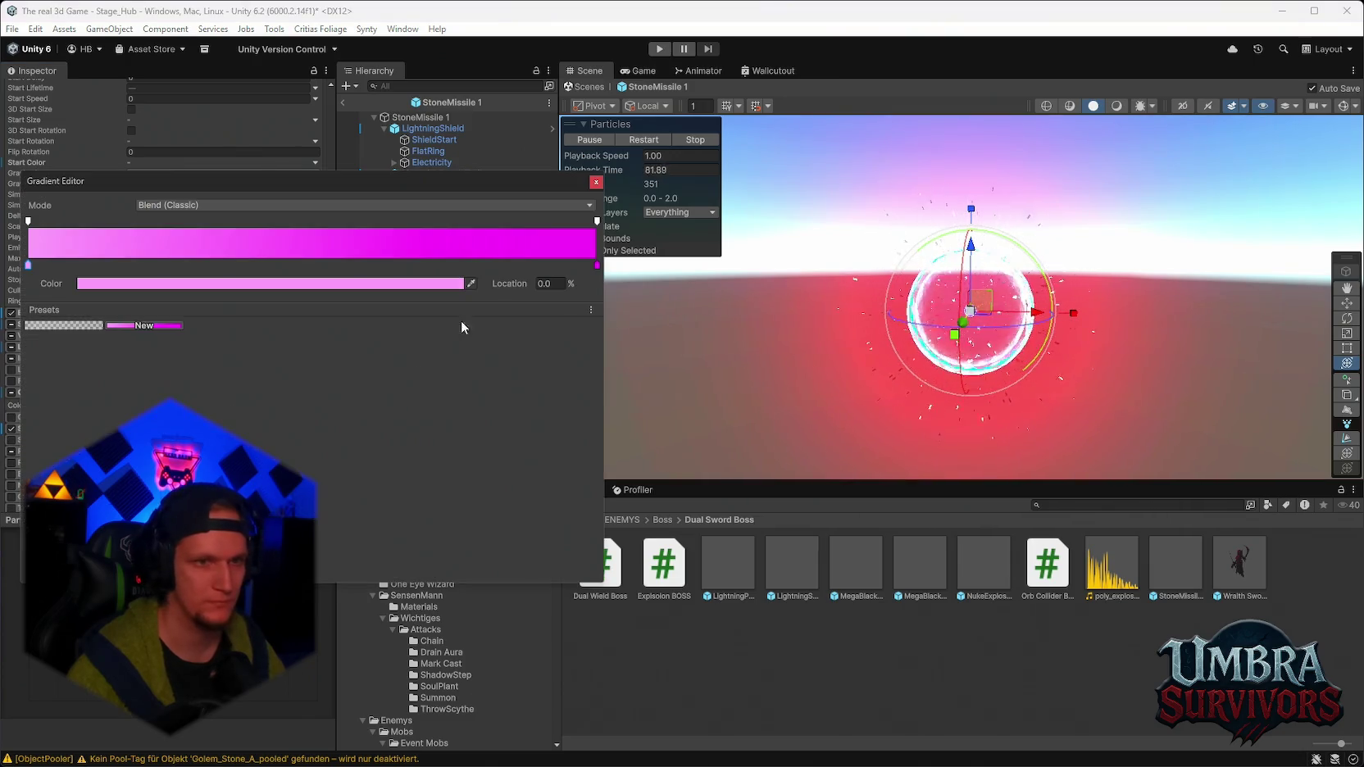
click(597, 266)
click(435, 284)
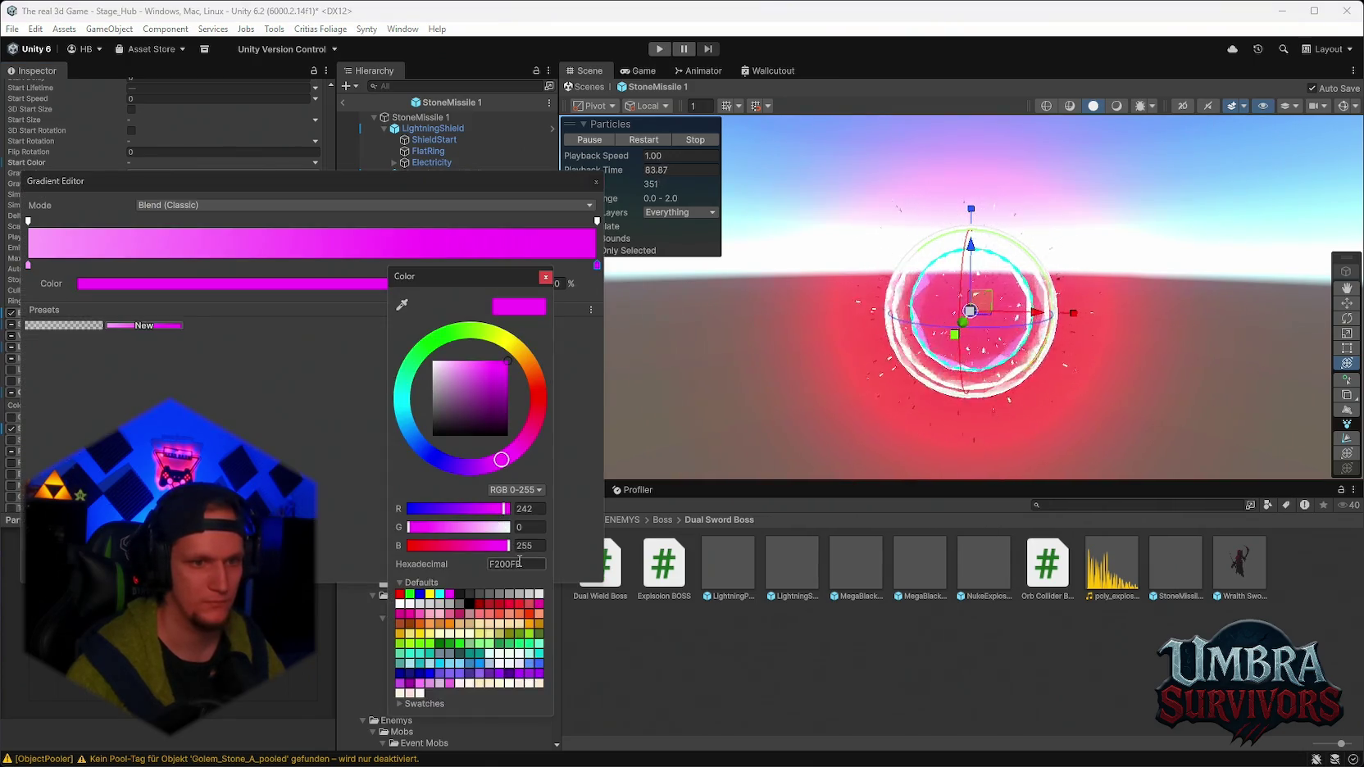
click(519, 563)
text(00FFF3)
click(545, 276)
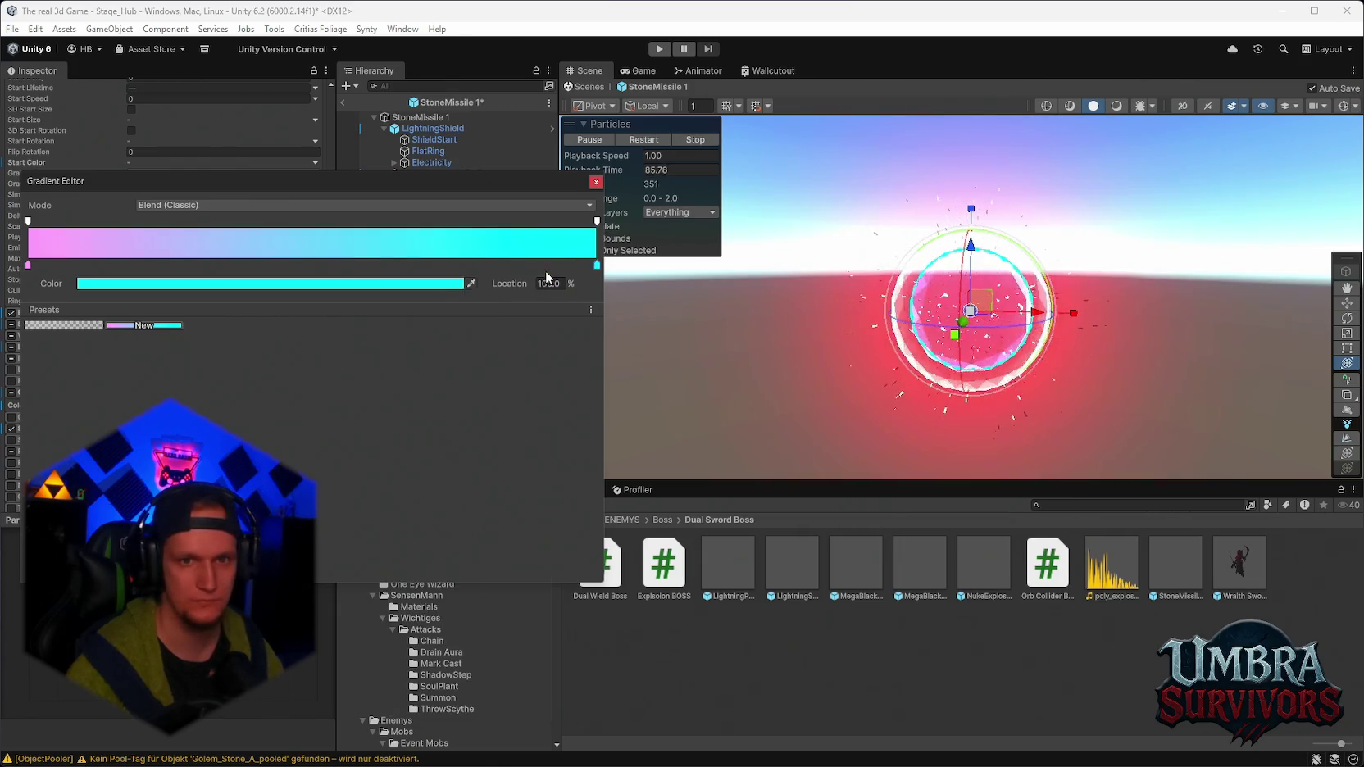
Set the gradient's left pink key to fully saturated cyan 00FFF3.
click(242, 283)
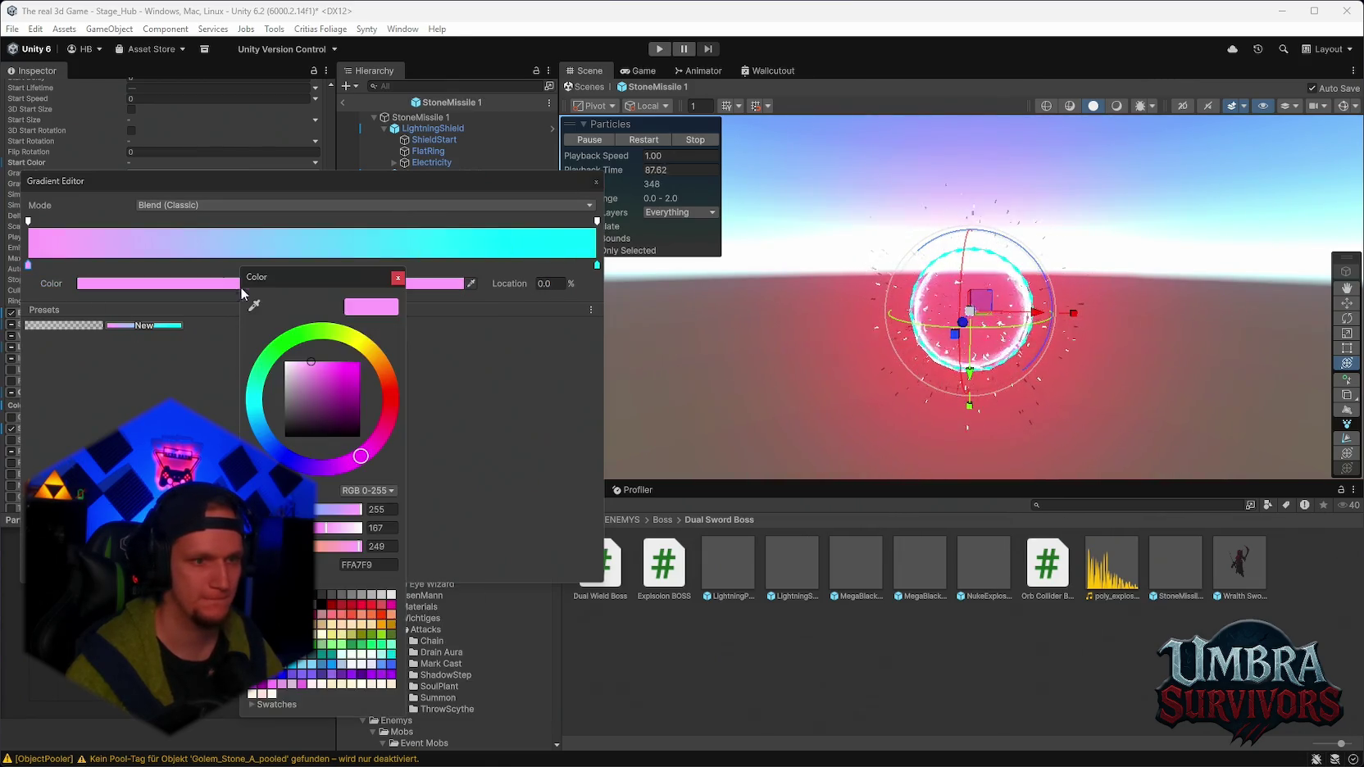
text(00FFF3)
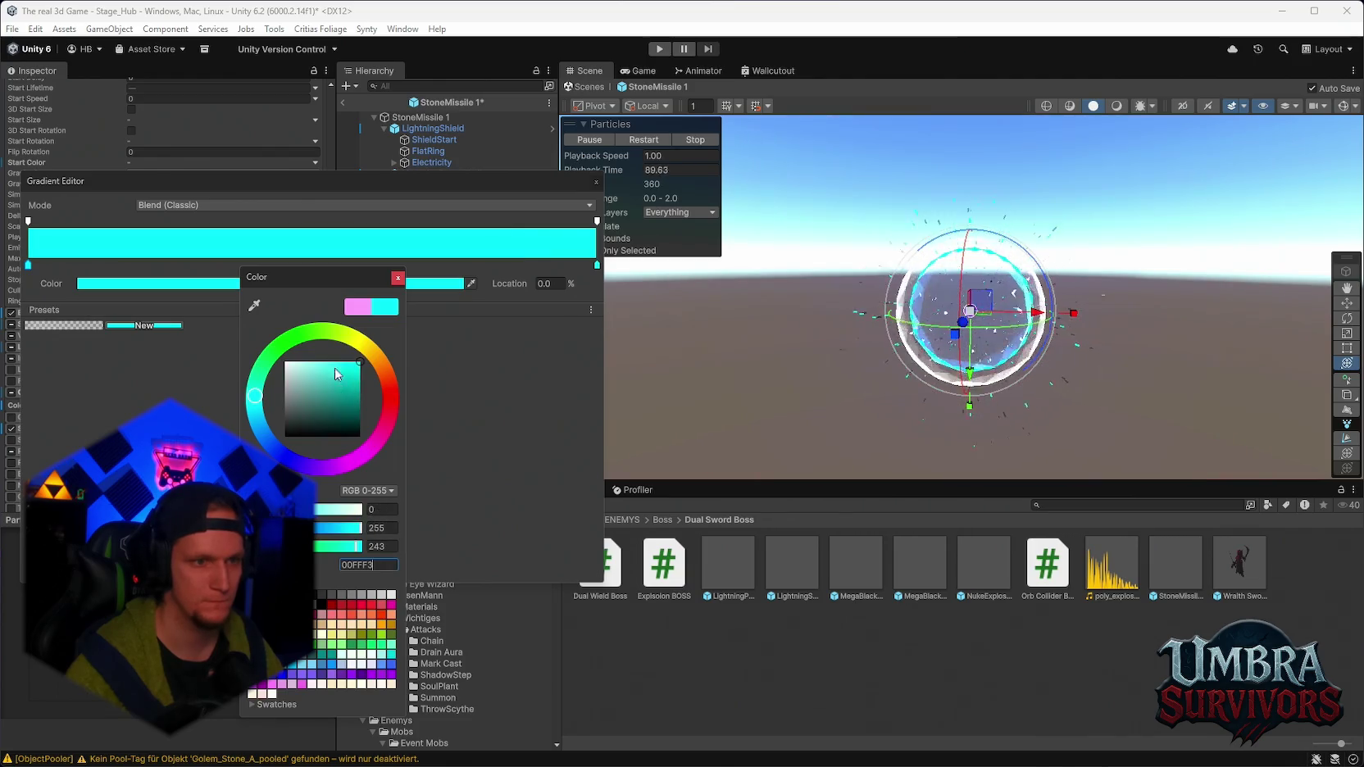
click(321, 366)
drag(328, 367, 398, 353)
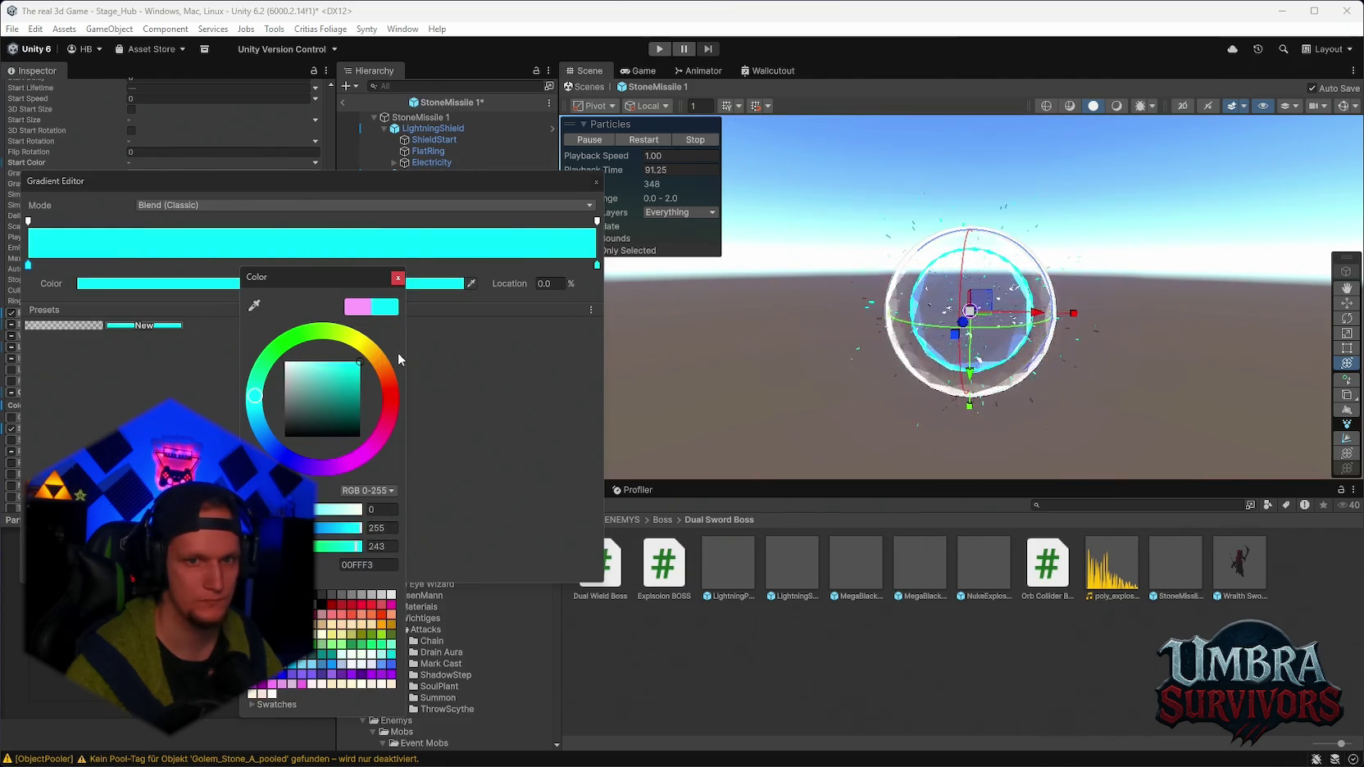
click(482, 256)
click(596, 182)
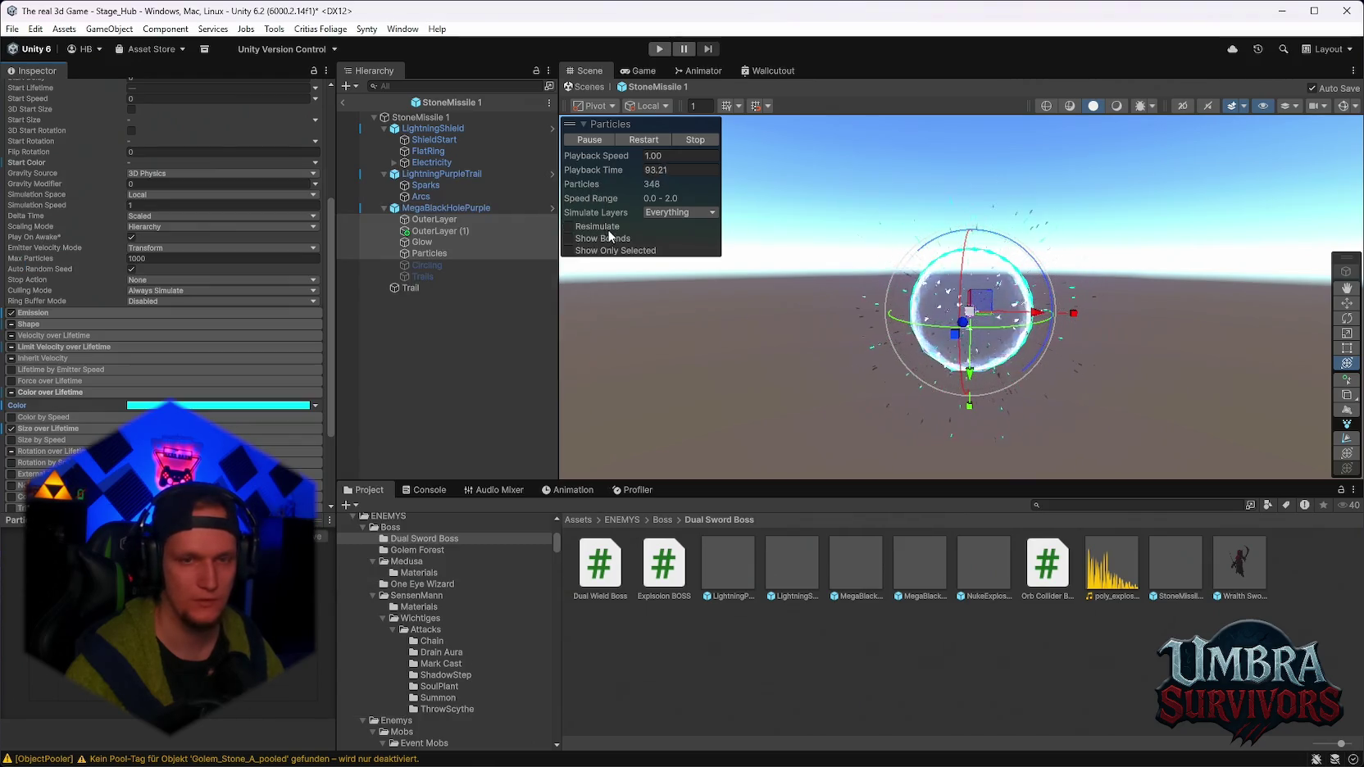
Assign the PolyBlackHoleBlue material to MegaBlackHolePurple's Renderer.
click(418, 209)
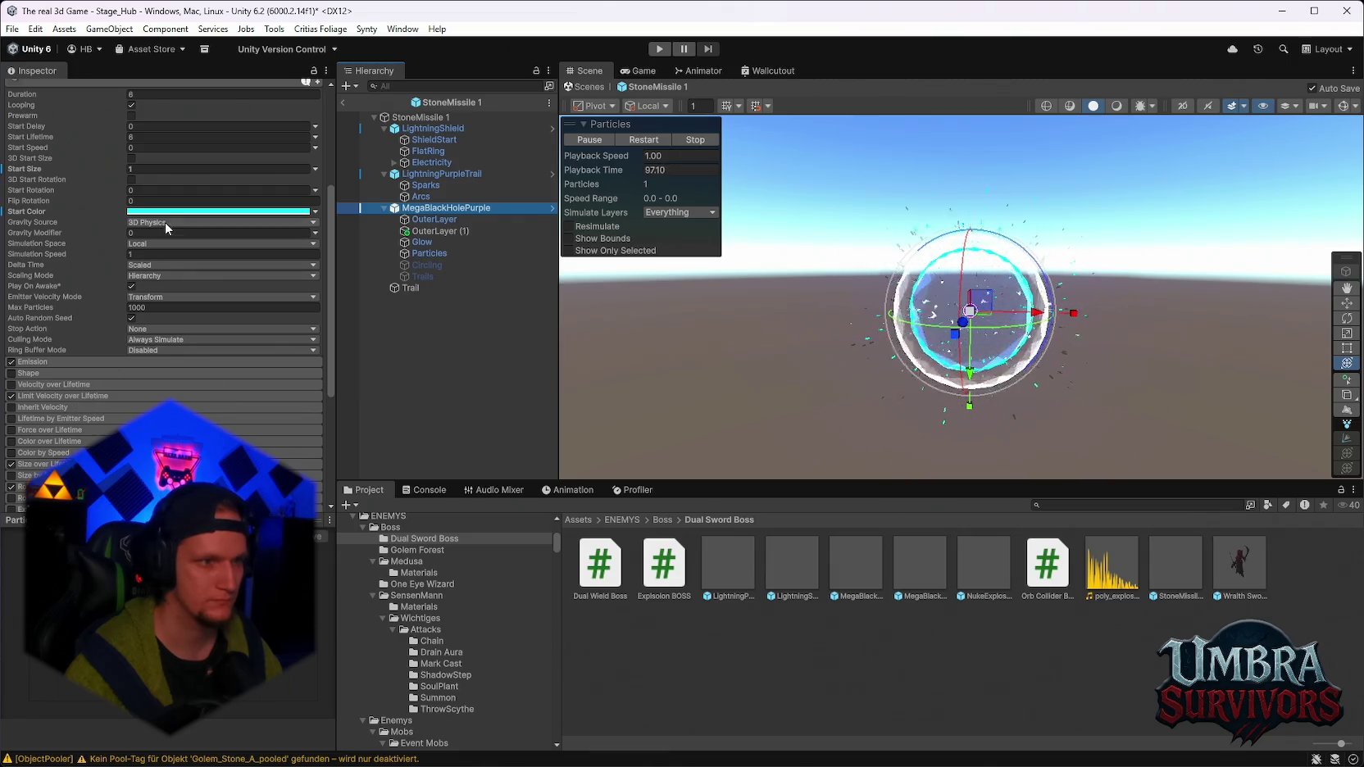
scroll(164, 287, down, 5)
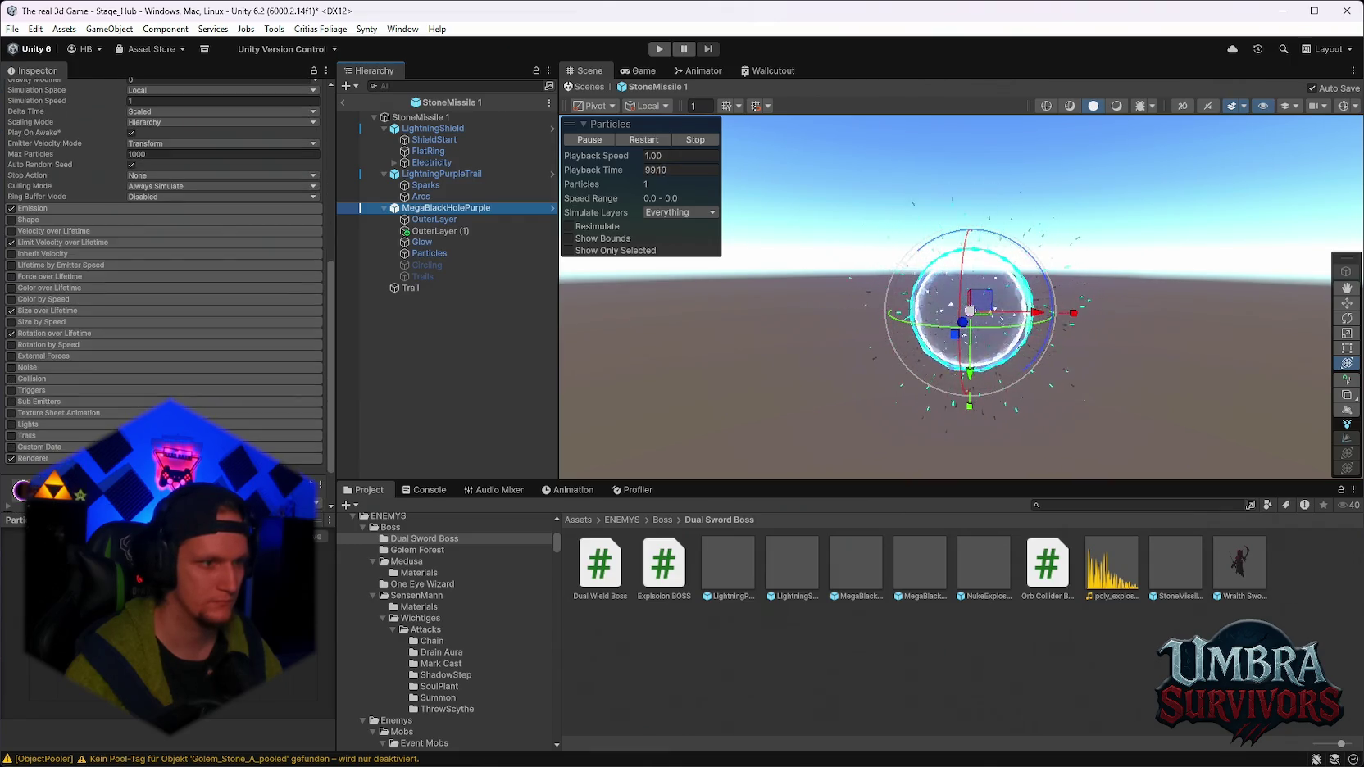
scroll(121, 414, down, 3)
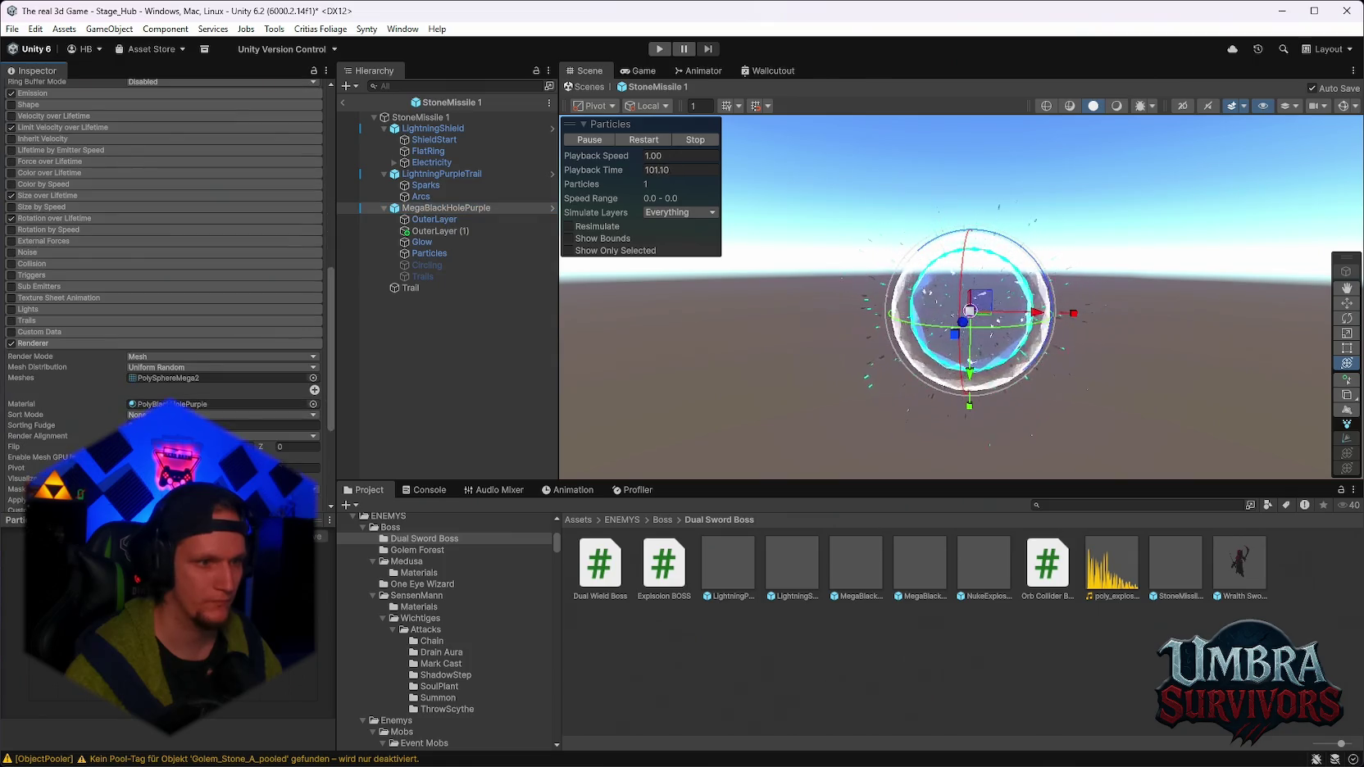
click(180, 404)
mouse_move(588, 572)
mouse_down()
mouse_move(491, 508)
mouse_move(193, 405)
mouse_up()
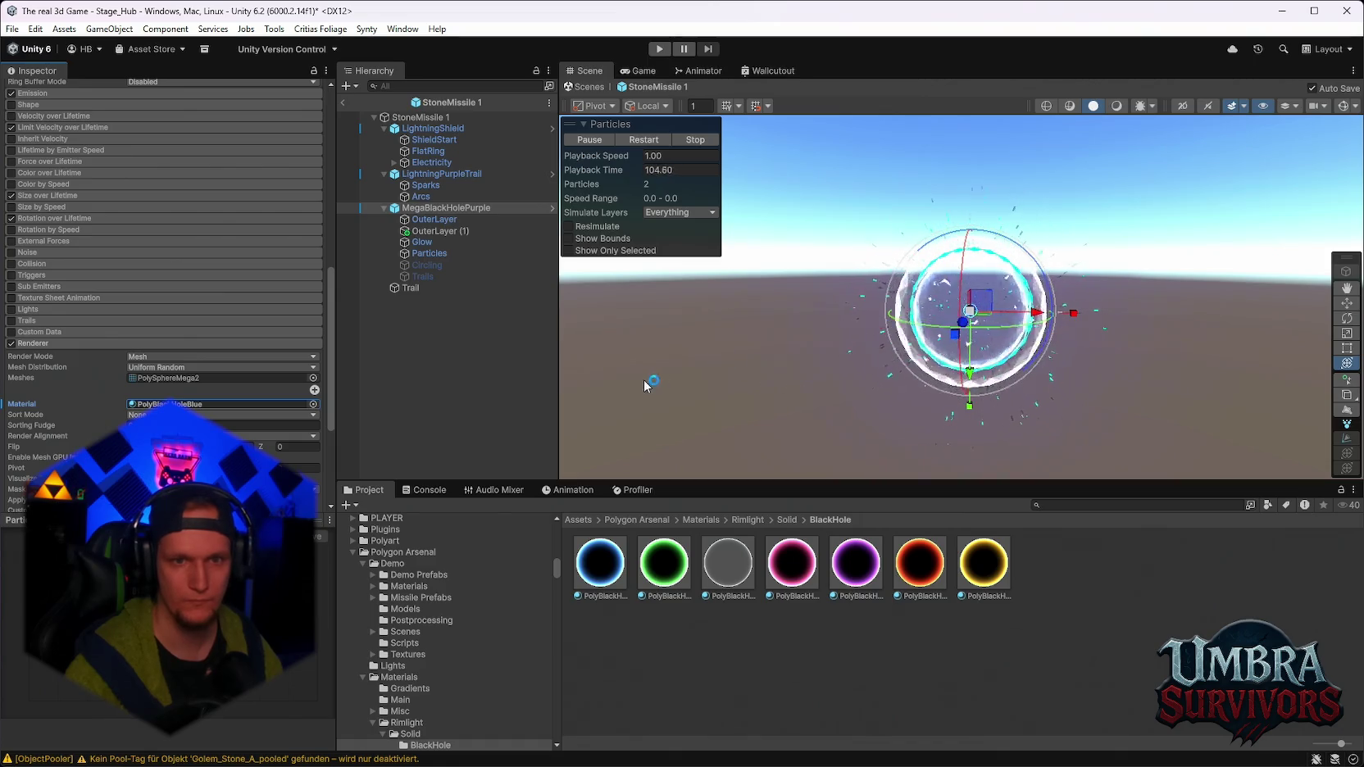
drag(776, 361, 790, 392)
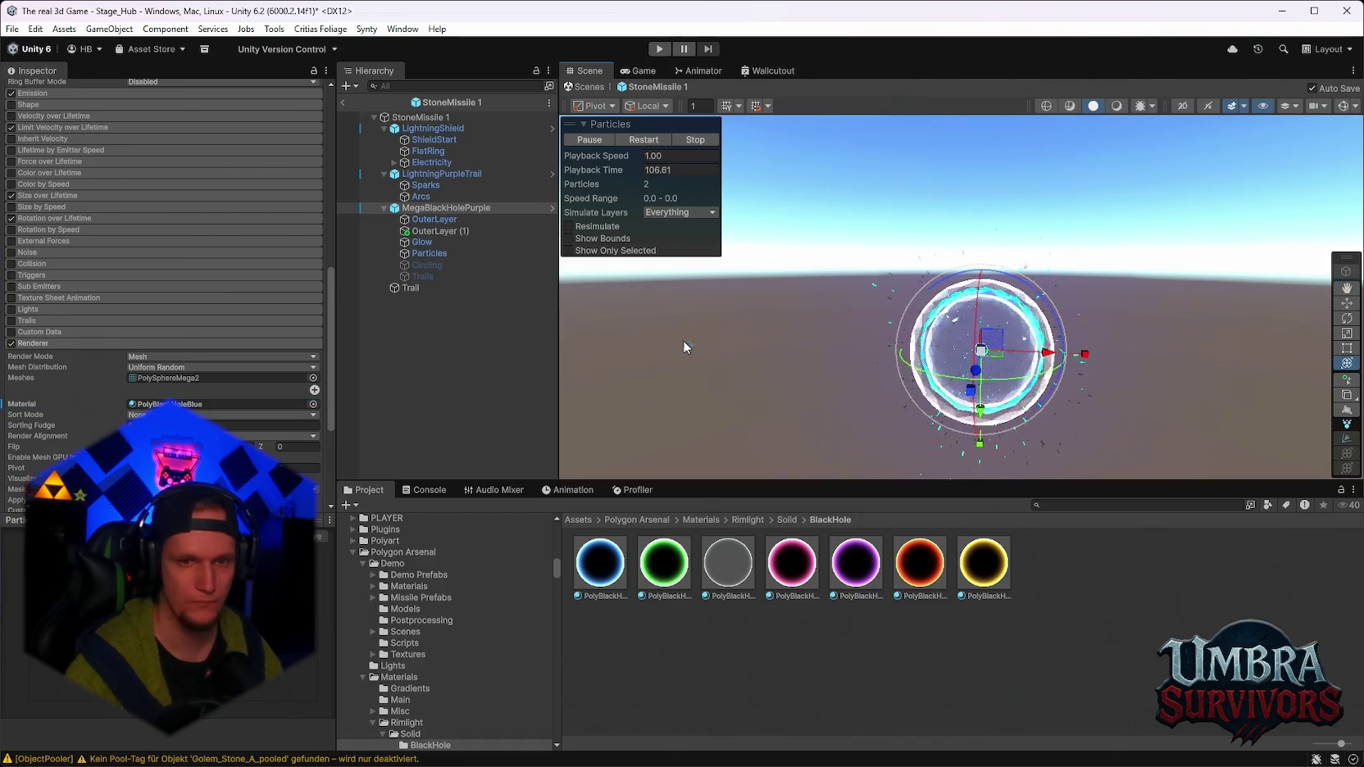
Toggle OuterLayer (1) off and back on, then exit to the Stage_Hub scene.
click(437, 233)
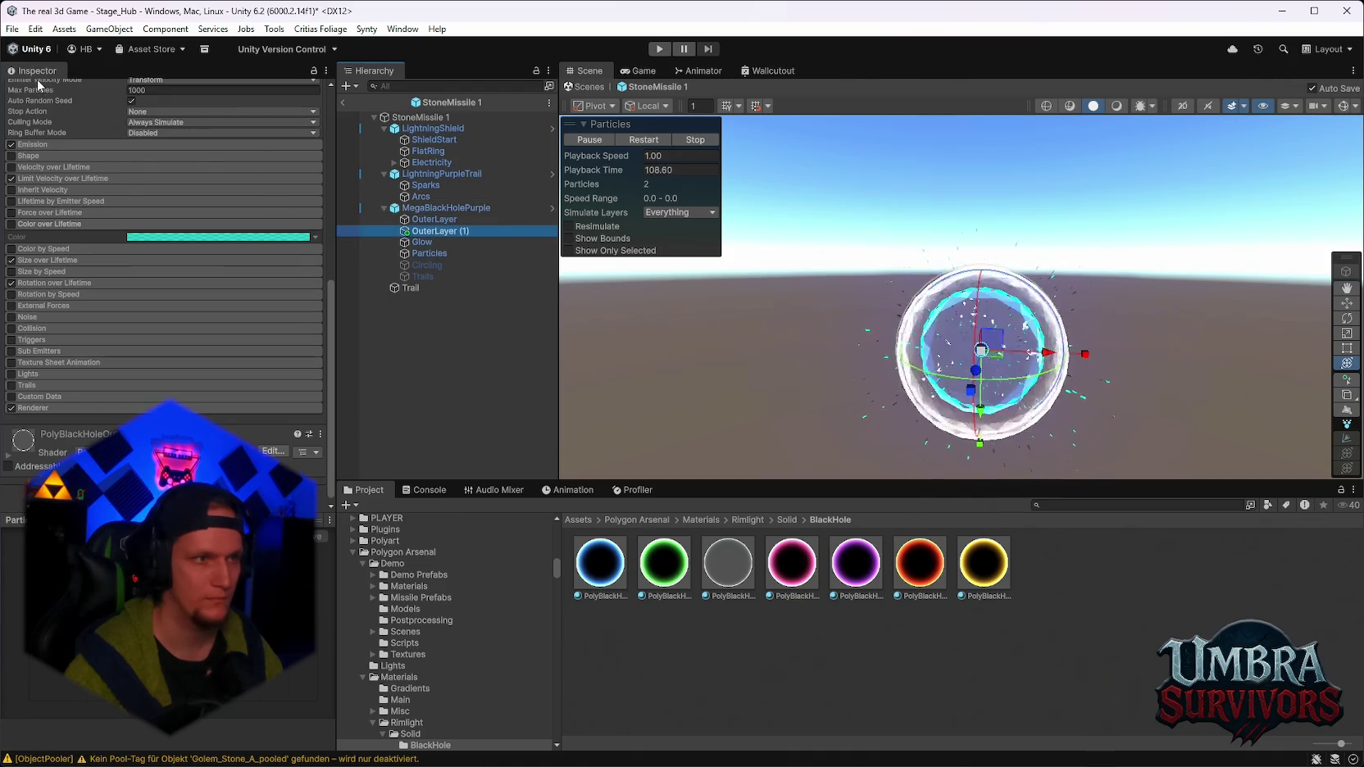
scroll(131, 197, up, 10)
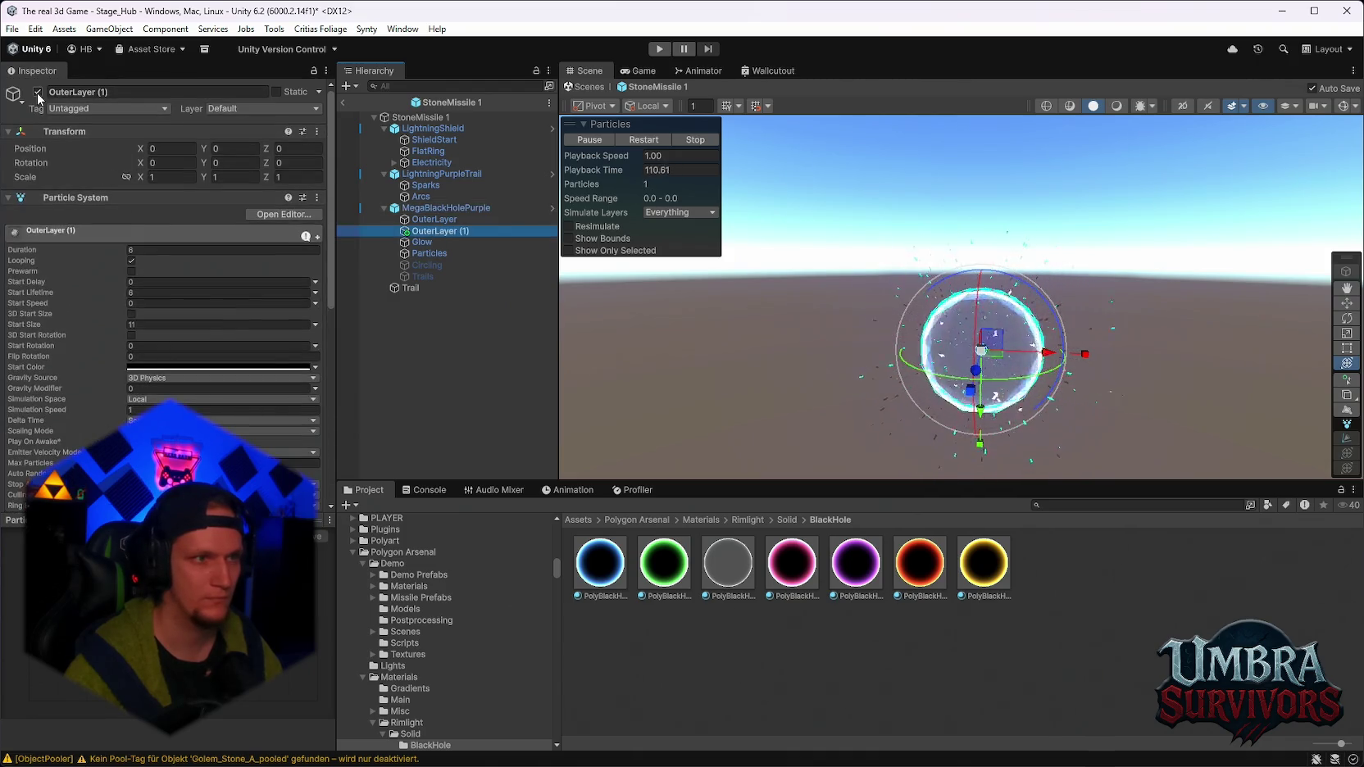
click(37, 93)
click(37, 93)
scroll(164, 287, down, 5)
mouse_move(888, 344)
mouse_down()
mouse_move(796, 279)
mouse_move(827, 334)
mouse_up()
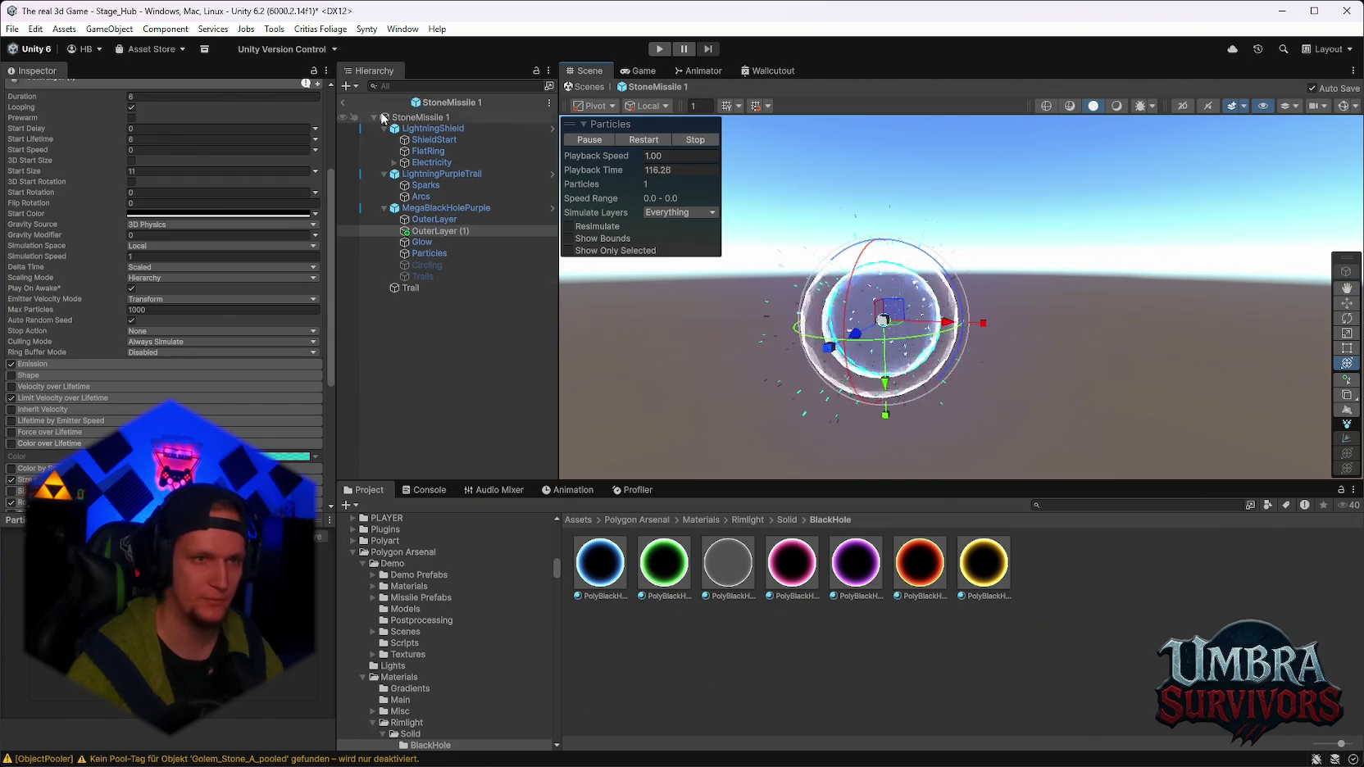
click(342, 102)
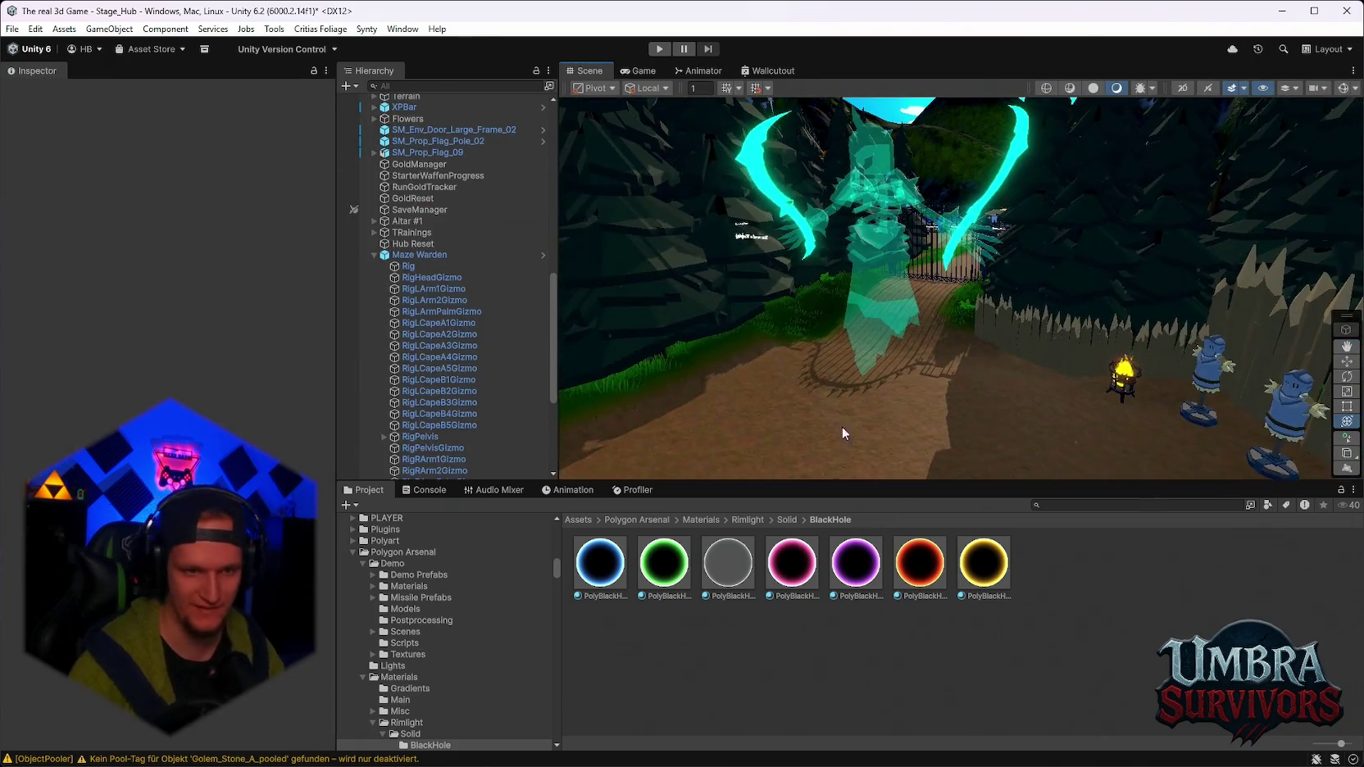
Preview CFX2_EnemyDeathGhost and its orange variant from the ghost search results.
scroll(435, 623, down, 10)
text(ghost)
double_click(815, 583)
double_click(843, 569)
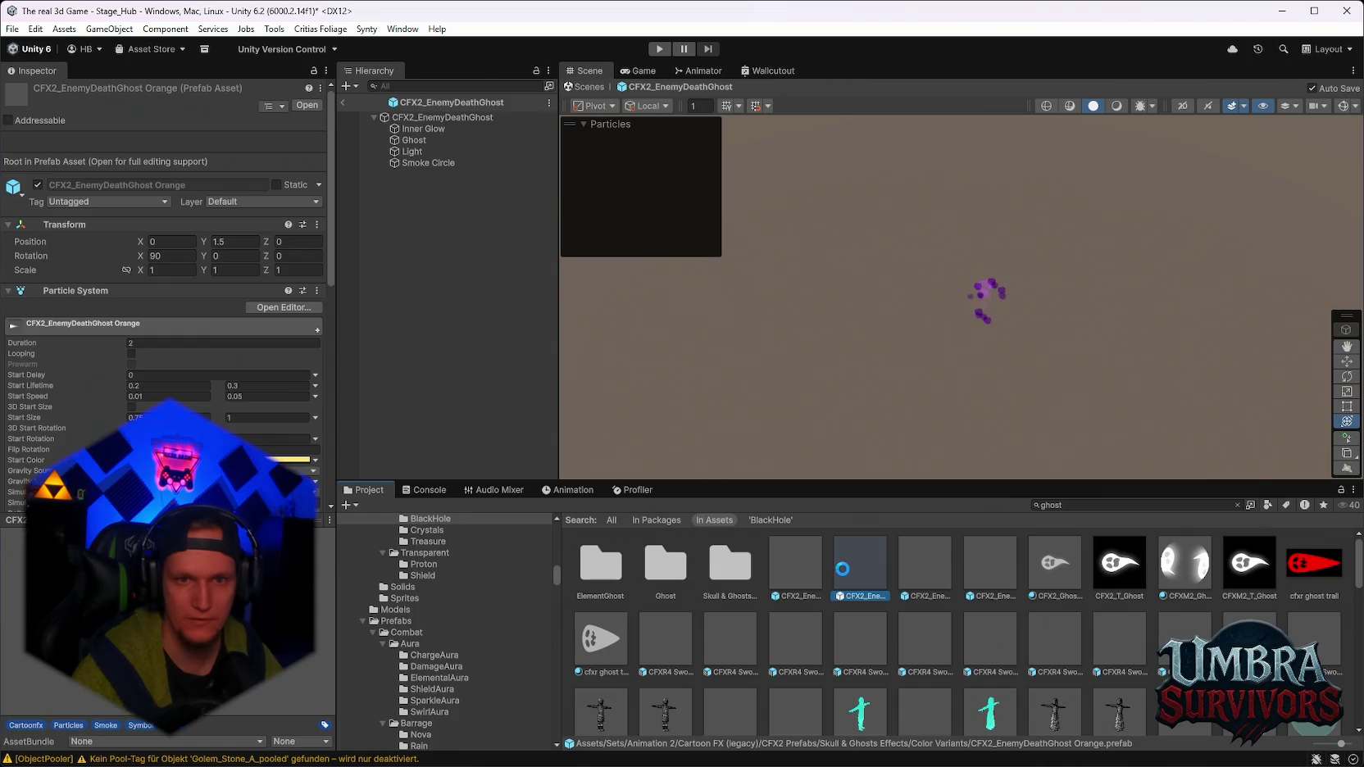
click(367, 103)
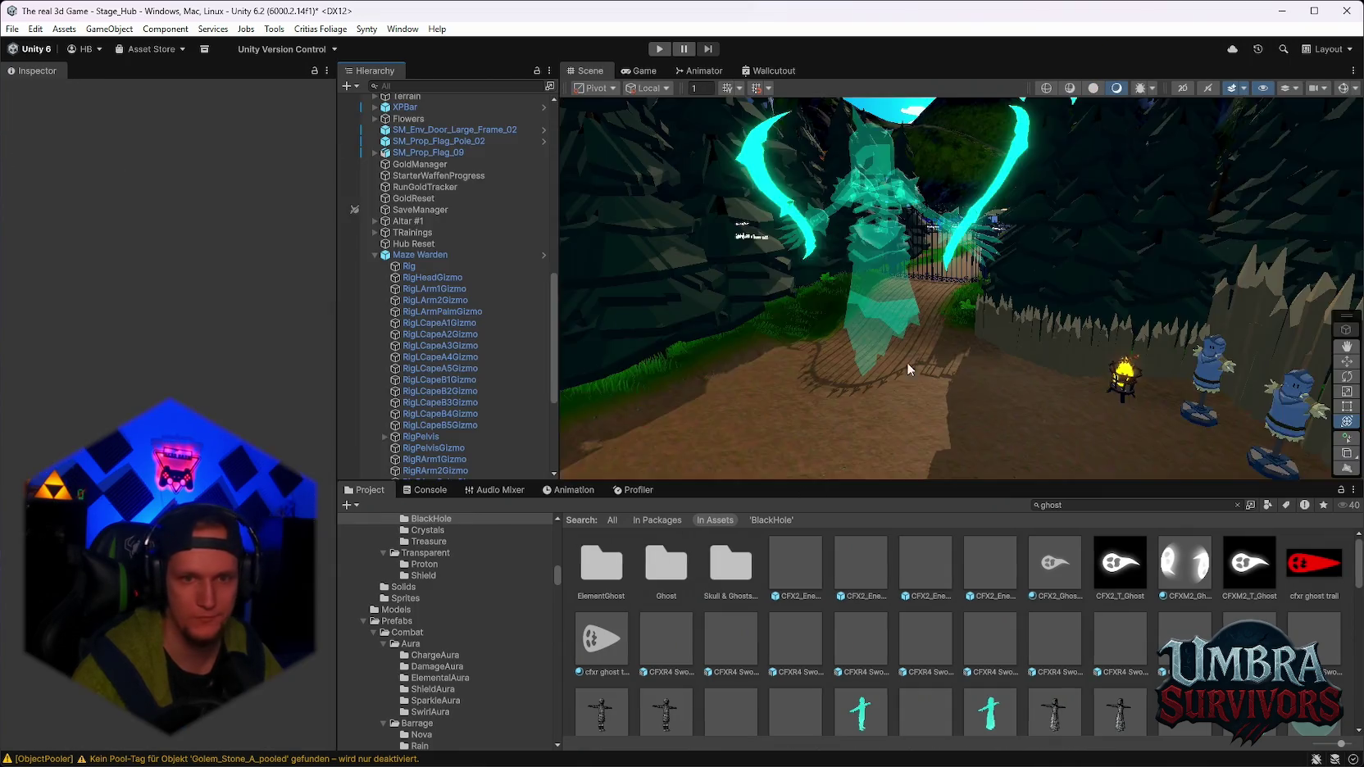
Drop several CFX4 Sword Hit GHOST effects into the scene to preview, deleting each.
drag(922, 454, 923, 455)
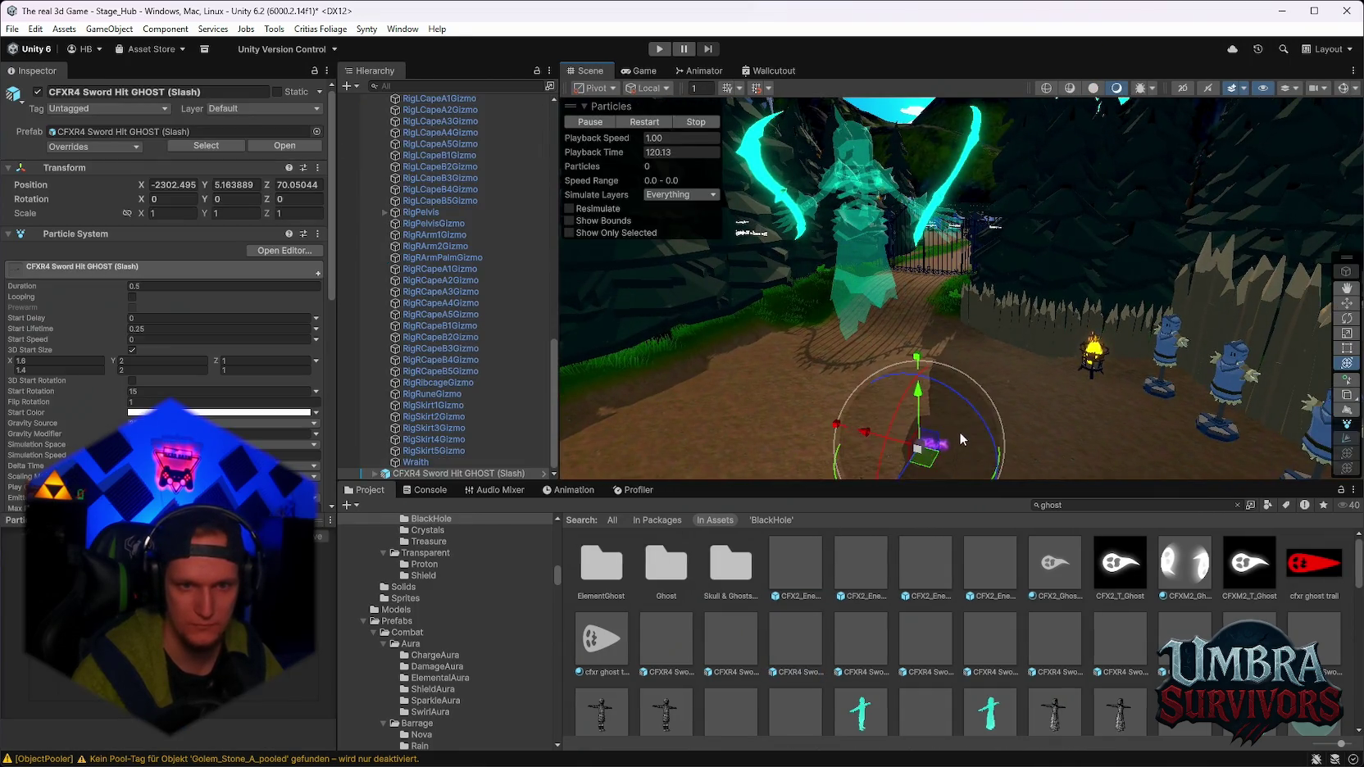
key(f)
key(Delete)
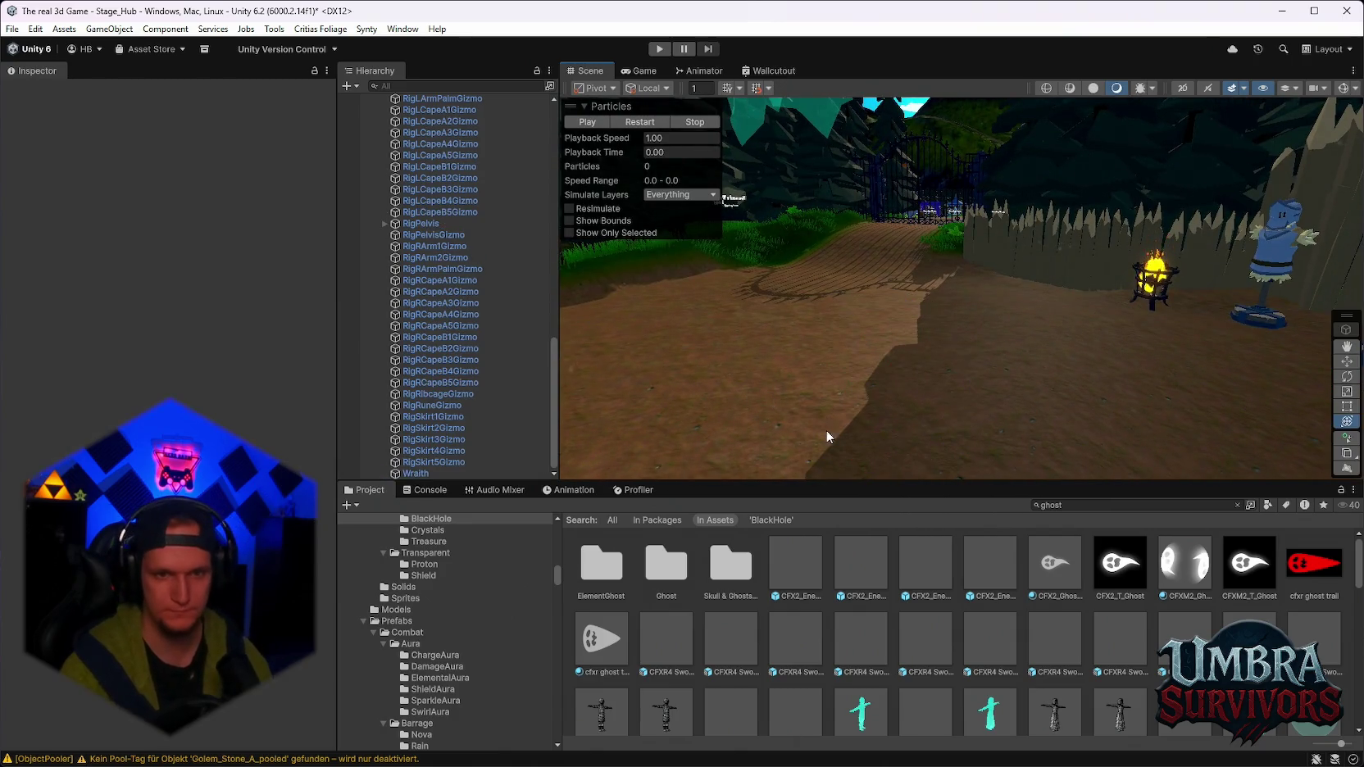
drag(752, 588, 732, 396)
key(Delete)
mouse_move(930, 402)
mouse_down()
mouse_move(915, 382)
mouse_move(932, 379)
mouse_up()
key(Delete)
key(Delete)
Preview CFXR4 Sword Trail GHOST, Character_Ghost_02 and GhostStream, then clear the ghost search.
scroll(1073, 597, down, 1)
double_click(1186, 604)
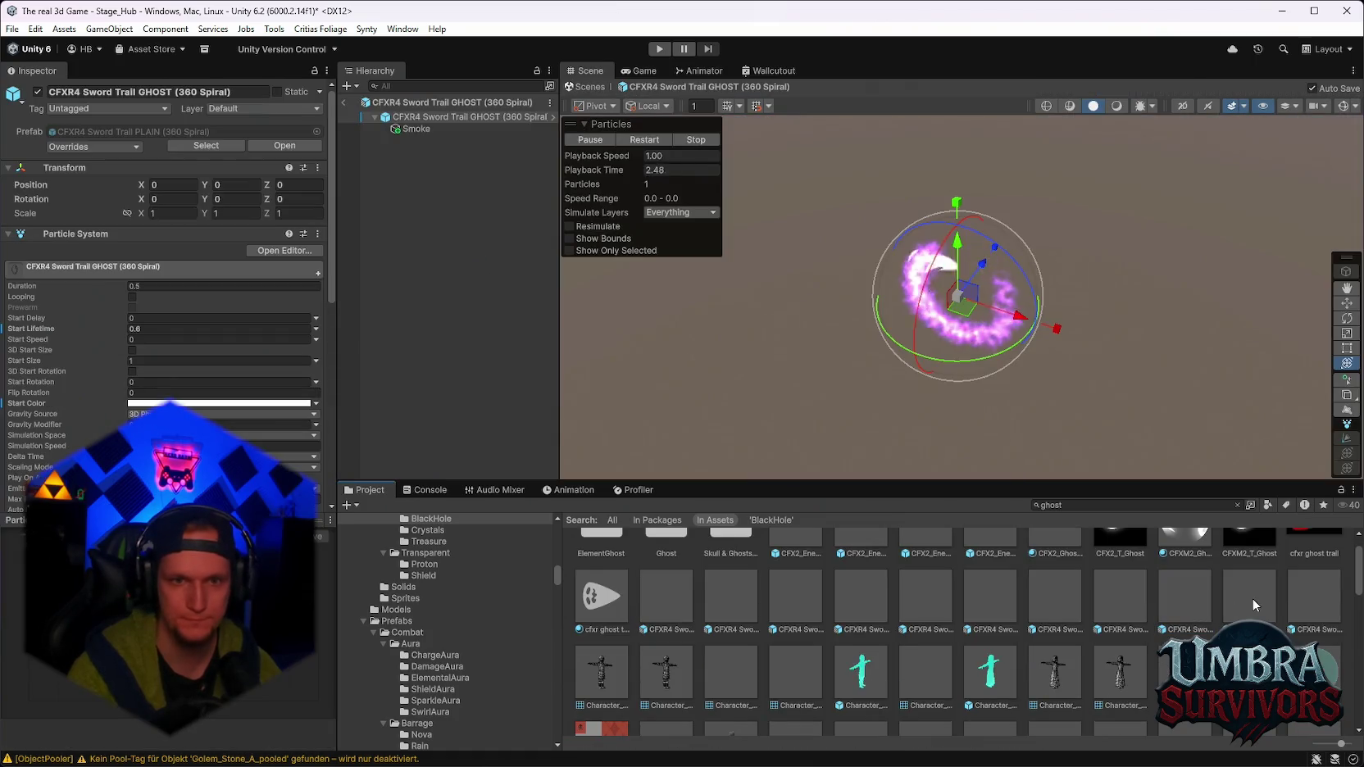
scroll(1127, 637, down, 1)
double_click(1128, 637)
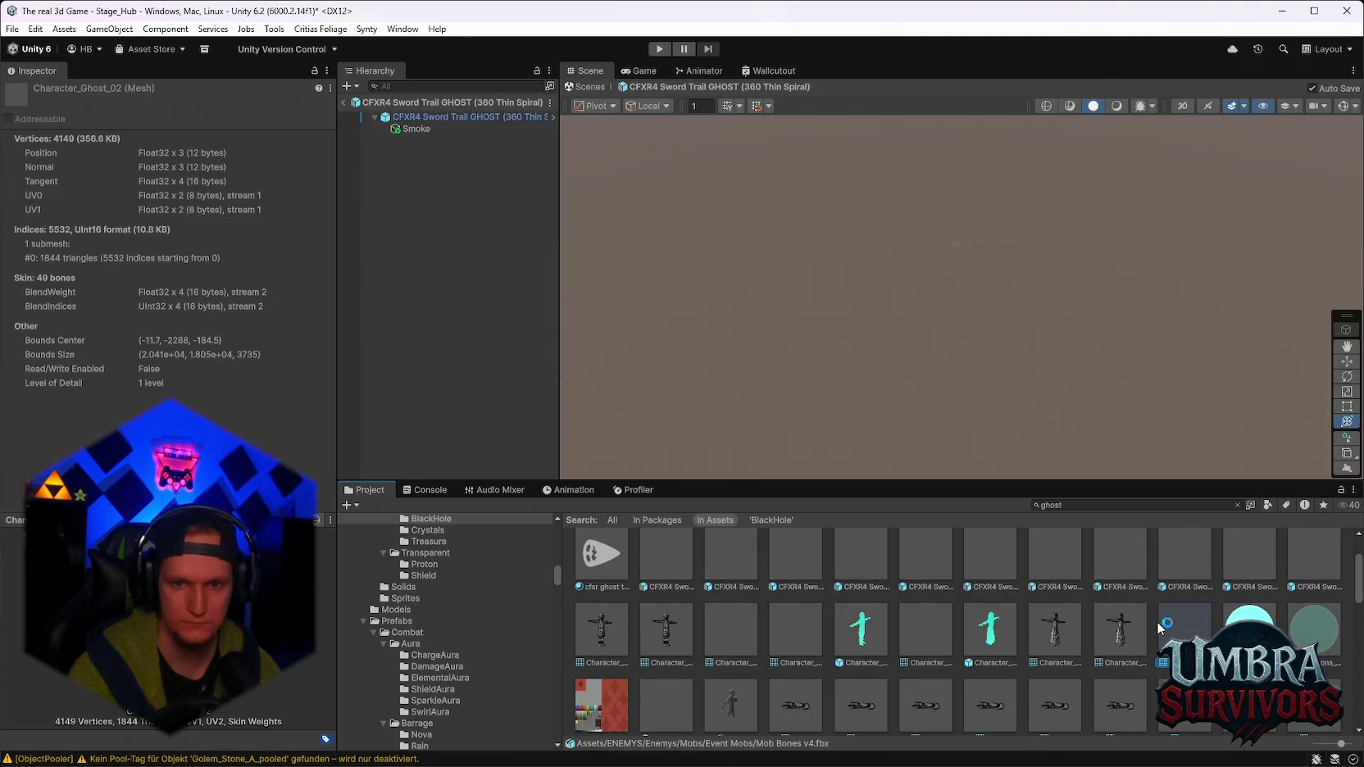
scroll(922, 604, down, 5)
scroll(922, 604, down, 3)
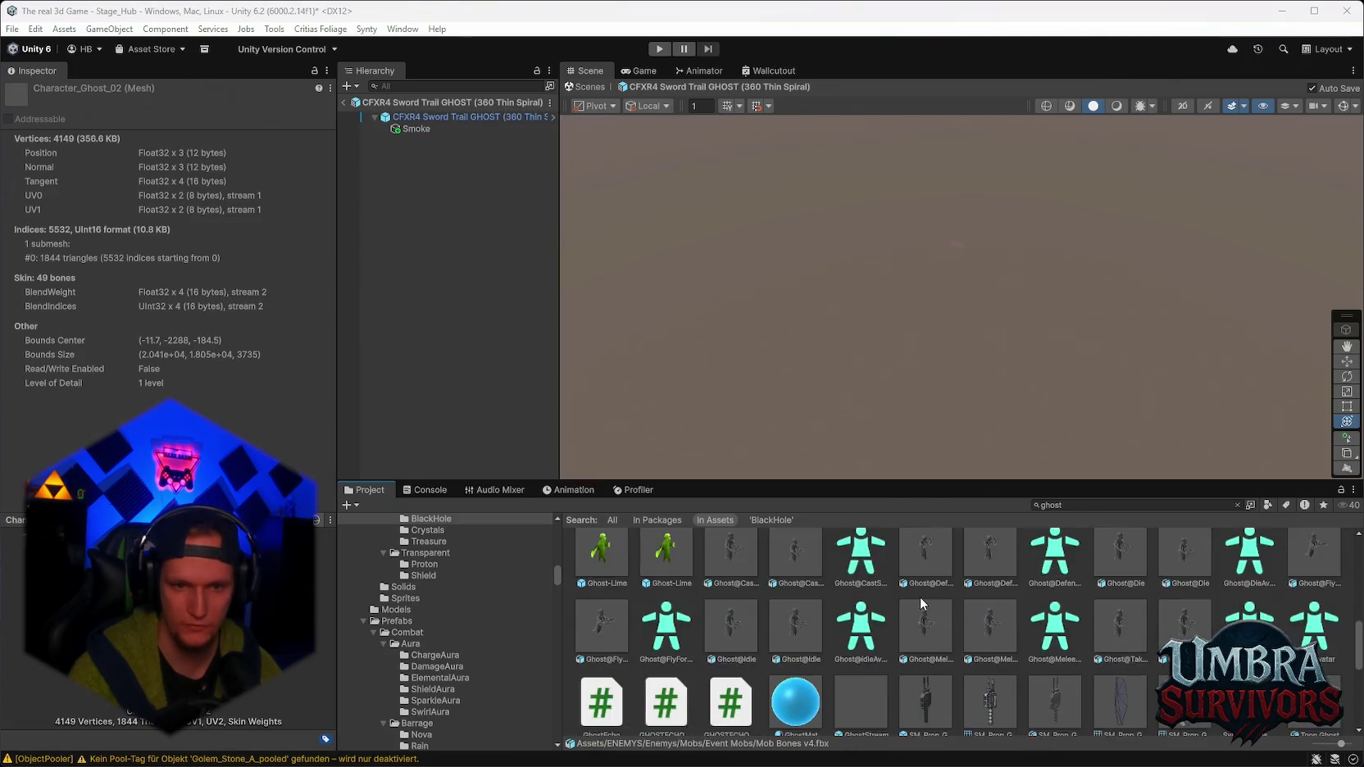
double_click(853, 576)
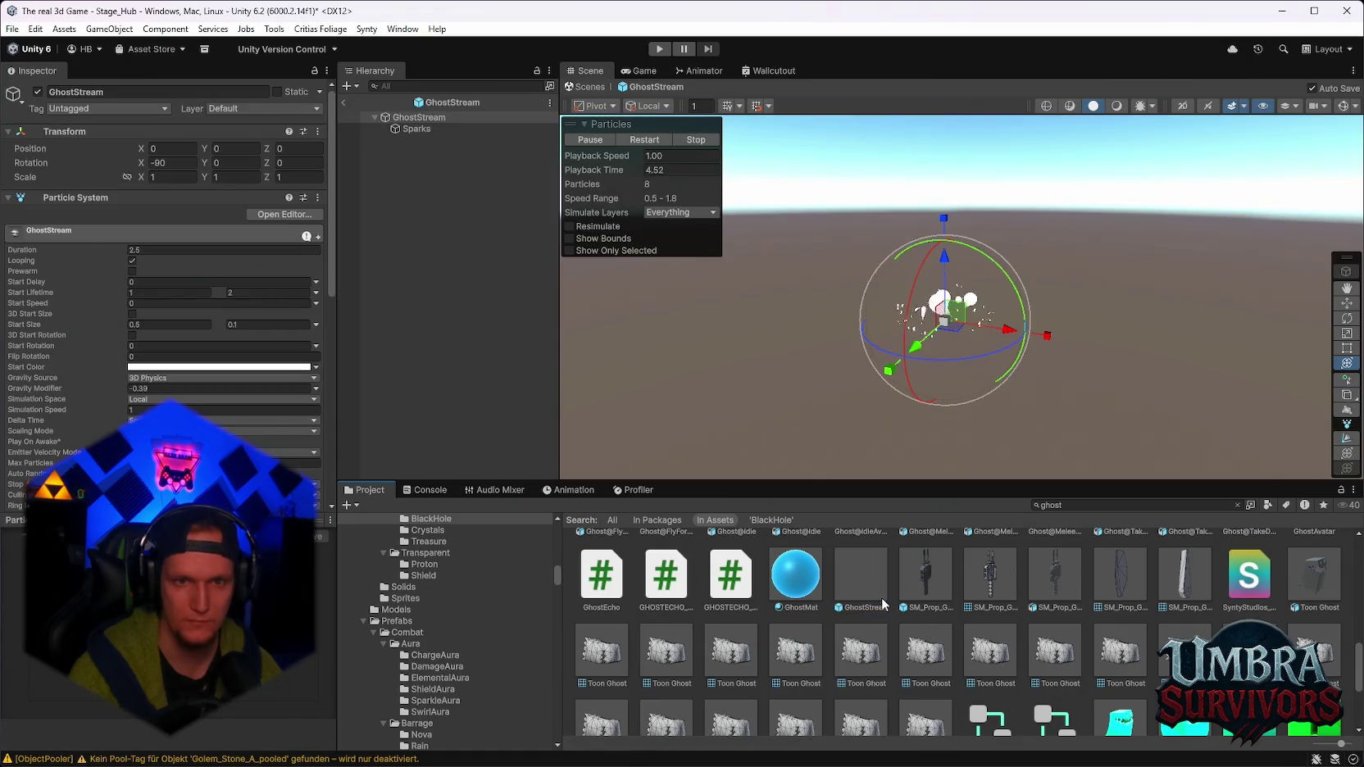
scroll(883, 598, down, 2)
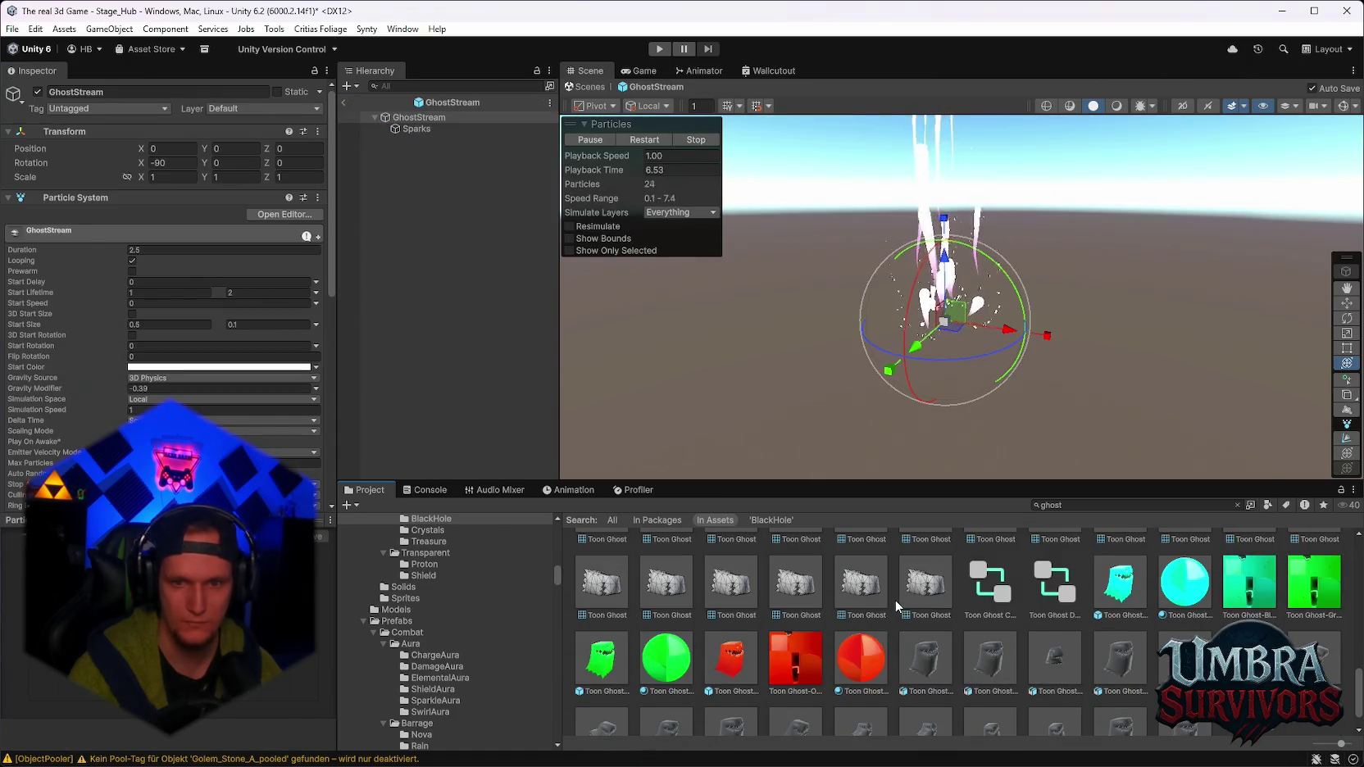
scroll(895, 600, down, 5)
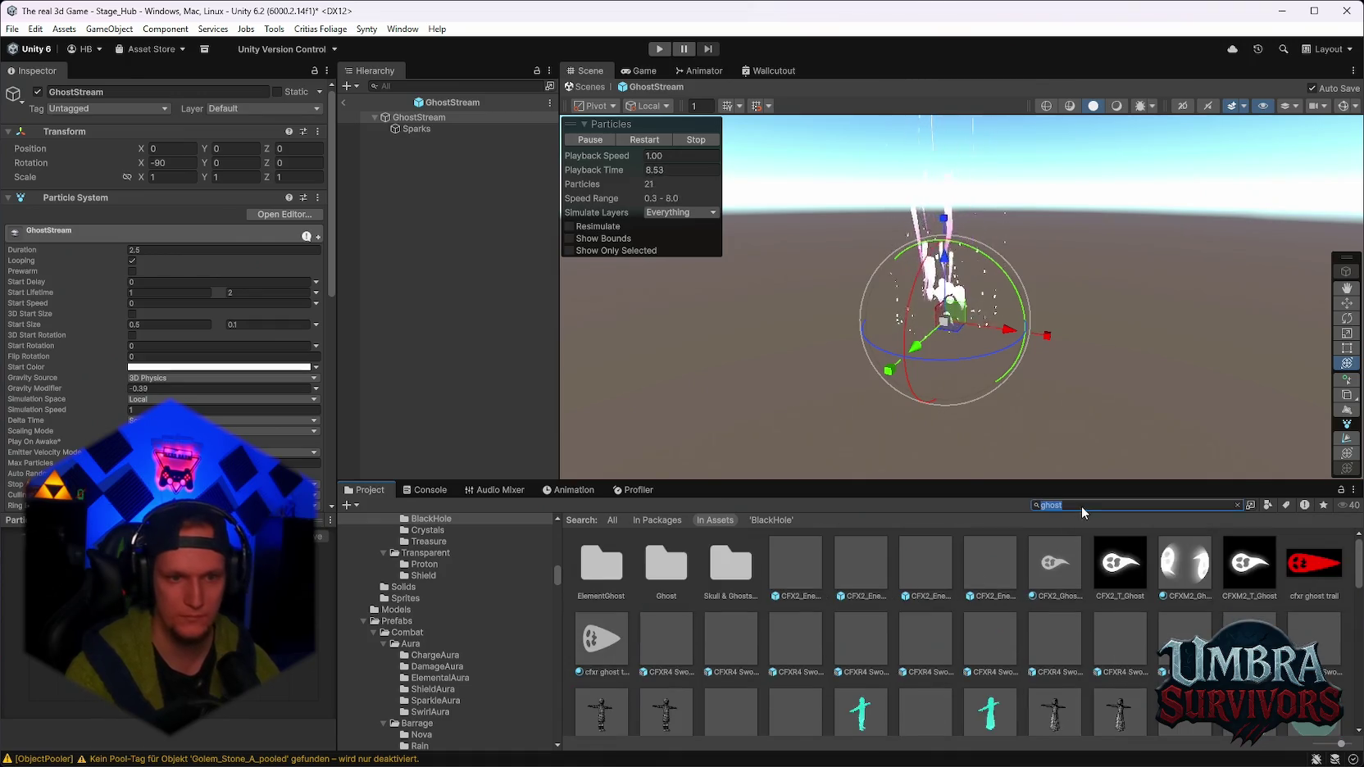
key(BackSpace)
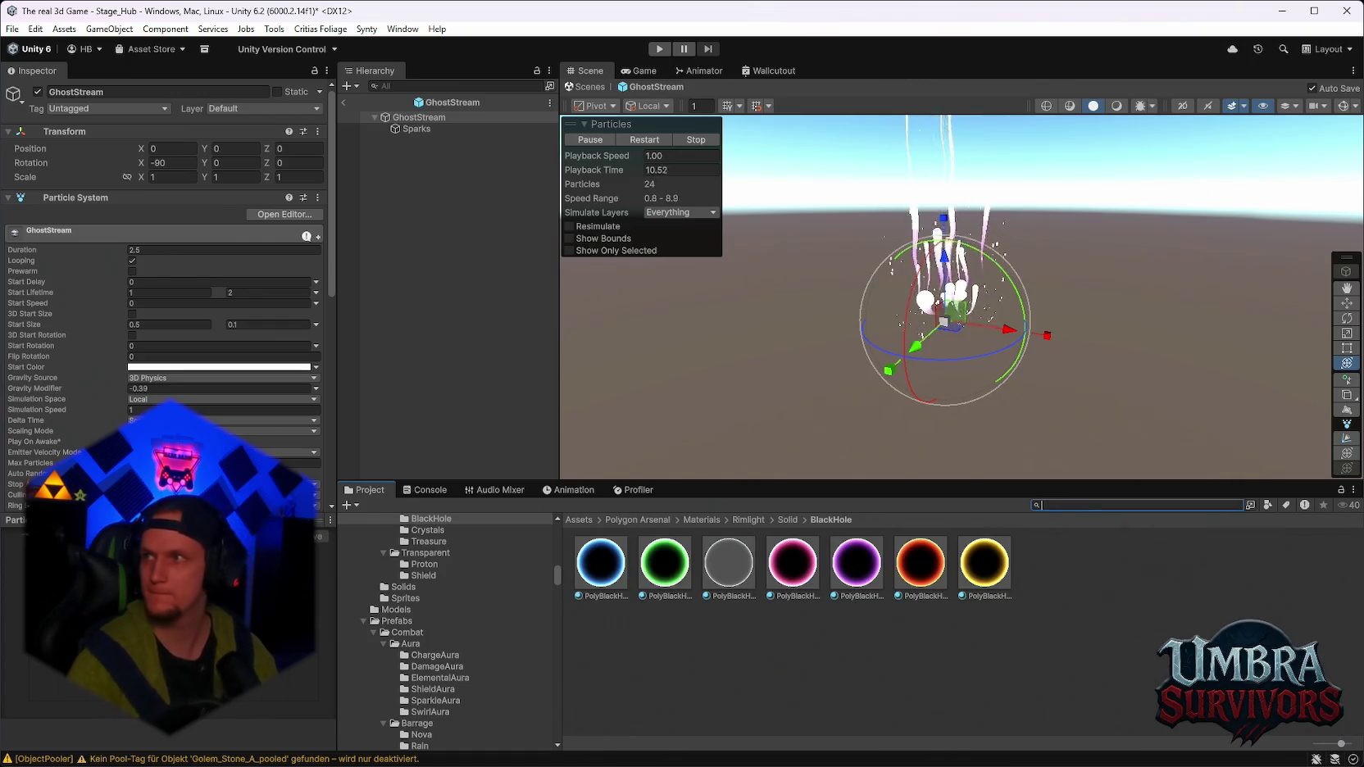
Preview the Debuffs prefabs: CurseDebuff, PoisonDebuff, SilenceDebuff, TerrorDebuff and ZombifyDebuff.
scroll(464, 657, down, 8)
click(443, 672)
click(440, 660)
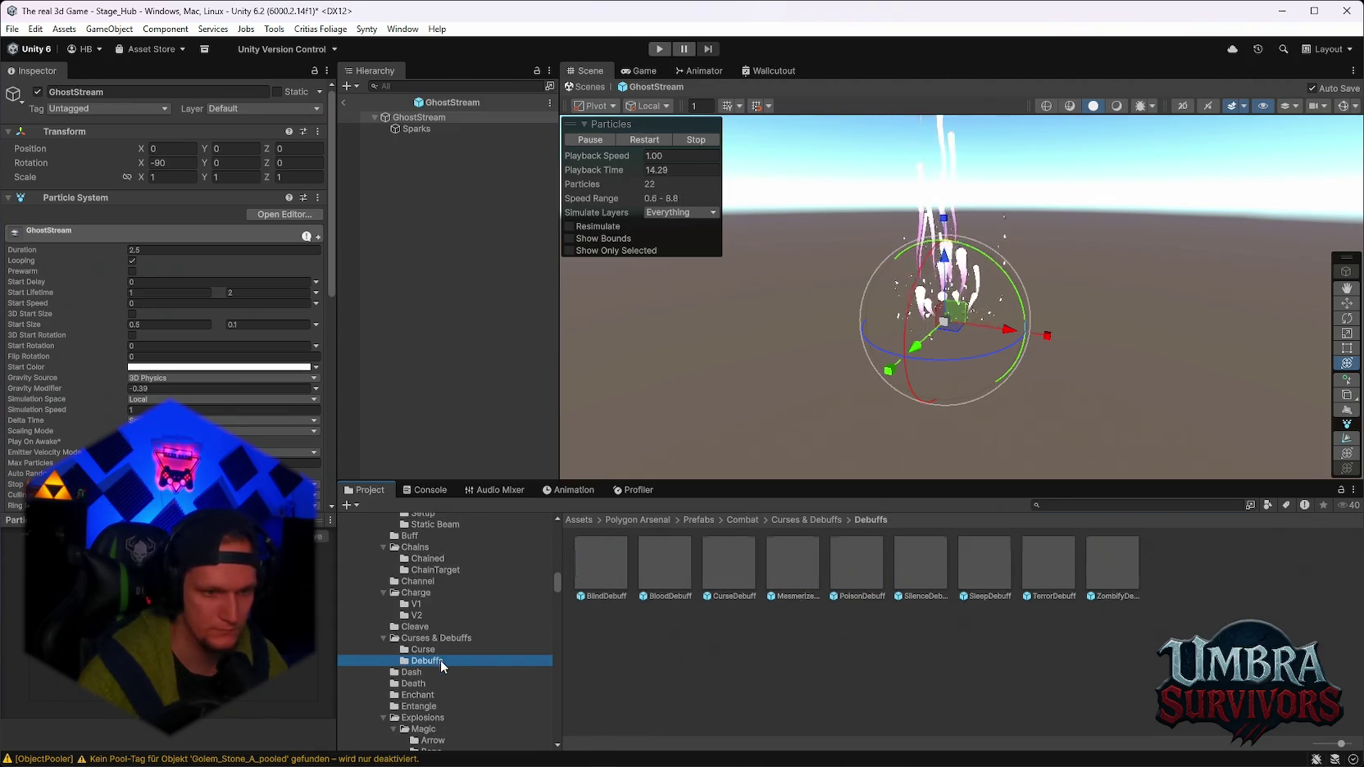
double_click(729, 566)
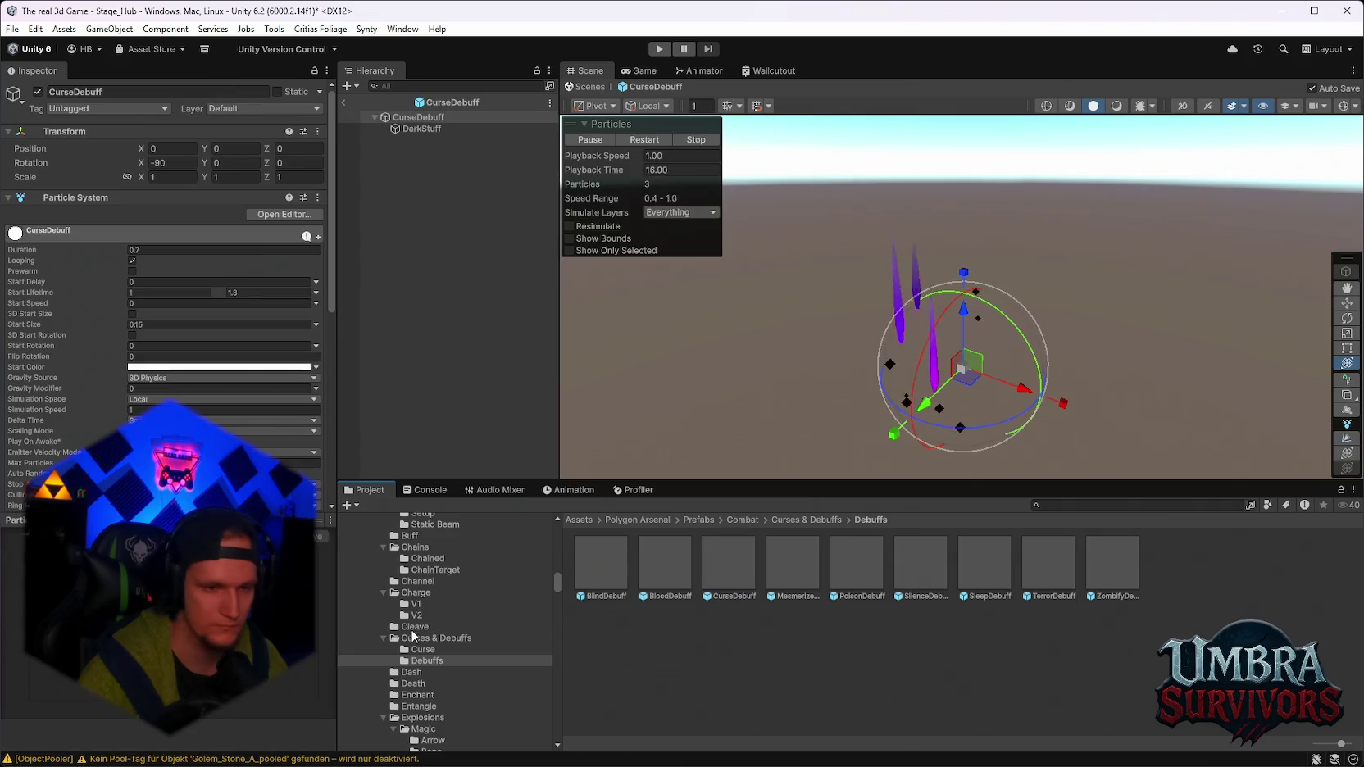
double_click(878, 568)
double_click(922, 562)
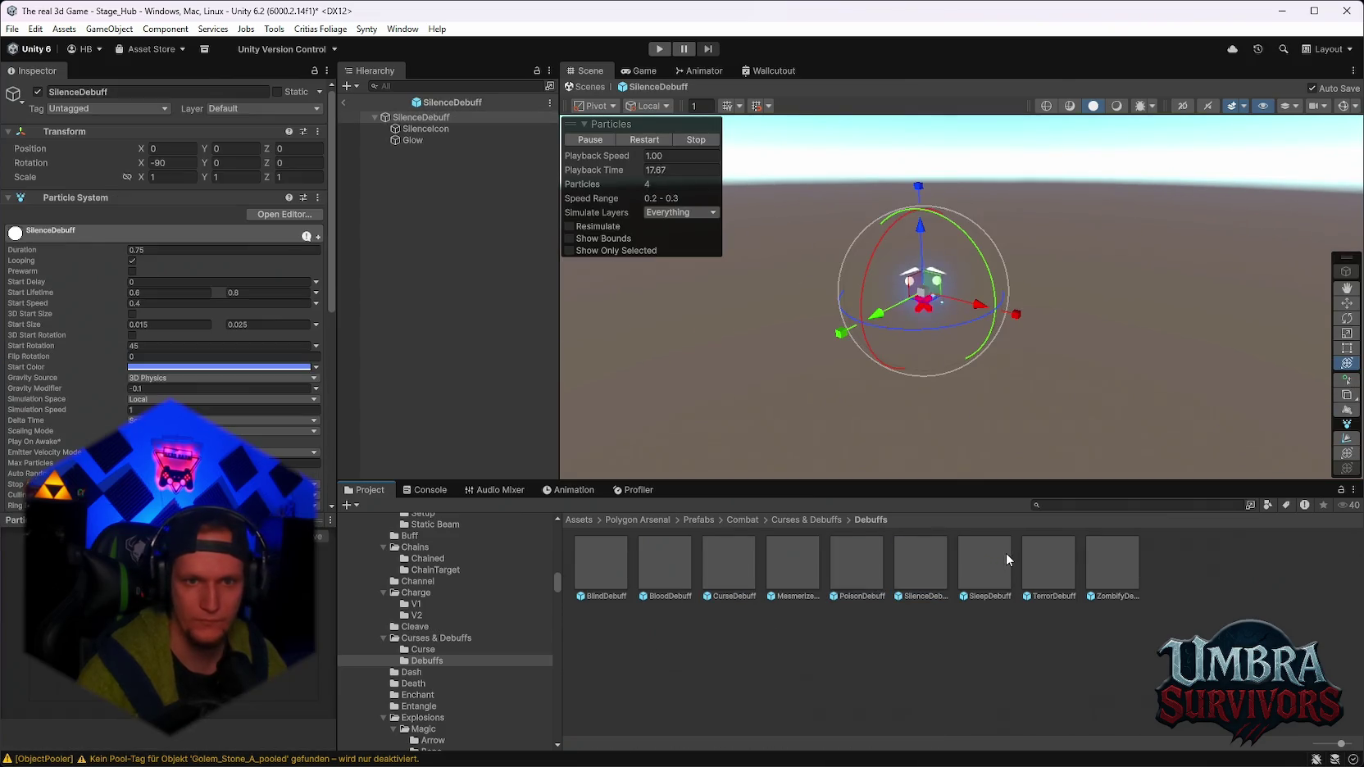
double_click(1043, 574)
double_click(1103, 571)
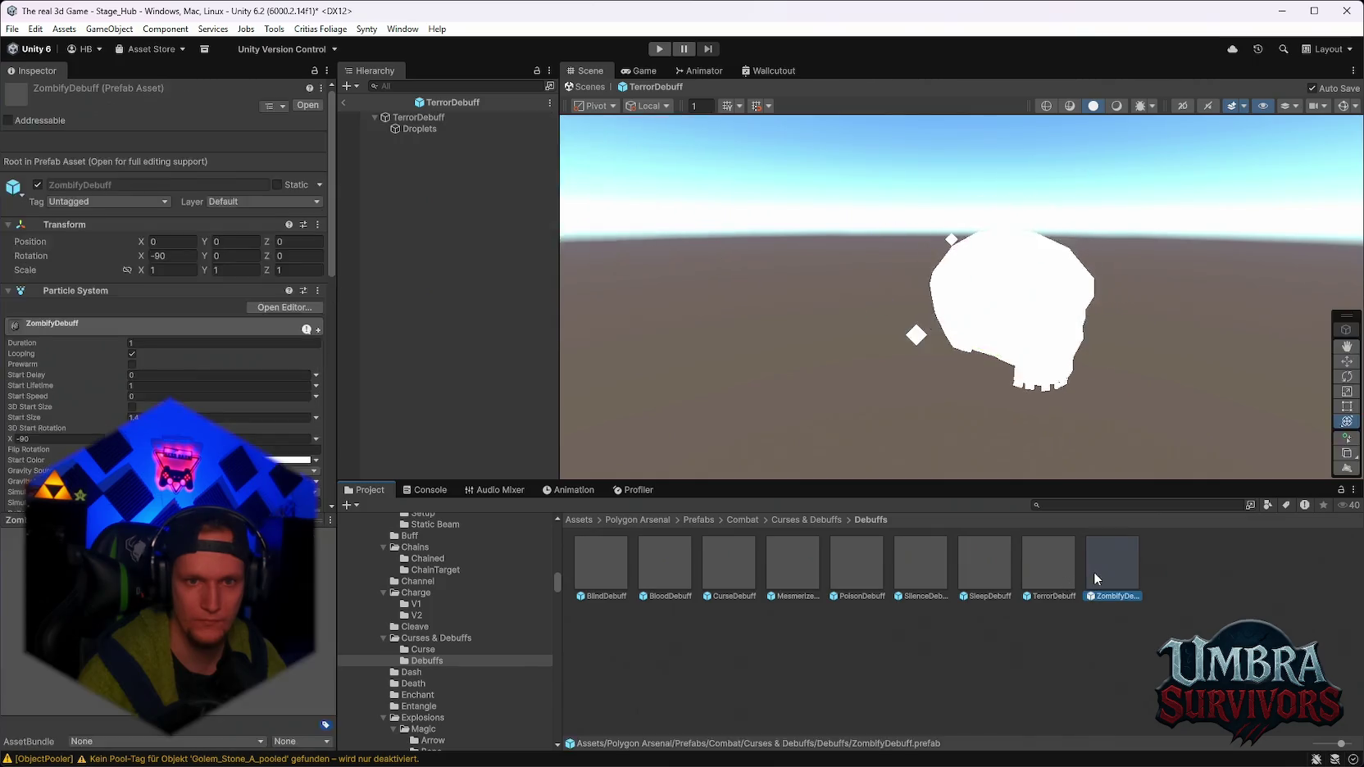
Preview the Death prefabs DeathEvil, DeathFire and DeathLightning.
scroll(408, 630, down, 2)
click(435, 642)
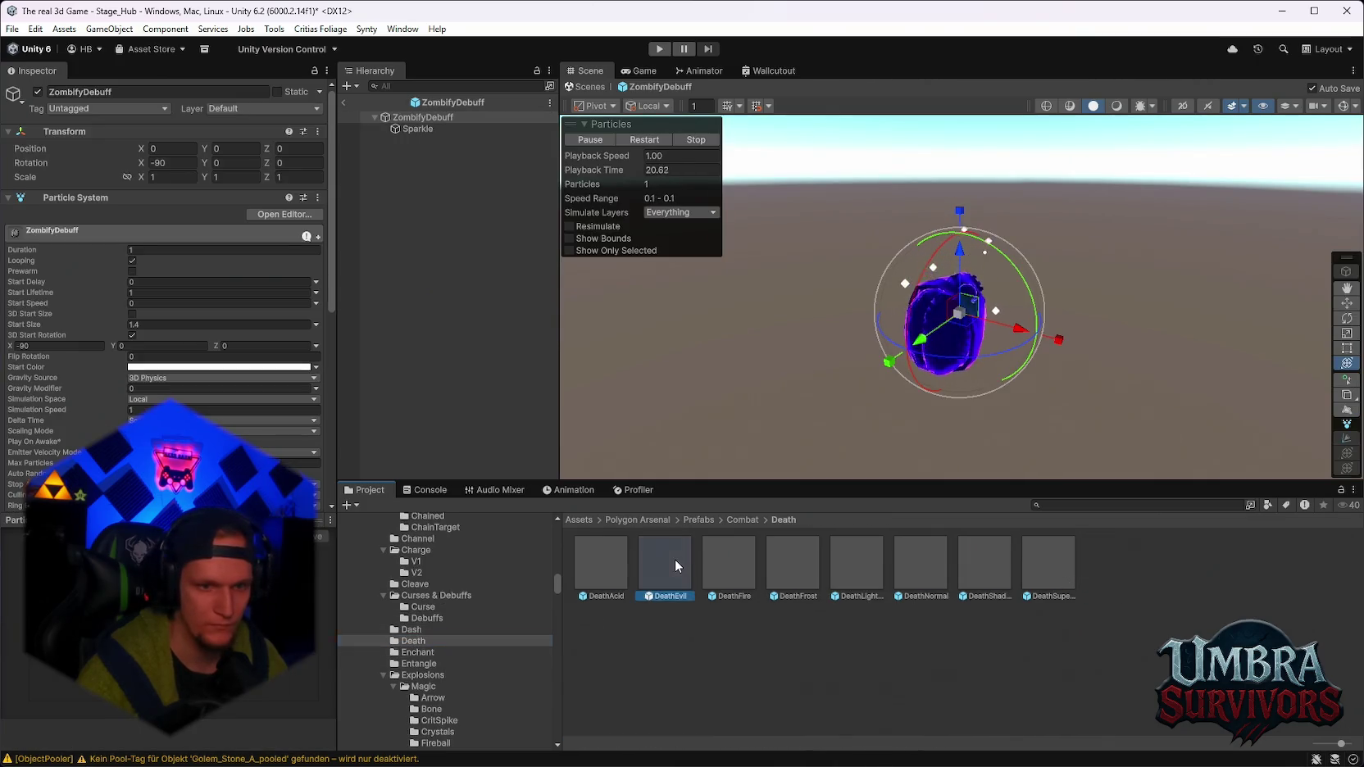
double_click(676, 559)
double_click(751, 557)
double_click(835, 558)
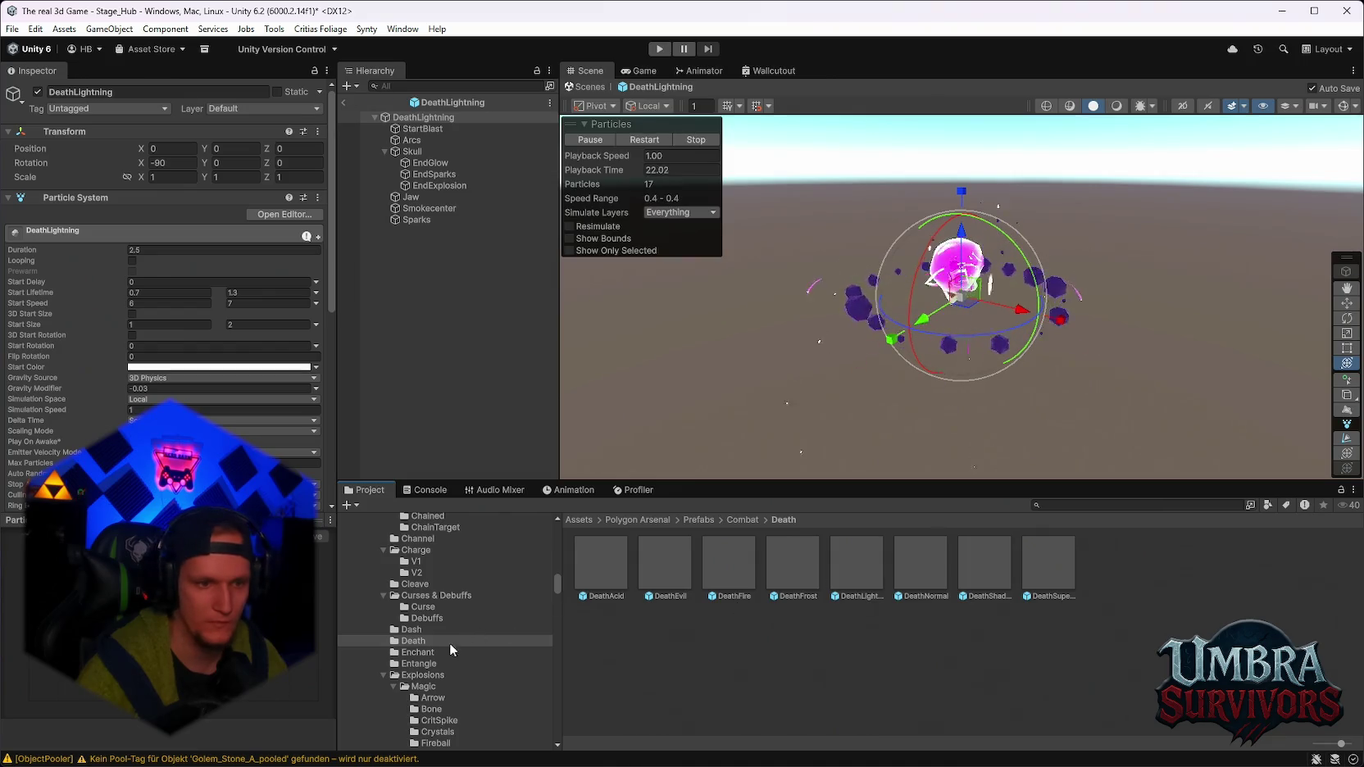
Preview FrostEnchant, HolyEnchant, EntangleVine2, EntangleVineSimple and EntangleVineSimple2.
click(450, 650)
double_click(687, 573)
double_click(747, 560)
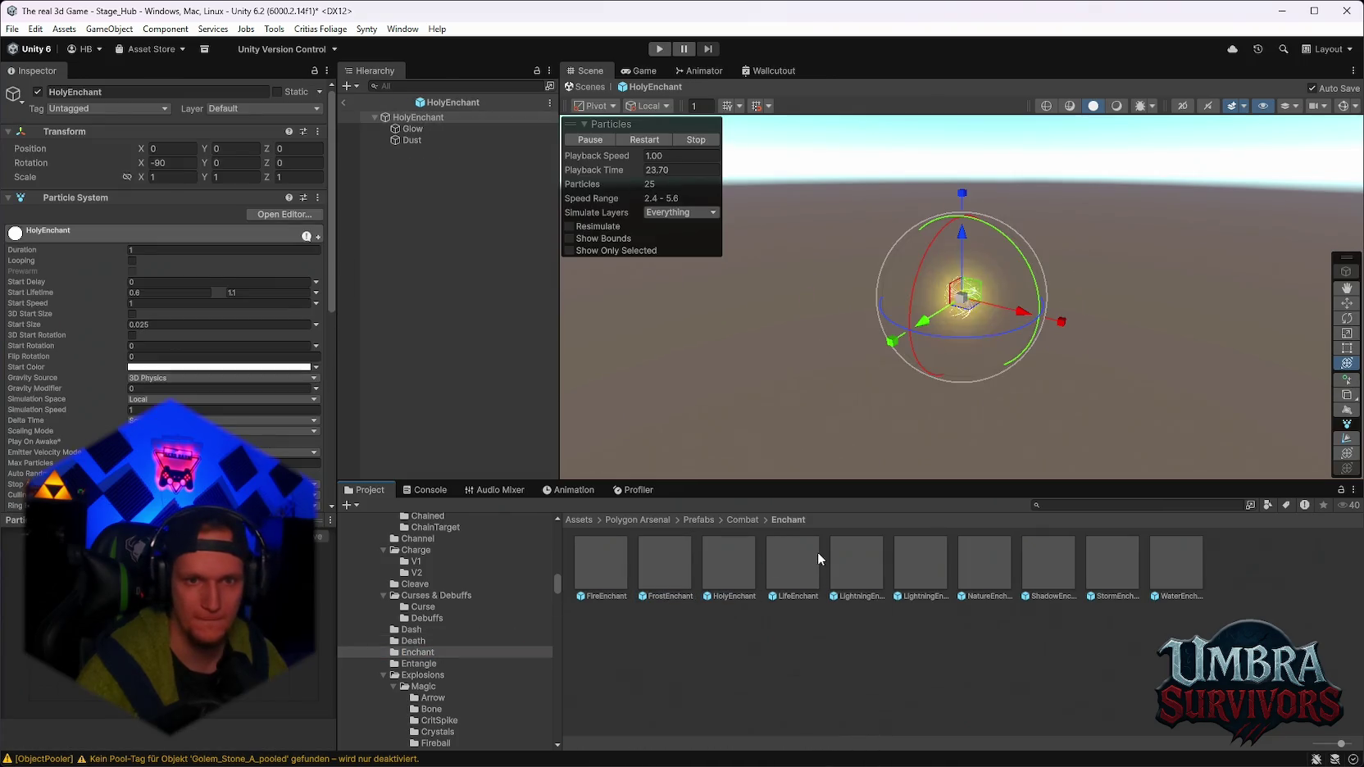
click(422, 666)
double_click(666, 571)
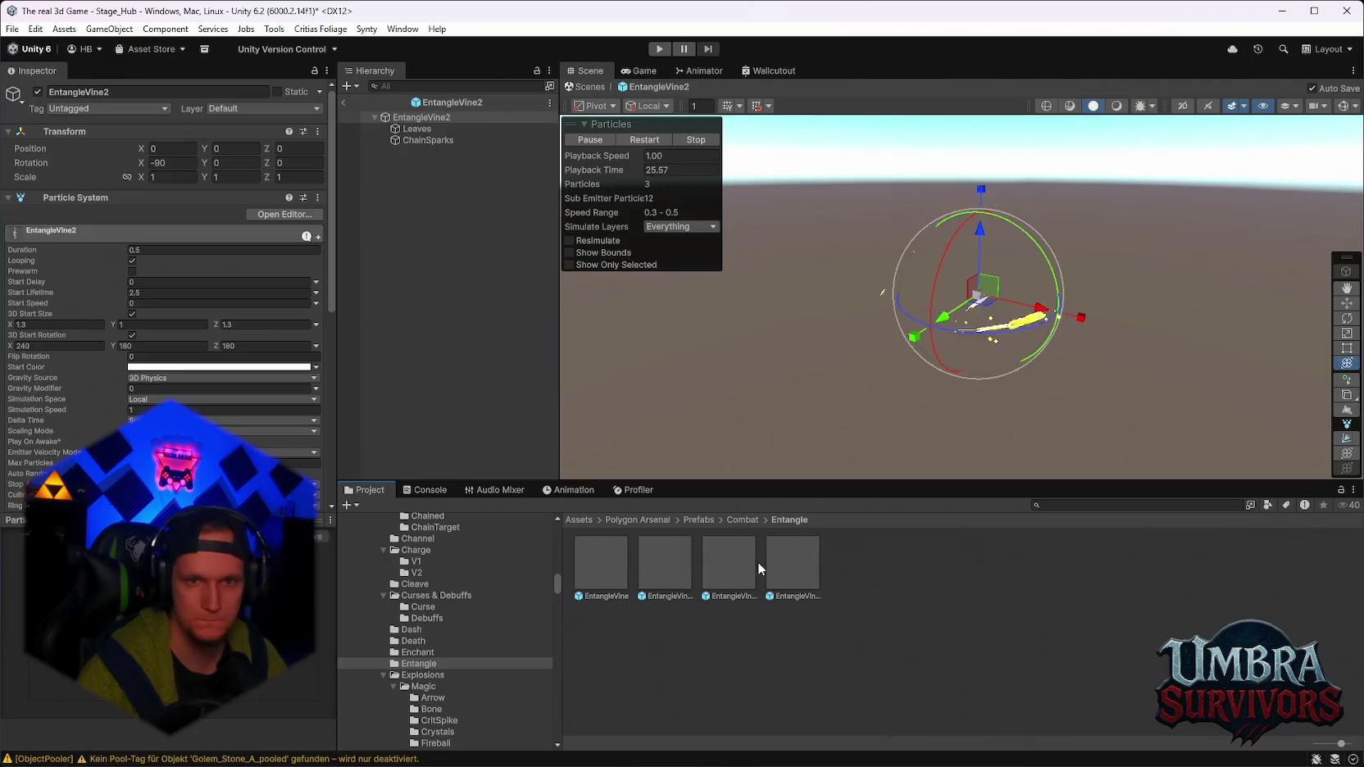
click(747, 555)
double_click(746, 553)
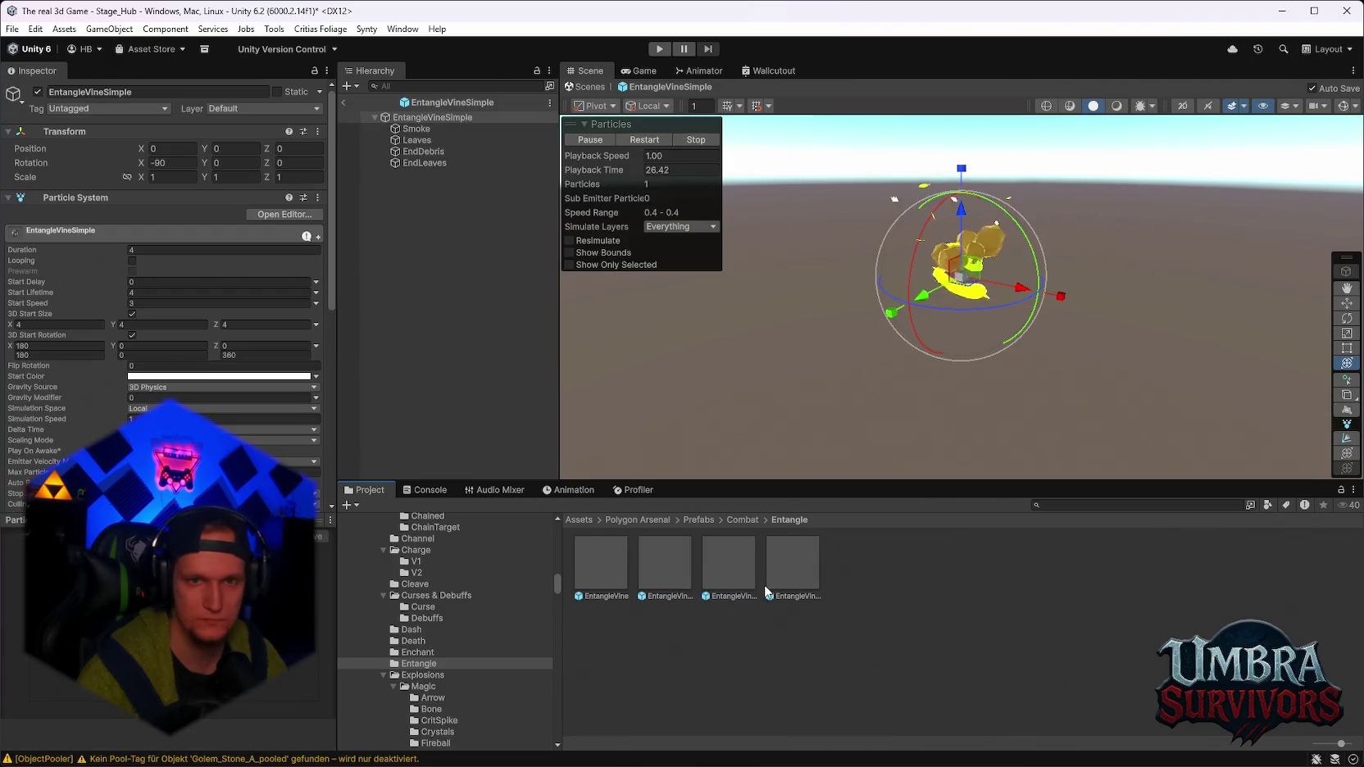
double_click(780, 565)
Scroll down the folder tree and show the SpikeCleave prefabs.
scroll(448, 656, down, 3)
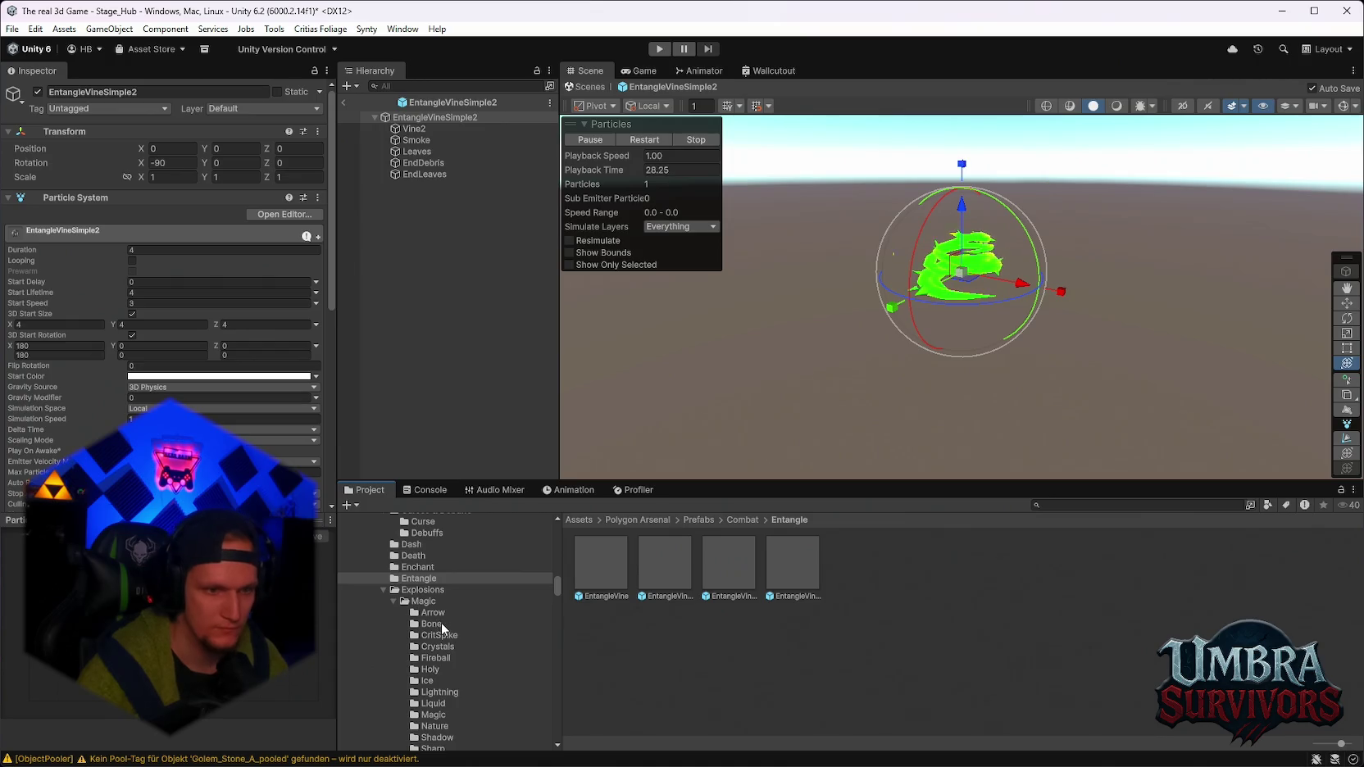
scroll(443, 622, down, 2)
scroll(447, 629, down, 8)
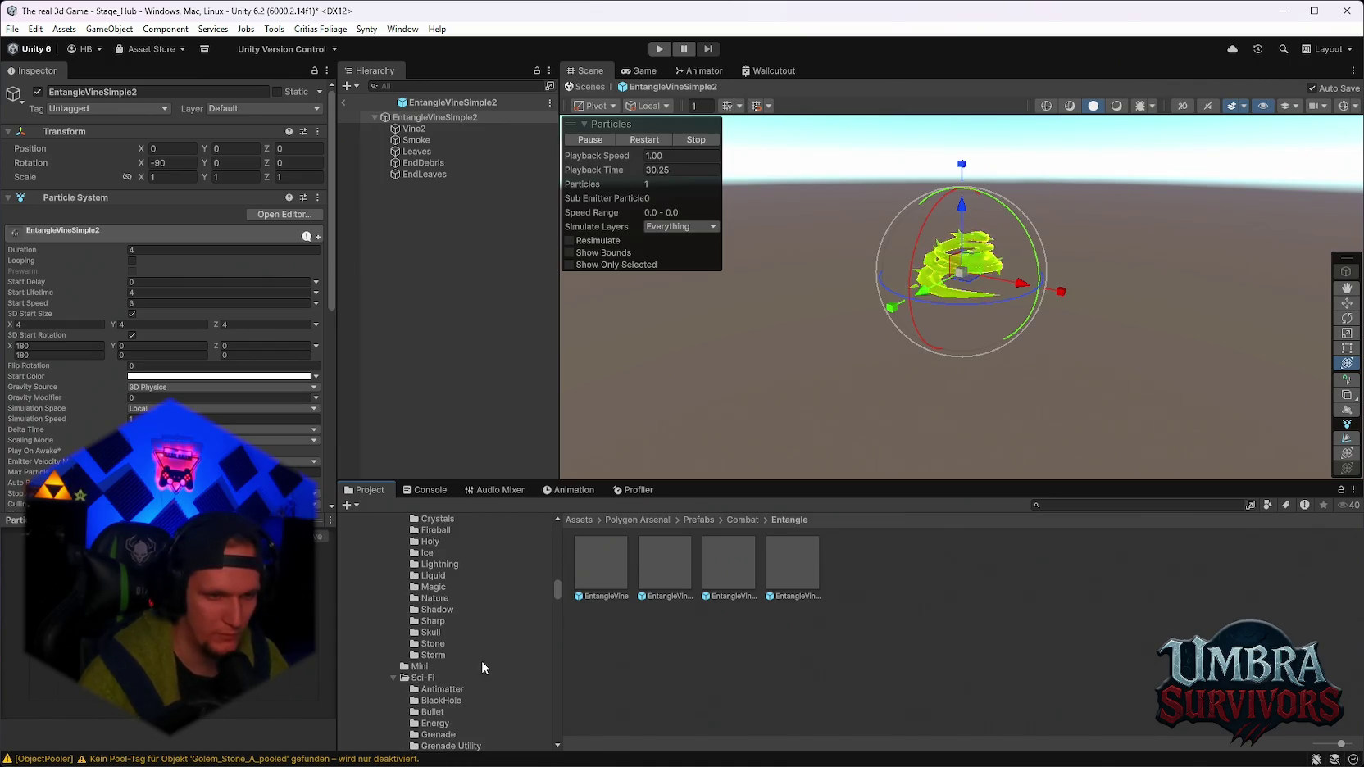
scroll(456, 626, down, 10)
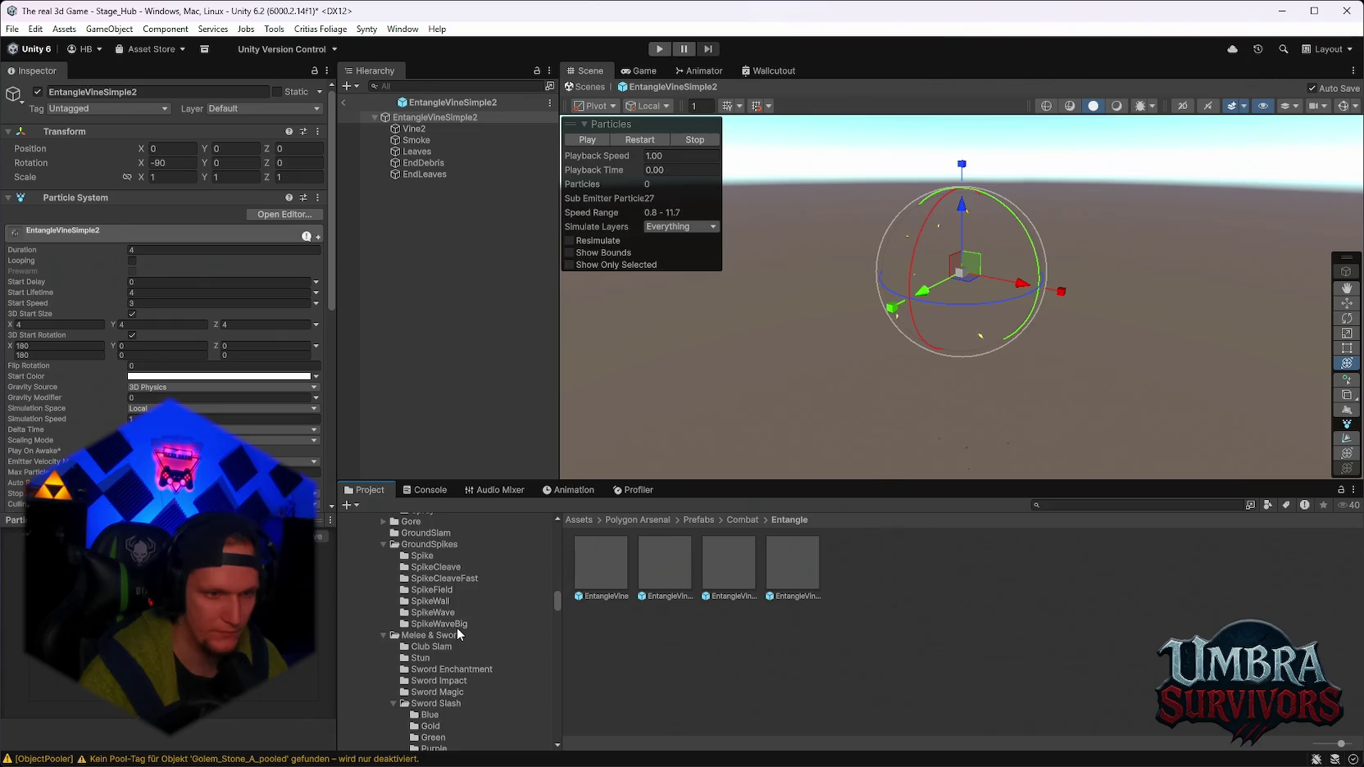
click(443, 610)
scroll(449, 647, down, 6)
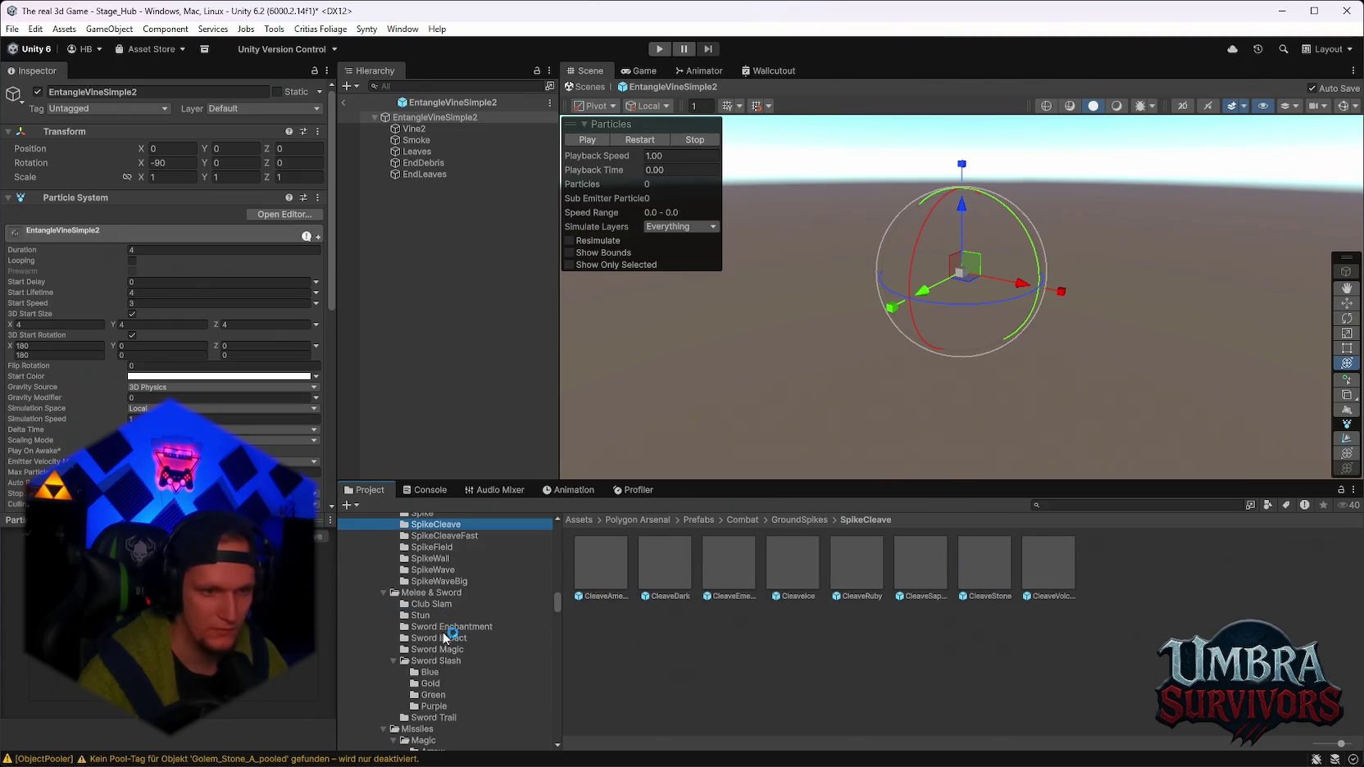
drag(560, 616, 561, 586)
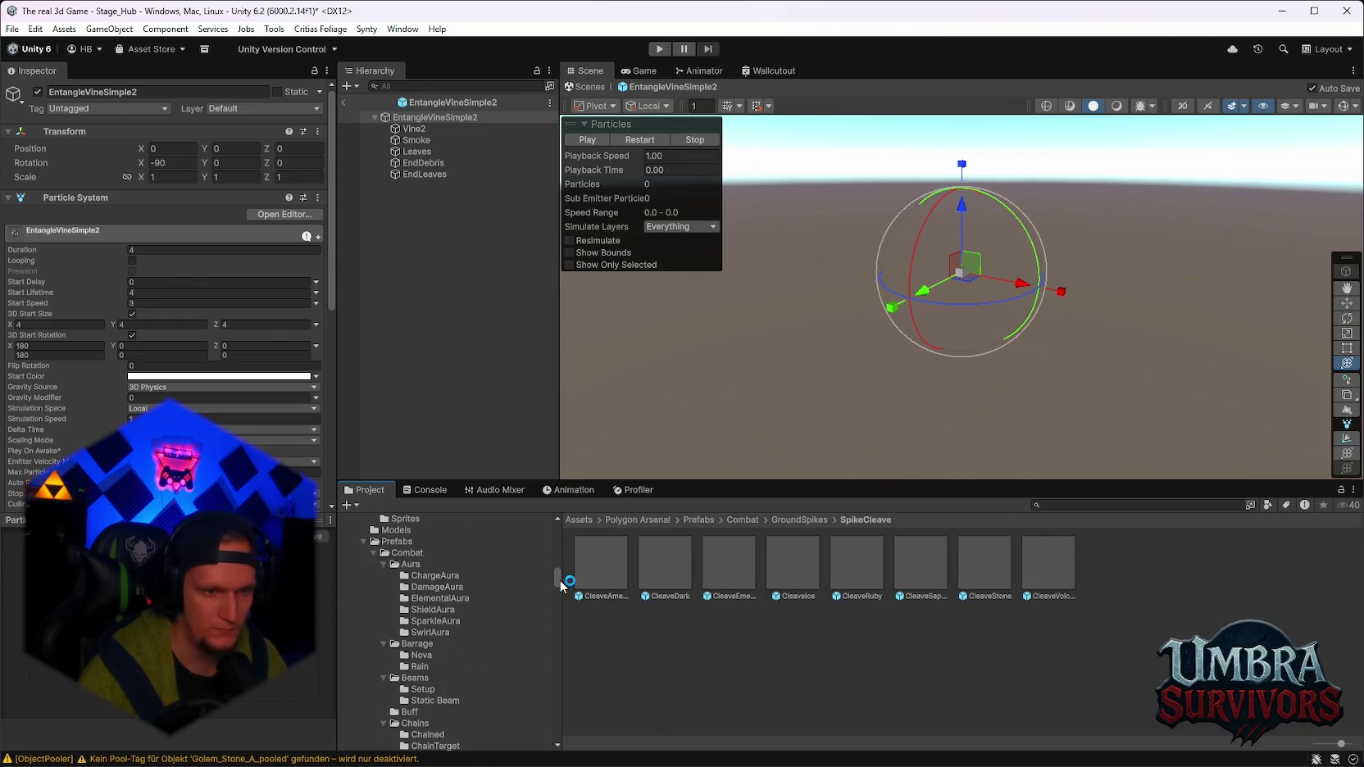
scroll(561, 586, down, 5)
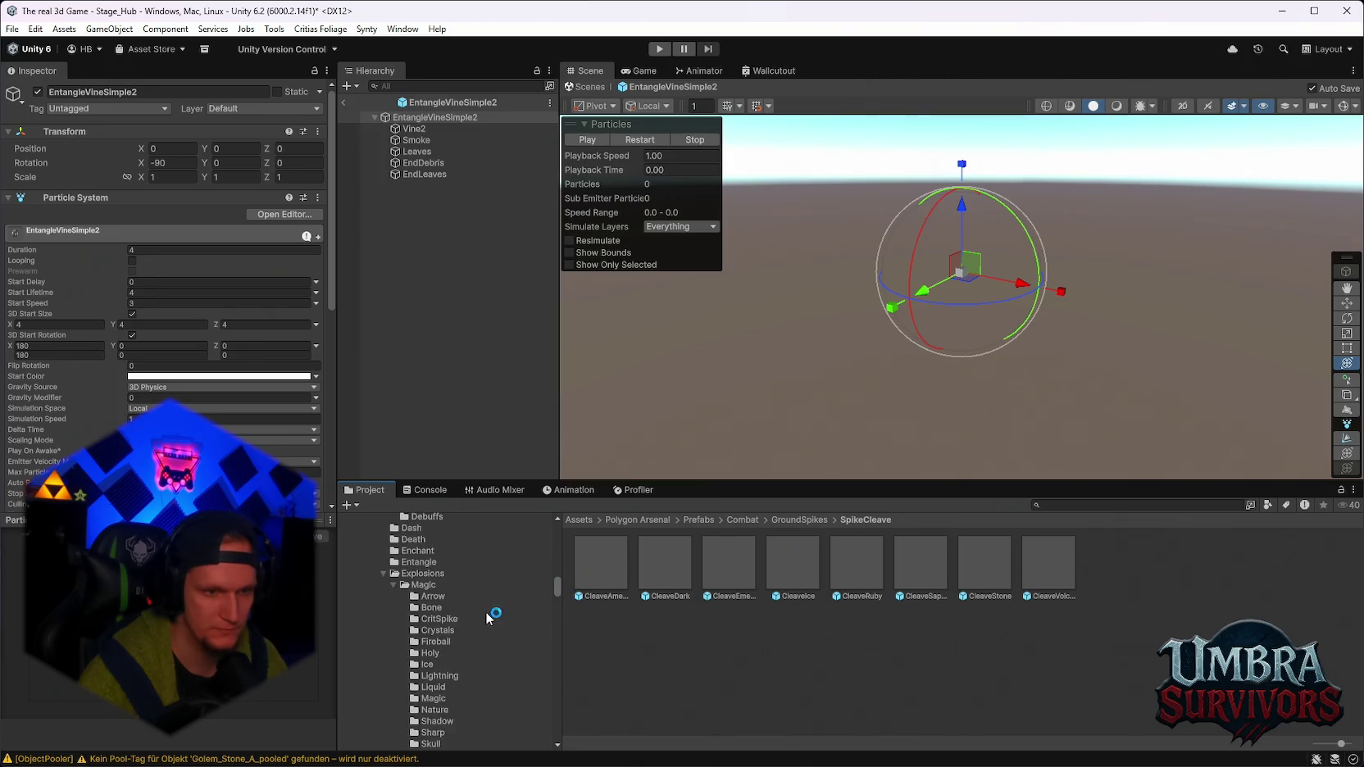
Collapse the Explosions, GroundSpikes and Melee & Sword folders and expand Missiles to Fireball.
click(382, 573)
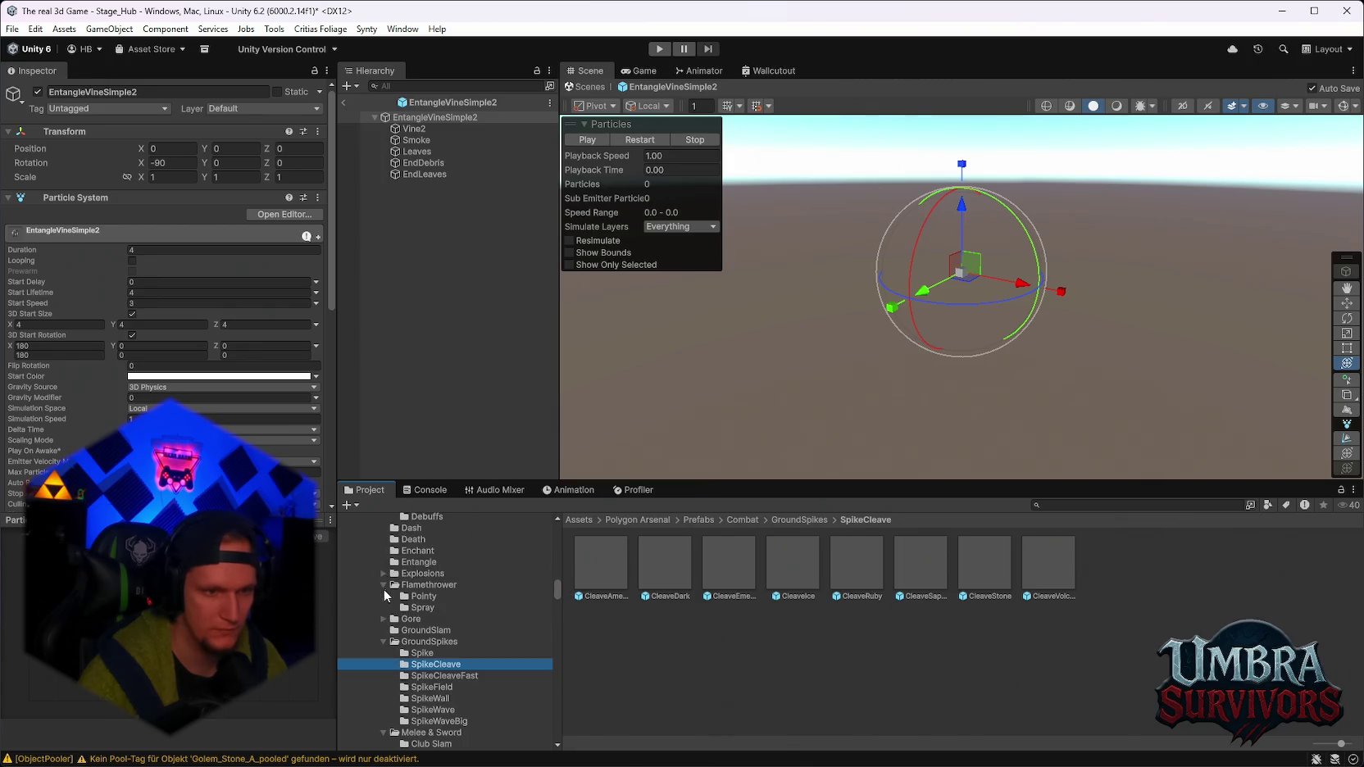
click(382, 642)
click(383, 652)
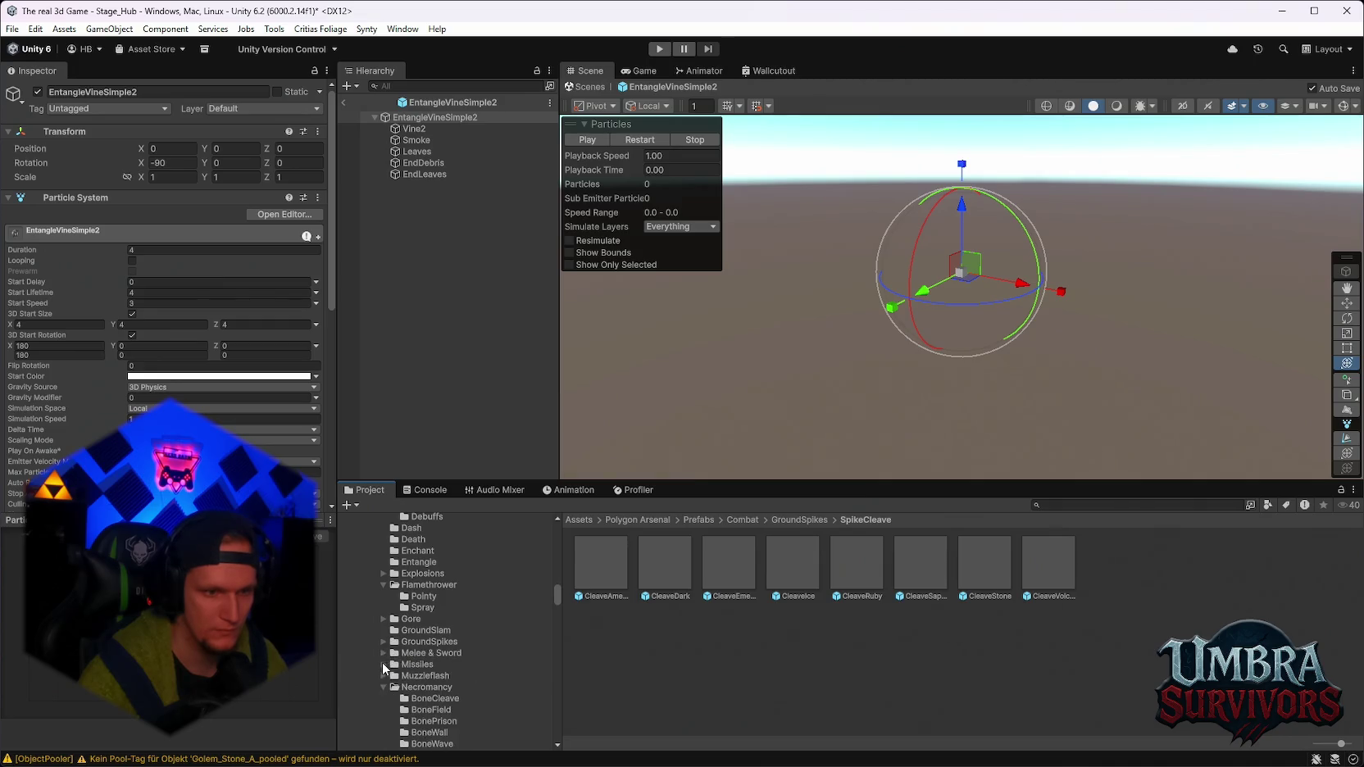
click(382, 664)
scroll(444, 657, down, 2)
click(537, 638)
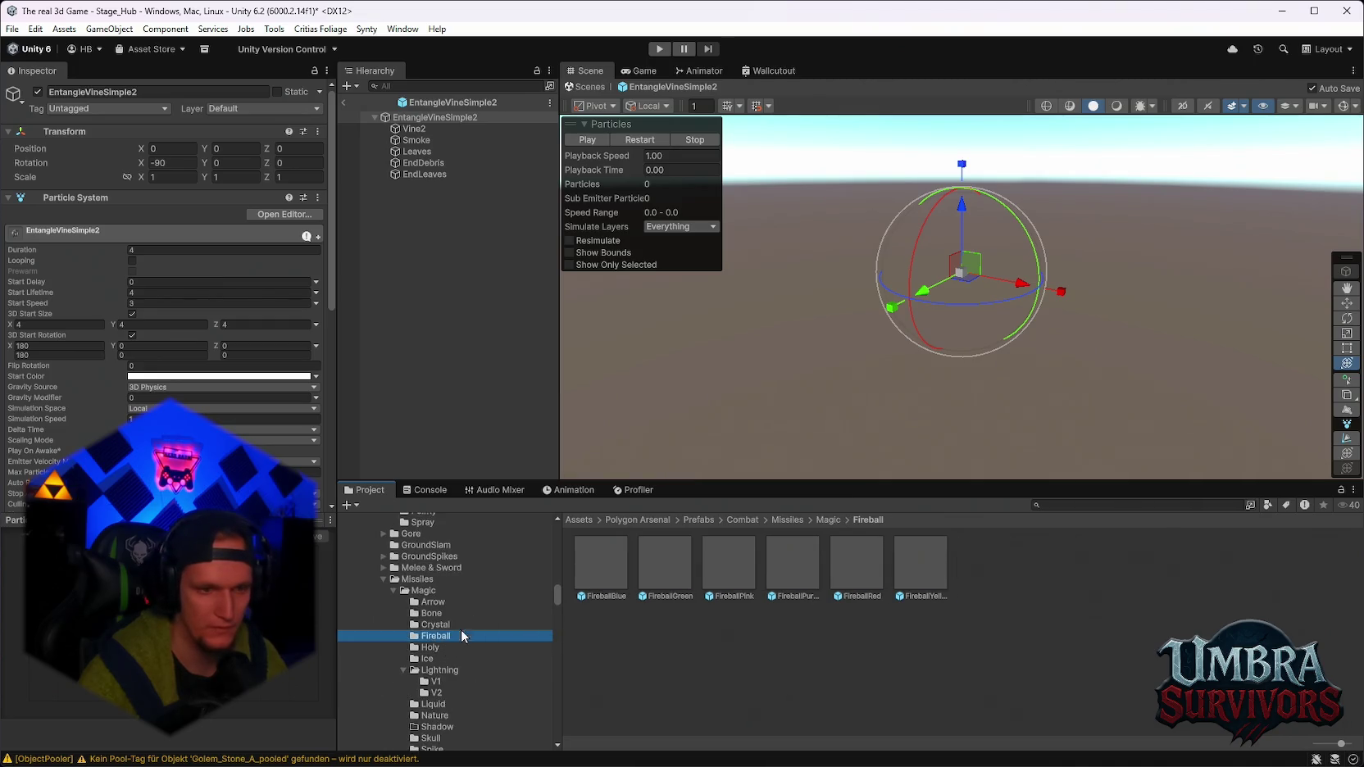
Preview BoneMissile, AmethystMissile and a Fireball missile prefab.
scroll(451, 631, down, 1)
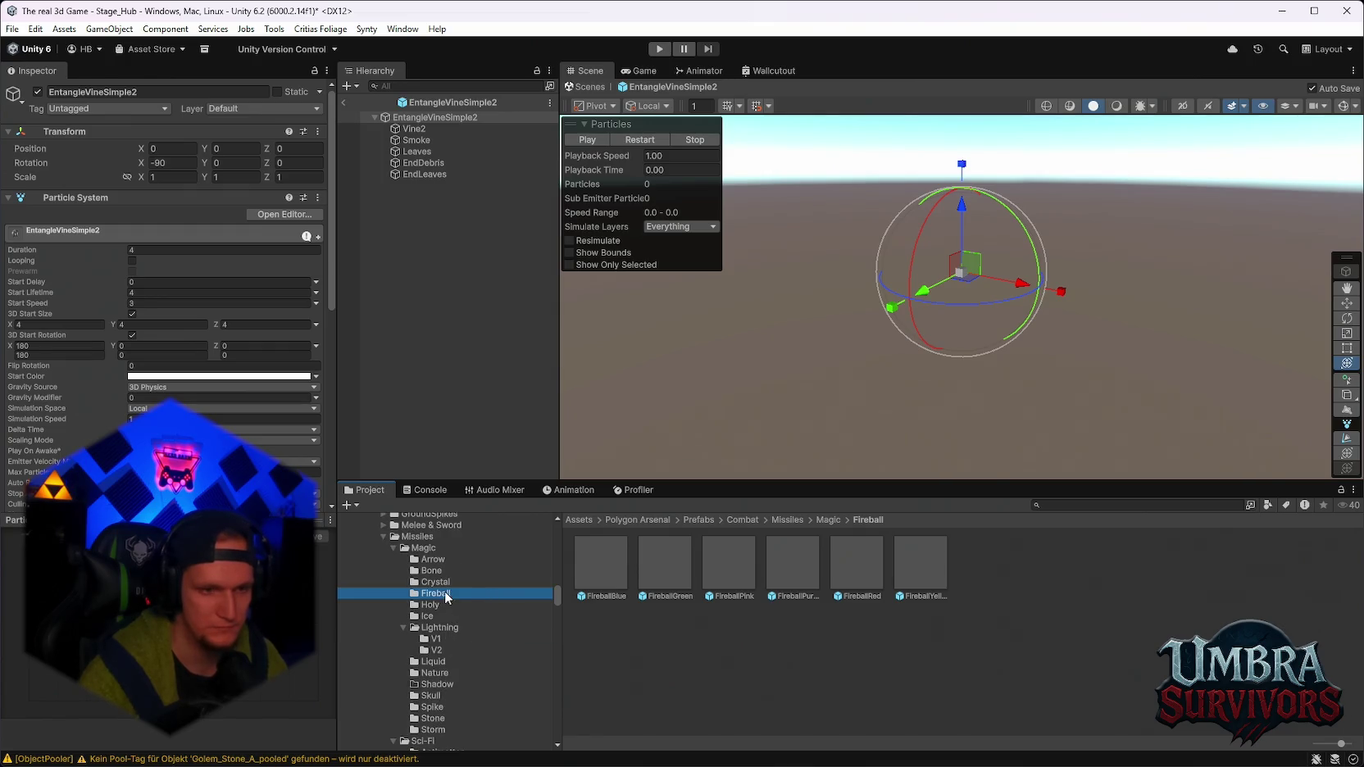
scroll(447, 598, up, 1)
click(431, 613)
double_click(617, 550)
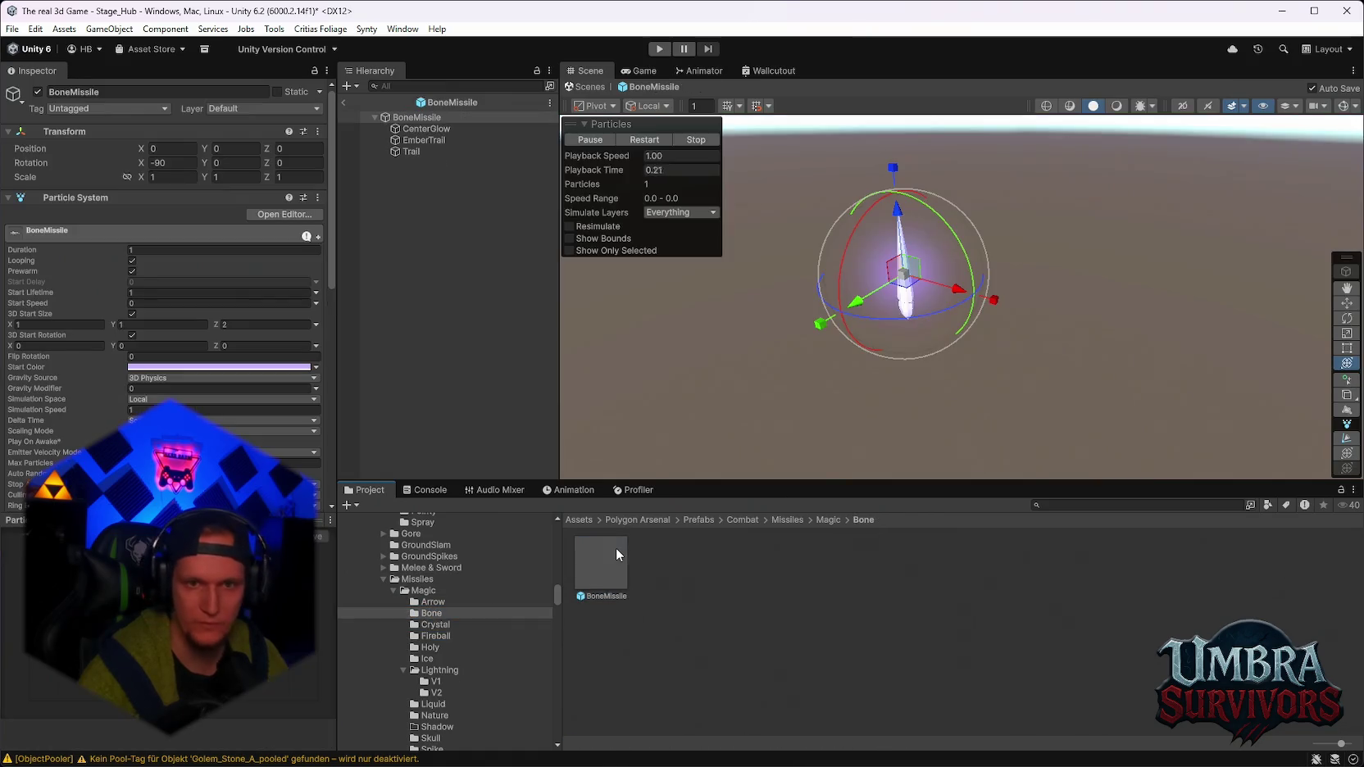
click(435, 625)
double_click(599, 565)
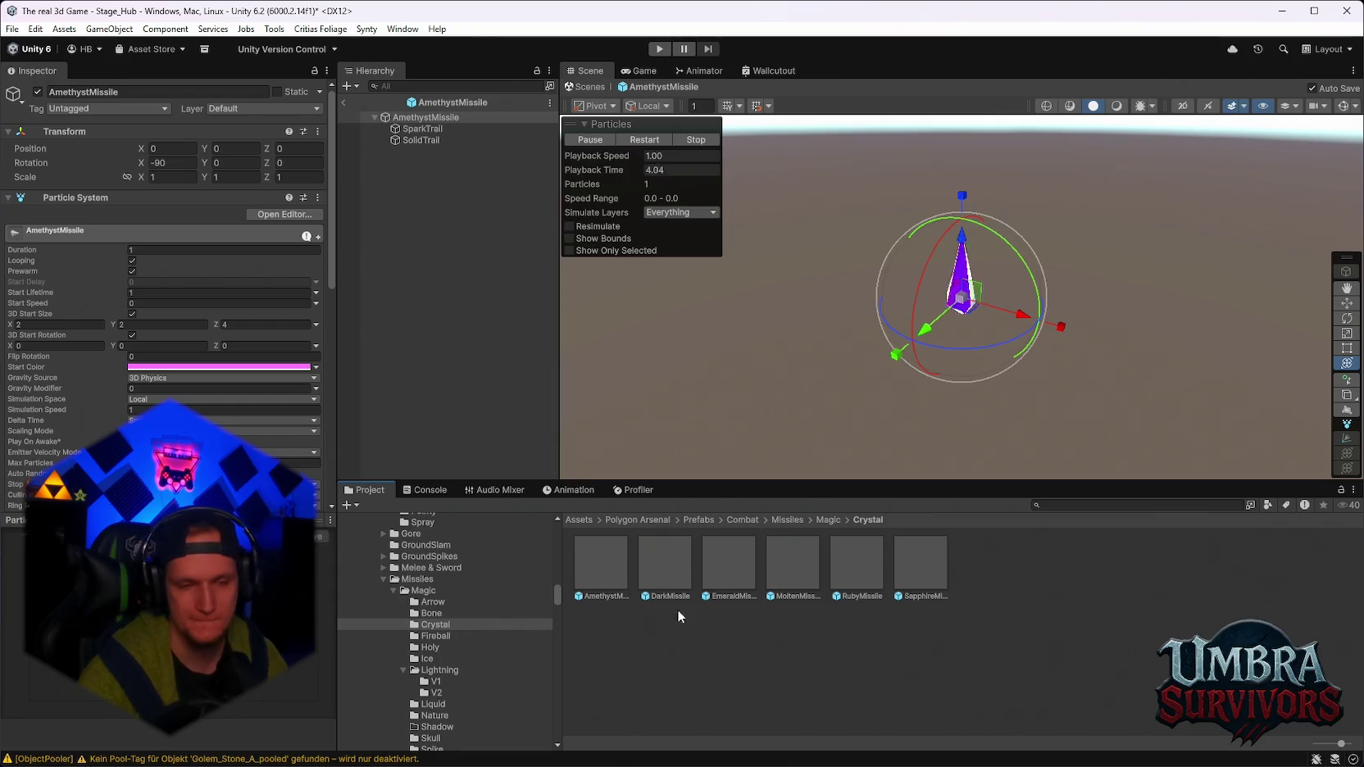
click(453, 638)
click(624, 569)
double_click(671, 558)
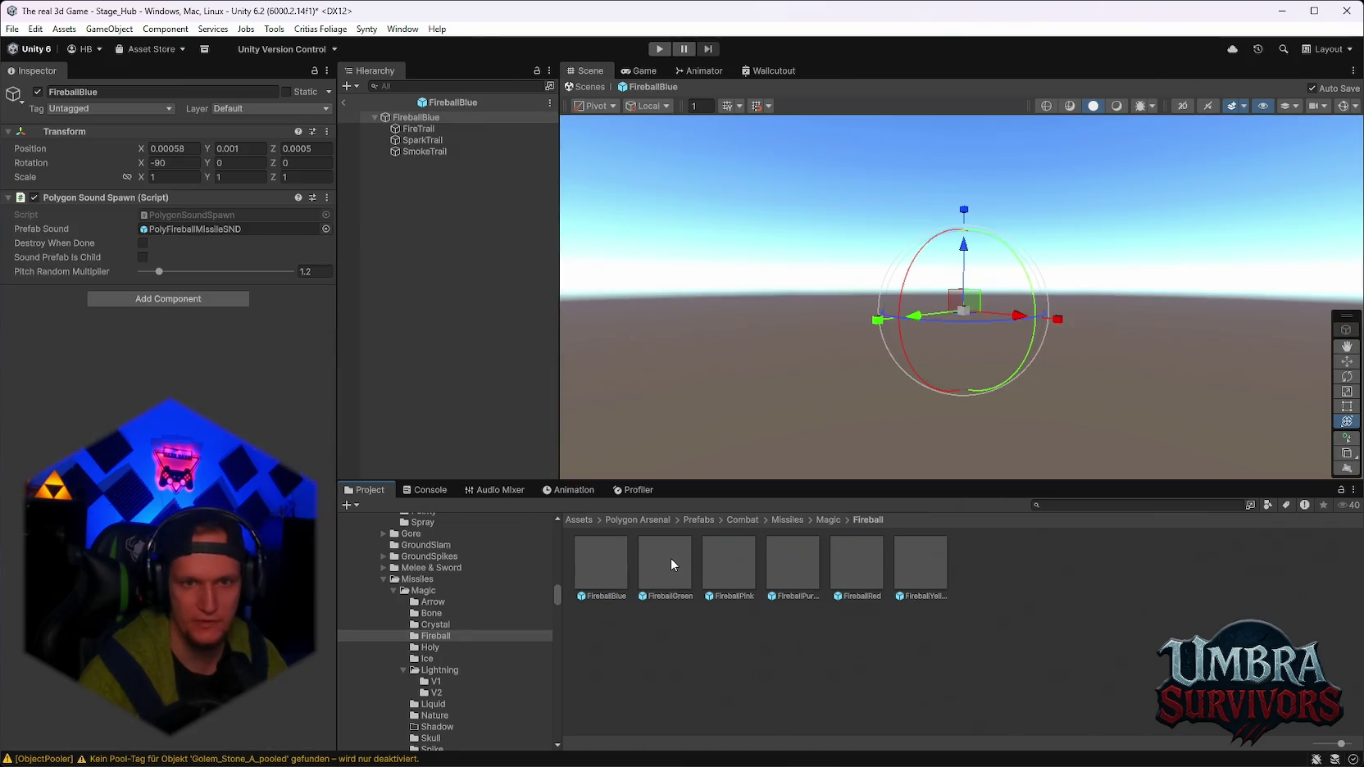
Preview HolyMissile, IceMissile, IceMissileBig and IceMissileOld.
click(432, 648)
double_click(609, 560)
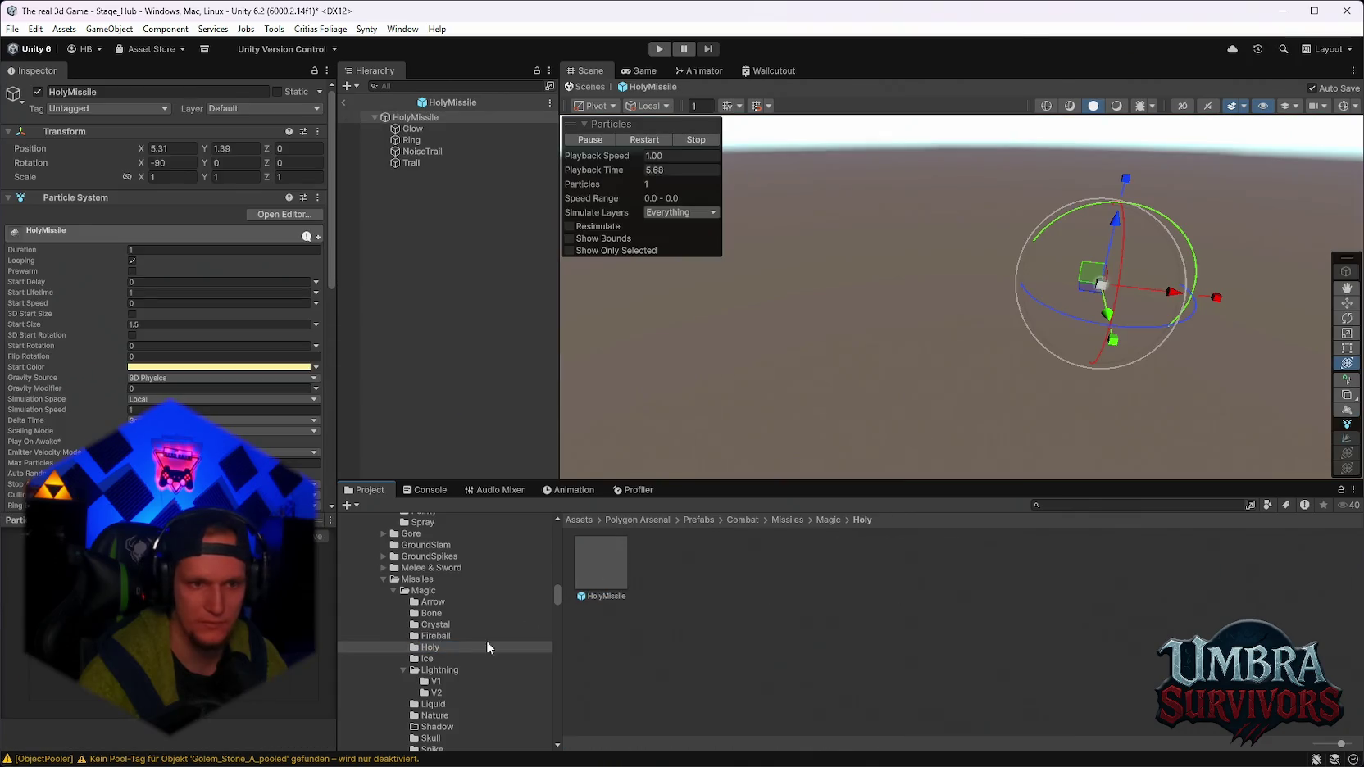
click(444, 657)
double_click(597, 564)
double_click(666, 559)
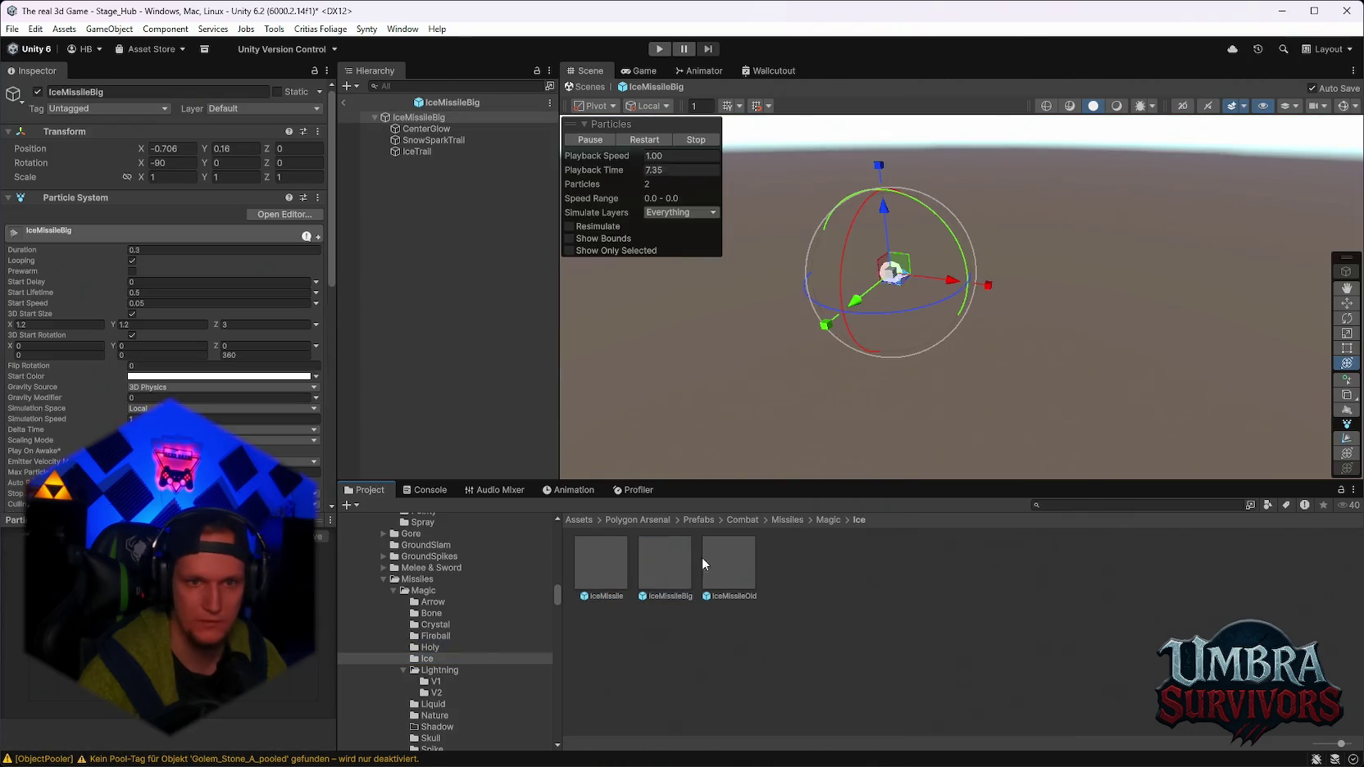
double_click(738, 558)
Preview the V1 Lightning missiles, including LightningMissileGreen.
scroll(437, 621, down, 3)
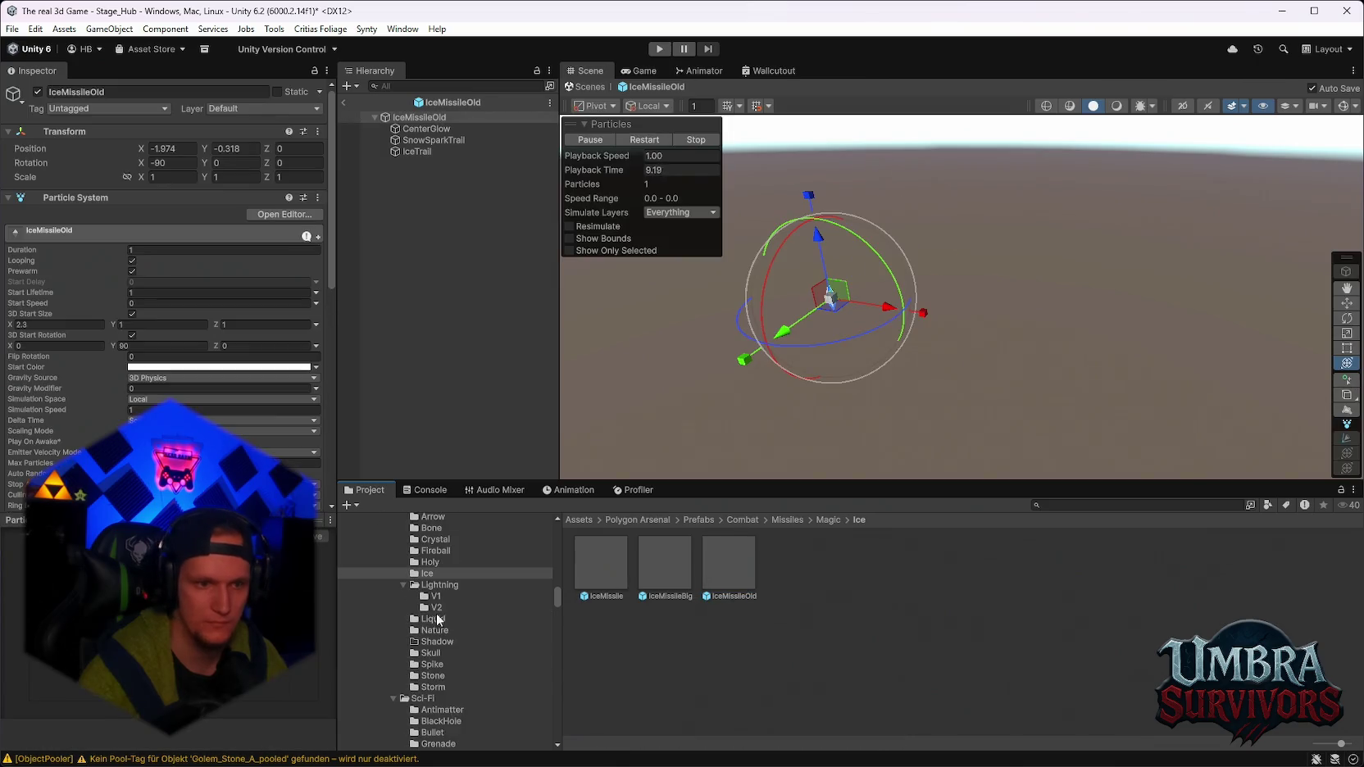
click(443, 590)
click(437, 597)
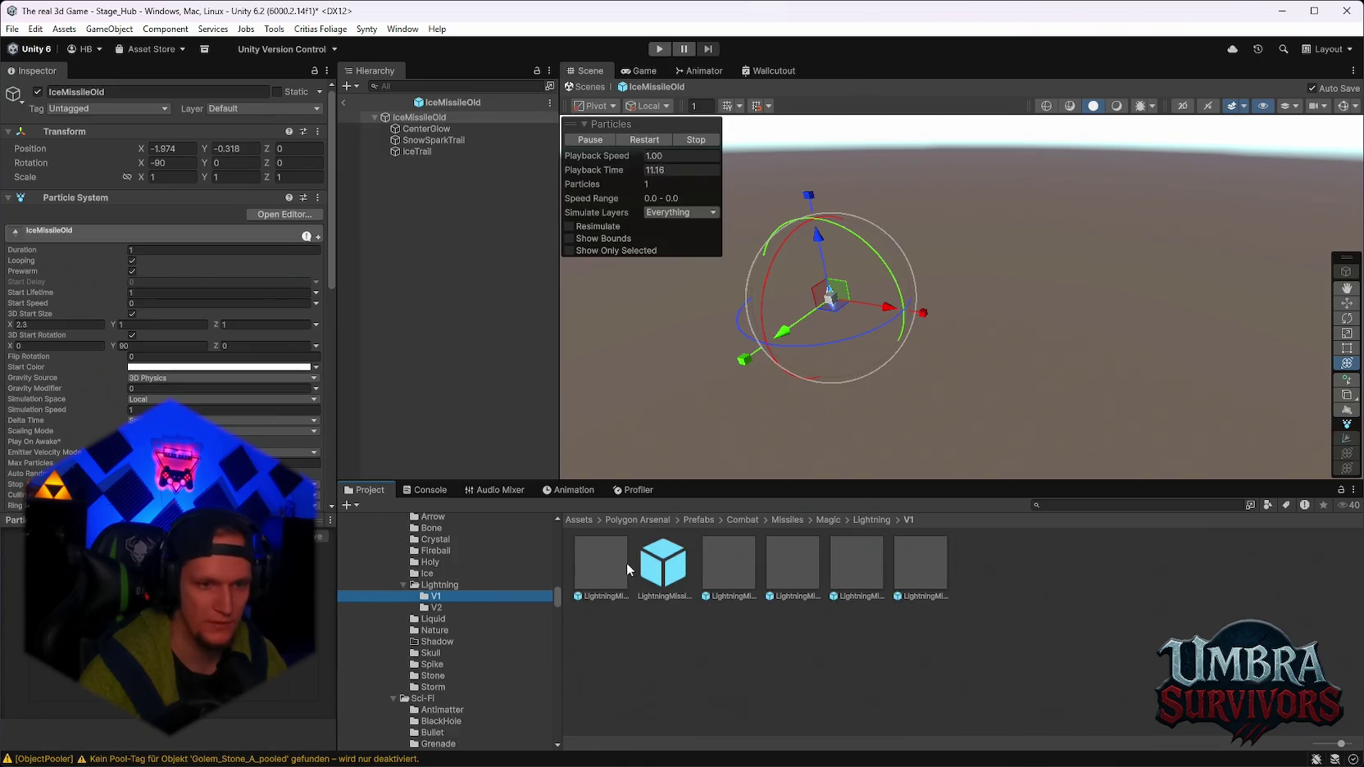
double_click(613, 562)
double_click(667, 557)
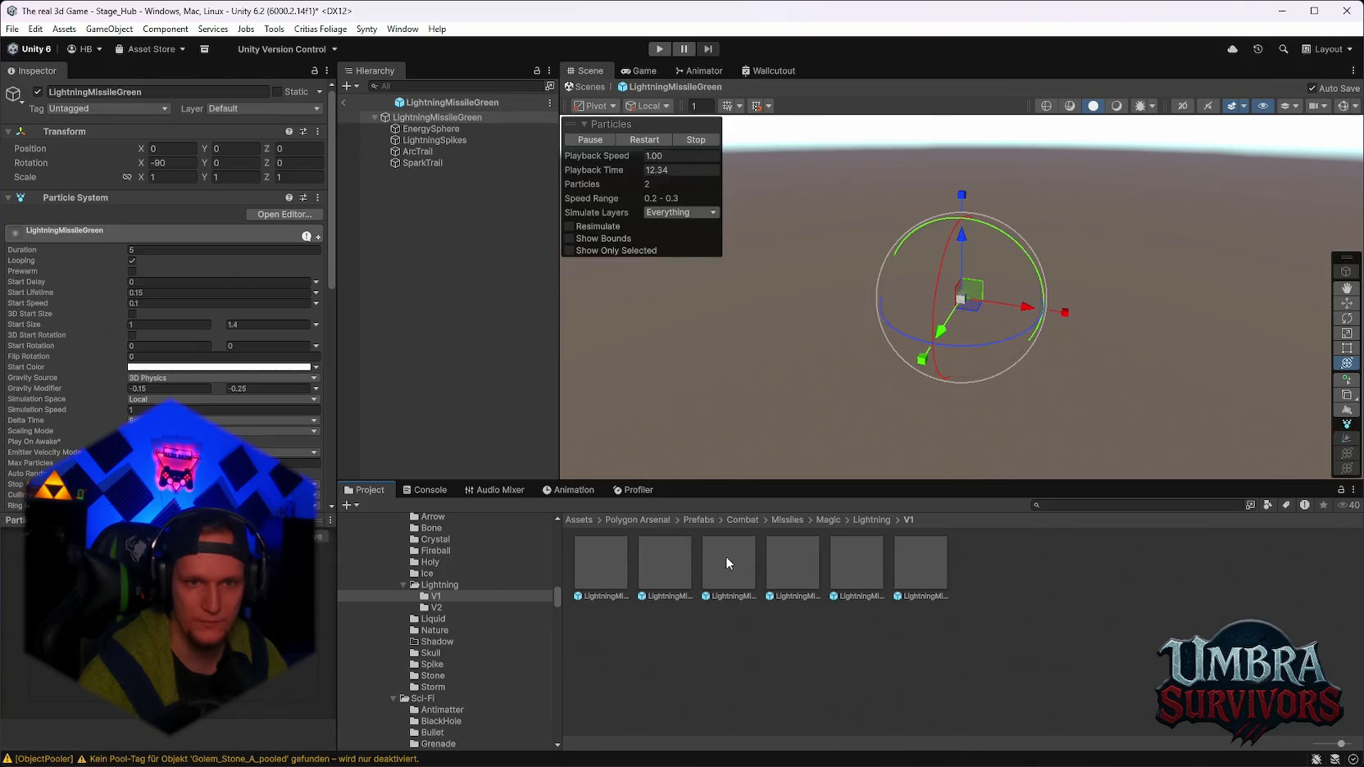
Preview AcidMissile and AcidMissile 1, undoing an accidental move of the effect.
click(433, 619)
double_click(623, 559)
double_click(674, 559)
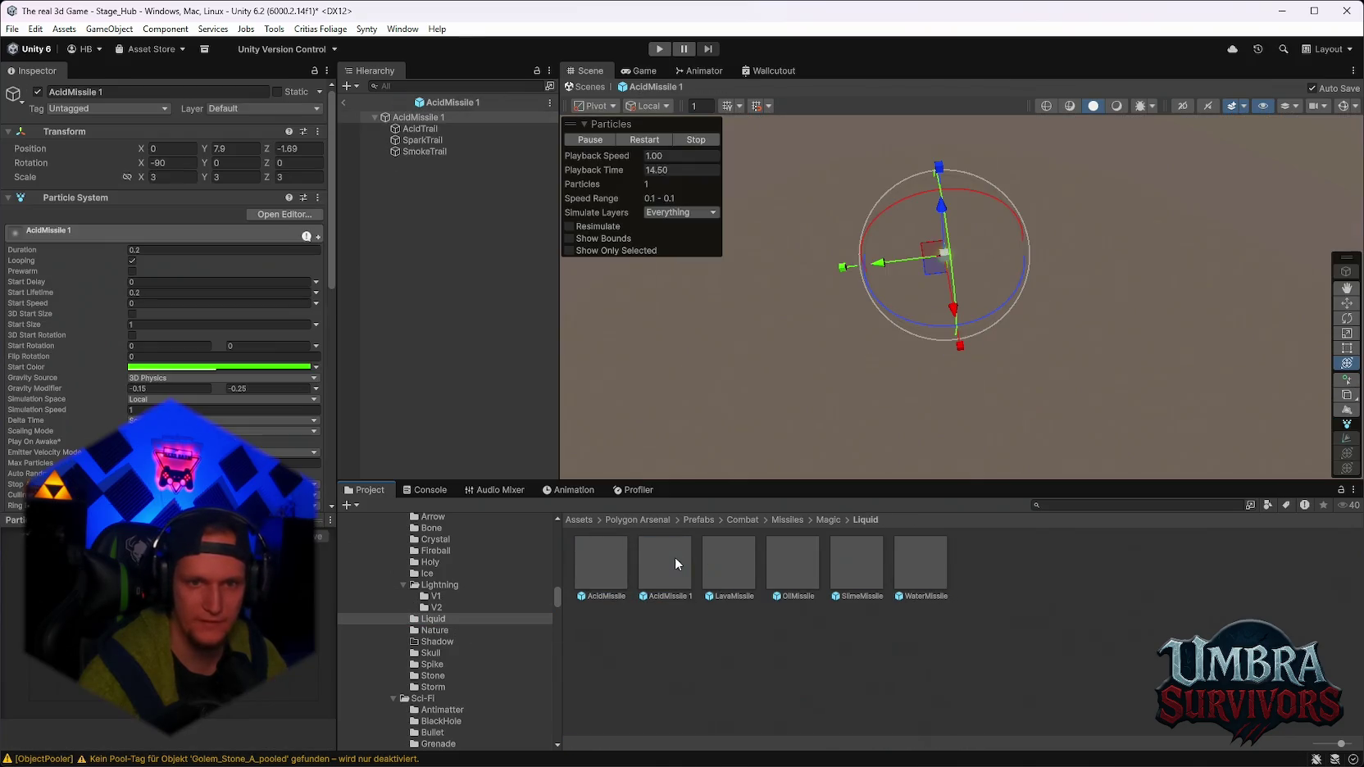
mouse_move(935, 261)
mouse_down()
mouse_move(828, 323)
mouse_move(798, 289)
mouse_move(828, 328)
mouse_up()
key(ctrl+z)
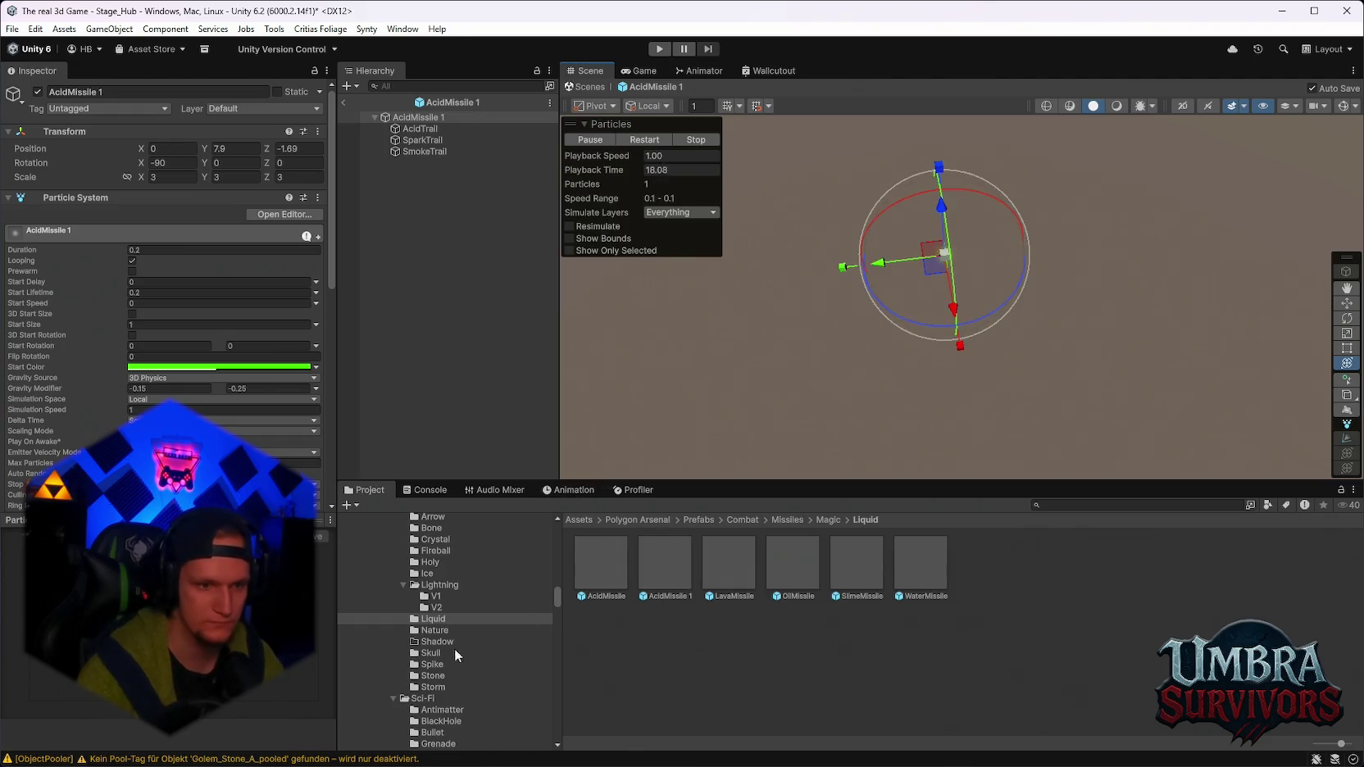
Open the Nature NatureMissileGreen prefab and select its asset.
click(434, 630)
double_click(596, 572)
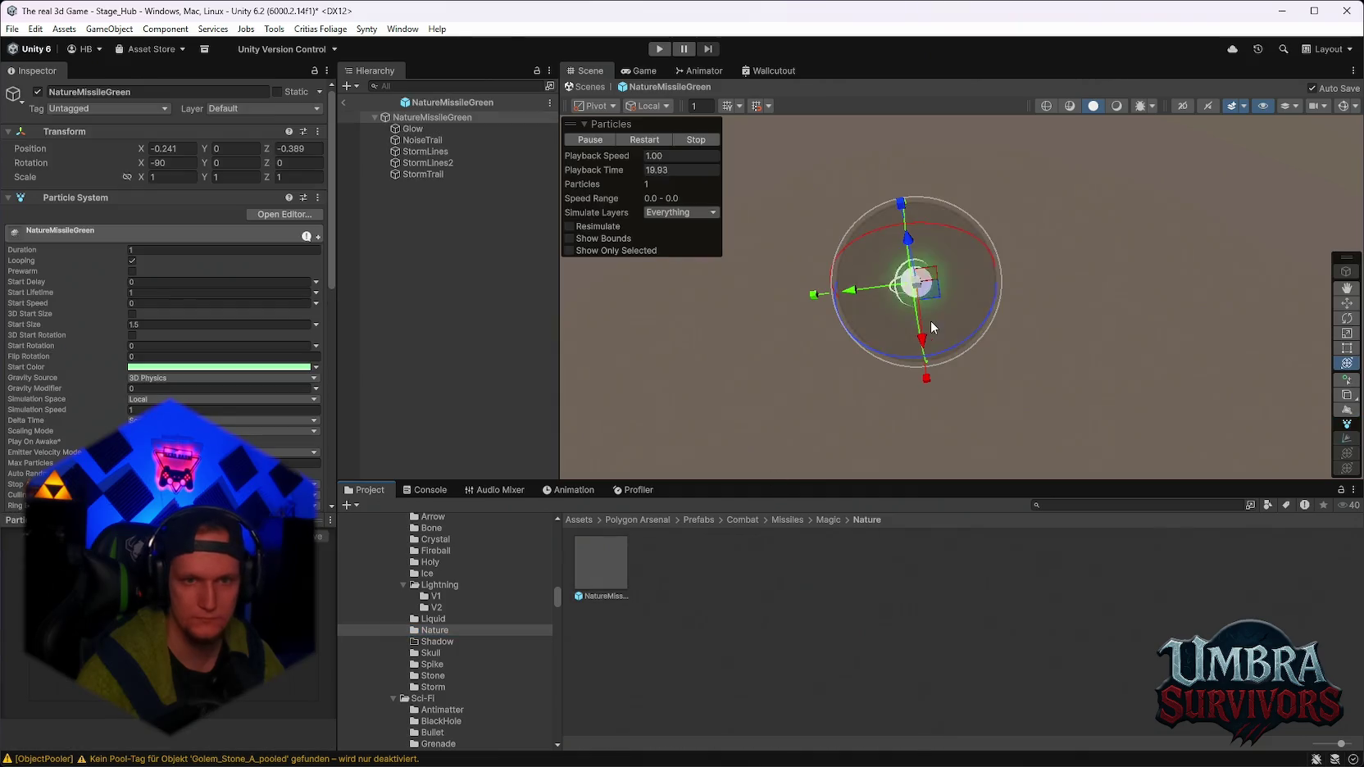
mouse_move(930, 299)
mouse_down()
mouse_move(1077, 275)
mouse_move(981, 312)
mouse_move(910, 226)
mouse_move(881, 326)
mouse_move(1269, 282)
mouse_move(801, 261)
mouse_move(875, 213)
mouse_move(918, 357)
mouse_move(839, 332)
mouse_up()
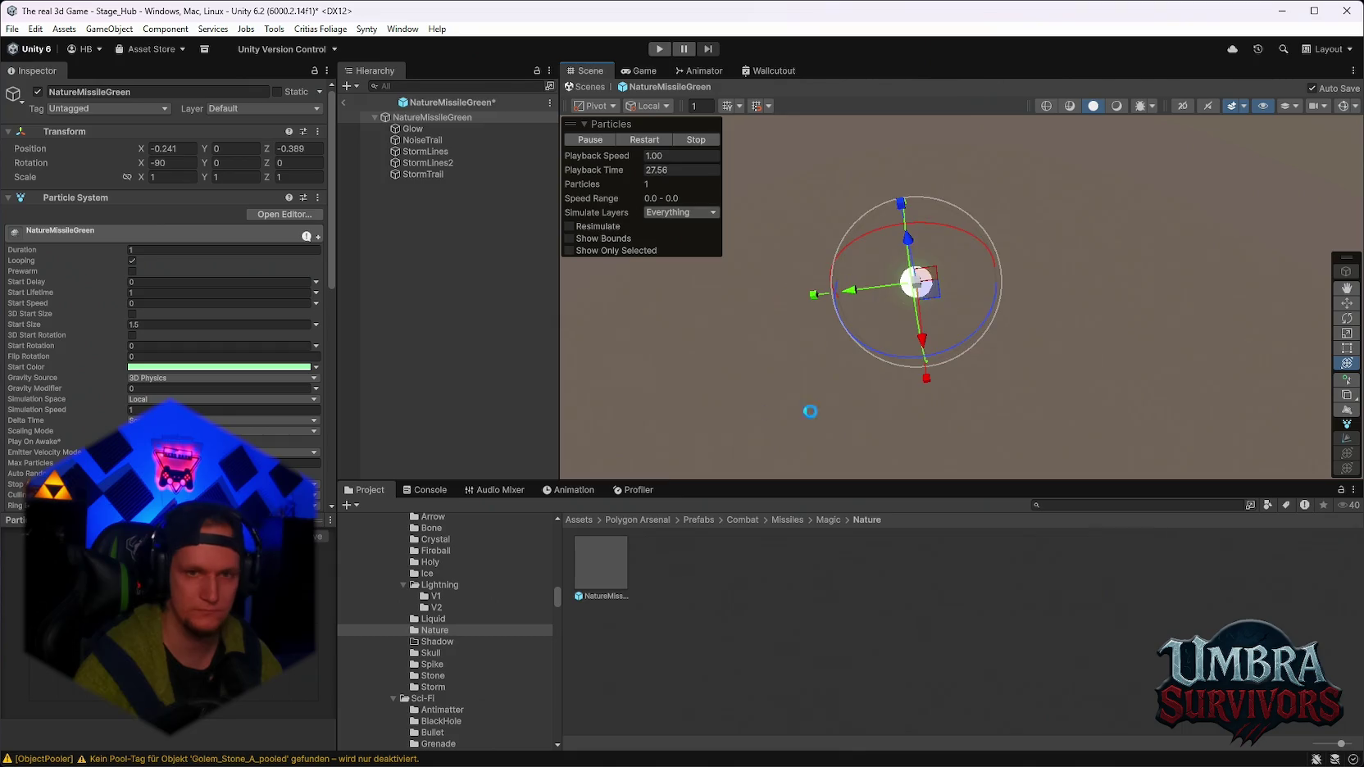
click(610, 567)
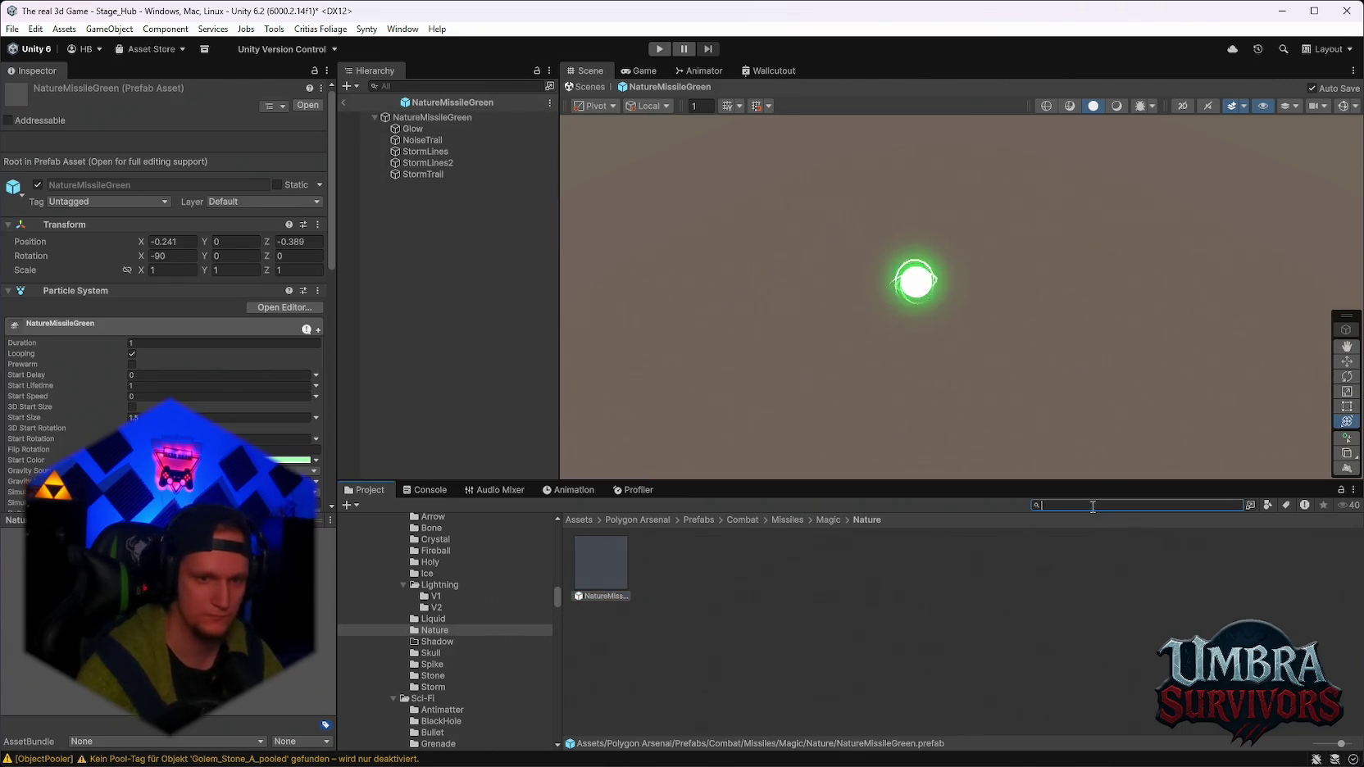
Find Maze Warden via project search and reveal it in the Stage_Forest folder.
text(mobs)
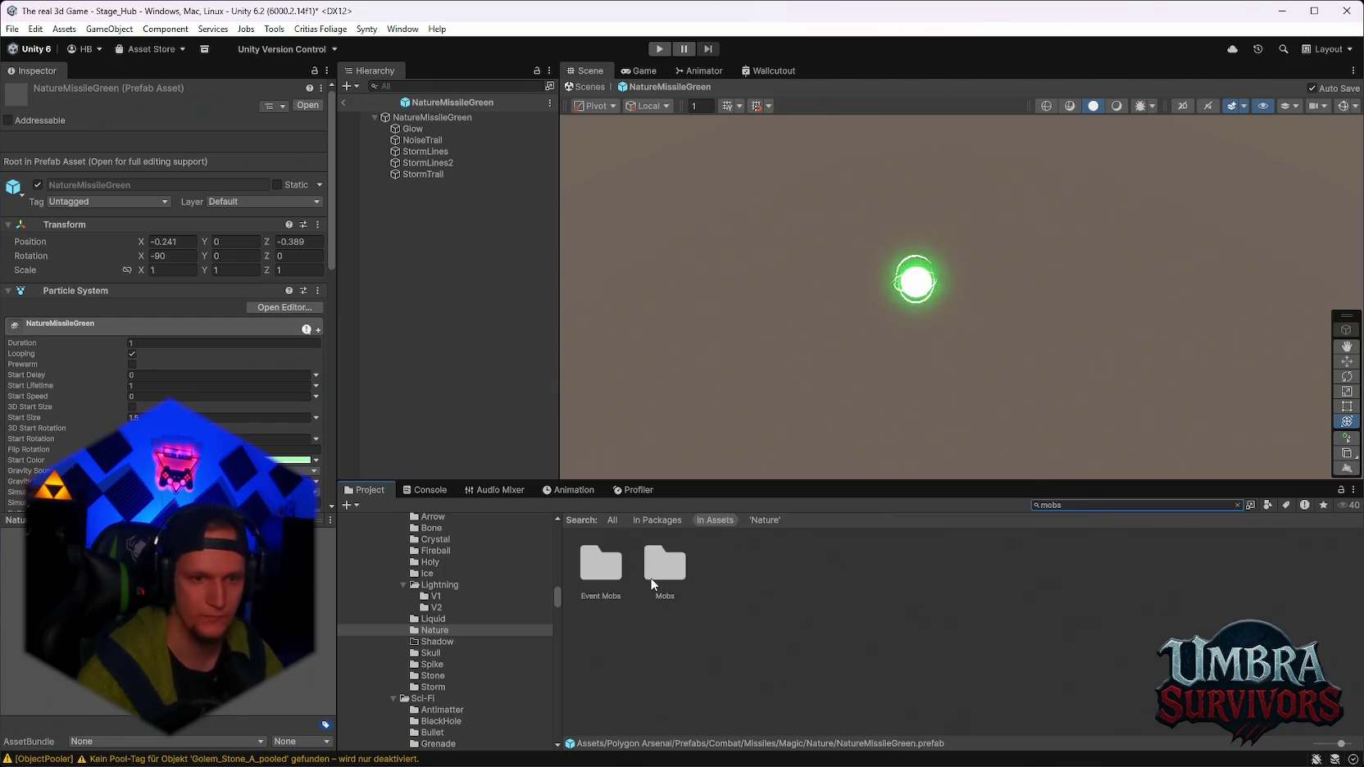
scroll(522, 621, up, 2)
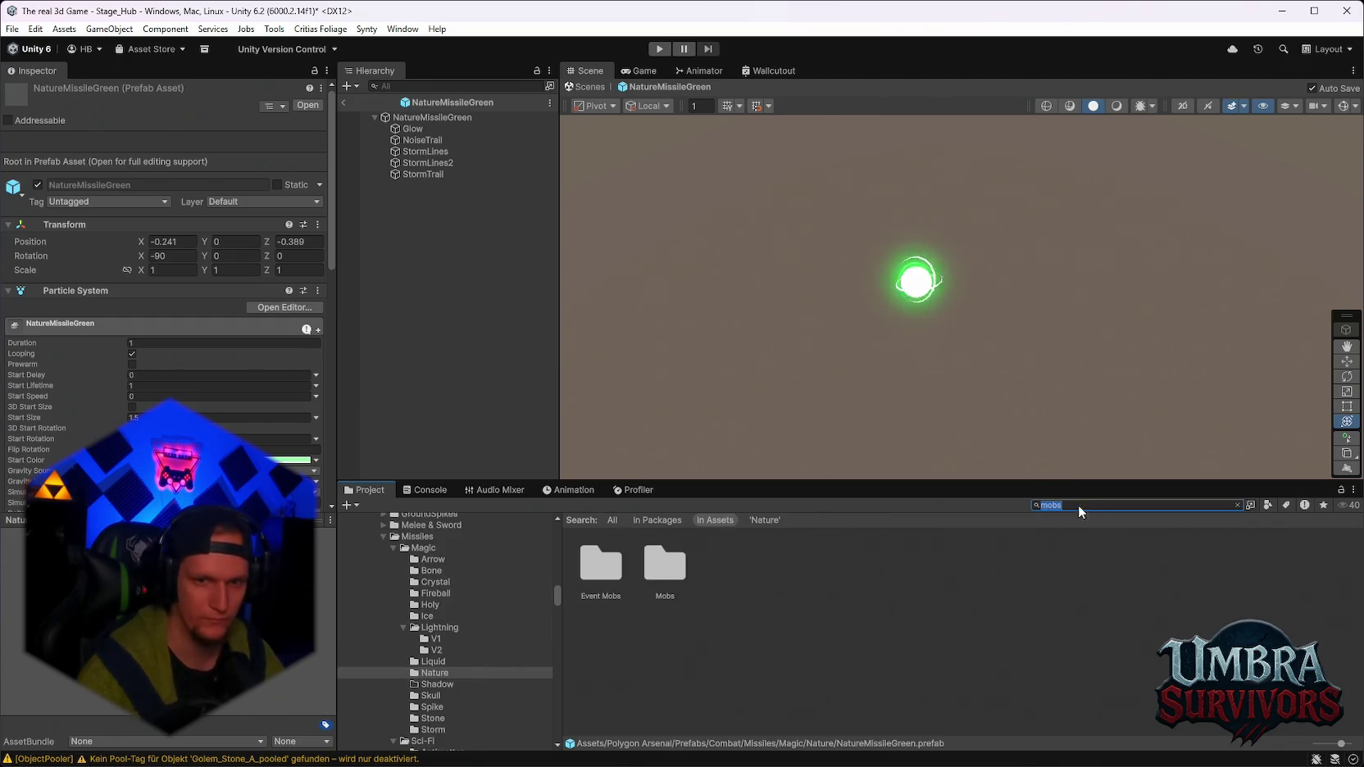
text(stage)
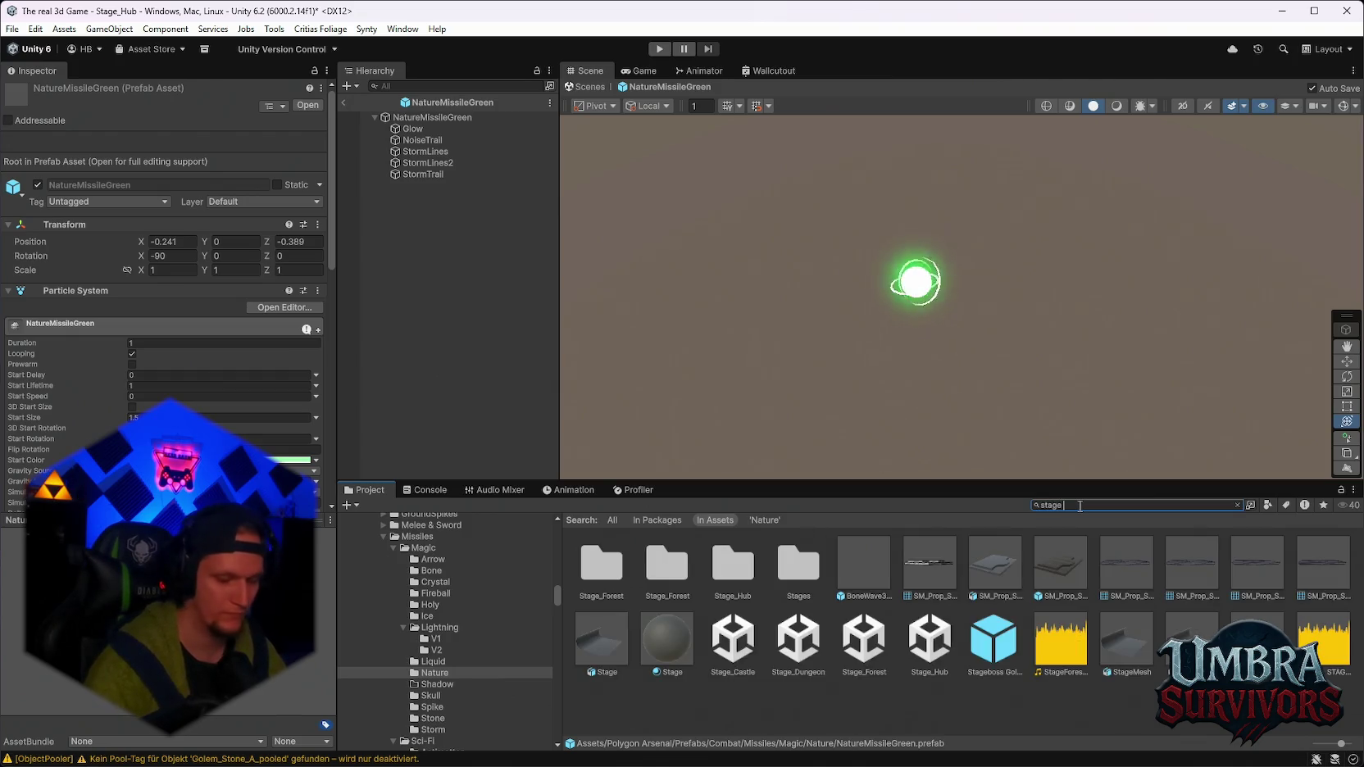
key(ctrl+a)
key(BackSpace)
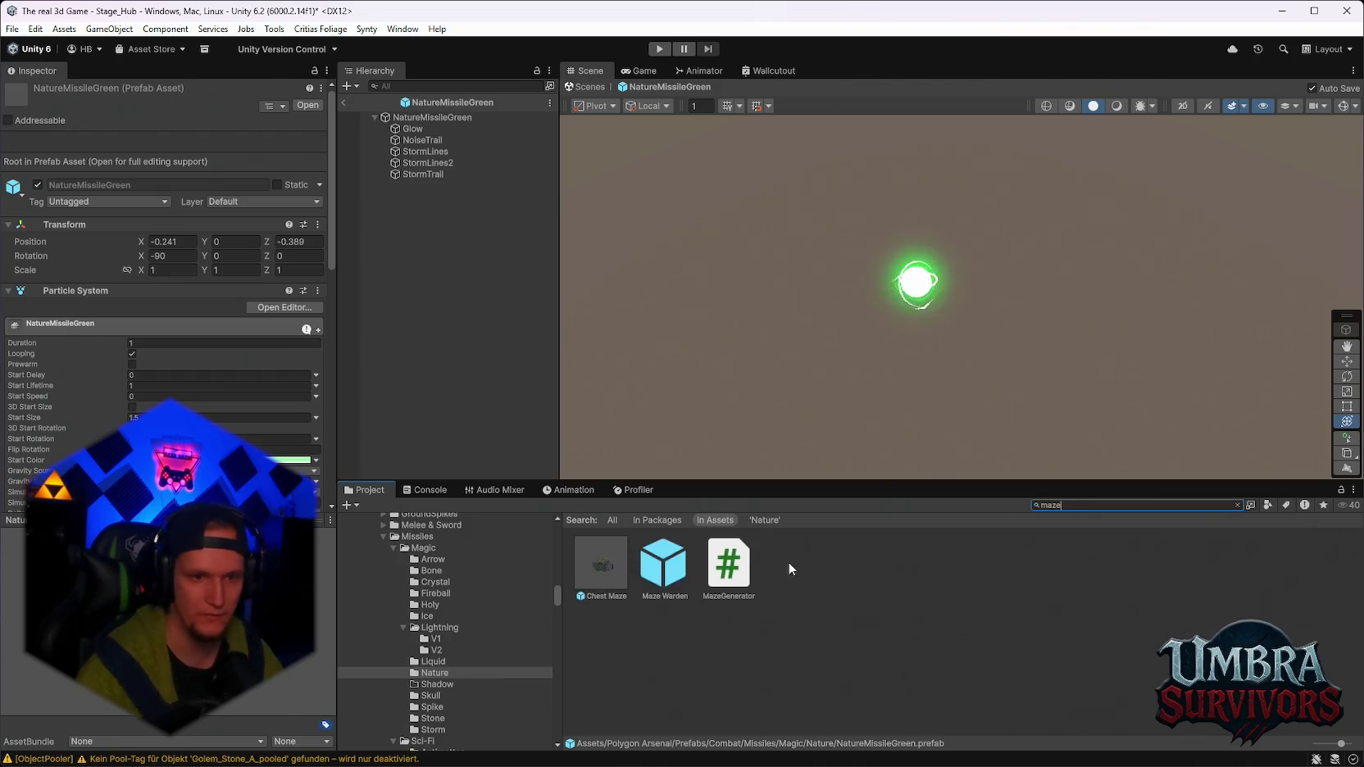
click(677, 578)
click(1061, 506)
key(ctrl+a)
key(BackSpace)
scroll(851, 625, down, 10)
Create a 'Maze Warden' folder in Stage_Forest and move the Maze Warden prefab into it.
right_click(912, 680)
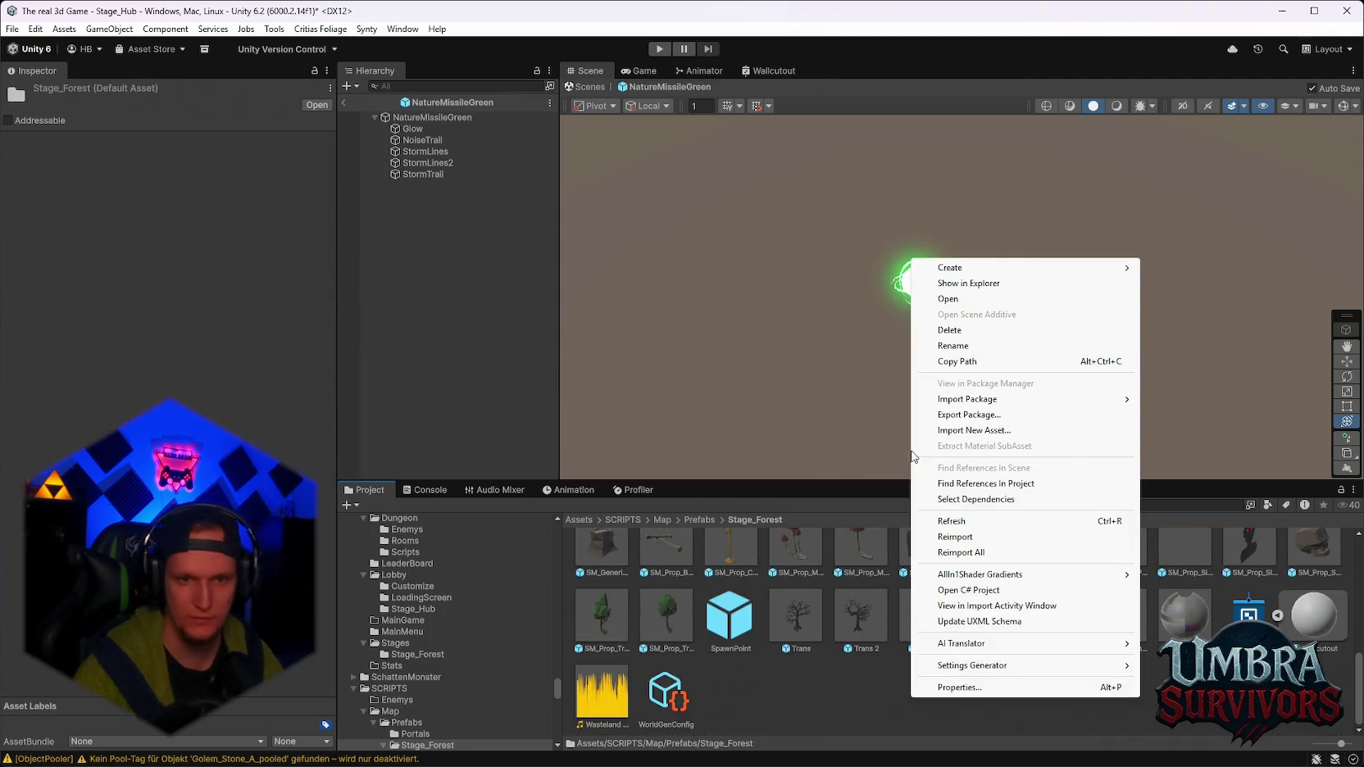
mouse_move(967, 268)
click(1174, 116)
text(Maze Warde)
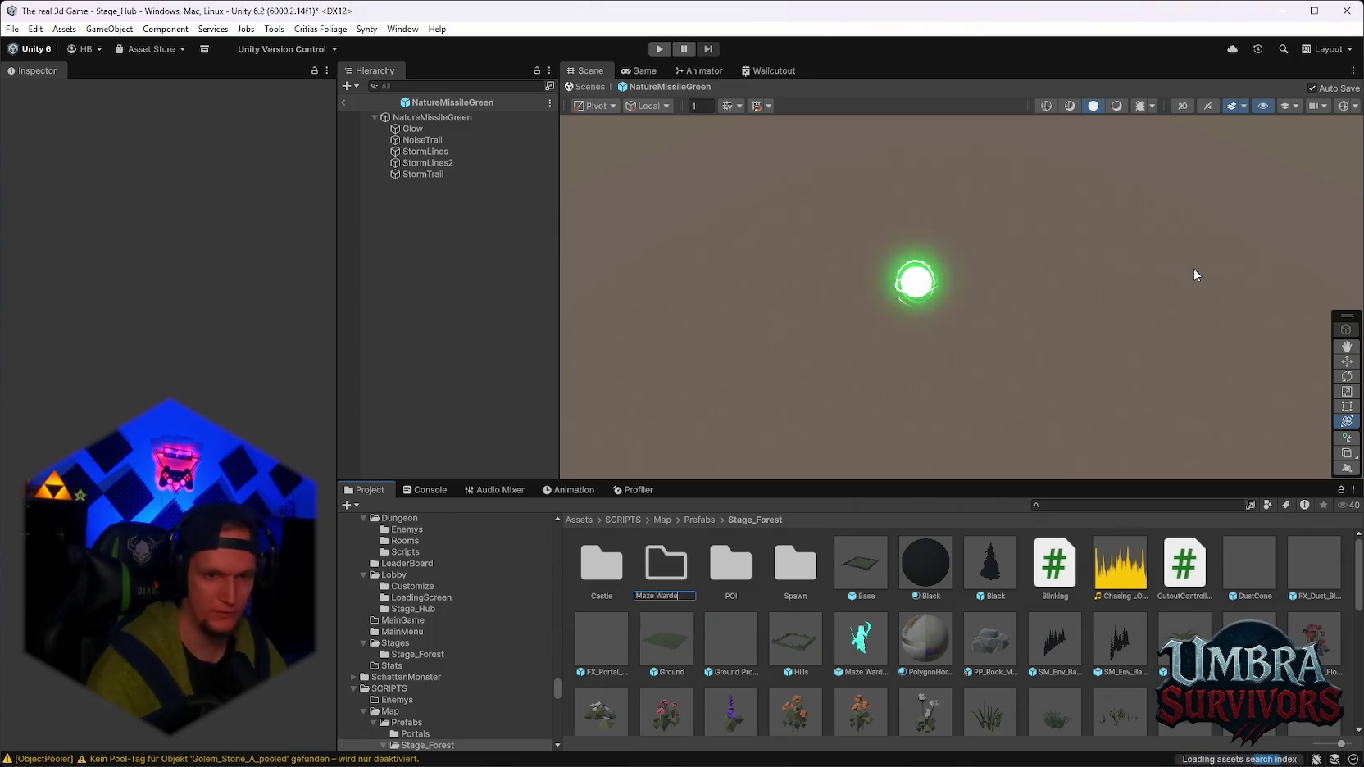
text(n)
key(Return)
drag(861, 640, 663, 578)
double_click(663, 578)
click(668, 587)
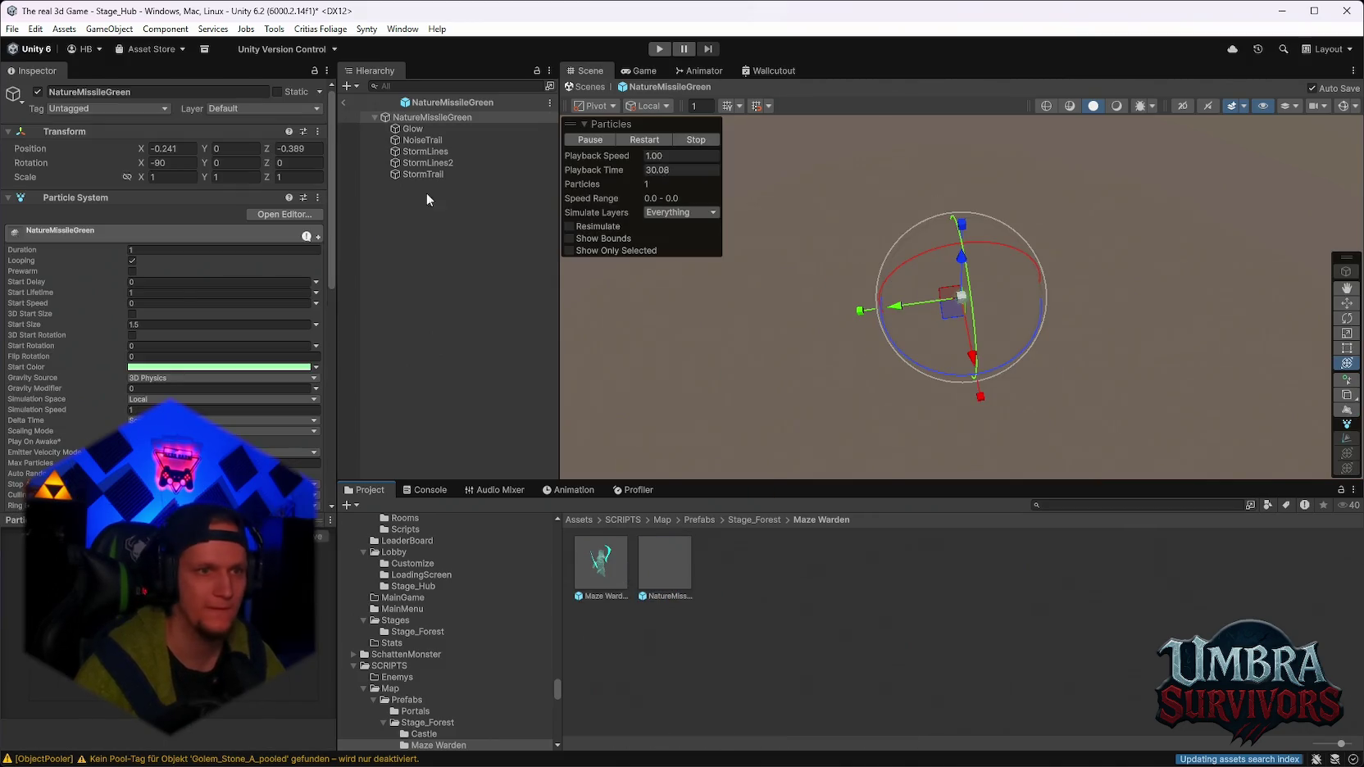
Switch between the NatureMissileGreen prefab and the forest scene, checking its start colour picker.
click(157, 368)
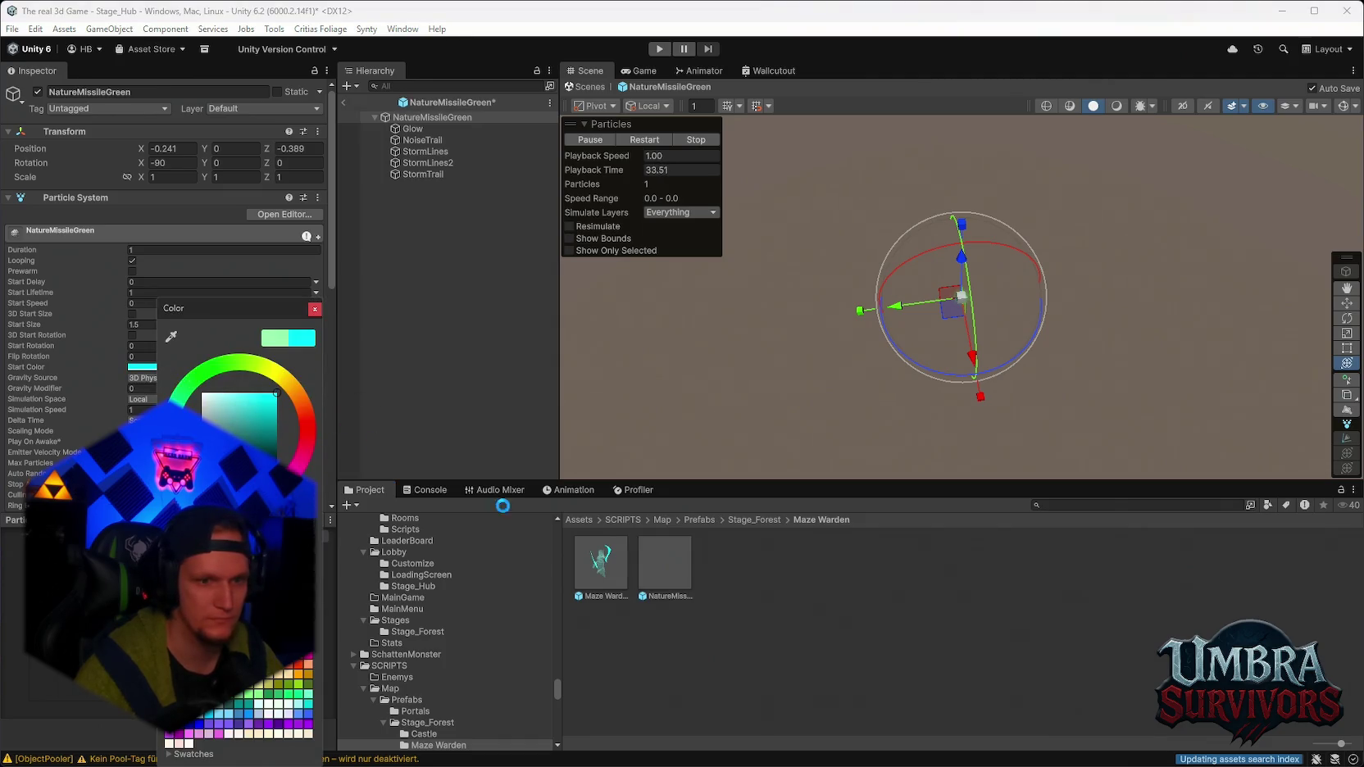
click(346, 102)
scroll(911, 306, up, 5)
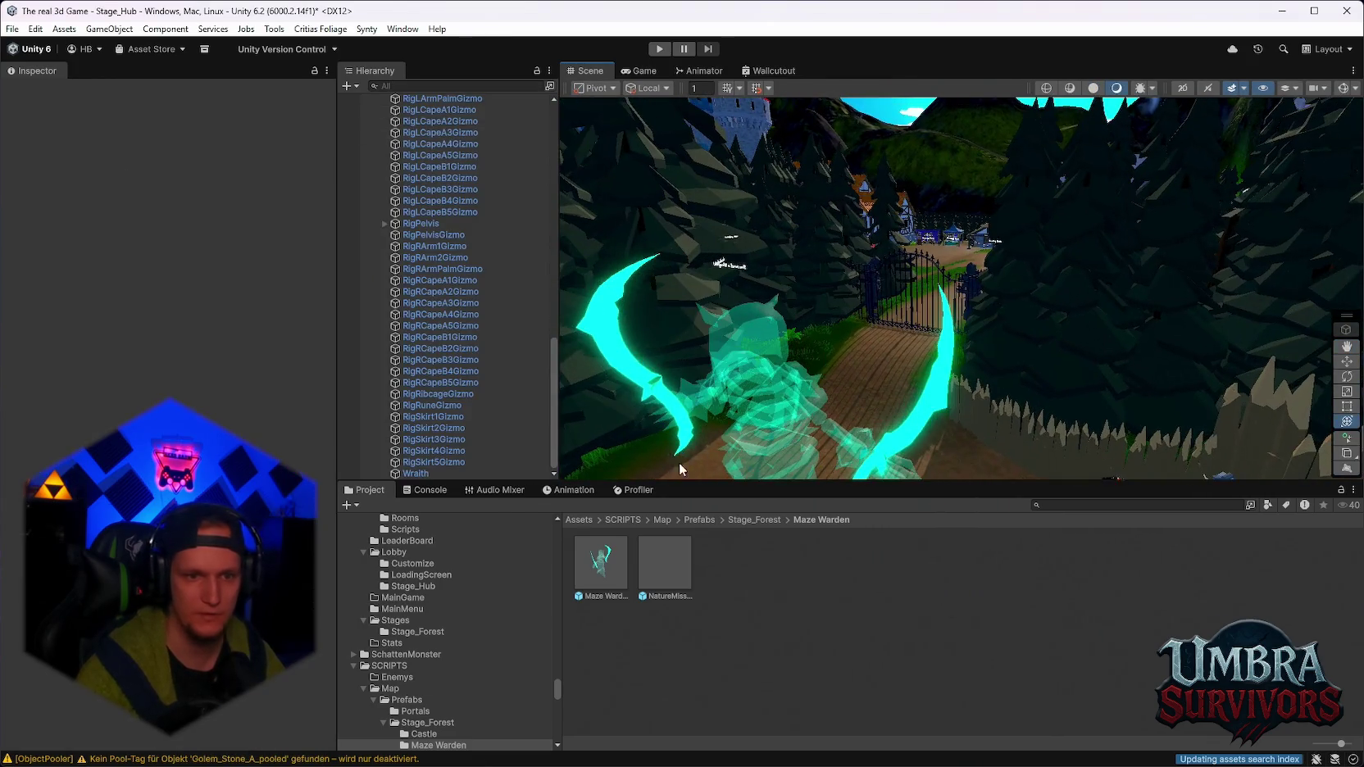
double_click(664, 562)
click(344, 103)
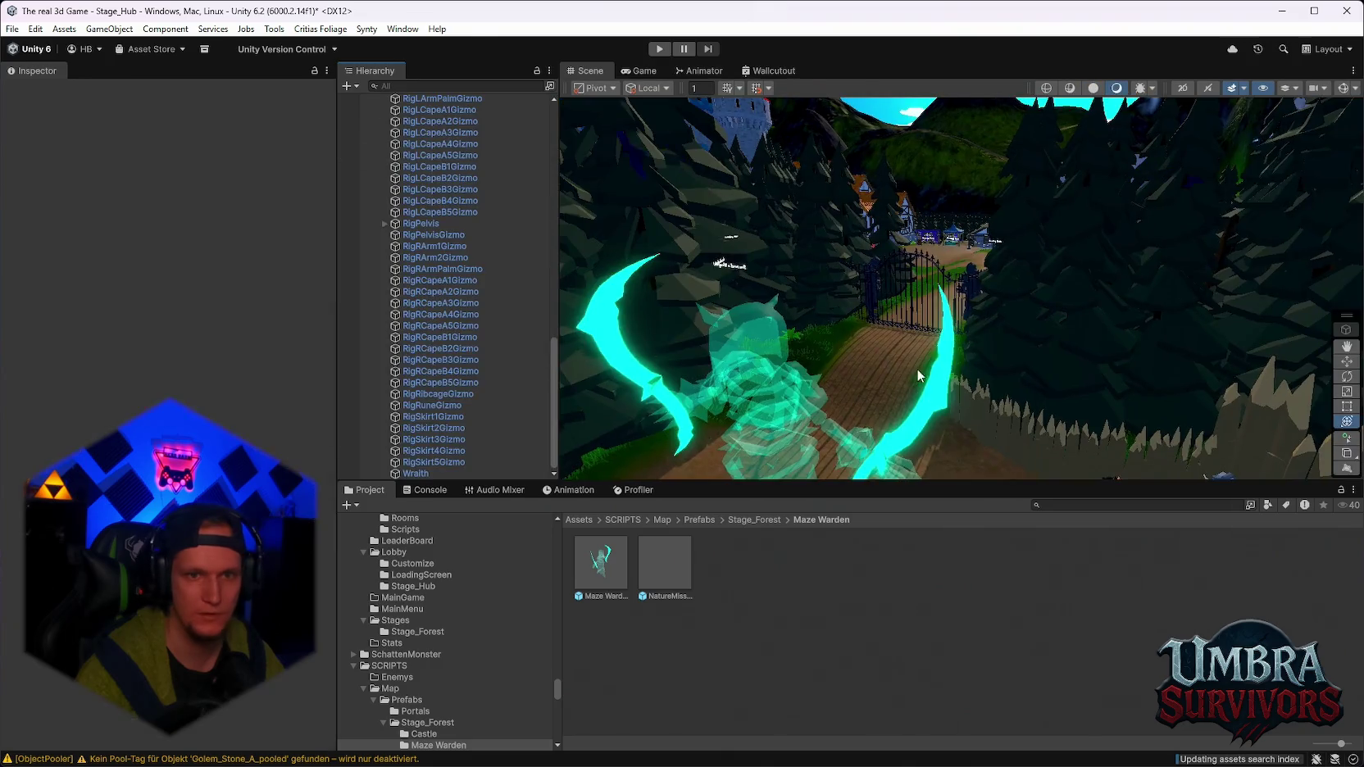
click(947, 375)
scroll(211, 397, down, 3)
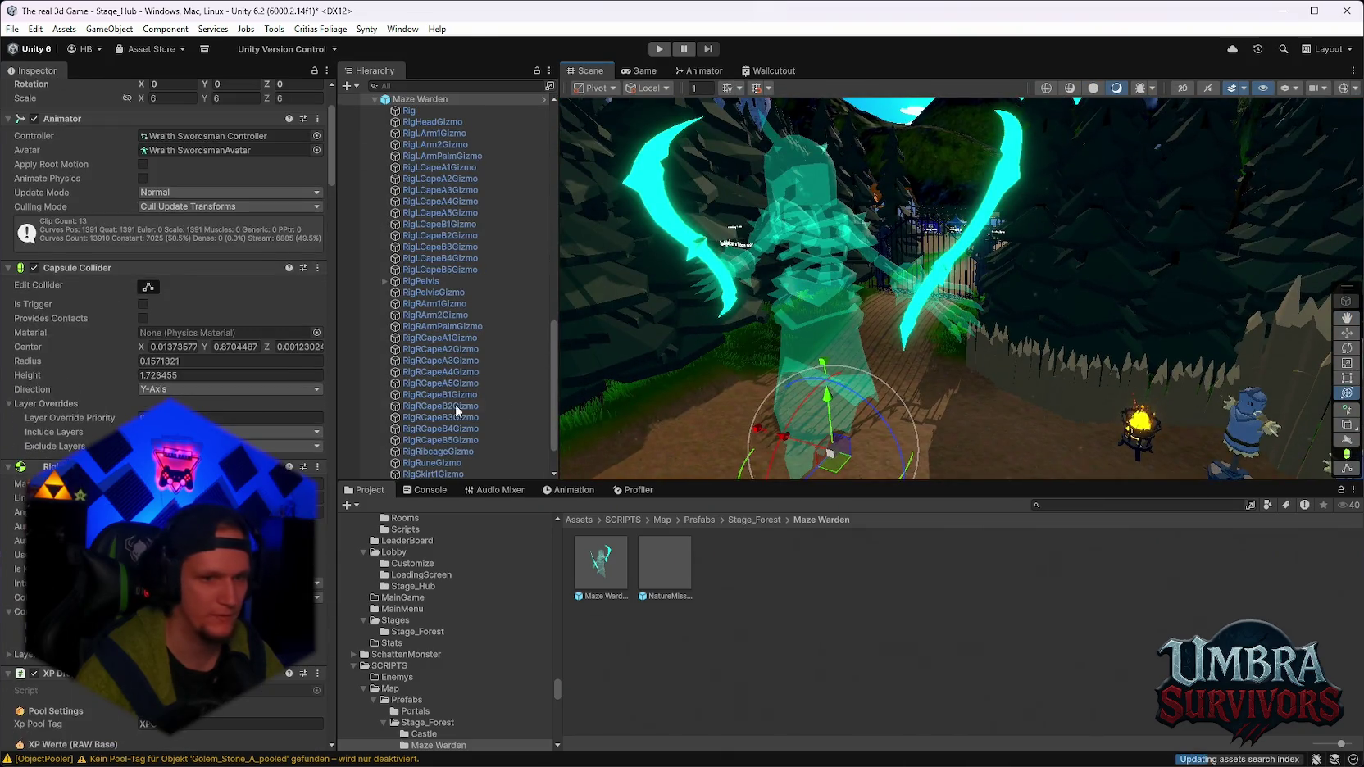
click(669, 575)
double_click(640, 583)
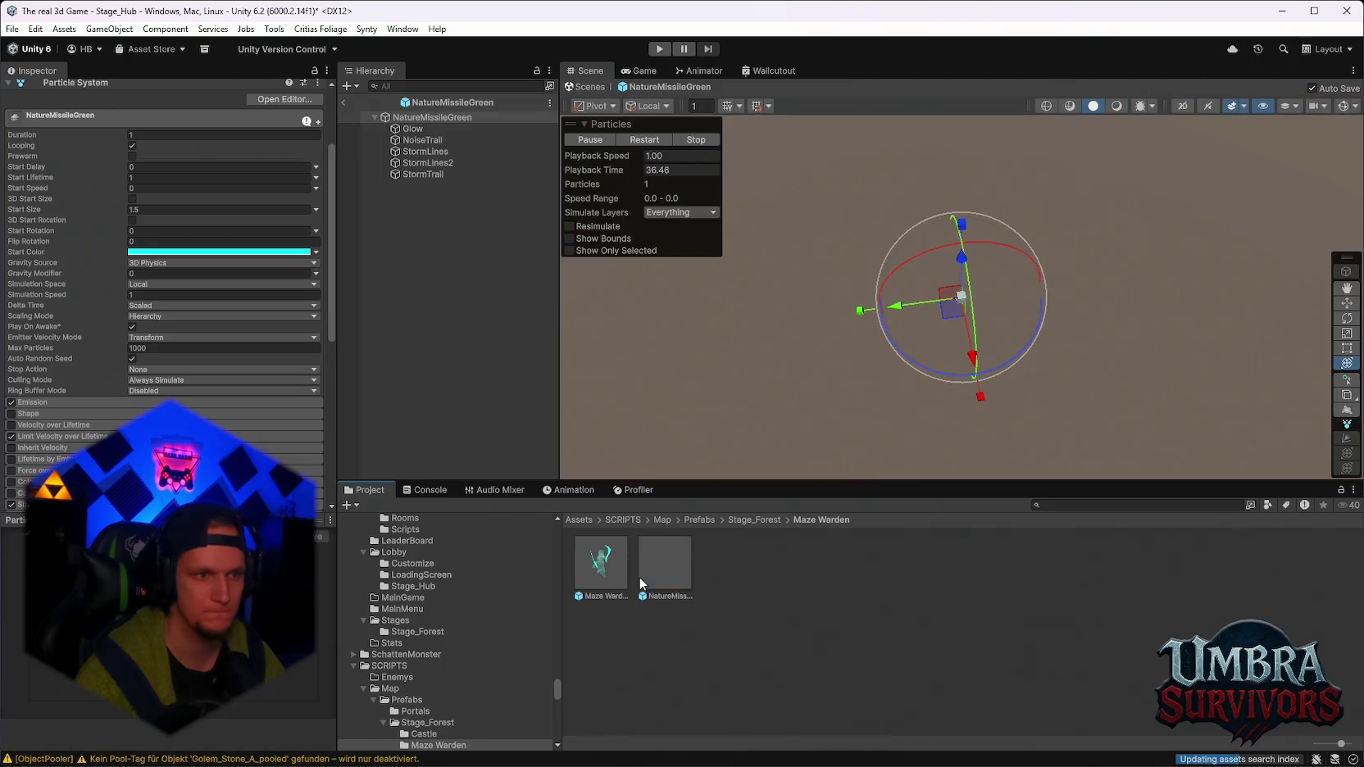
click(344, 104)
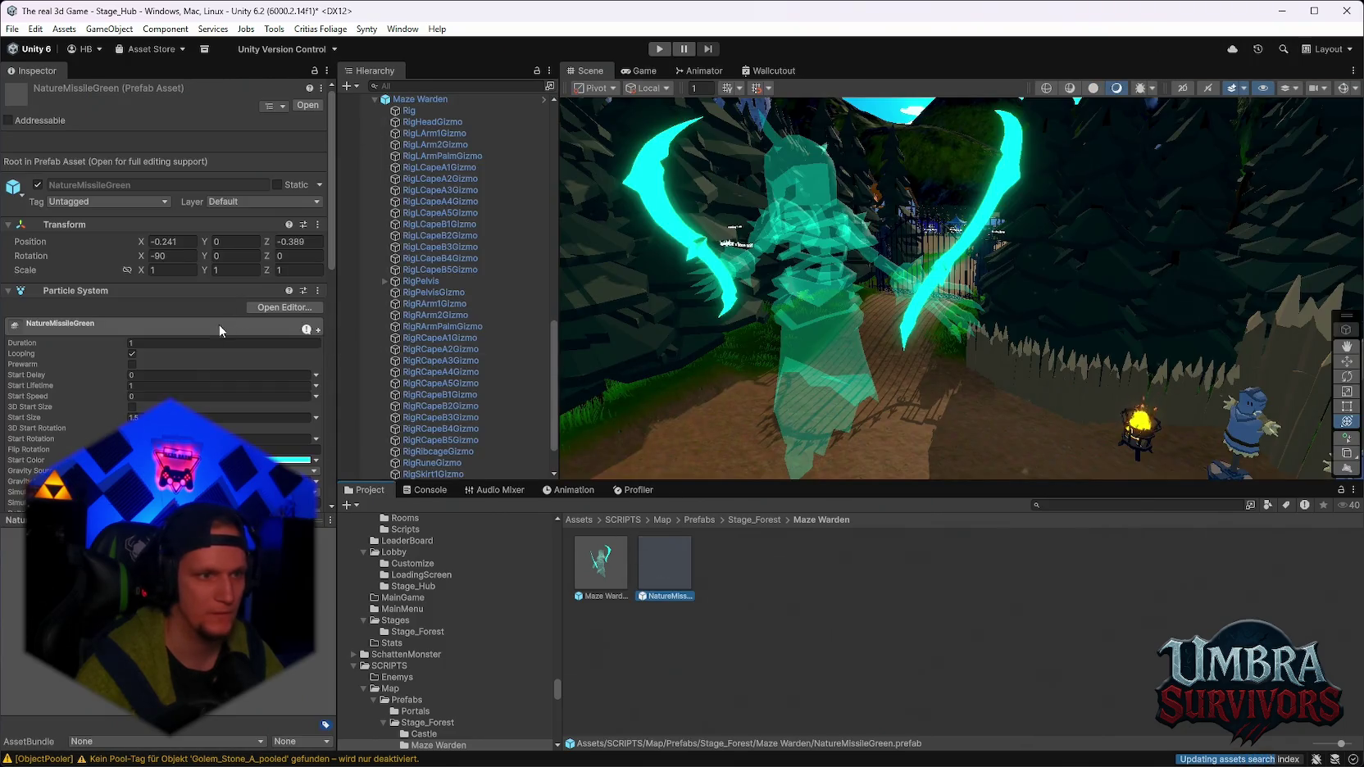
click(291, 460)
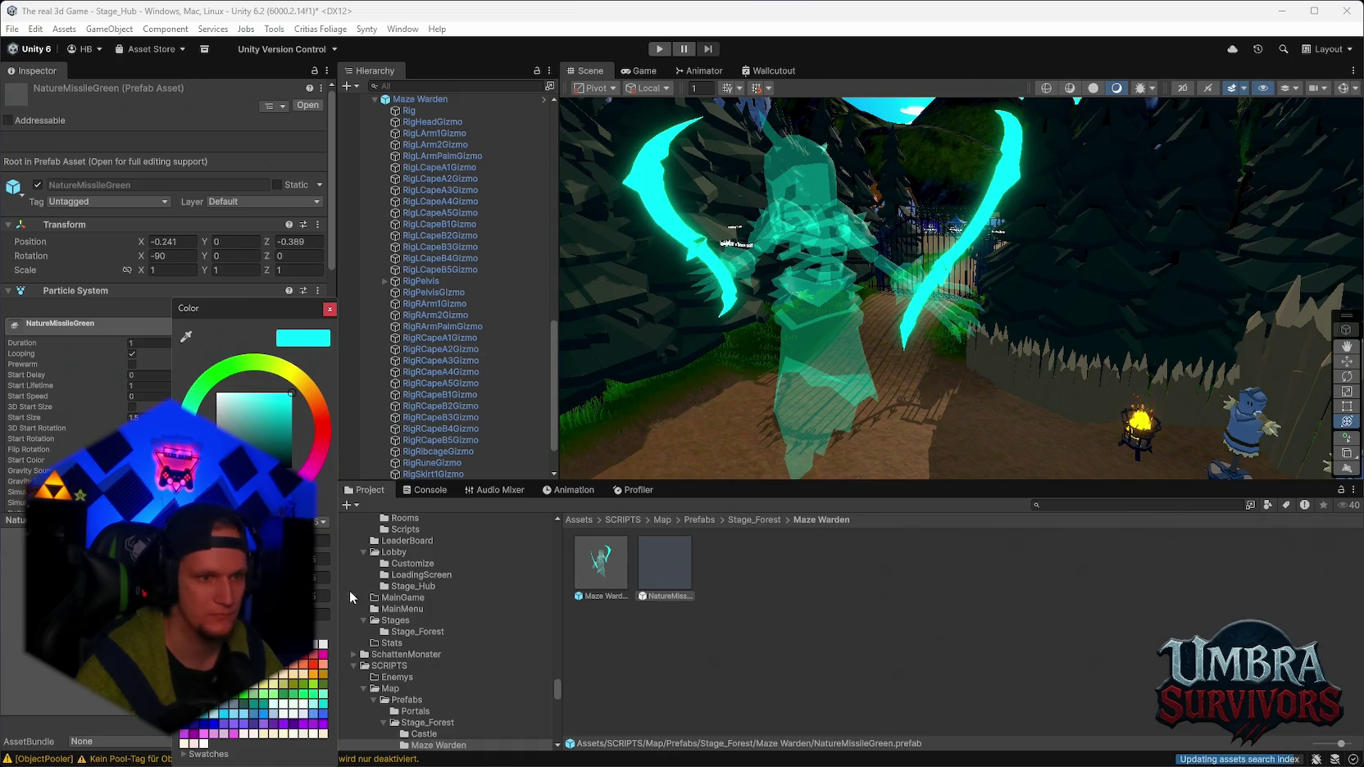
click(330, 309)
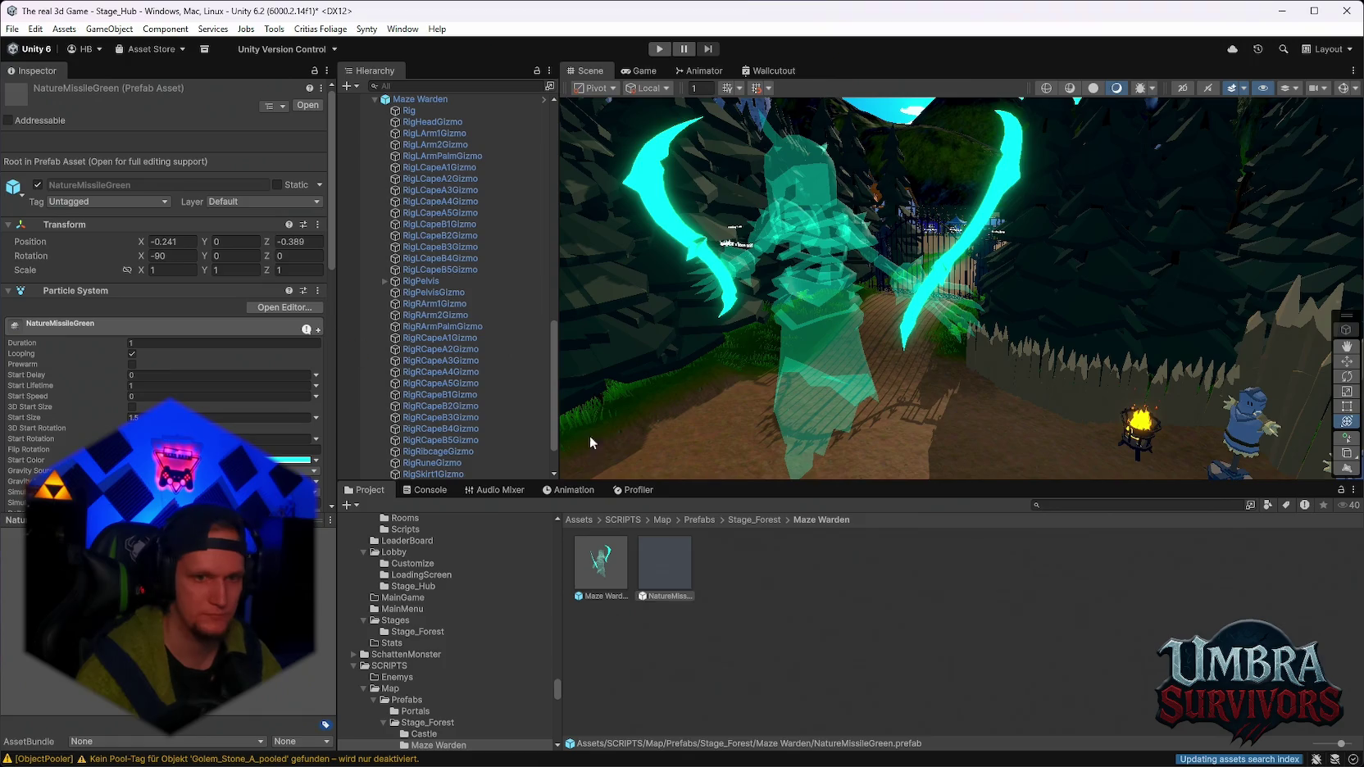
Set the start colour of all five child particle systems to cyan (00FFFF).
double_click(674, 559)
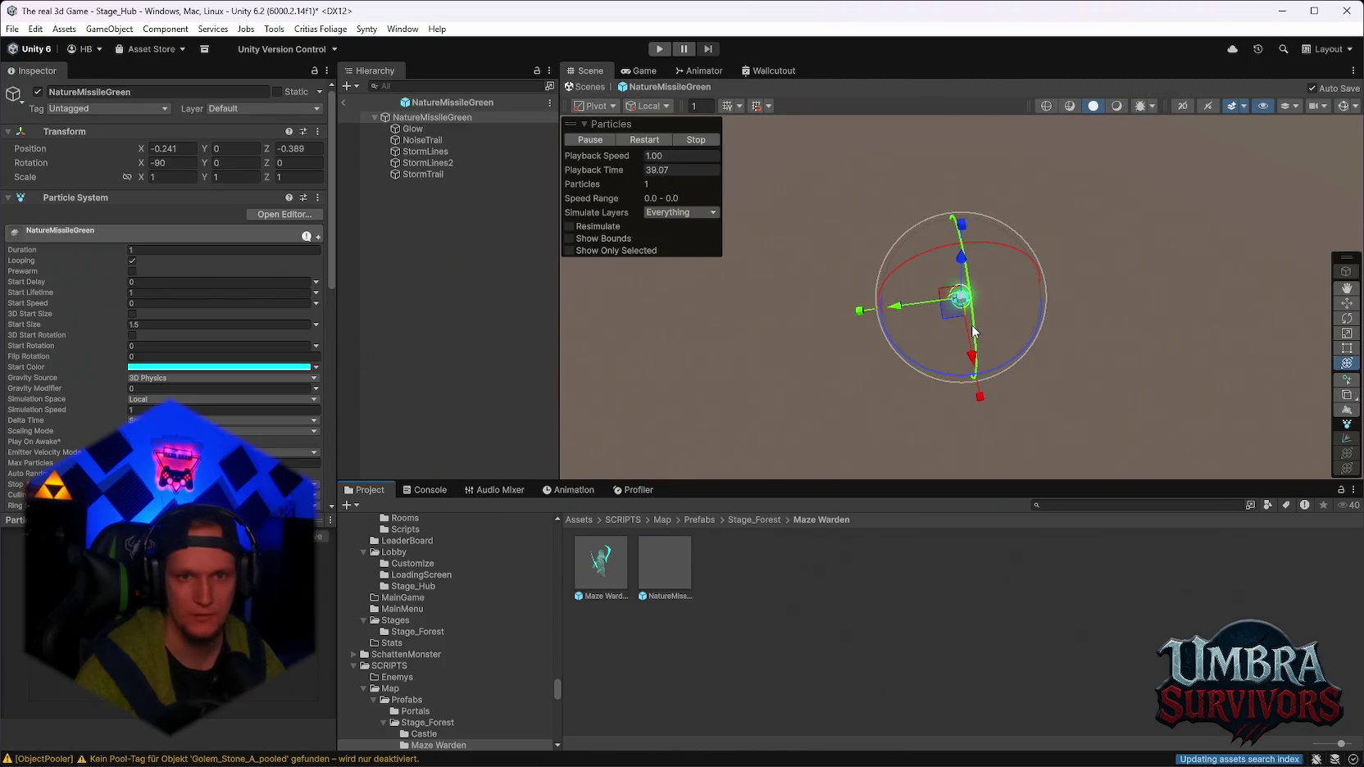
click(407, 131)
shift+click(418, 175)
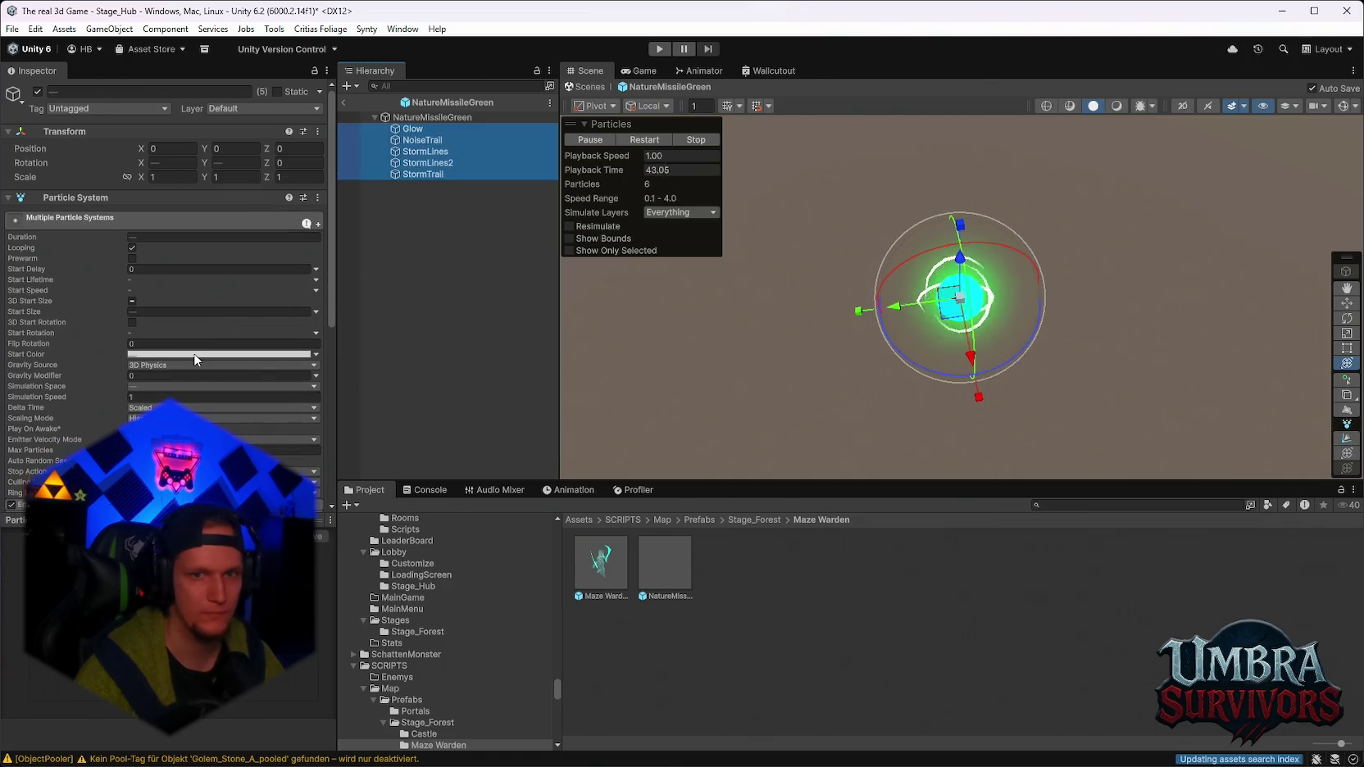
click(195, 359)
click(332, 614)
text(00FFFF)
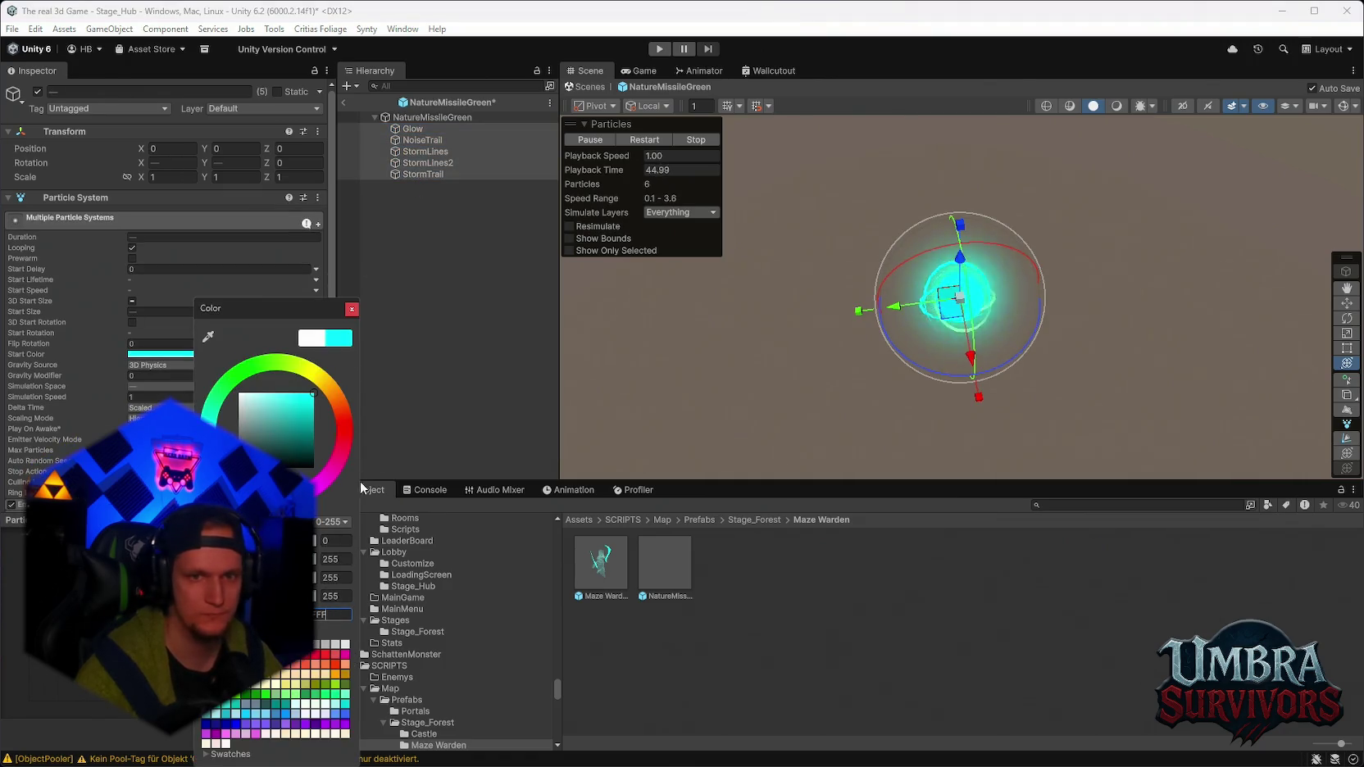
click(351, 309)
Clear the prefab selection and return to the forest scene.
drag(906, 226, 887, 190)
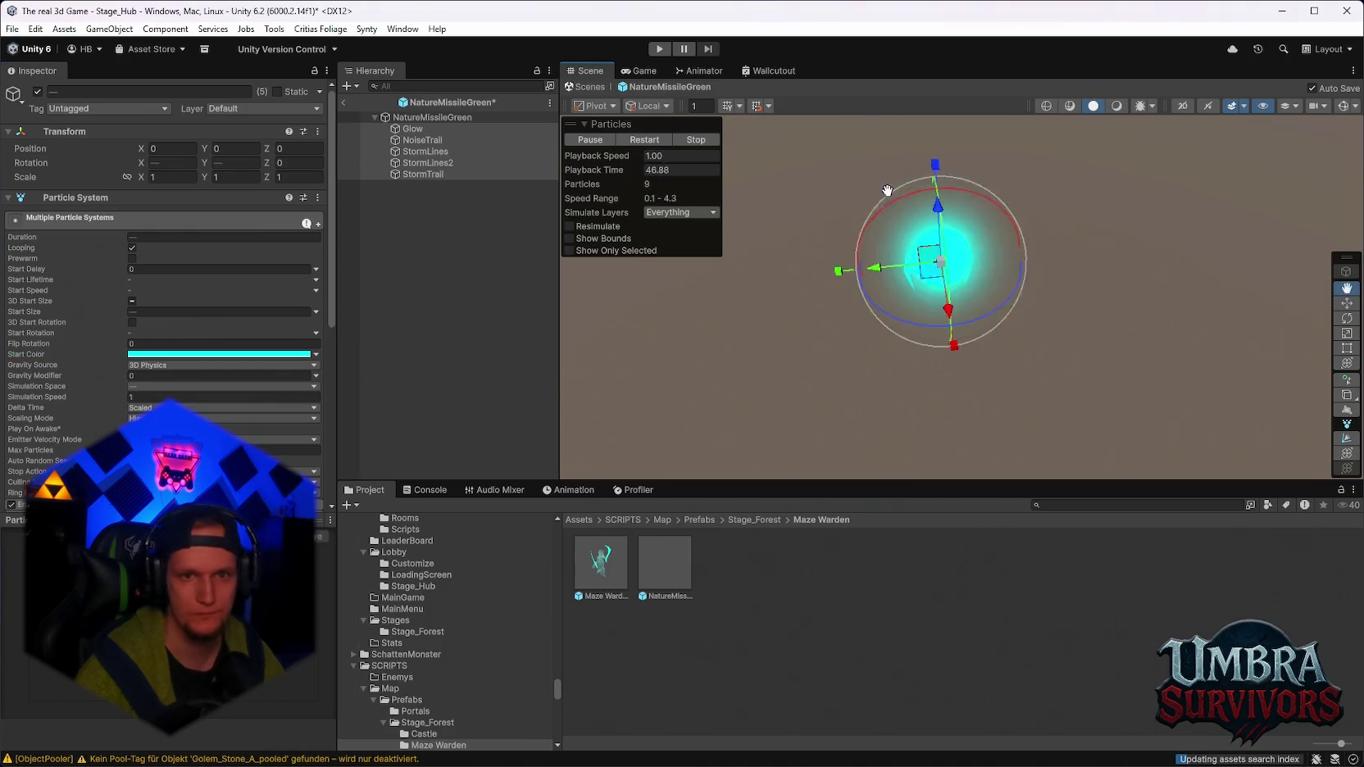
right_click(861, 225)
click(818, 184)
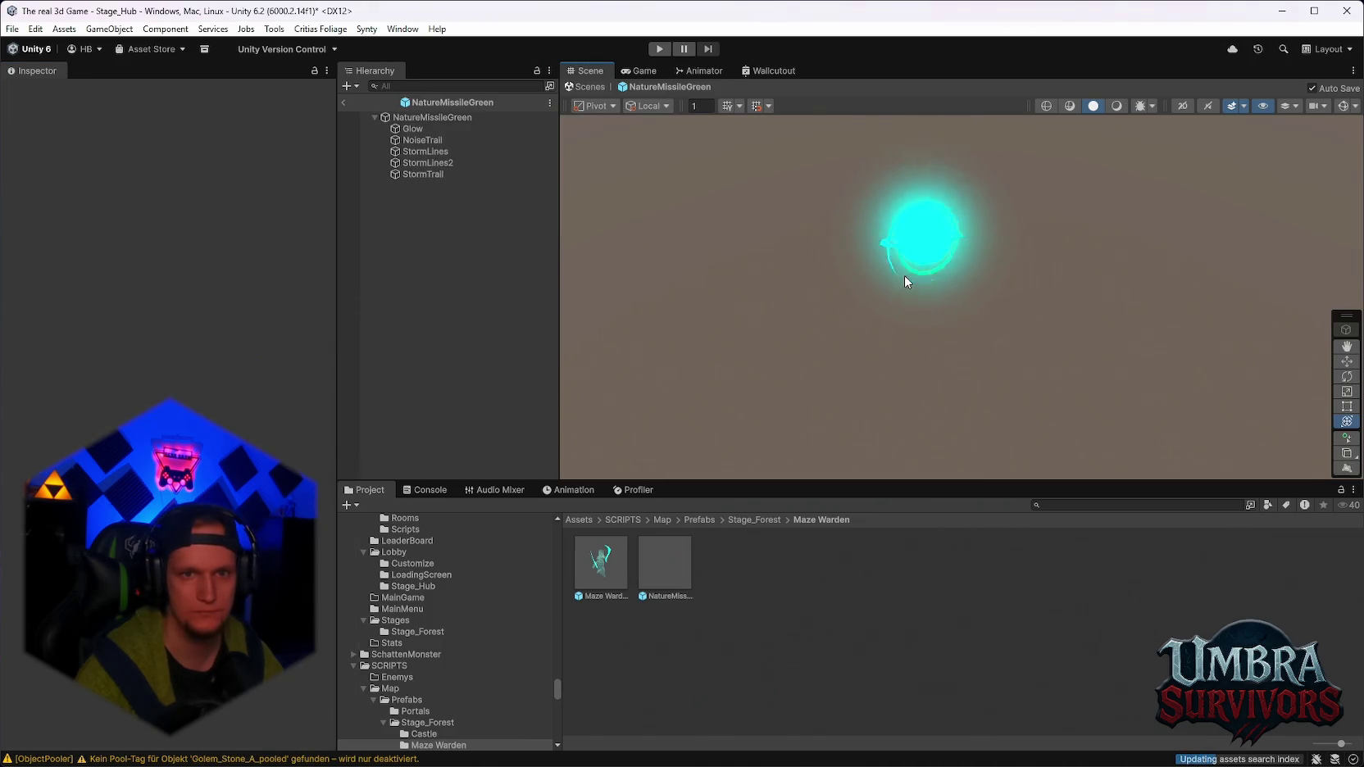
click(344, 103)
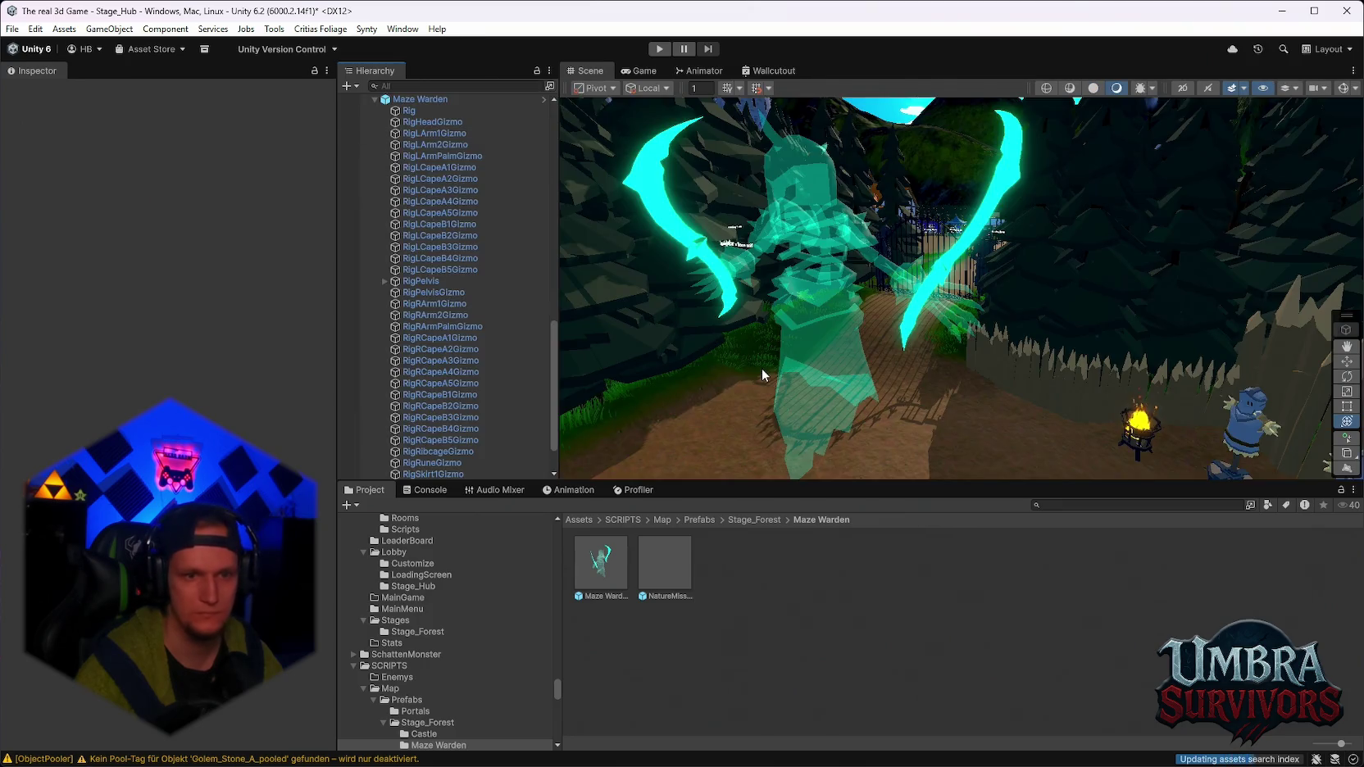
click(1034, 464)
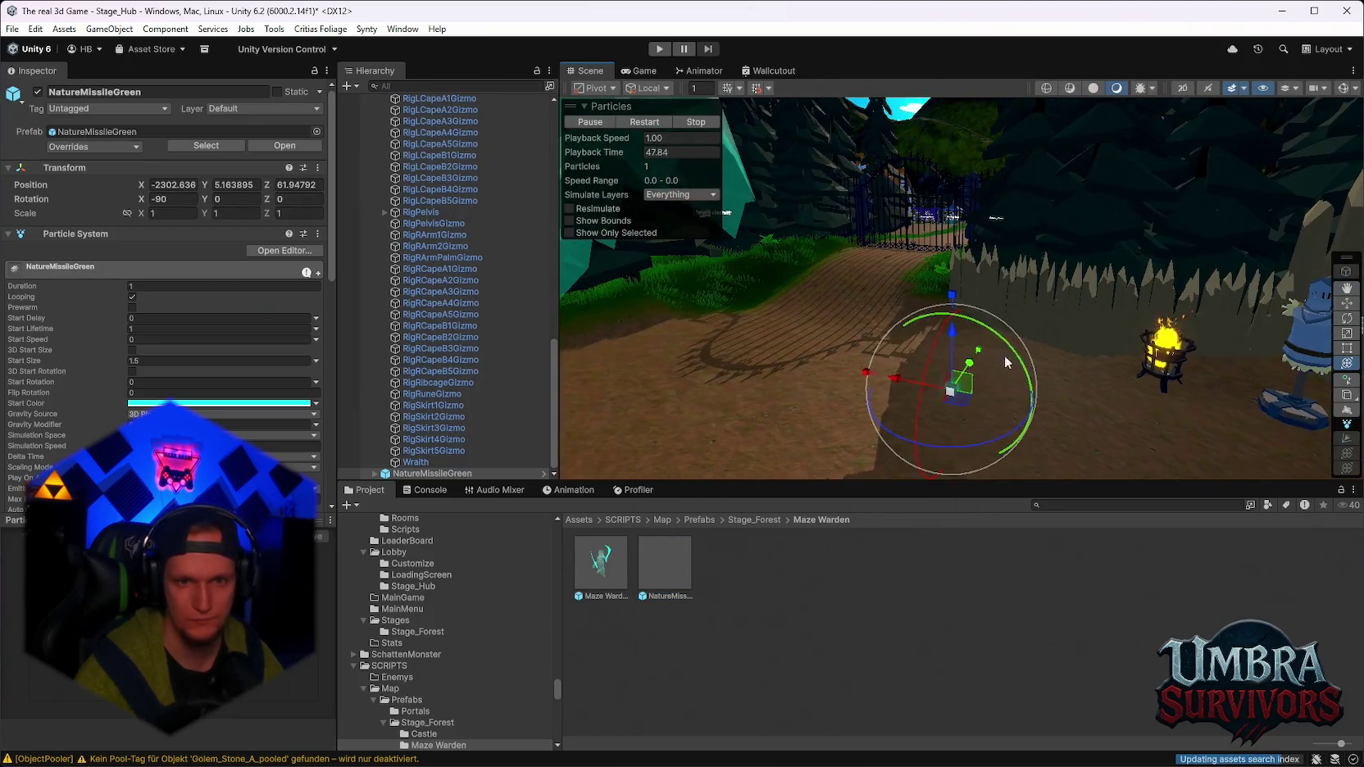
Raise the missile above the path and open the NatureMissileGreen prefab.
mouse_move(967, 361)
mouse_down()
mouse_move(951, 290)
mouse_move(973, 259)
mouse_move(827, 358)
mouse_move(783, 361)
mouse_move(939, 390)
mouse_move(996, 370)
mouse_move(943, 299)
mouse_move(918, 397)
mouse_move(1065, 312)
mouse_move(1095, 460)
mouse_move(815, 318)
mouse_move(1052, 394)
mouse_move(1058, 344)
mouse_move(888, 407)
mouse_move(706, 341)
mouse_move(1046, 422)
mouse_up()
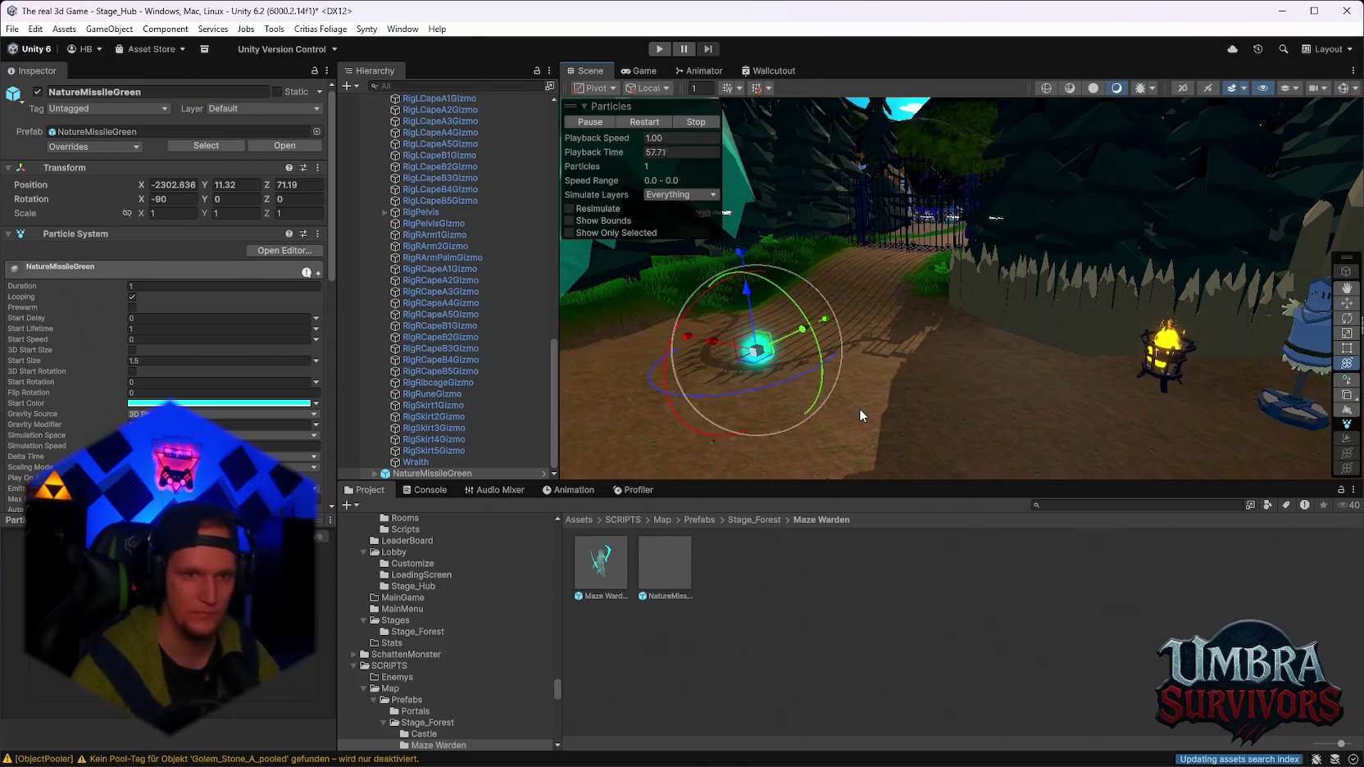
click(659, 570)
double_click(659, 565)
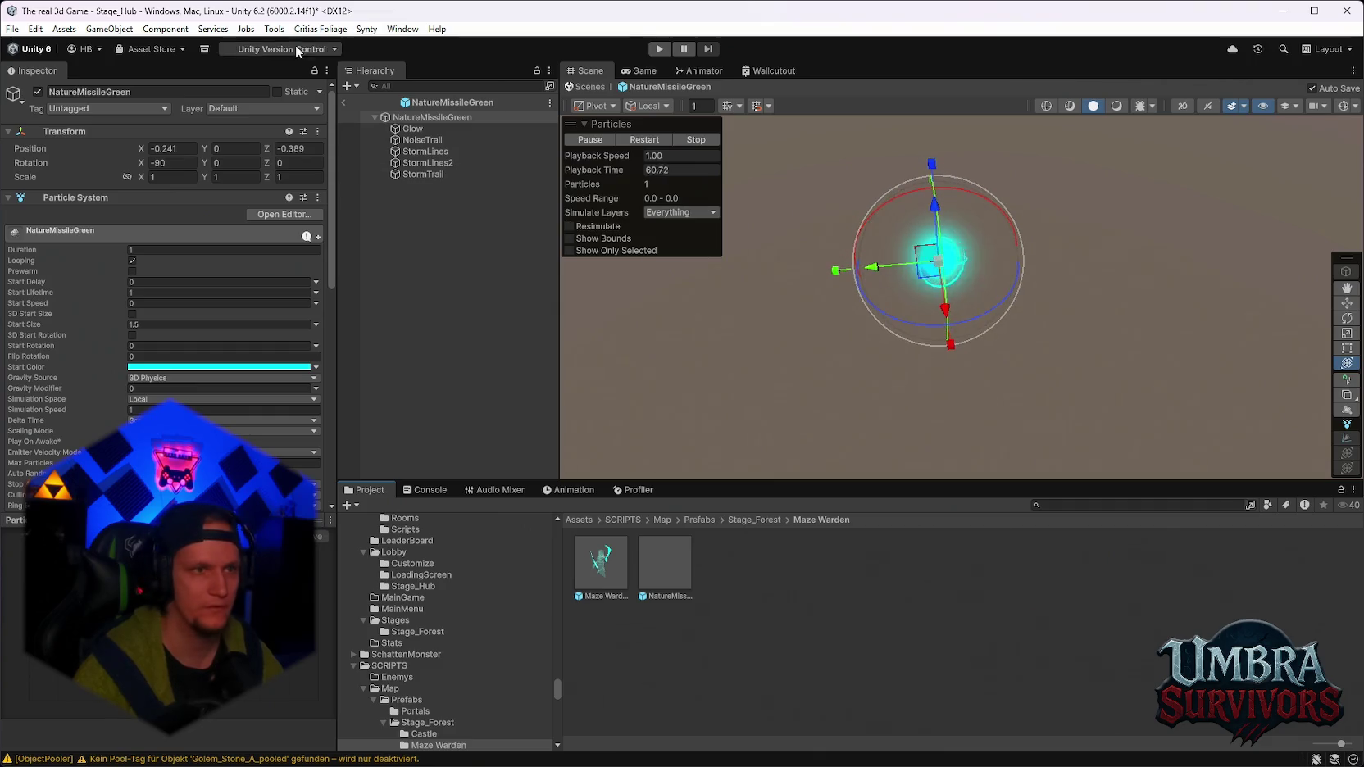
Make the StormLines and StormLines2 start colour black.
click(426, 153)
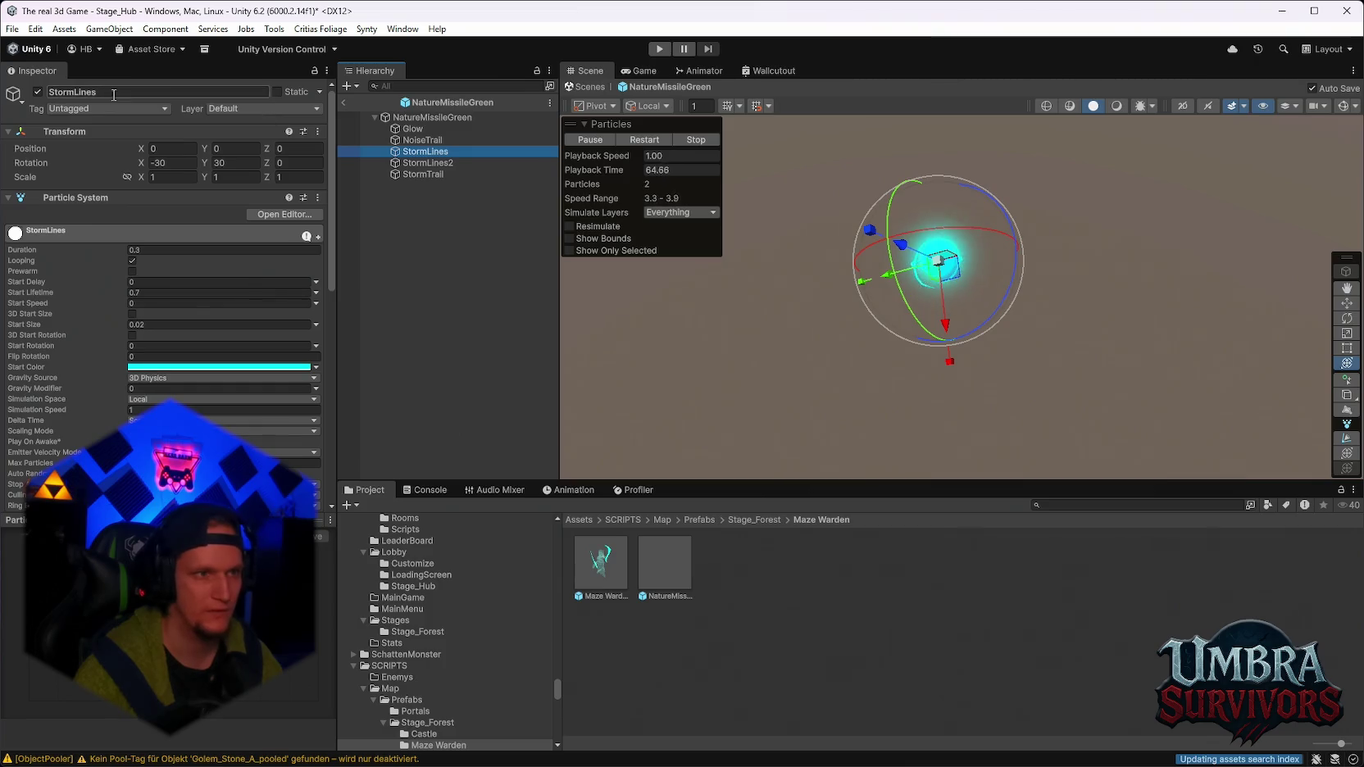
click(38, 92)
click(38, 92)
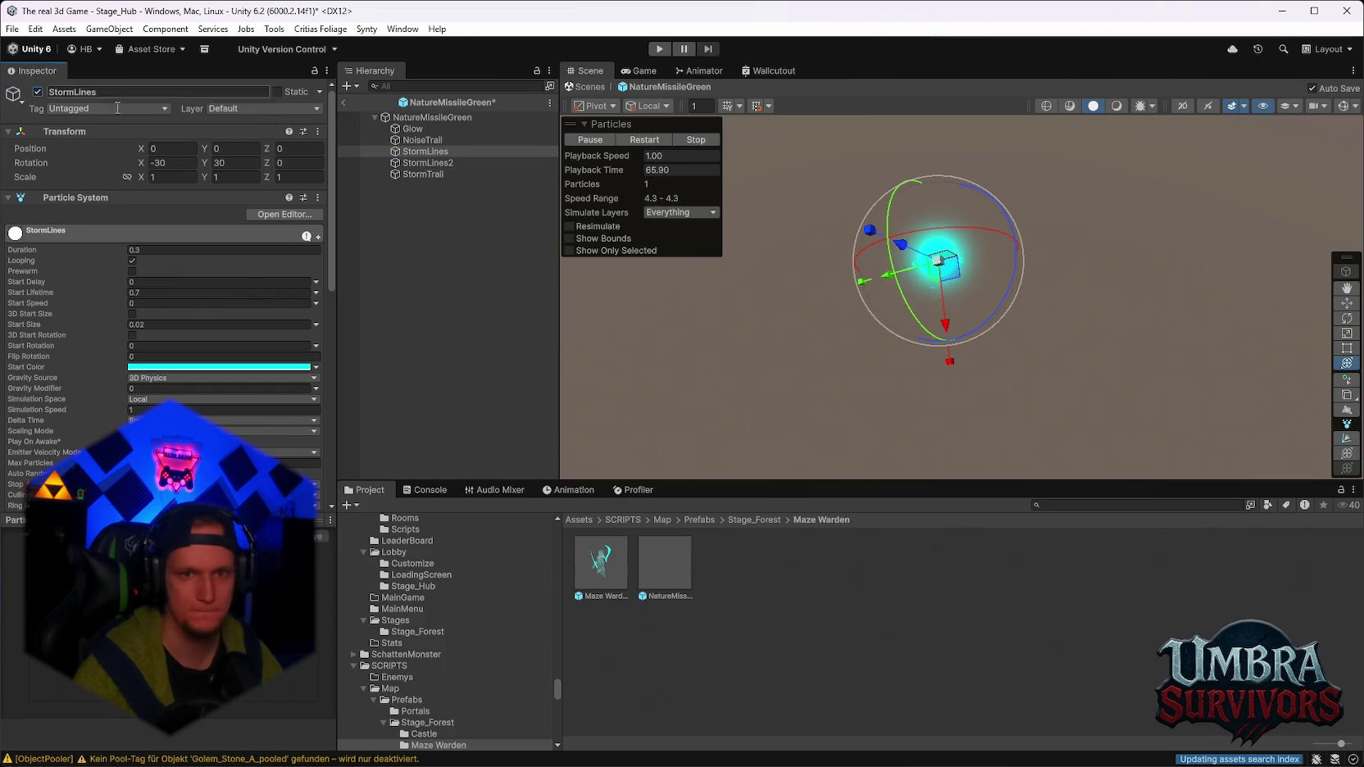
click(427, 163)
shift+click(427, 151)
click(226, 355)
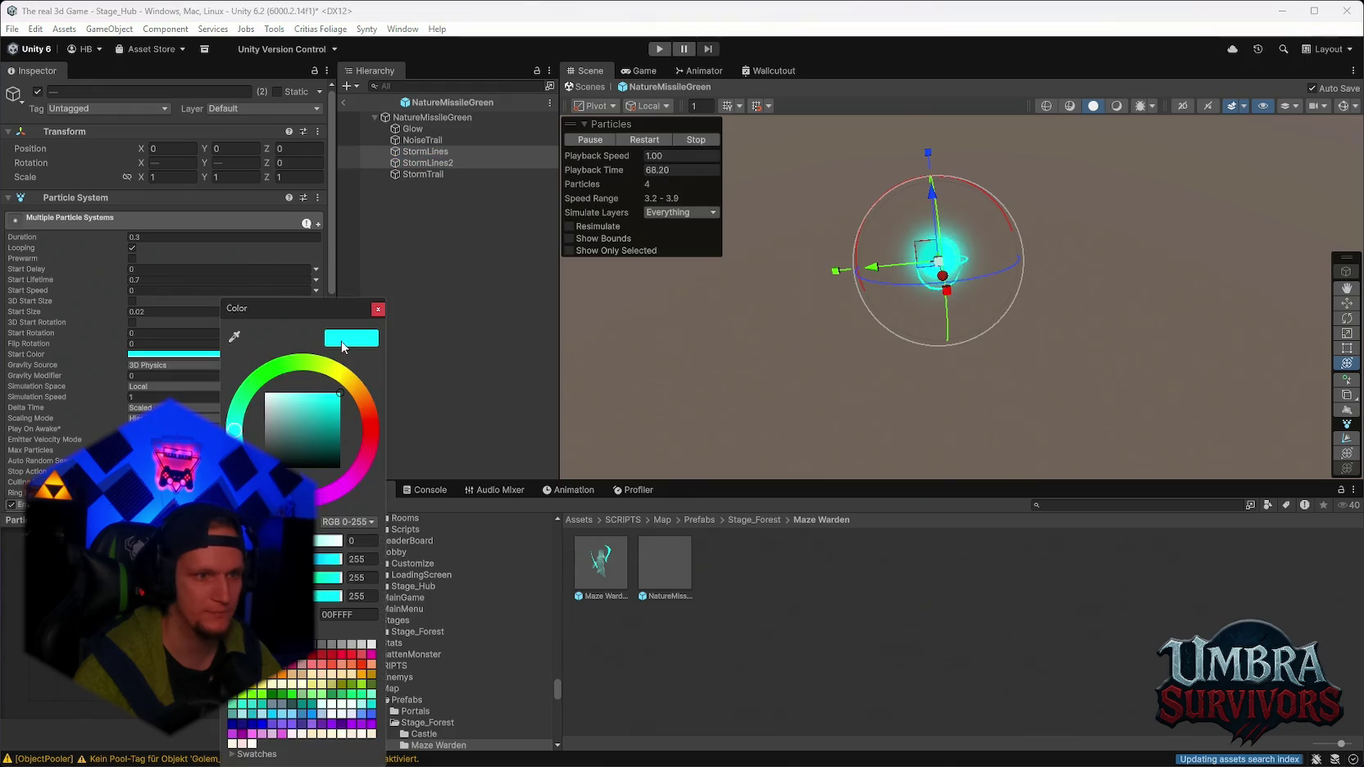
drag(328, 410, 340, 434)
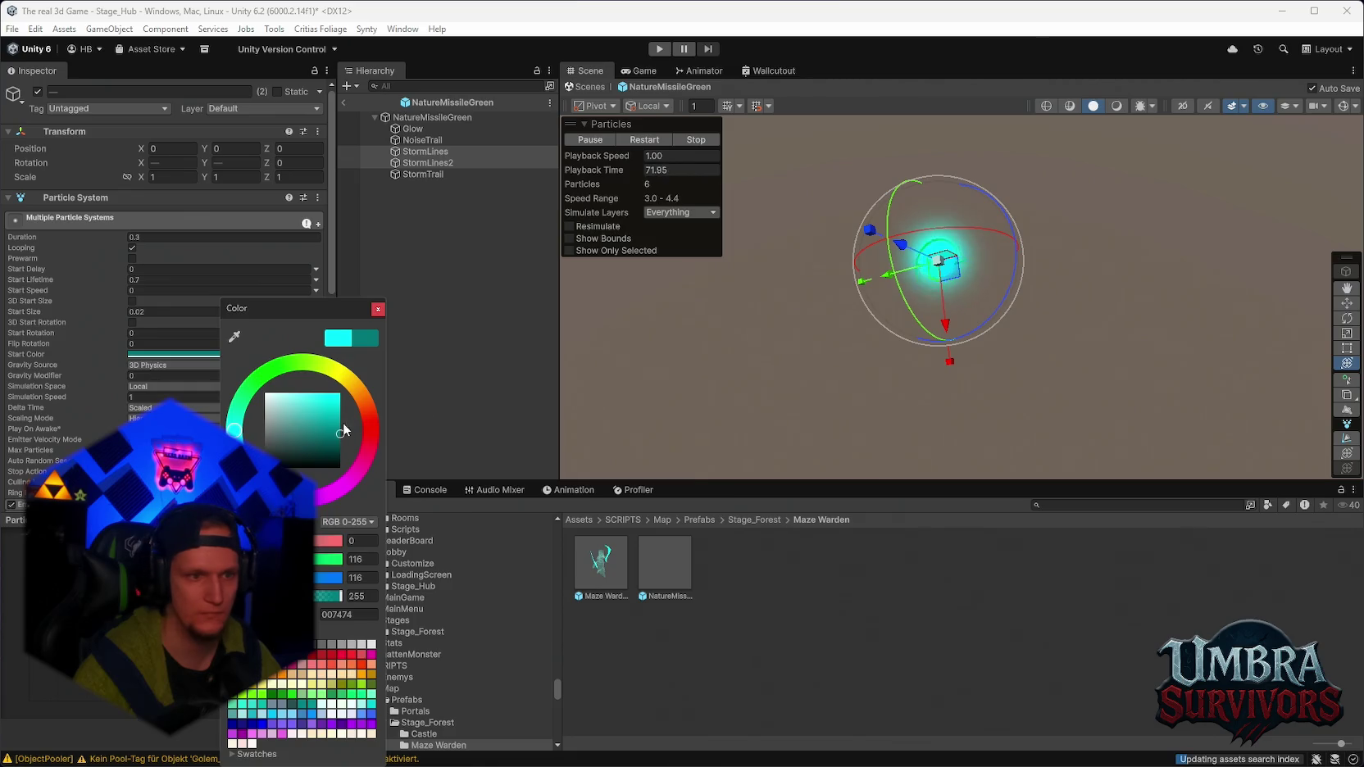
drag(336, 436, 341, 472)
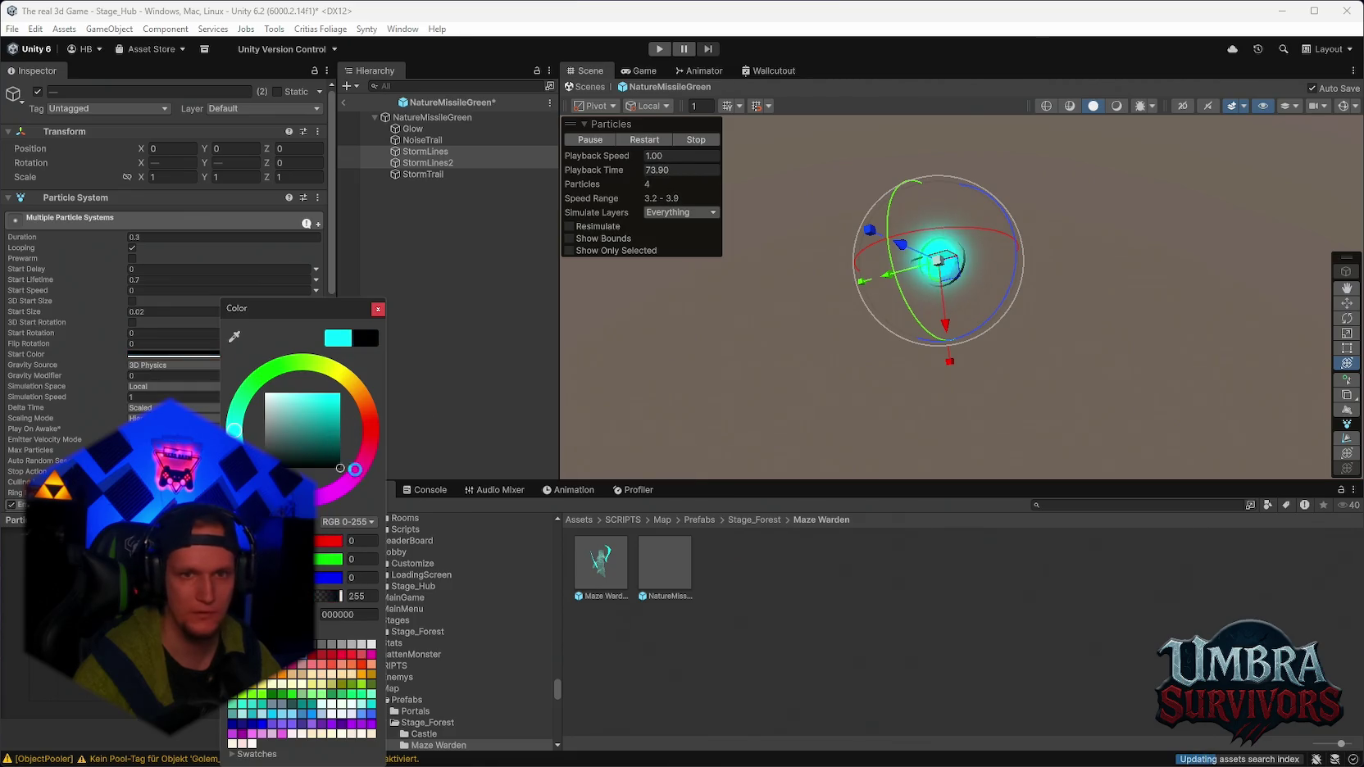
click(377, 309)
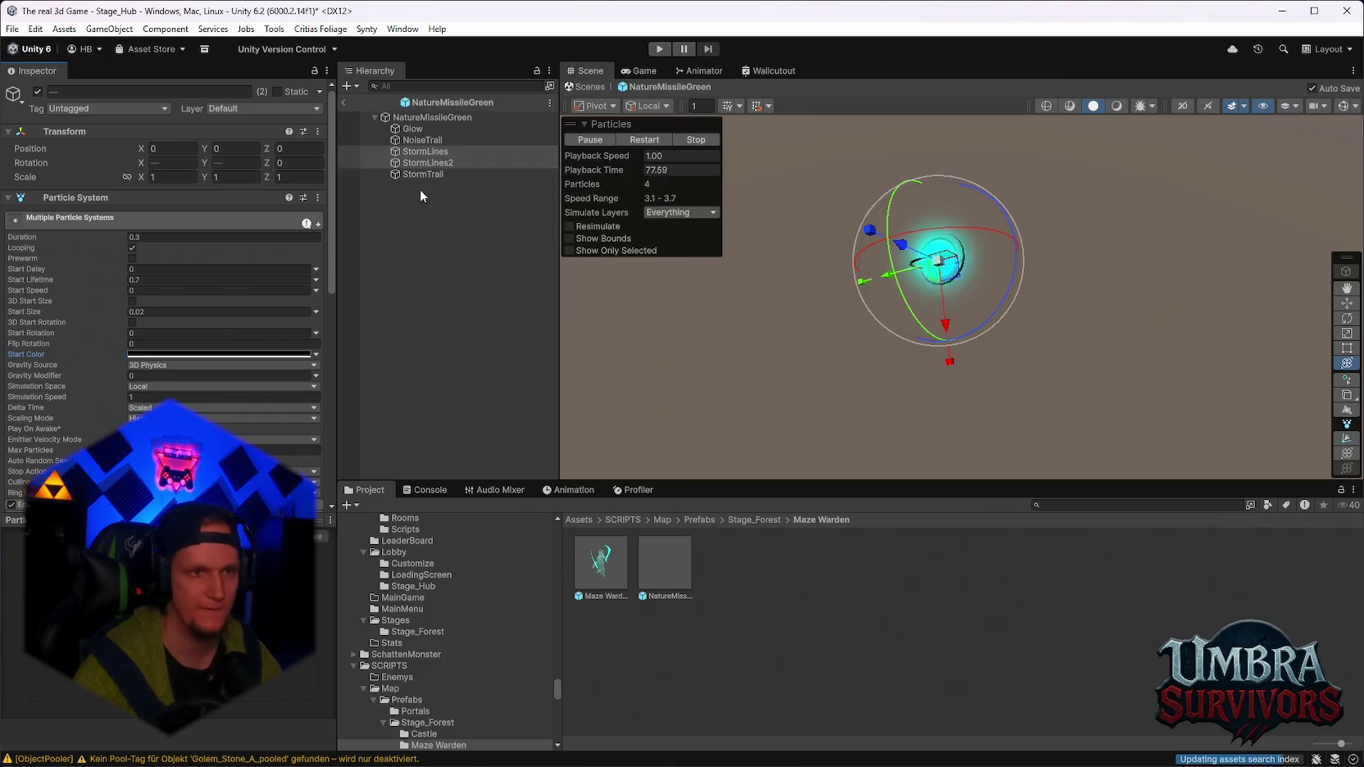
Drop a new NatureMissileGreen instance into the forest scene and select it.
click(346, 104)
mouse_move(665, 565)
mouse_down()
mouse_move(721, 573)
mouse_move(840, 417)
mouse_move(924, 439)
mouse_move(901, 295)
mouse_move(1150, 334)
mouse_move(820, 307)
mouse_move(955, 361)
mouse_move(1049, 345)
mouse_move(775, 355)
mouse_move(1005, 455)
mouse_move(800, 280)
mouse_move(1004, 268)
mouse_move(962, 228)
mouse_move(1092, 296)
mouse_move(922, 283)
mouse_move(1124, 412)
mouse_move(978, 285)
mouse_move(910, 385)
mouse_move(885, 311)
mouse_move(964, 426)
mouse_move(726, 373)
mouse_move(746, 398)
mouse_move(946, 378)
mouse_up()
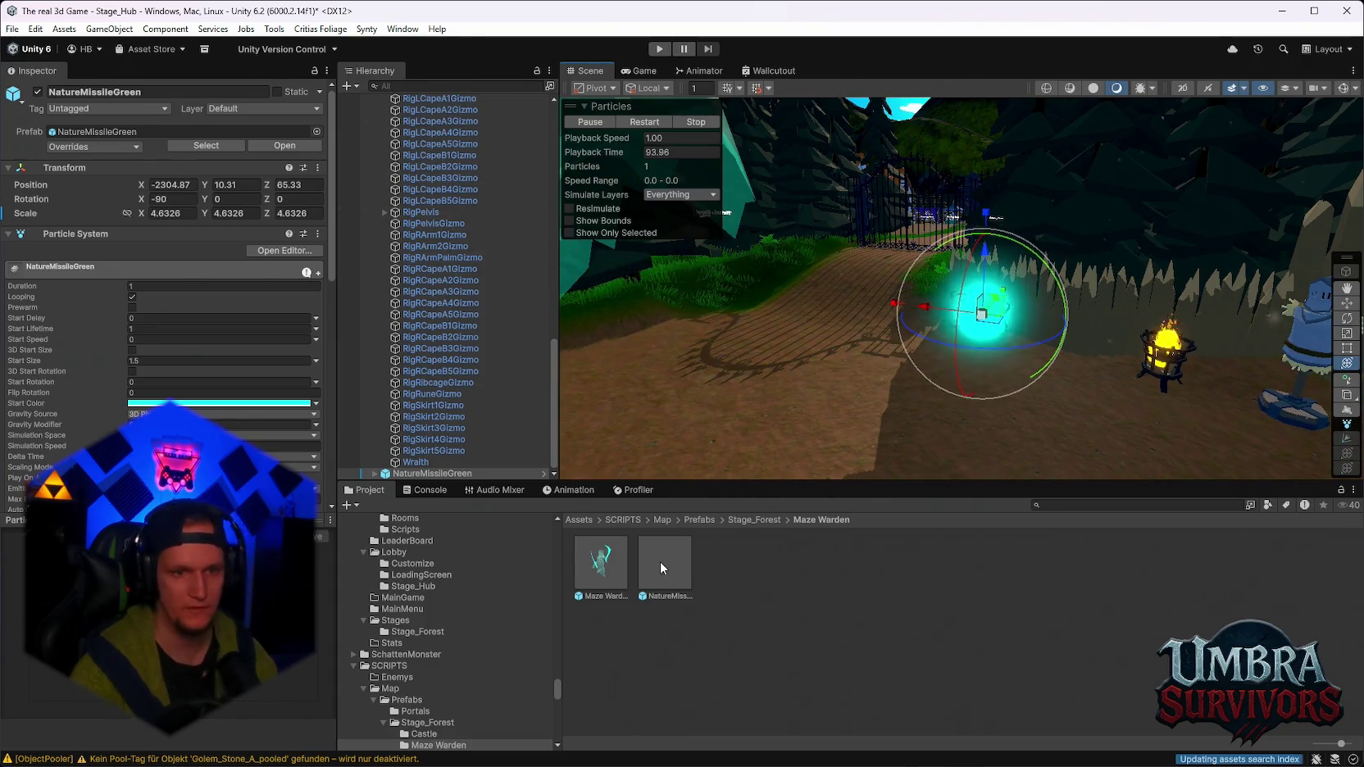
click(432, 474)
Delete the NatureMissileGreen instance, then scroll ObjectPooler's Inspector to BossOrbExplosion.
key(Delete)
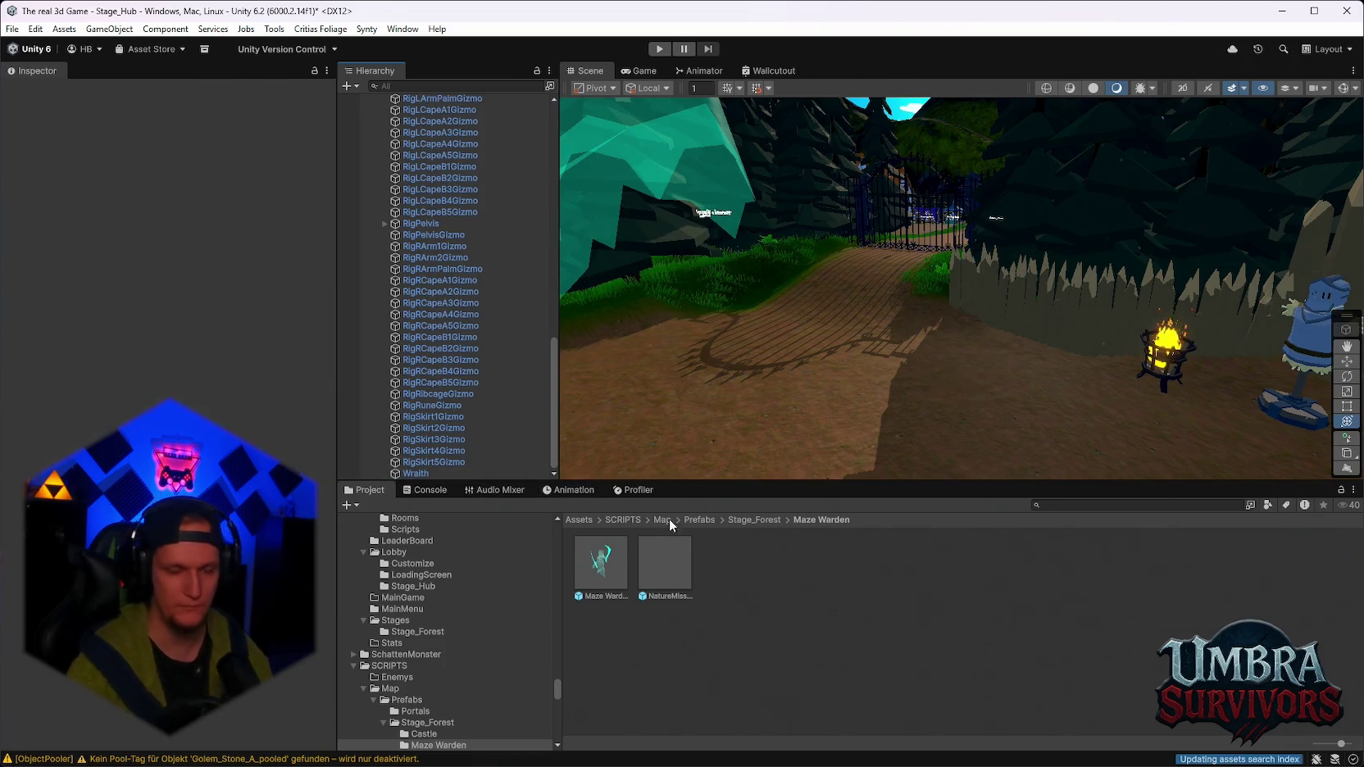
scroll(463, 287, up, 20)
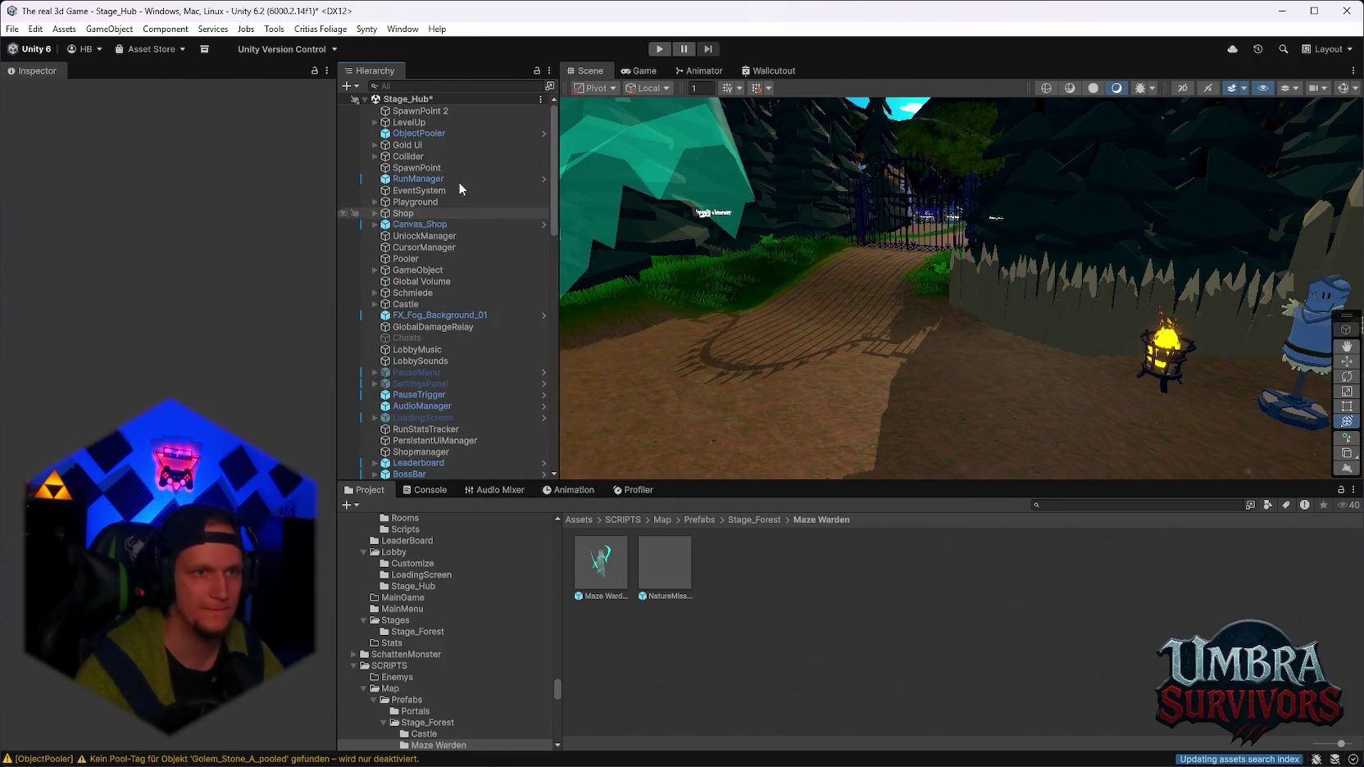
click(419, 133)
mouse_move(331, 137)
mouse_down()
mouse_move(330, 738)
mouse_move(337, 613)
mouse_move(421, 465)
mouse_up()
scroll(224, 351, up, 10)
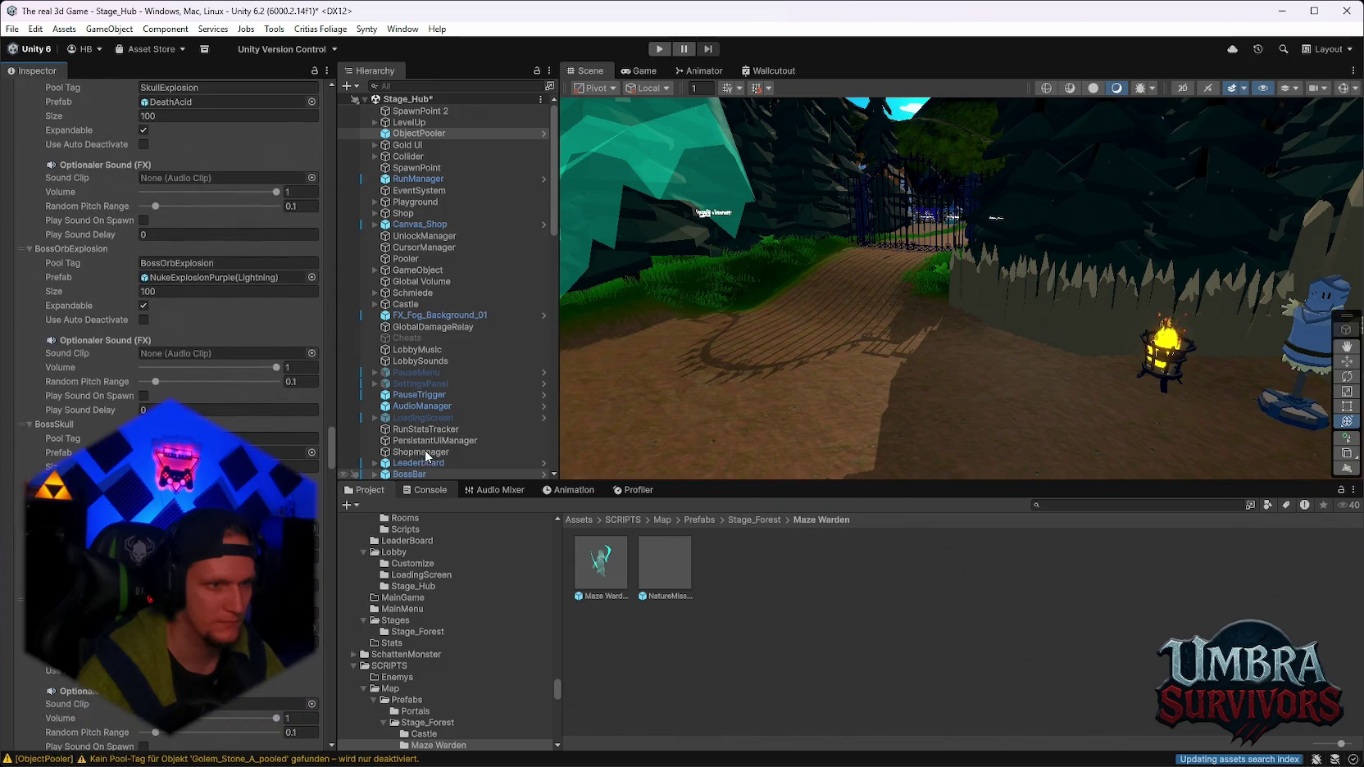
Search the Project window for 'maze' and open the Maze Warden folder.
click(224, 350)
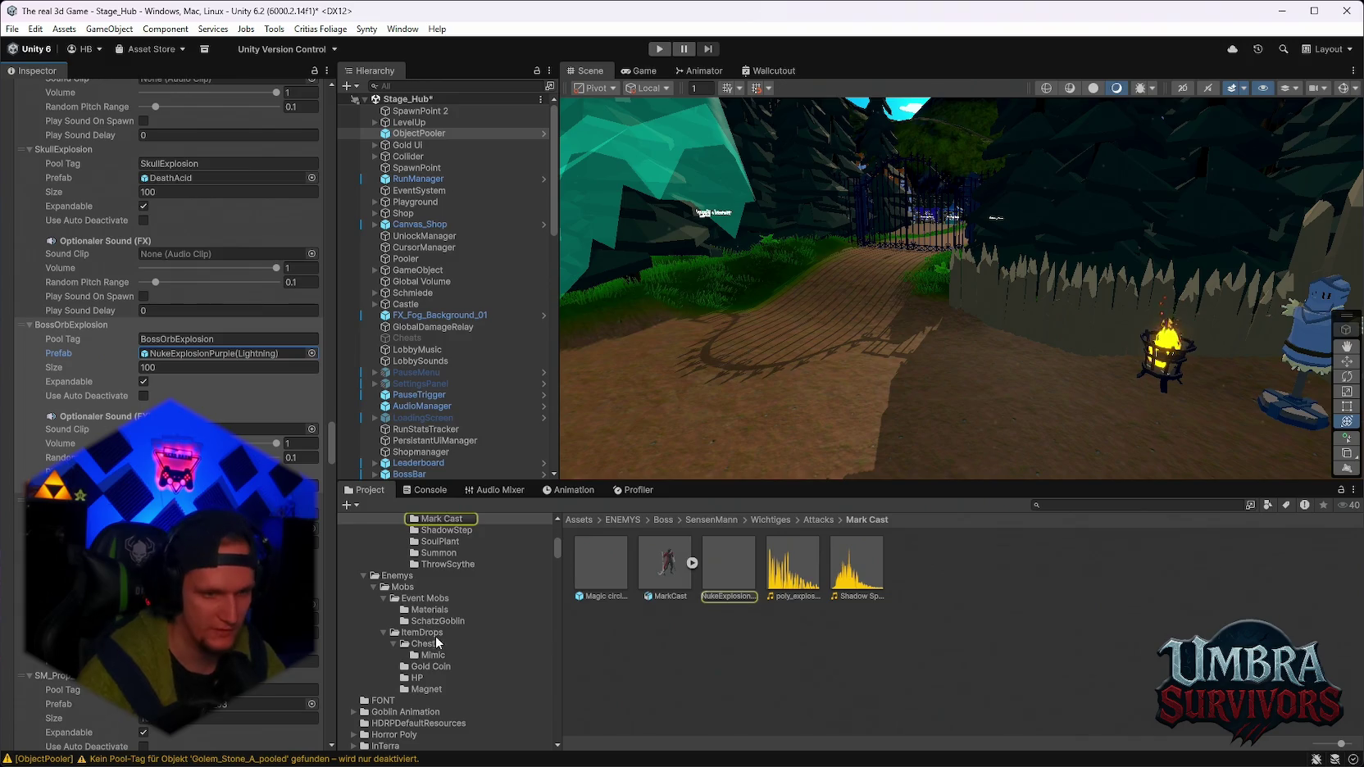
scroll(455, 648, up, 5)
scroll(462, 654, down, 3)
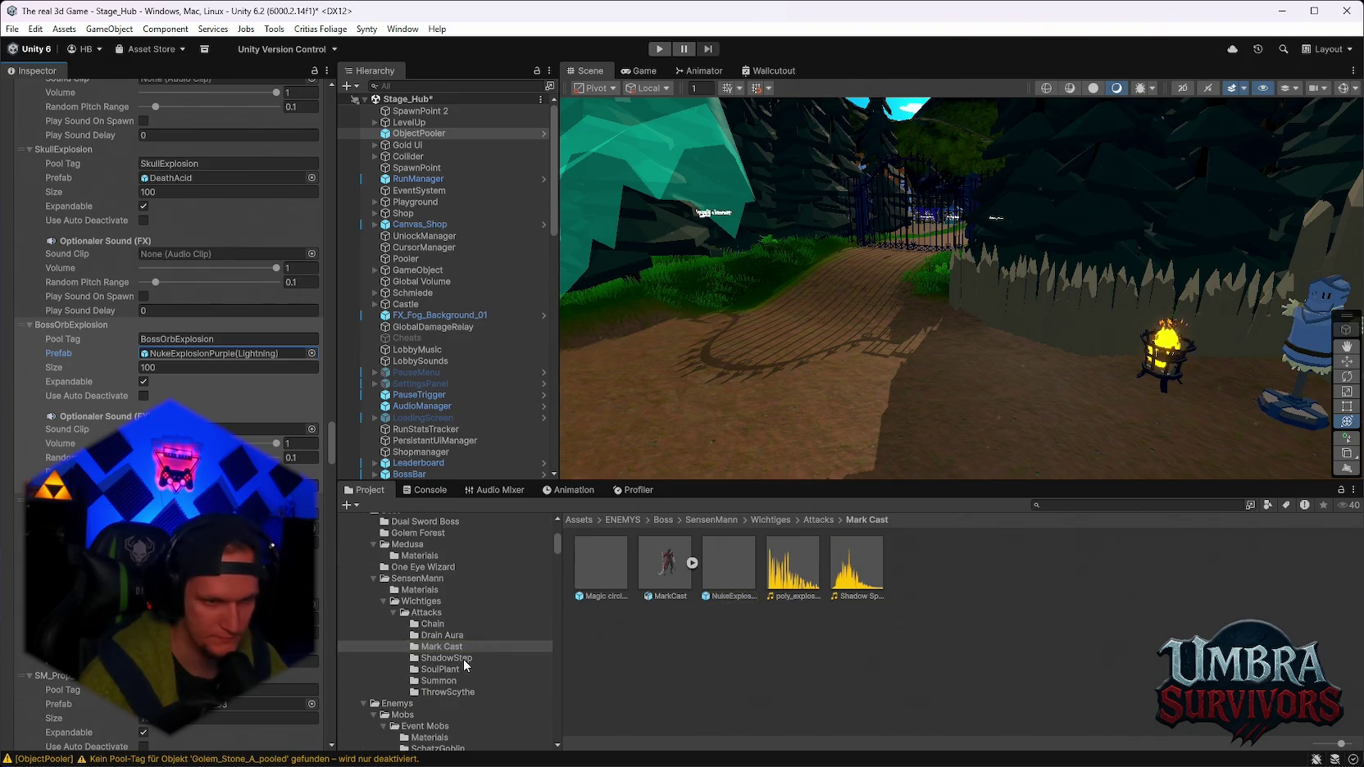
click(1073, 506)
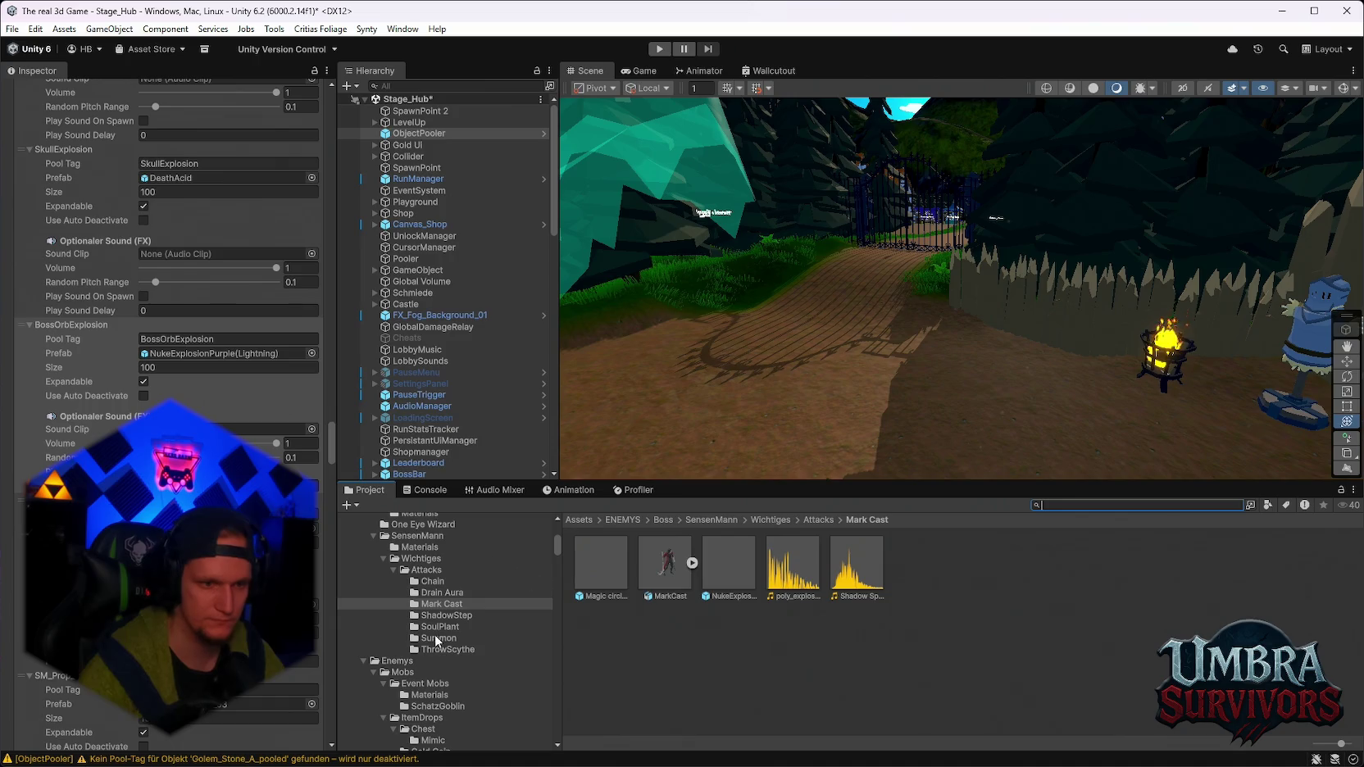
scroll(469, 637, down, 5)
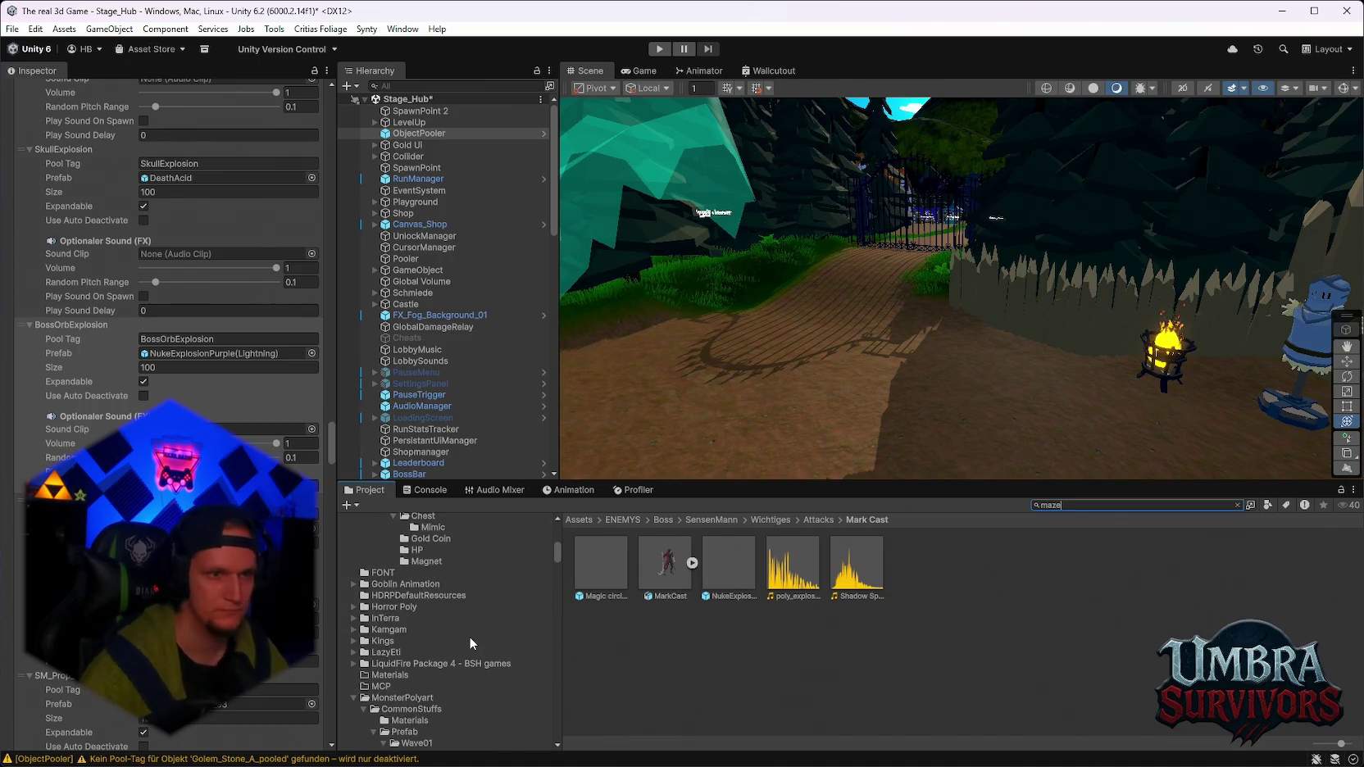
text(maze)
scroll(492, 640, up, 3)
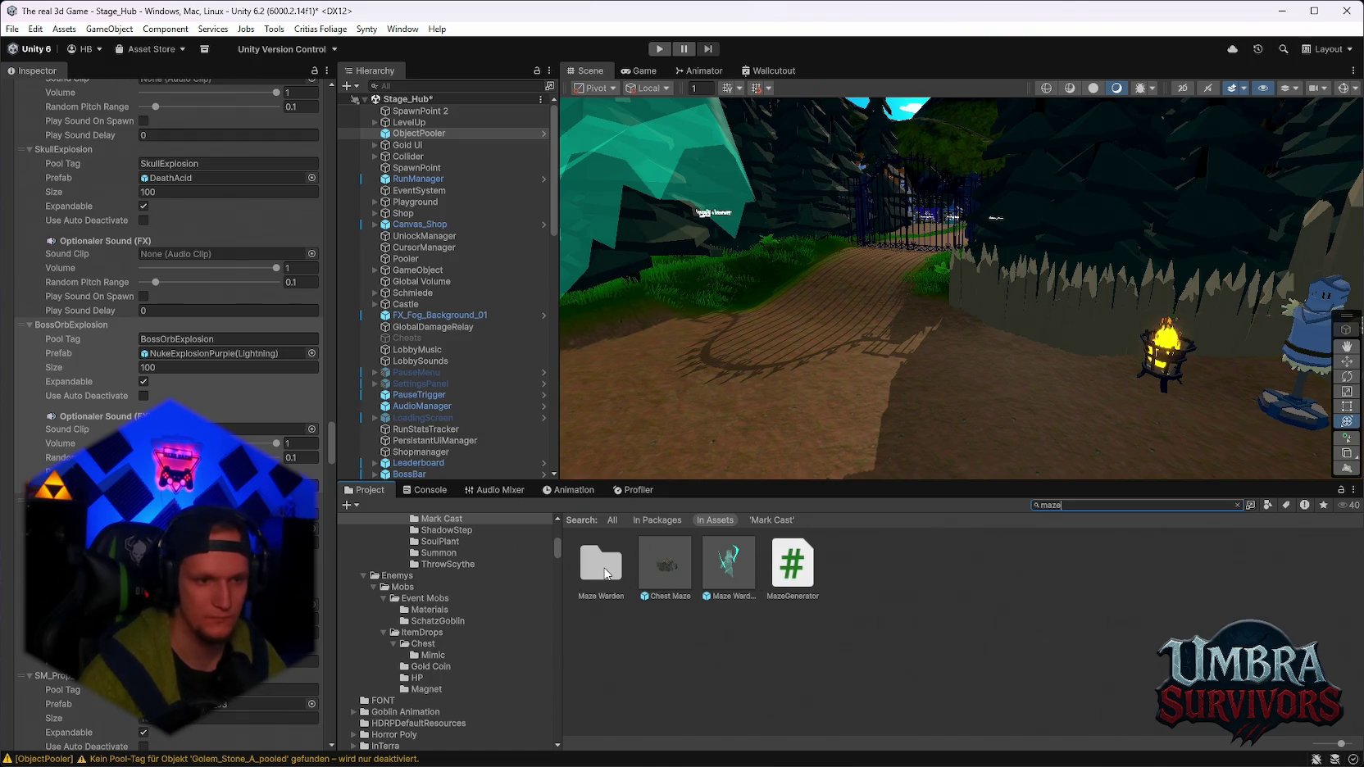
click(607, 573)
double_click(600, 564)
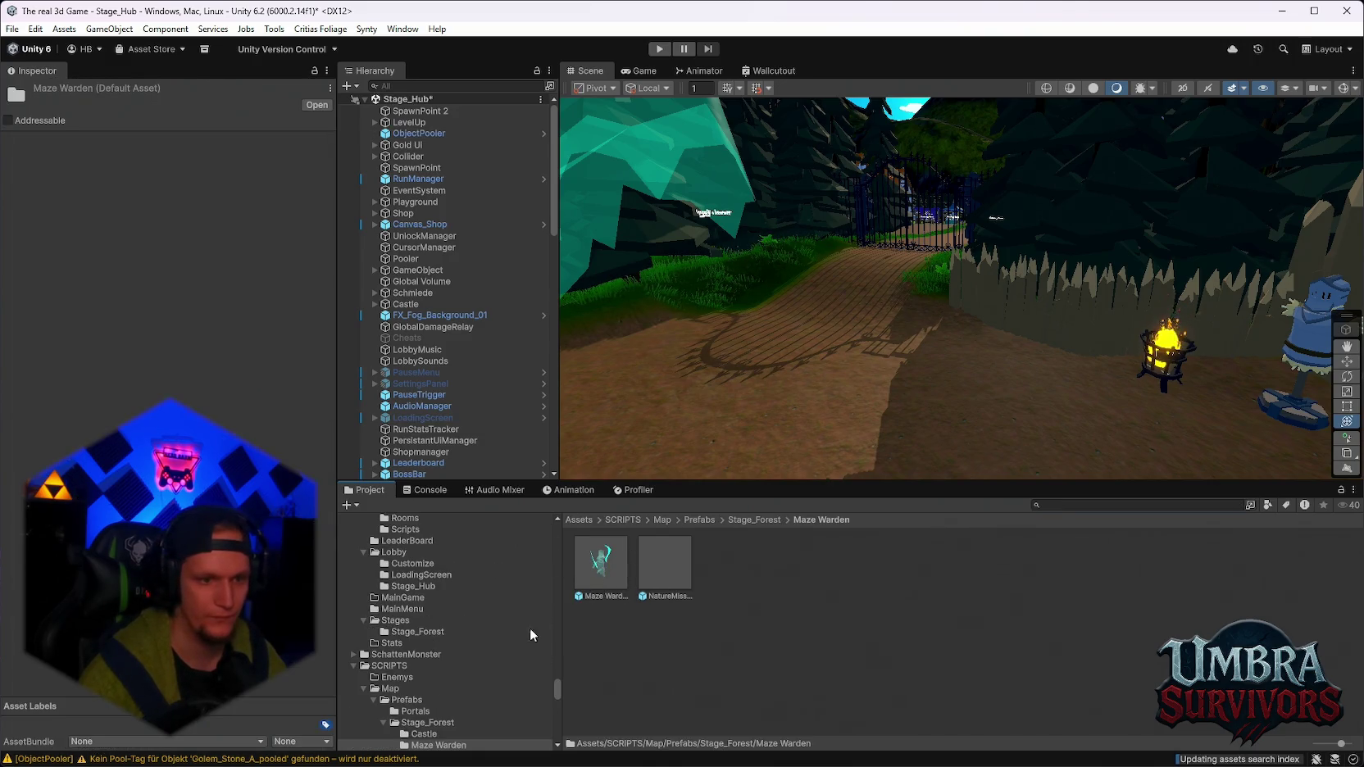
Put NatureMissileGreen in ObjectPooler's BossOrbExplosion Prefab field and drop one into the scene.
click(419, 133)
scroll(164, 532, down, 3)
scroll(293, 410, down, 5)
drag(332, 151, 344, 443)
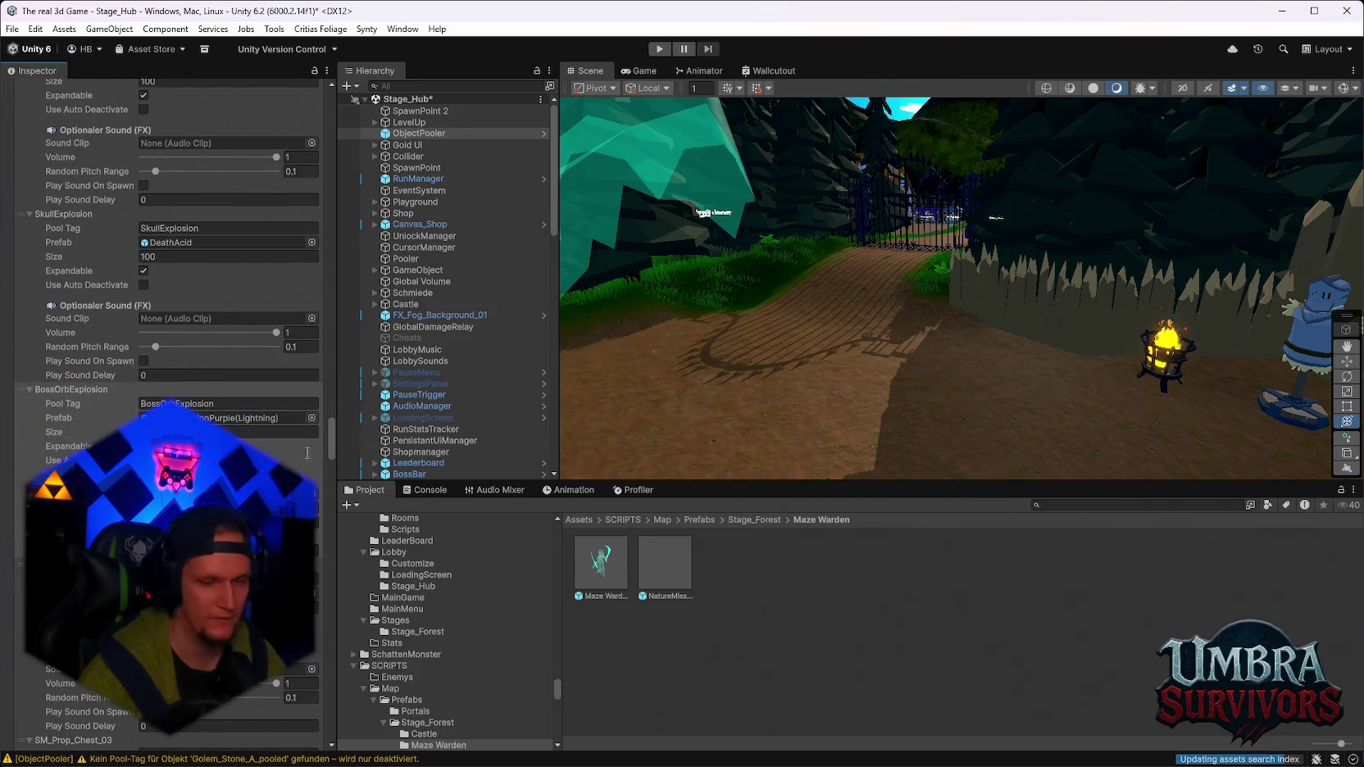
mouse_move(678, 579)
mouse_down()
mouse_move(459, 484)
mouse_move(246, 418)
mouse_up()
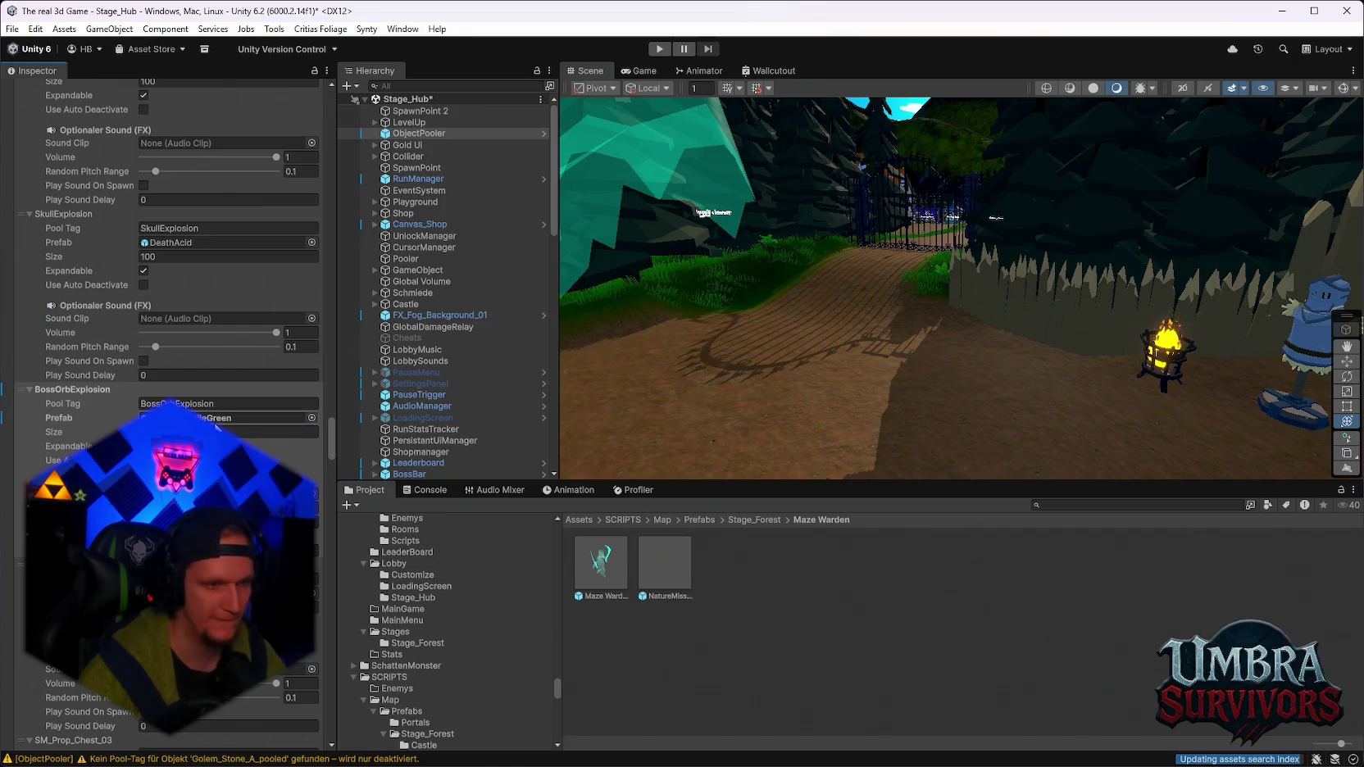
mouse_move(666, 568)
mouse_down()
mouse_move(828, 436)
mouse_move(793, 457)
mouse_up()
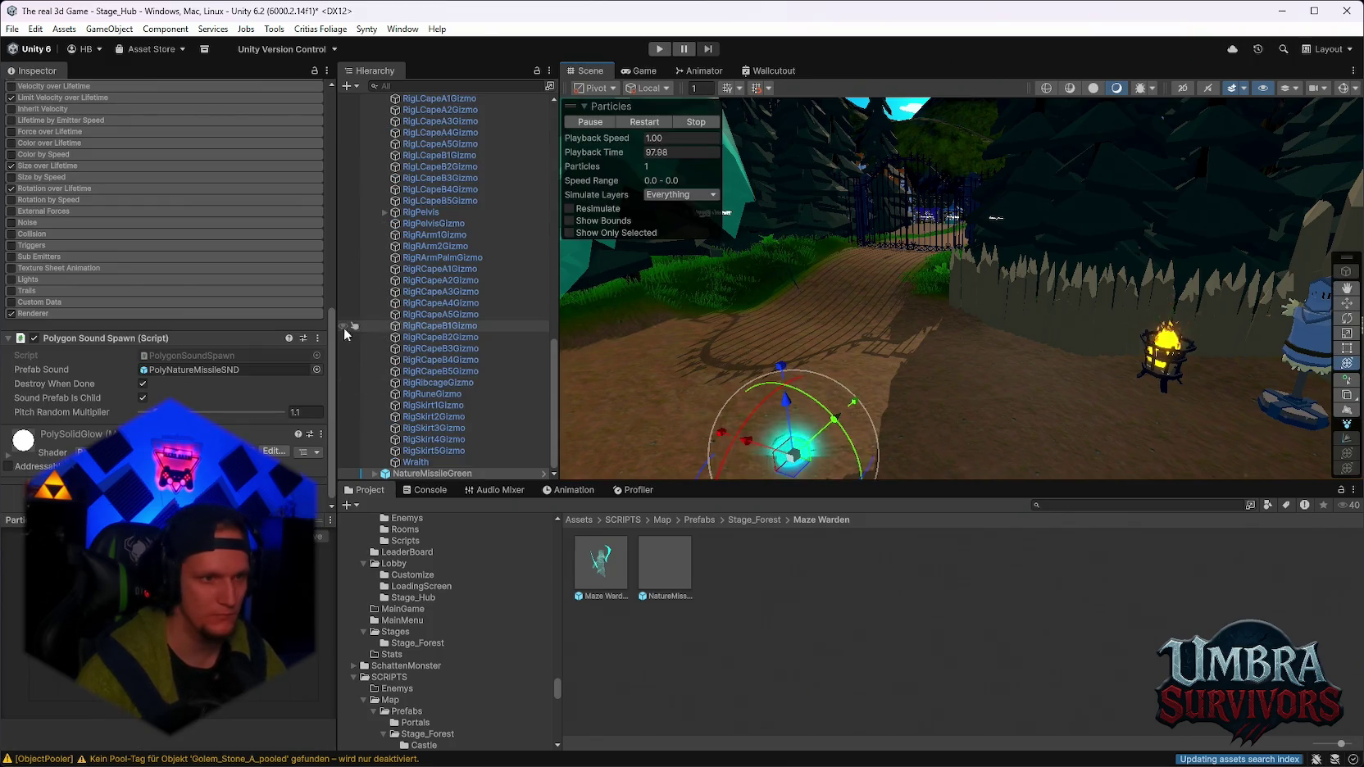
Frame the missile, raise it above the ground, and scale the instance to 4 on X, Y, Z.
scroll(344, 327, up, 6)
scroll(325, 381, up, 10)
key(f)
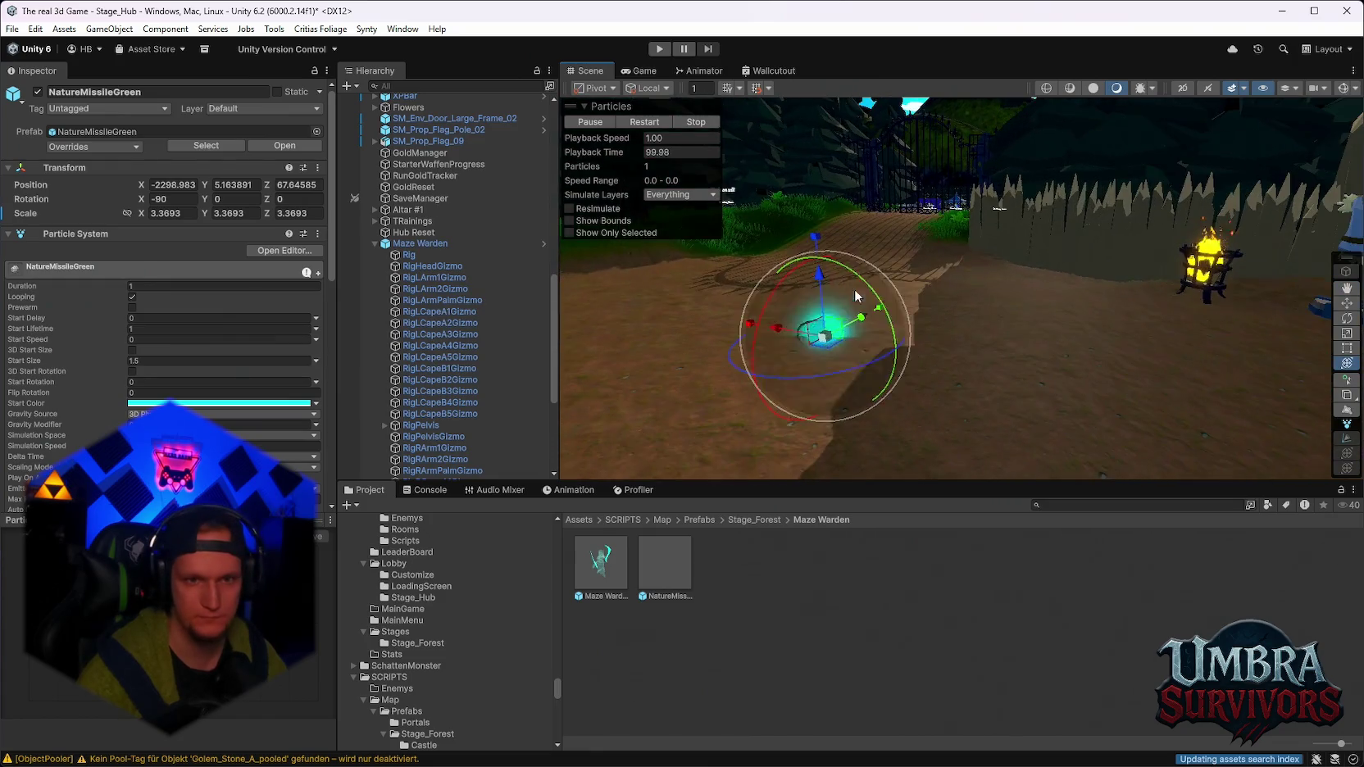
mouse_move(819, 287)
mouse_down()
mouse_move(816, 179)
mouse_move(912, 360)
mouse_up()
text(4)
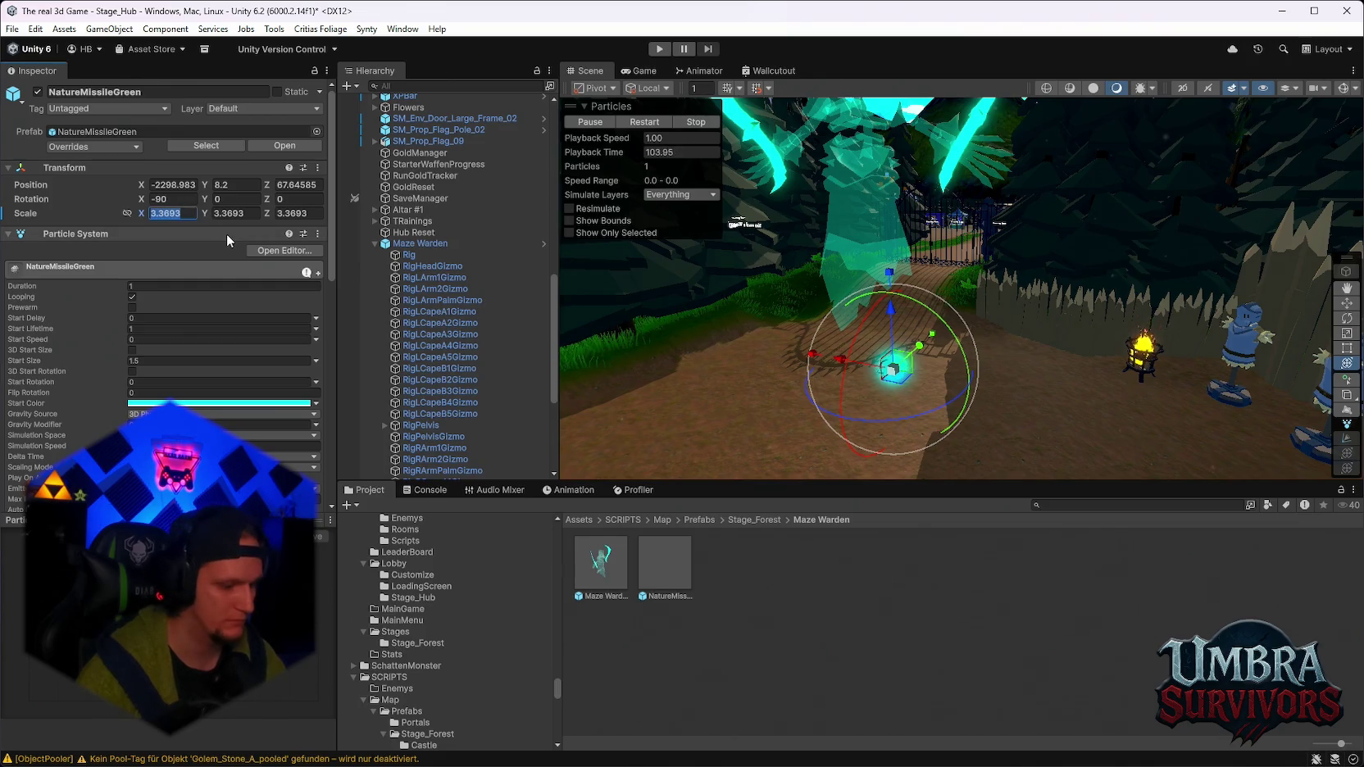
click(241, 215)
text(4)
click(297, 214)
text(4)
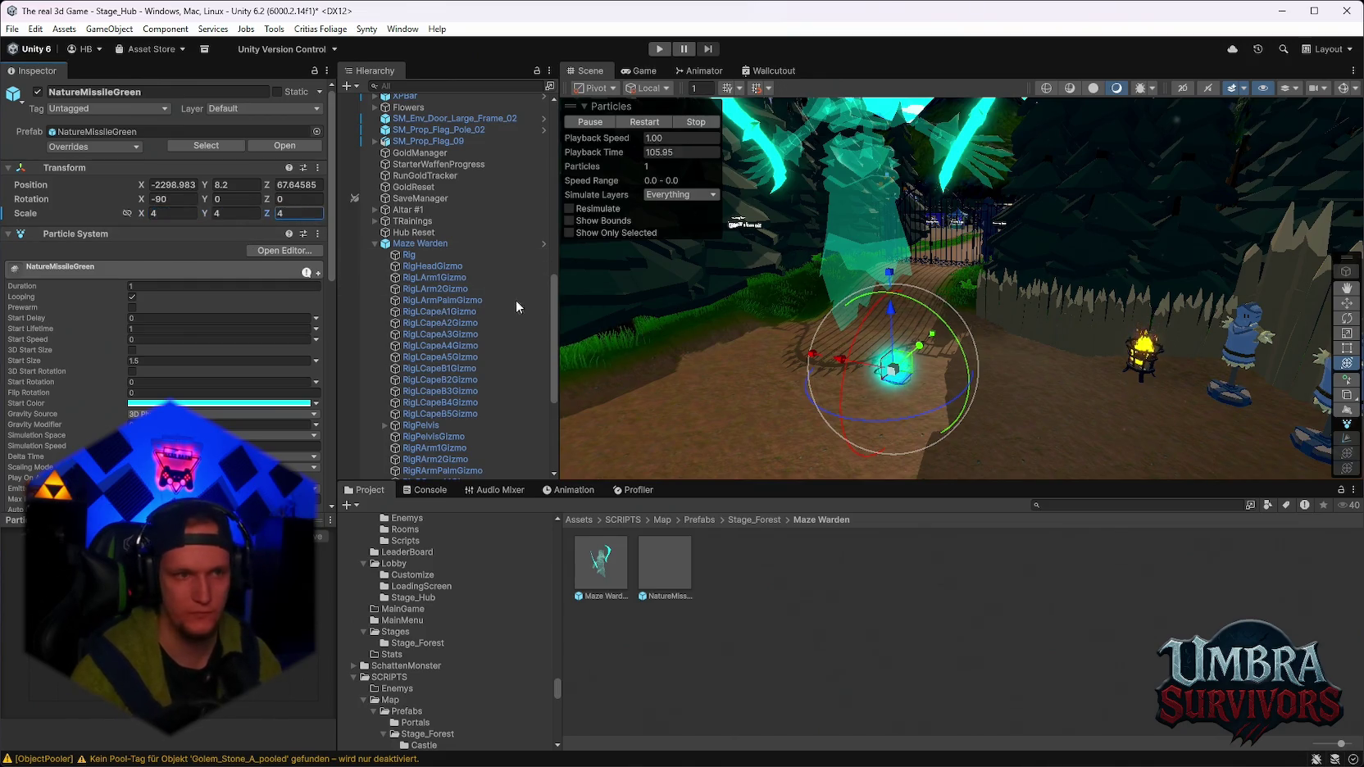
Set the NatureMissileGreen prefab's scale to 4, then delete its test instance from the scene.
double_click(653, 564)
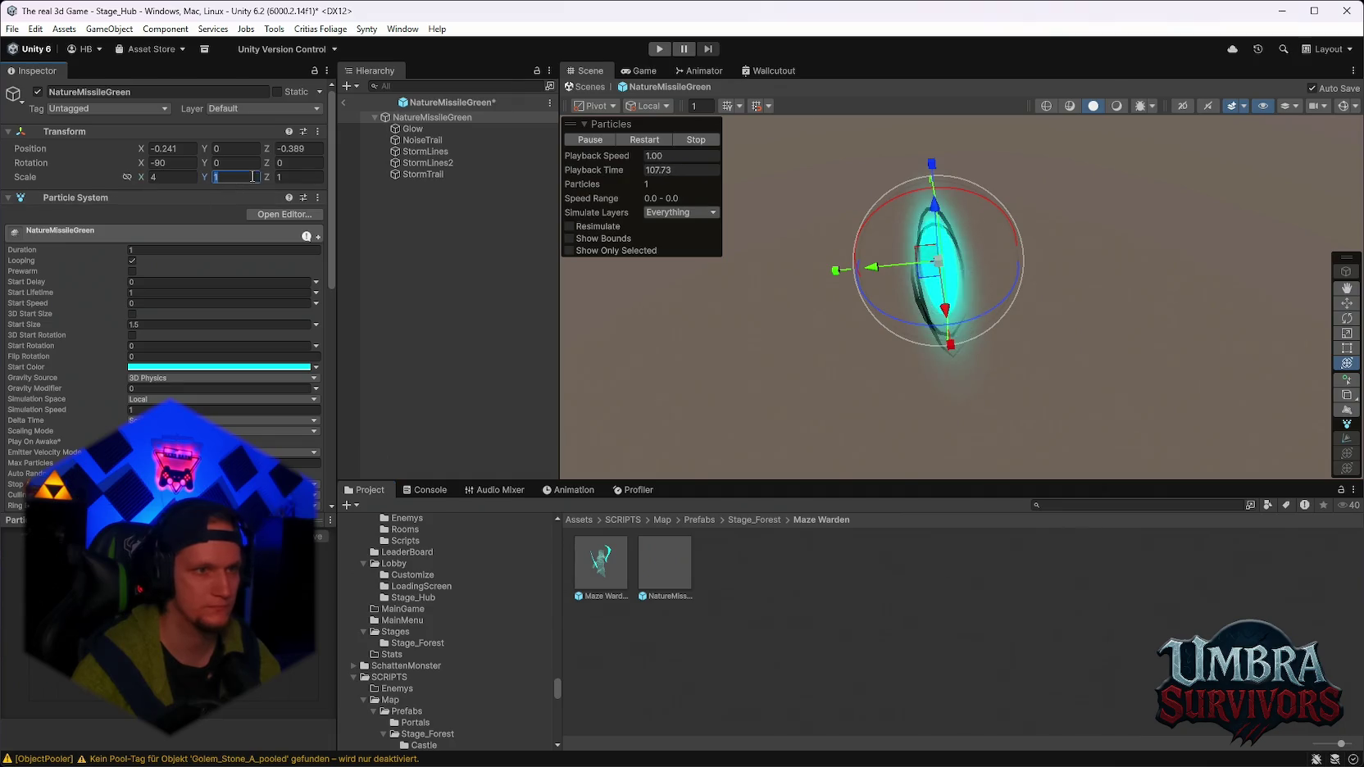
text(4)
click(279, 177)
text(4)
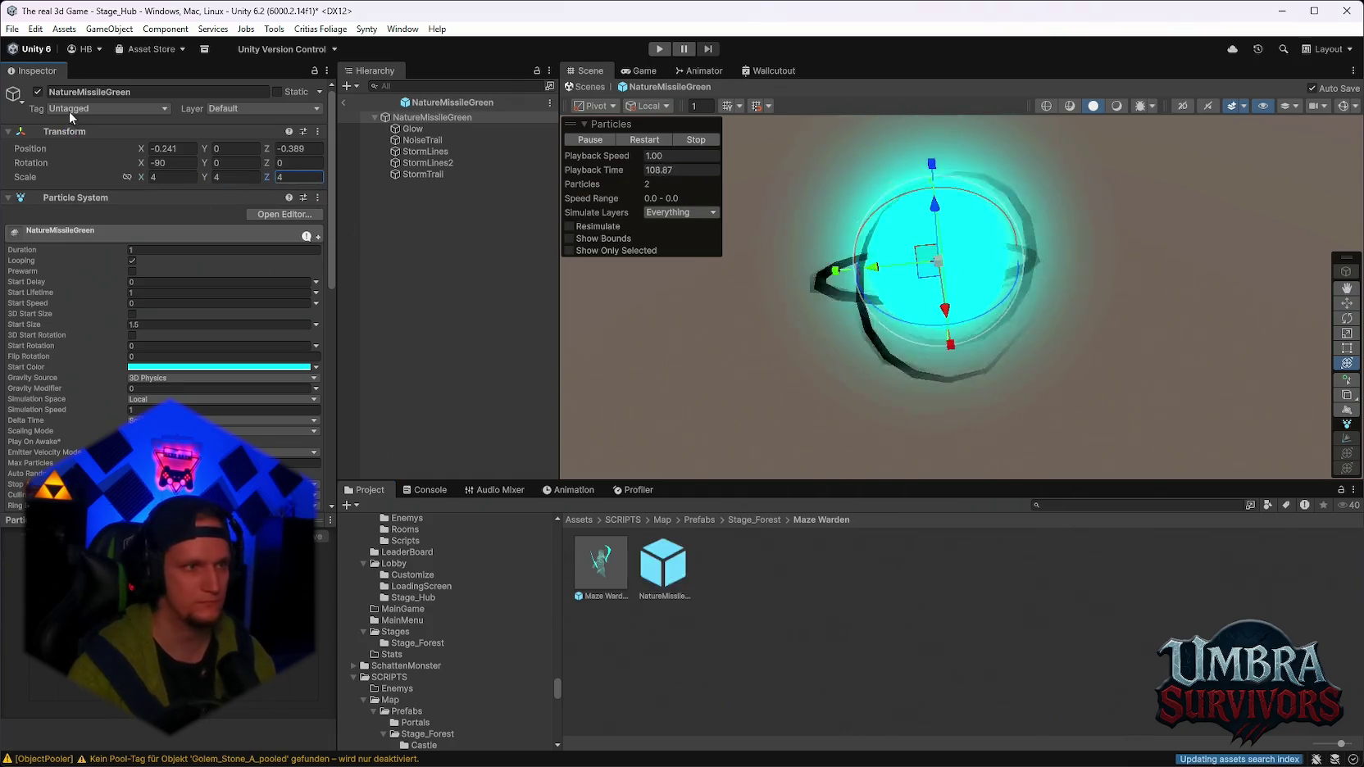
click(344, 102)
click(904, 382)
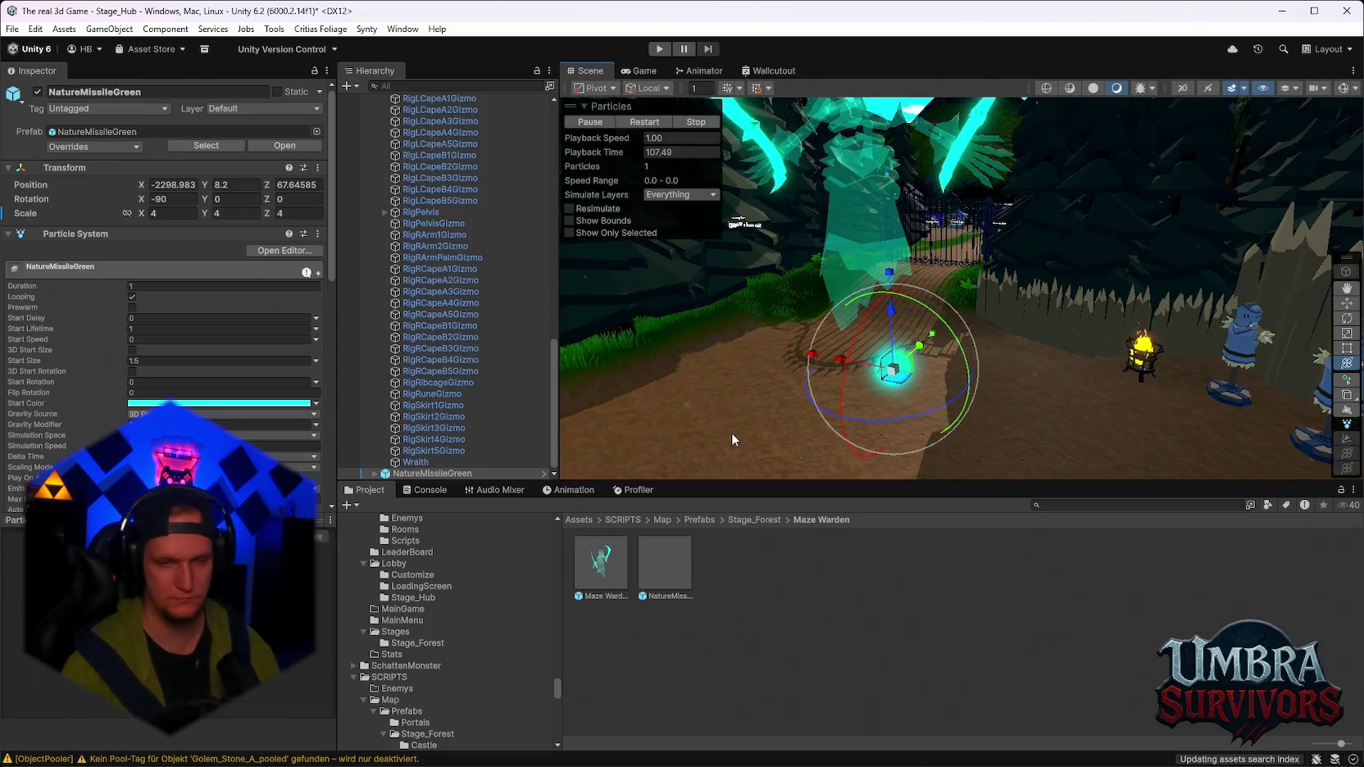
key(Delete)
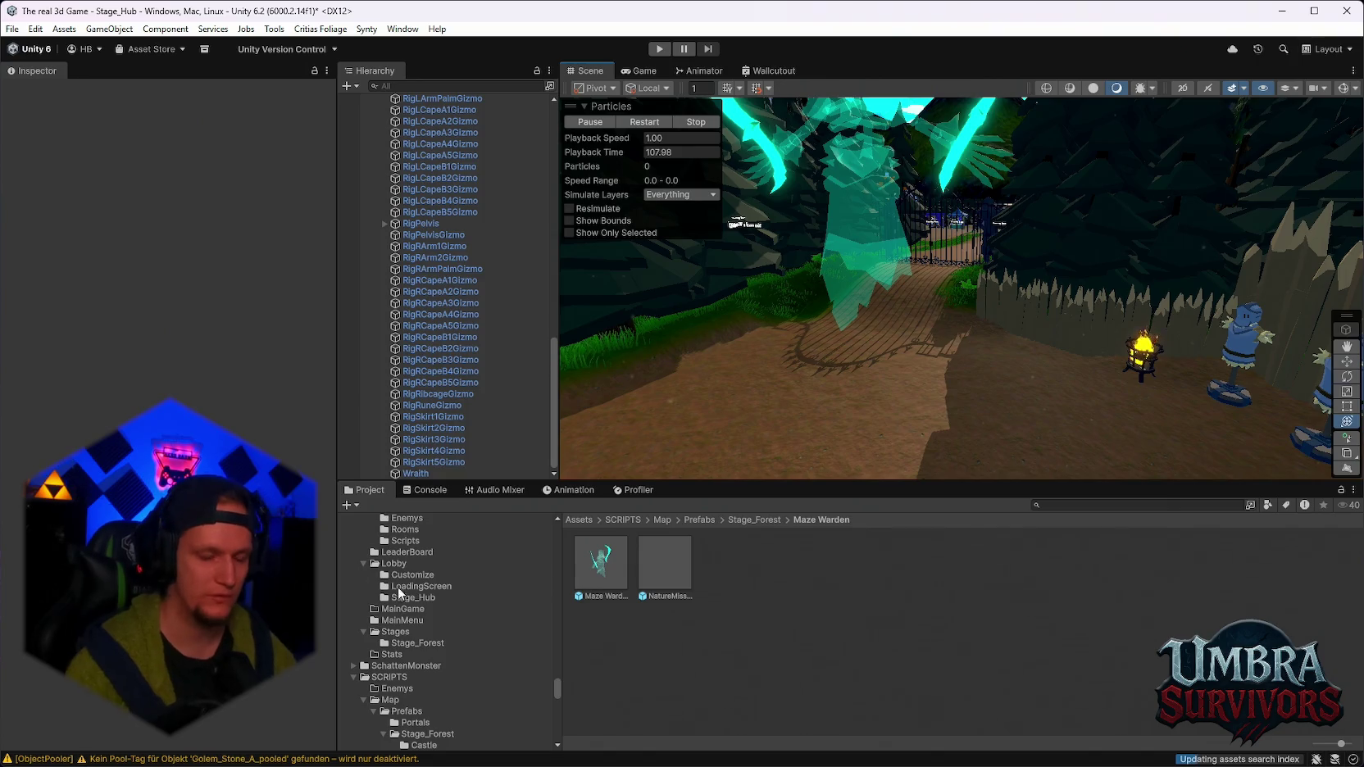
scroll(398, 587, down, 5)
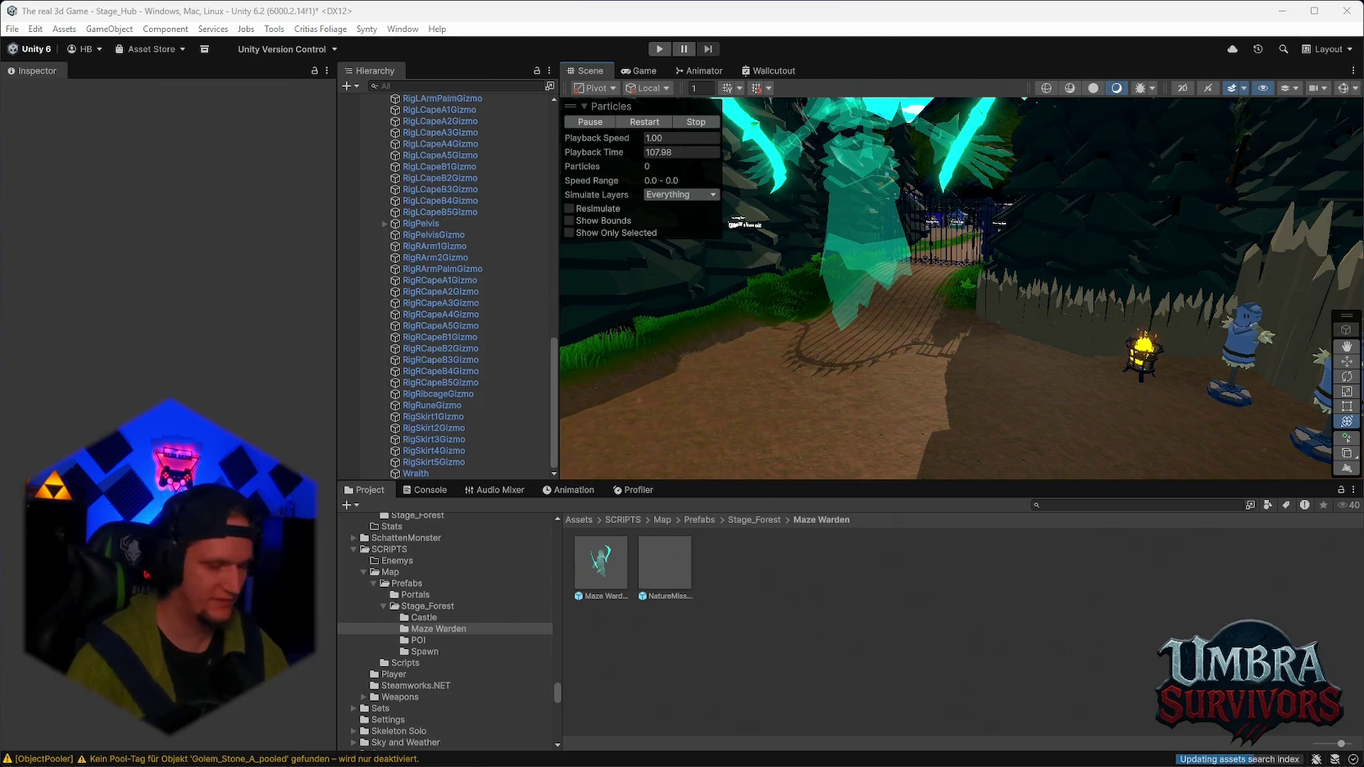
scroll(504, 402, up, 4)
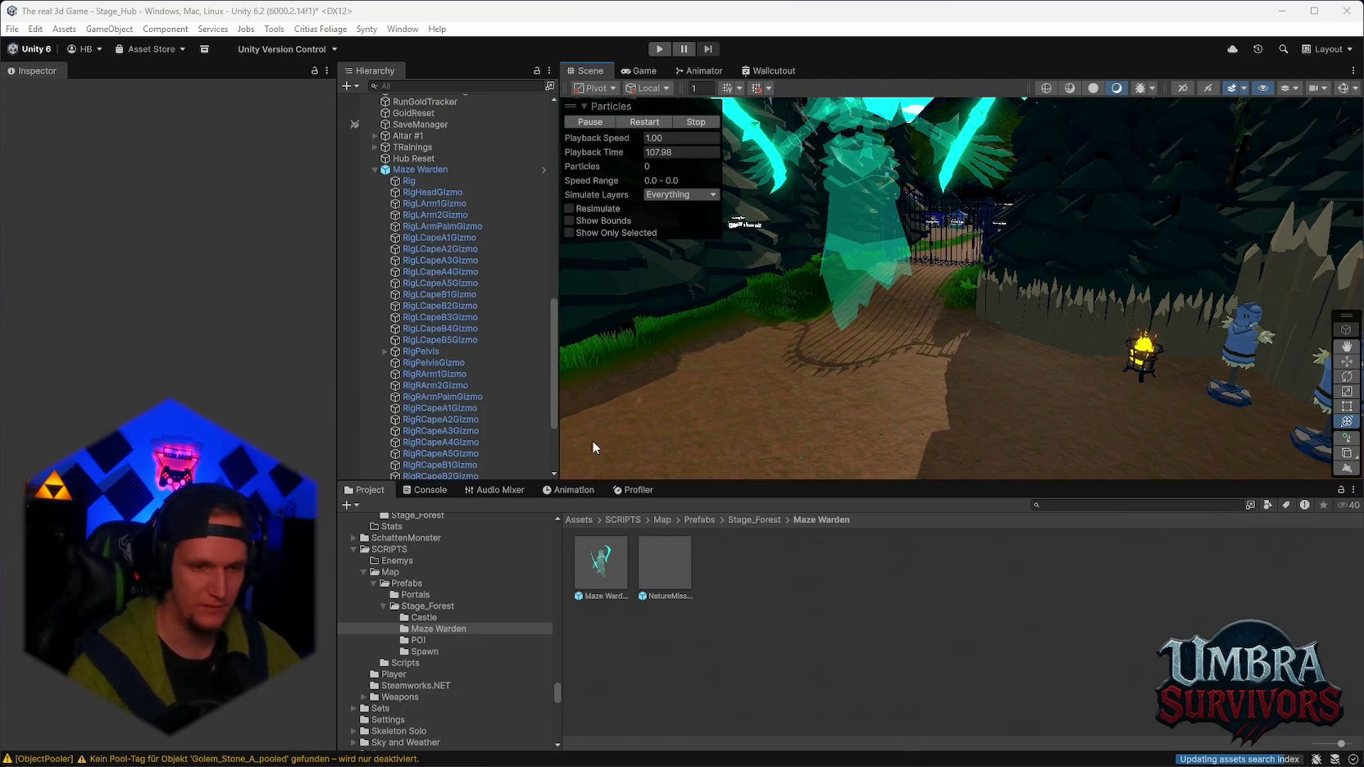
Scroll the Project tree and show the Diamond treasure explosion prefabs.
scroll(453, 660, down, 10)
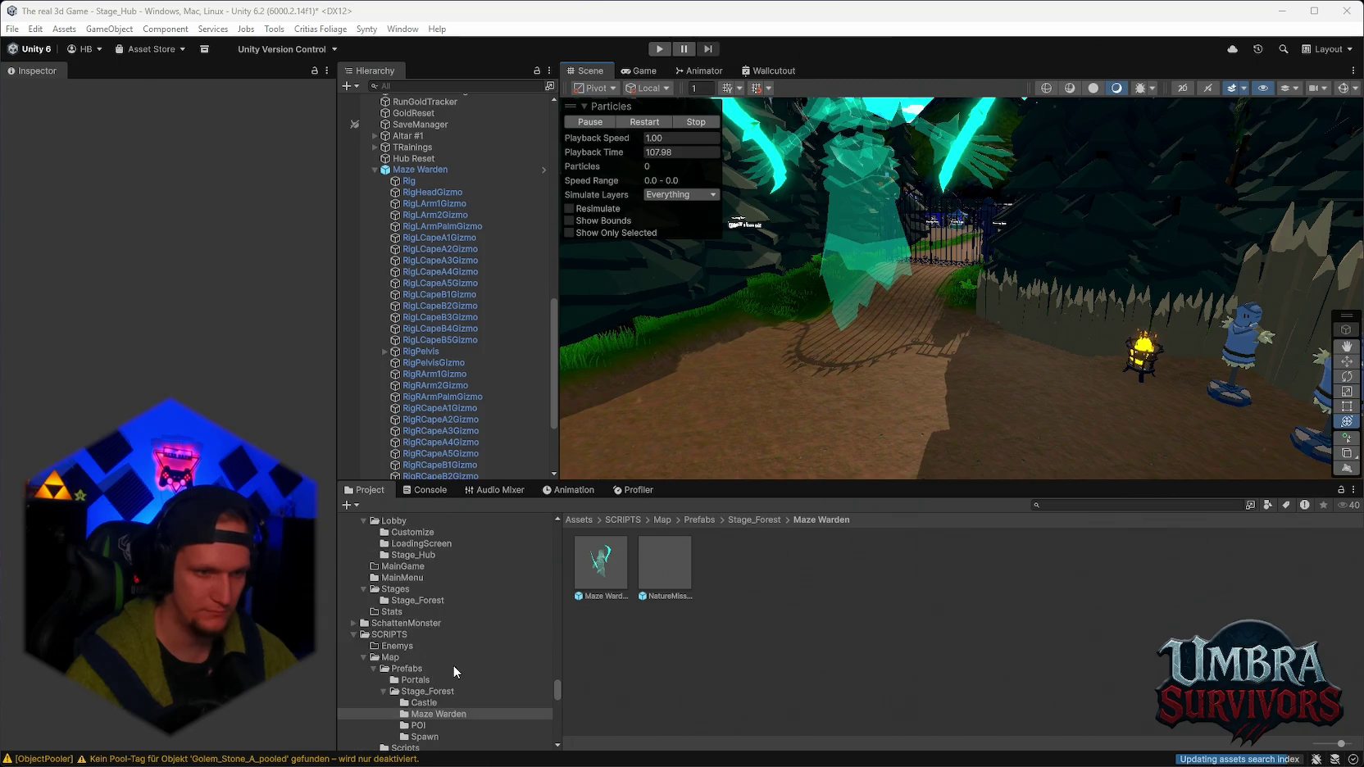
scroll(522, 690, up, 10)
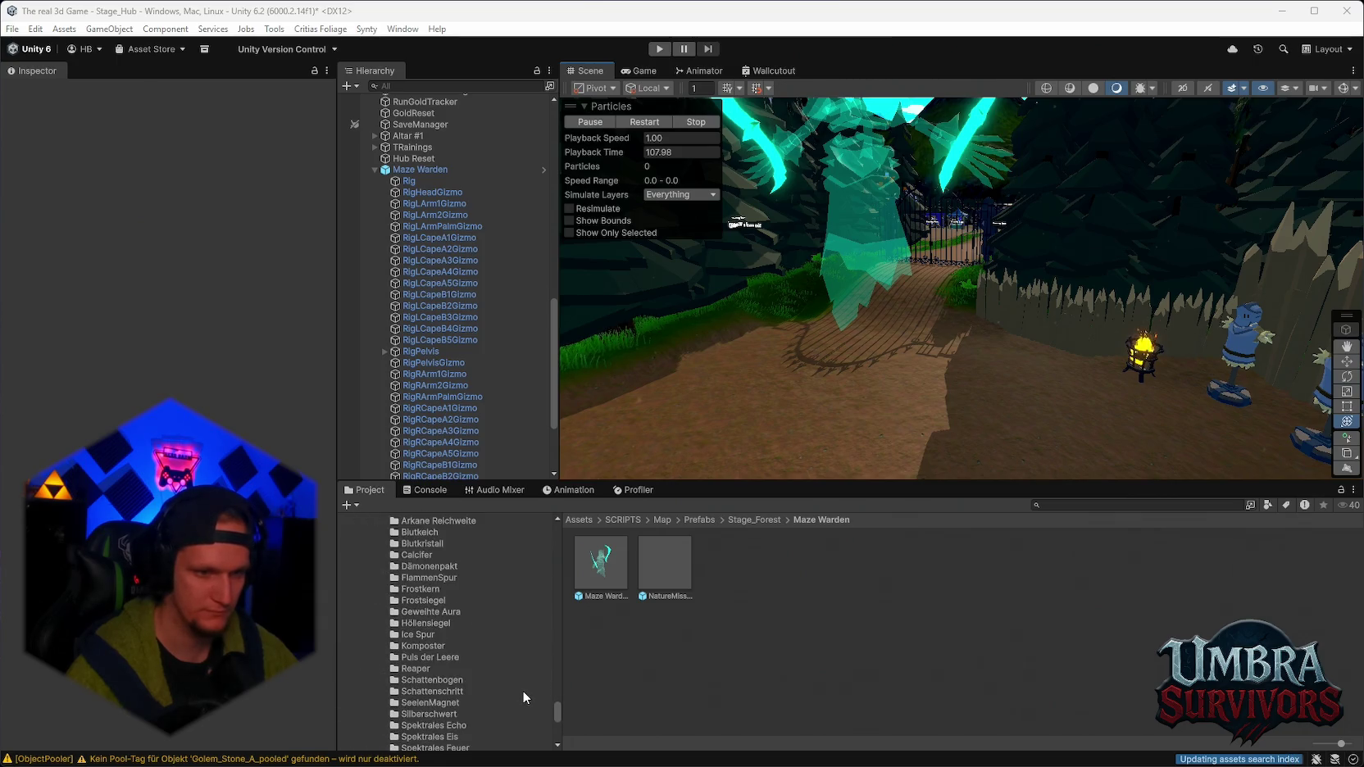
scroll(514, 683, up, 10)
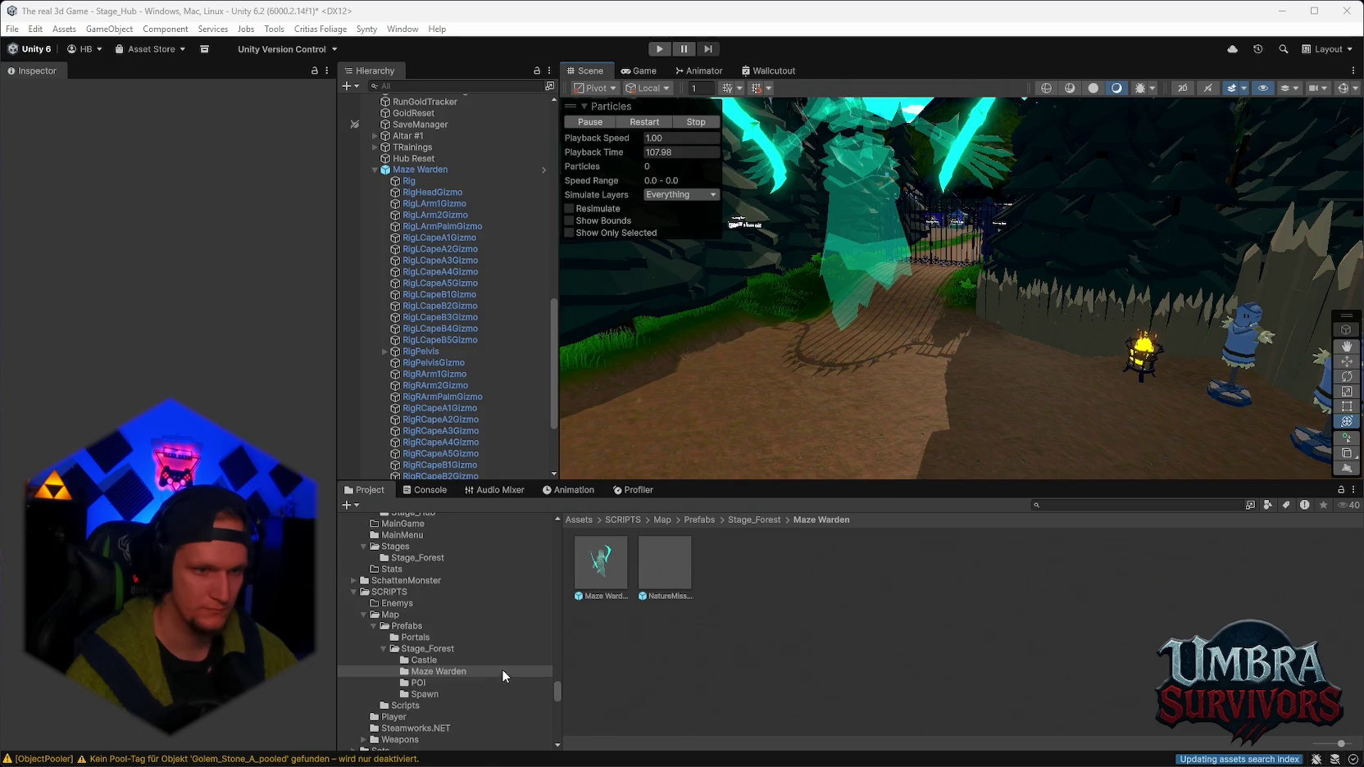
scroll(524, 661, up, 10)
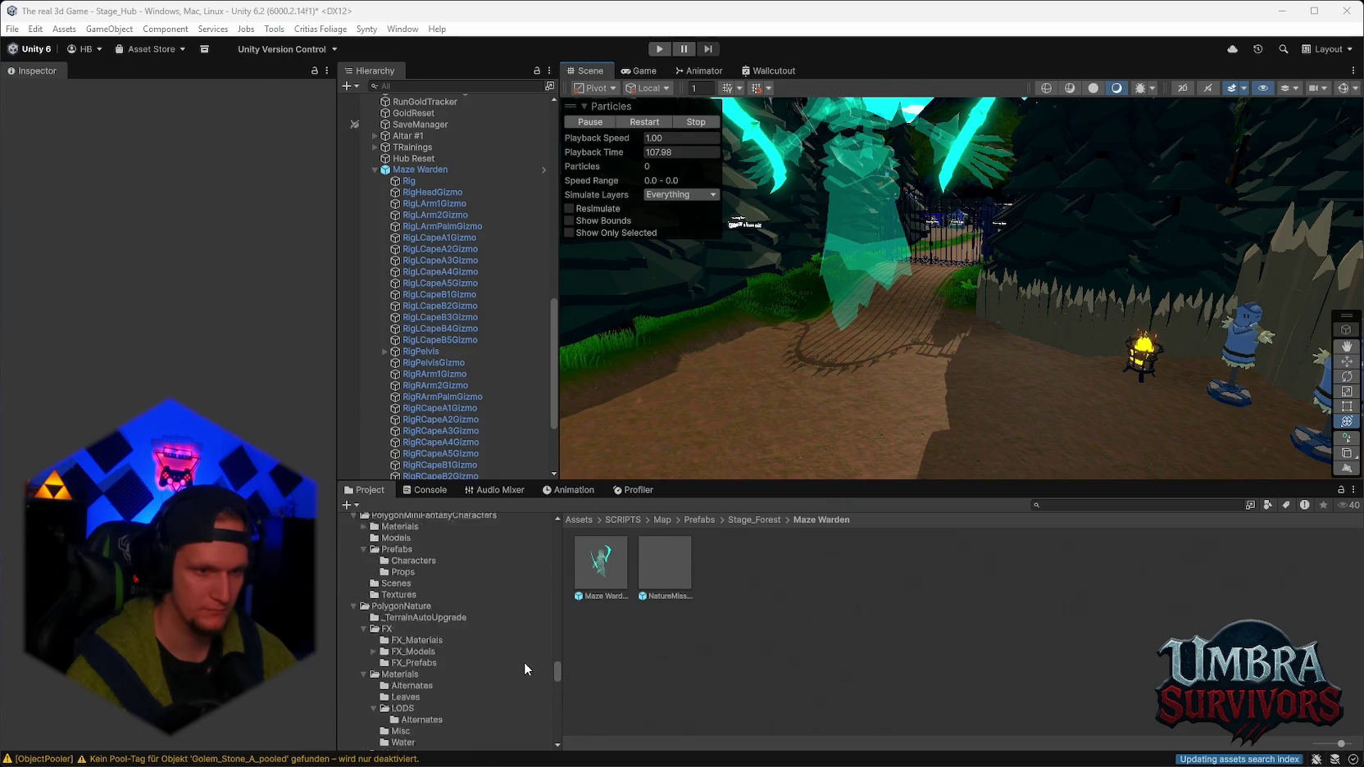
scroll(506, 664, up, 10)
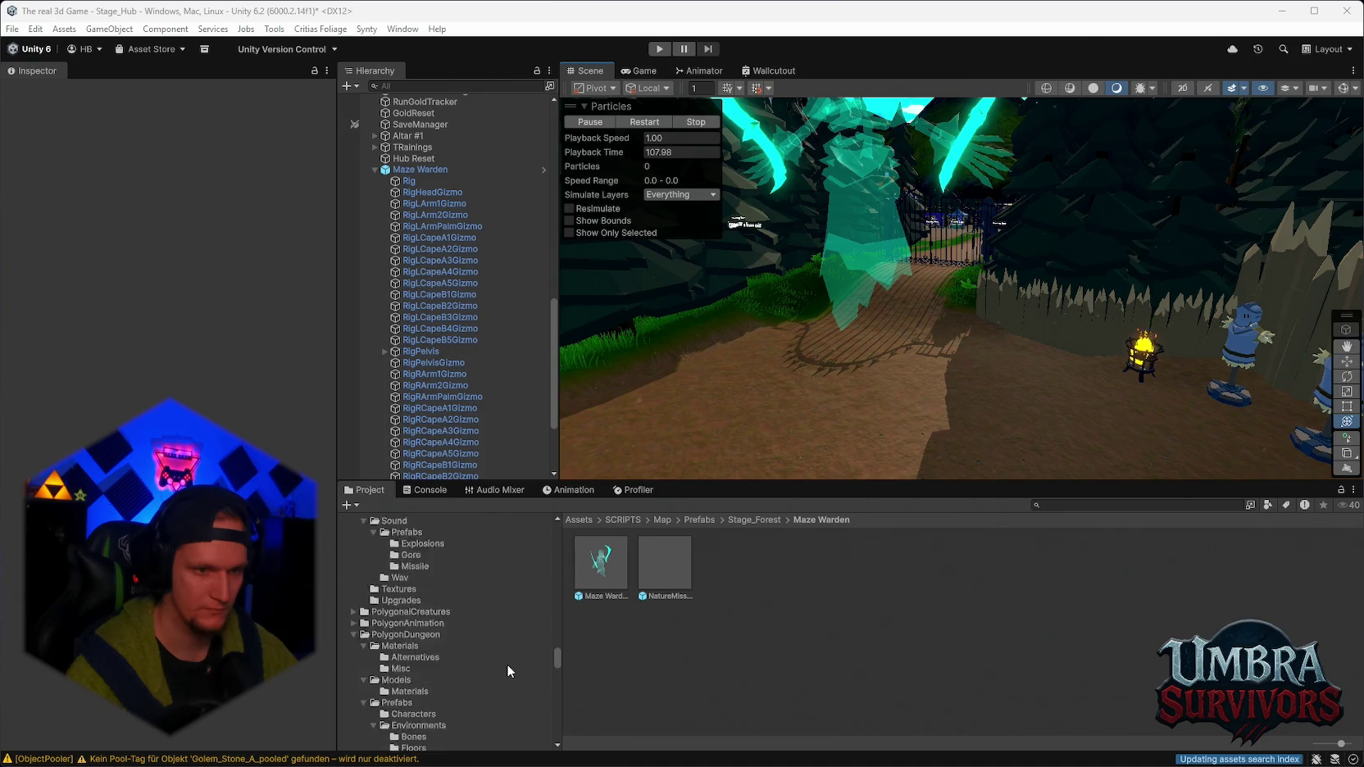
scroll(442, 623, up, 10)
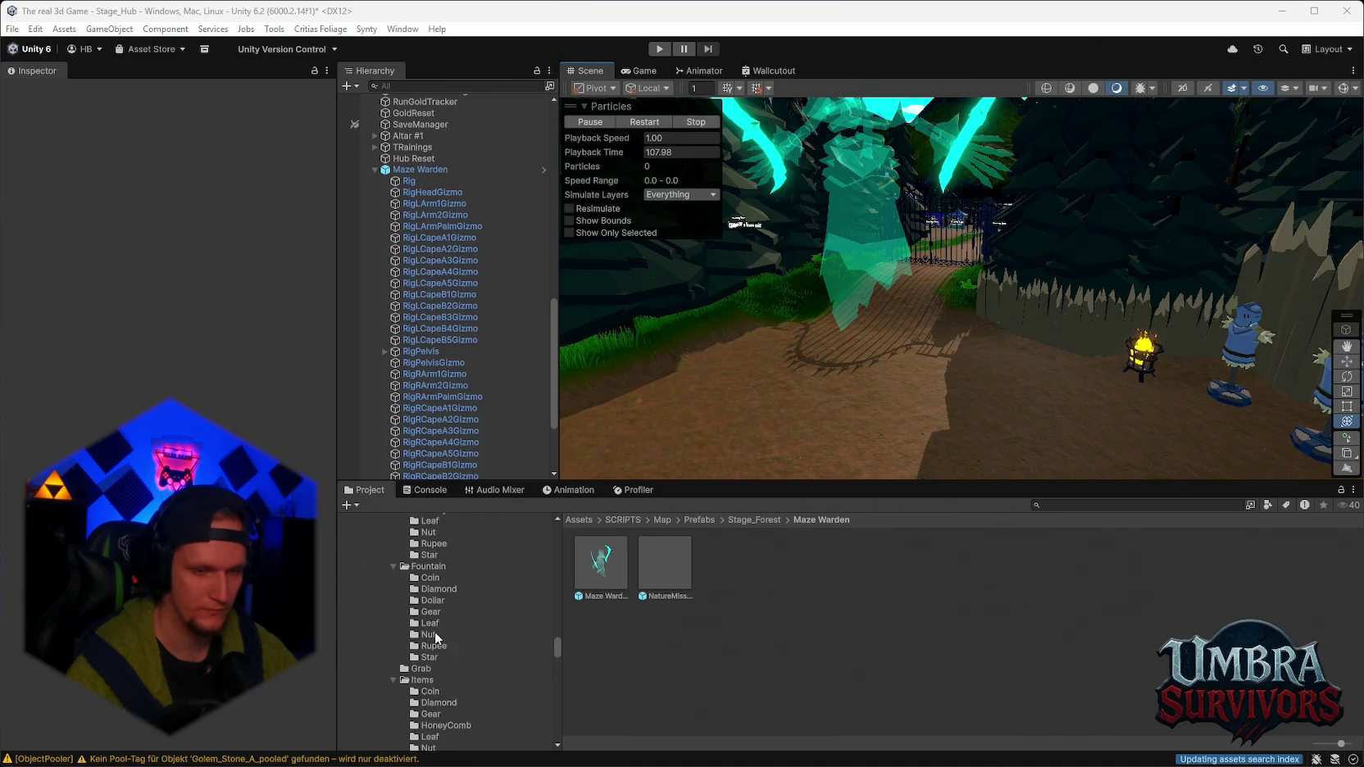
click(444, 602)
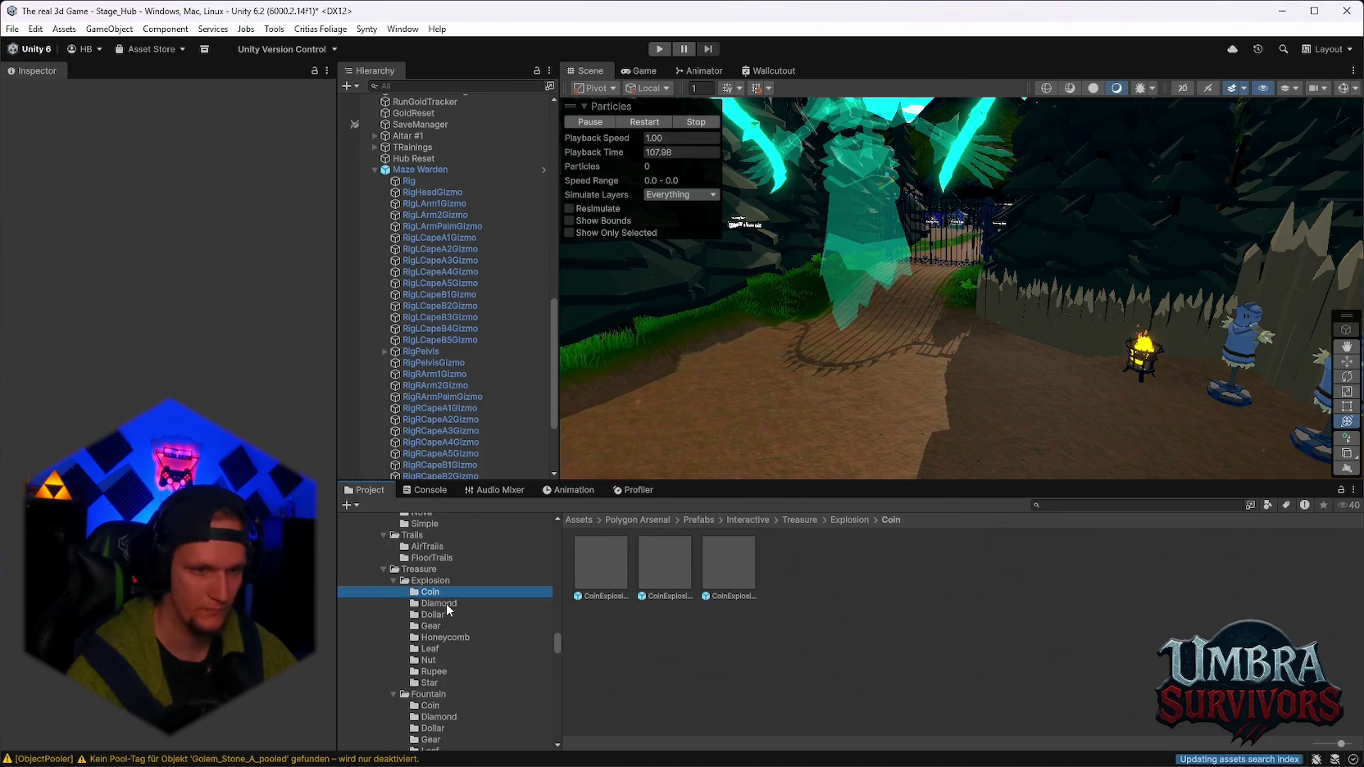
Browse the Liquid and Nature magic explosion folders and open NatureExplosionGreen in Prefab Mode.
scroll(451, 639, up, 2)
scroll(458, 623, up, 10)
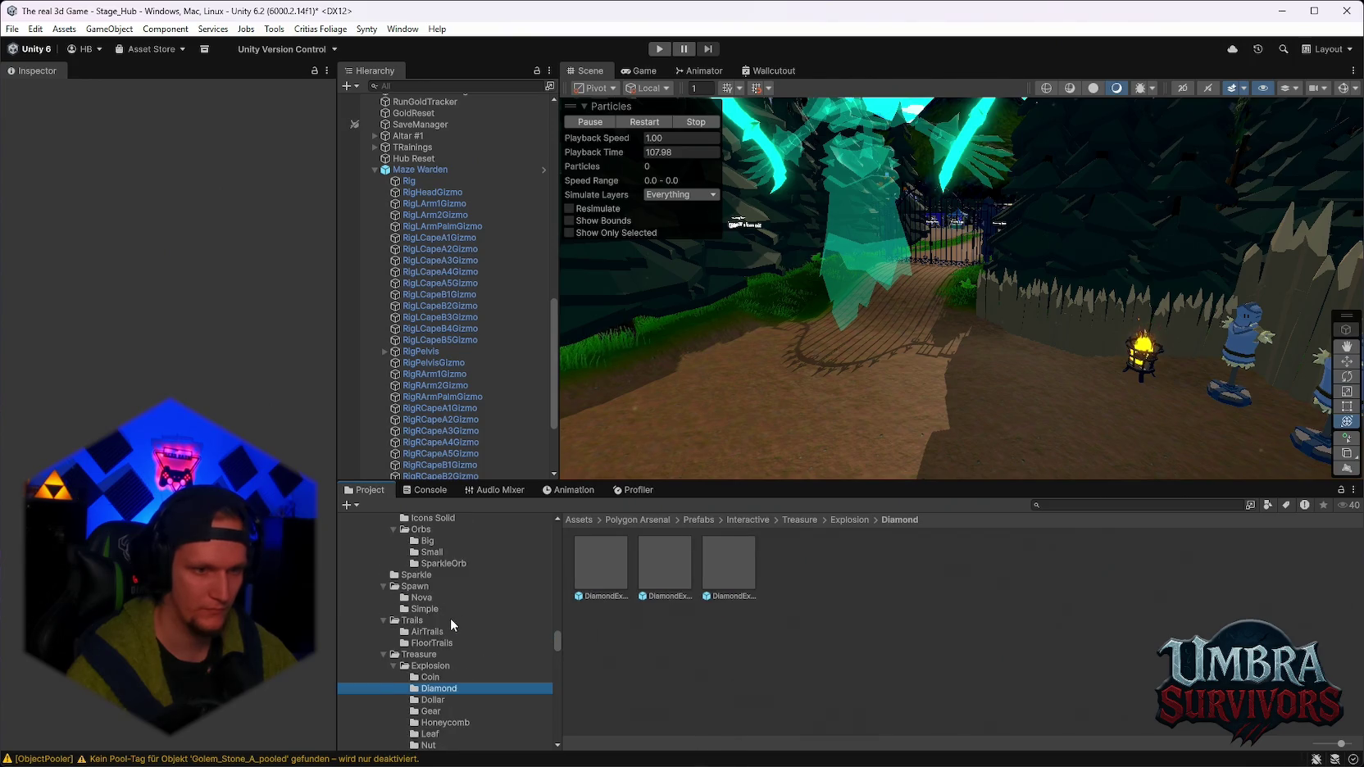
scroll(471, 634, up, 10)
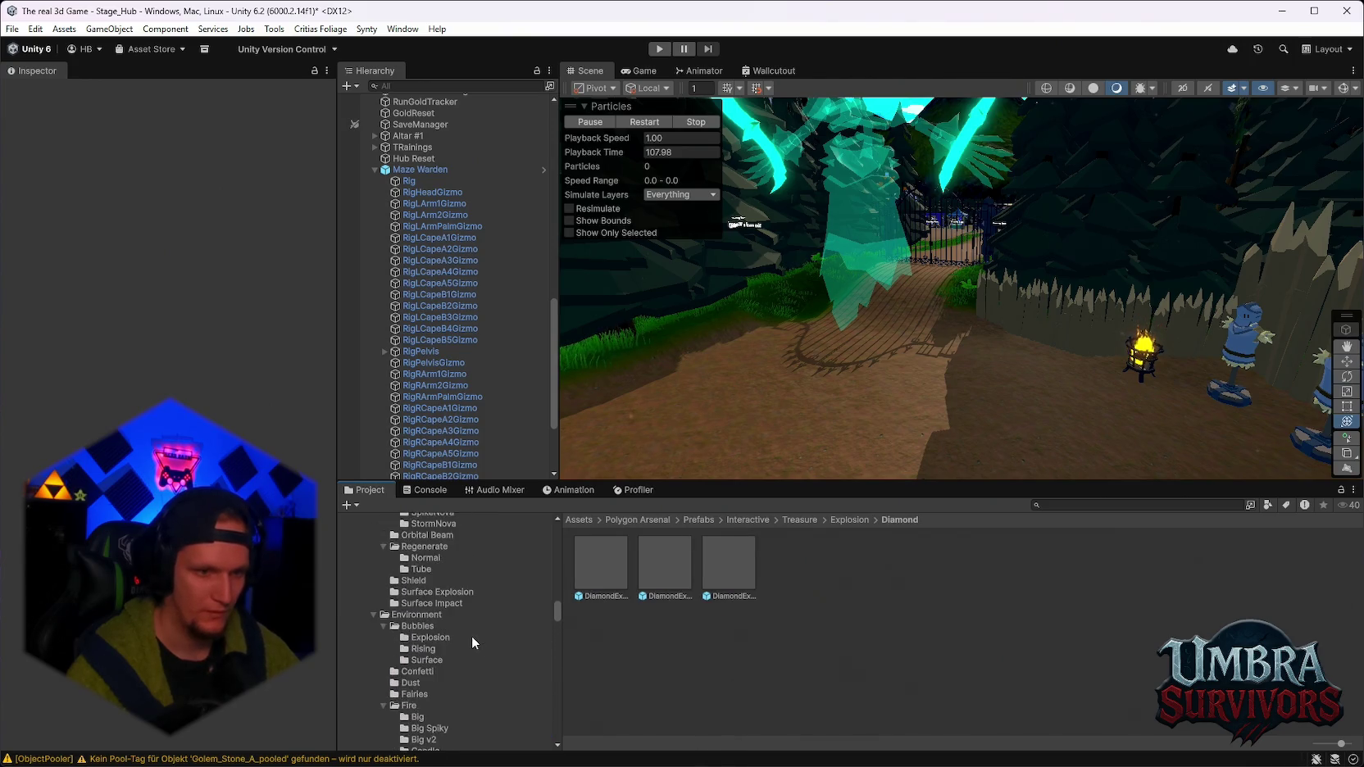
scroll(472, 637, up, 5)
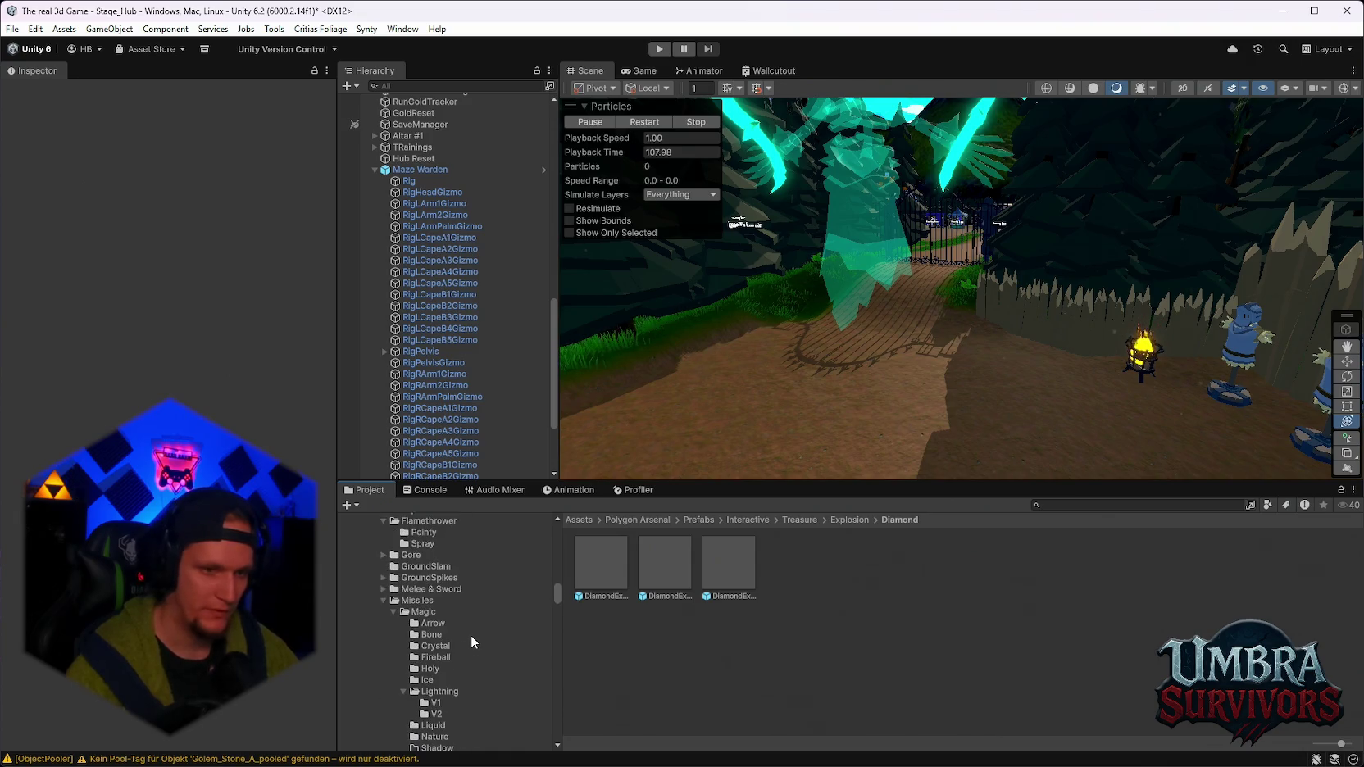
scroll(450, 648, up, 10)
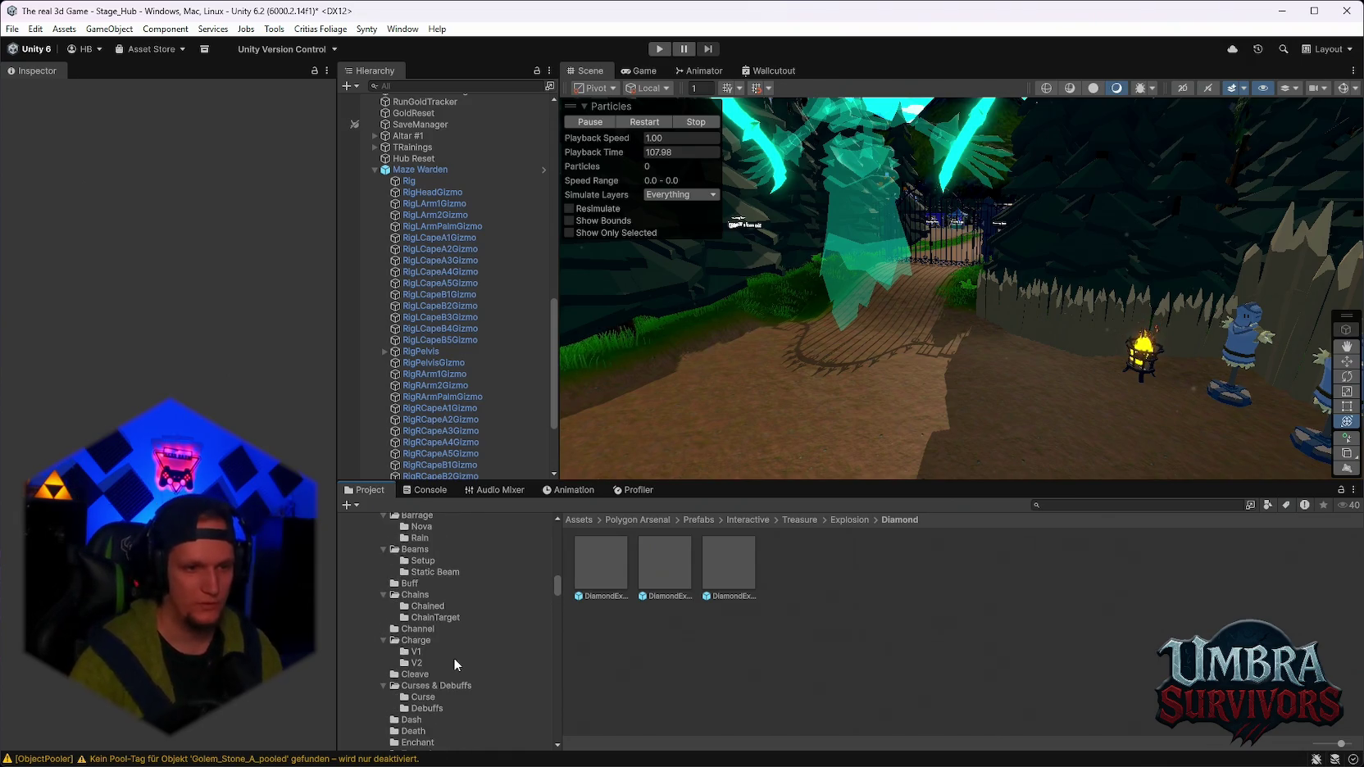
scroll(456, 658, down, 10)
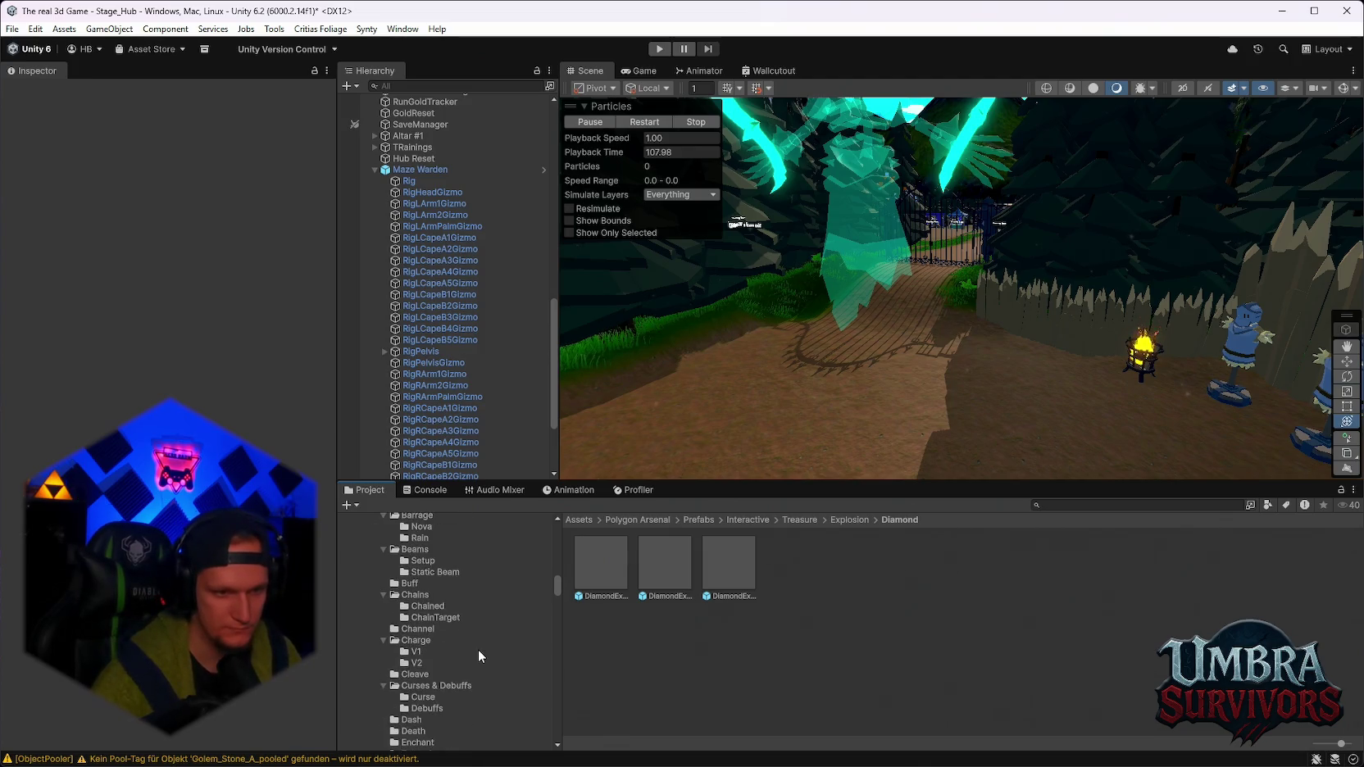
scroll(472, 652, down, 6)
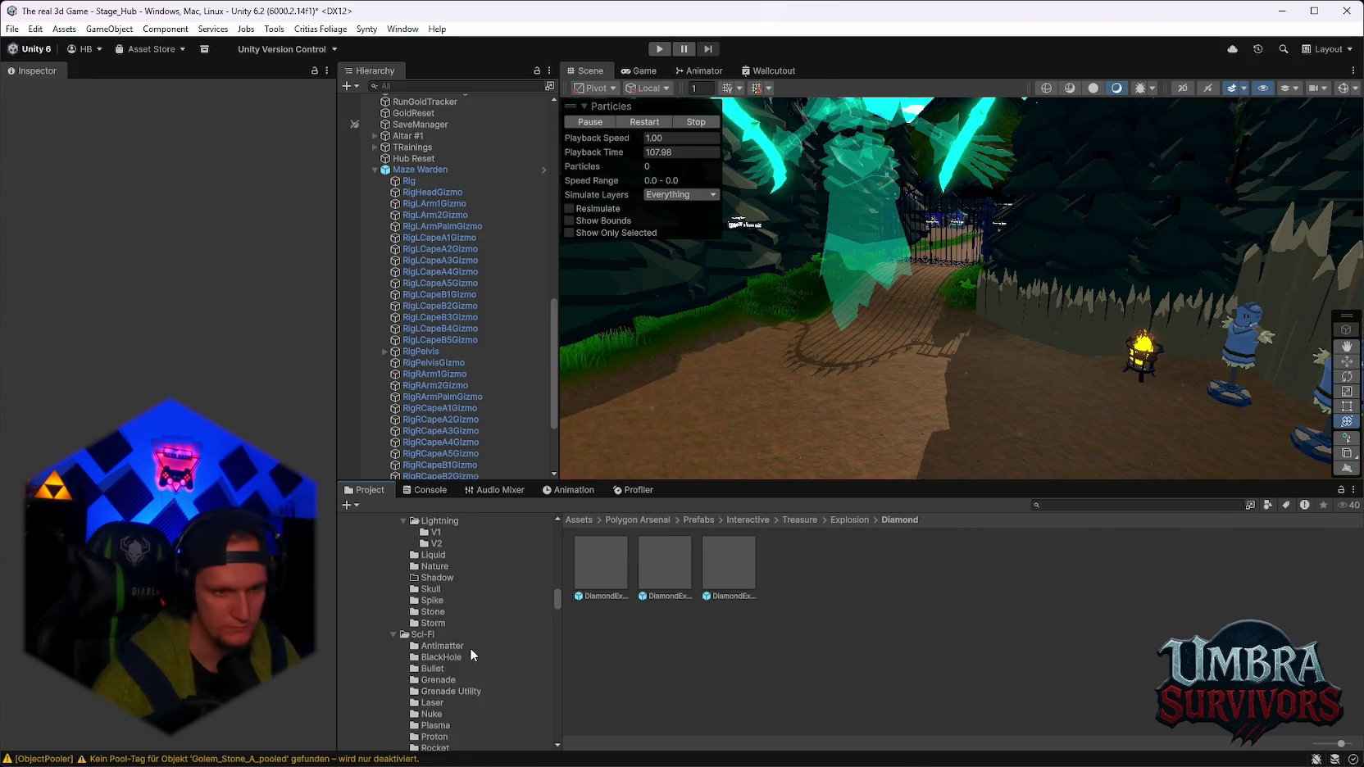
scroll(471, 654, down, 6)
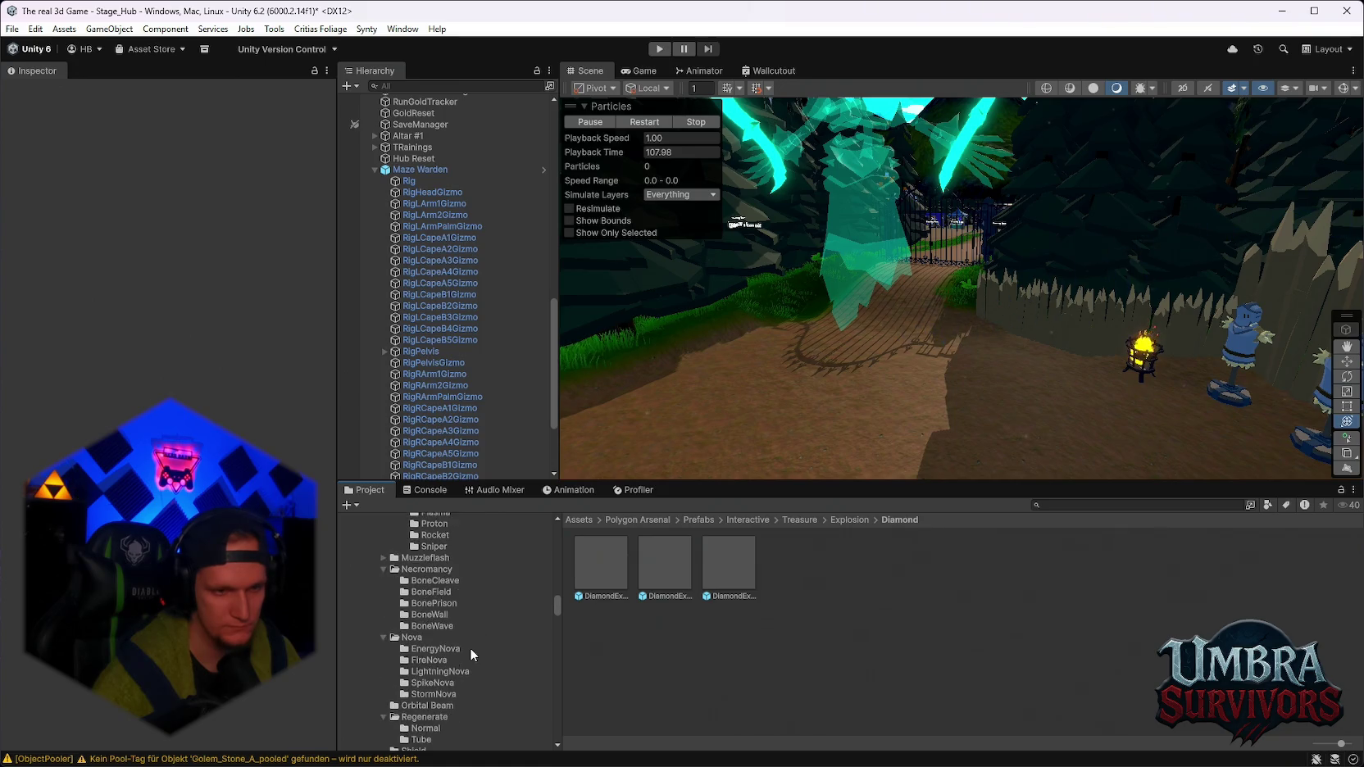
scroll(470, 648, up, 3)
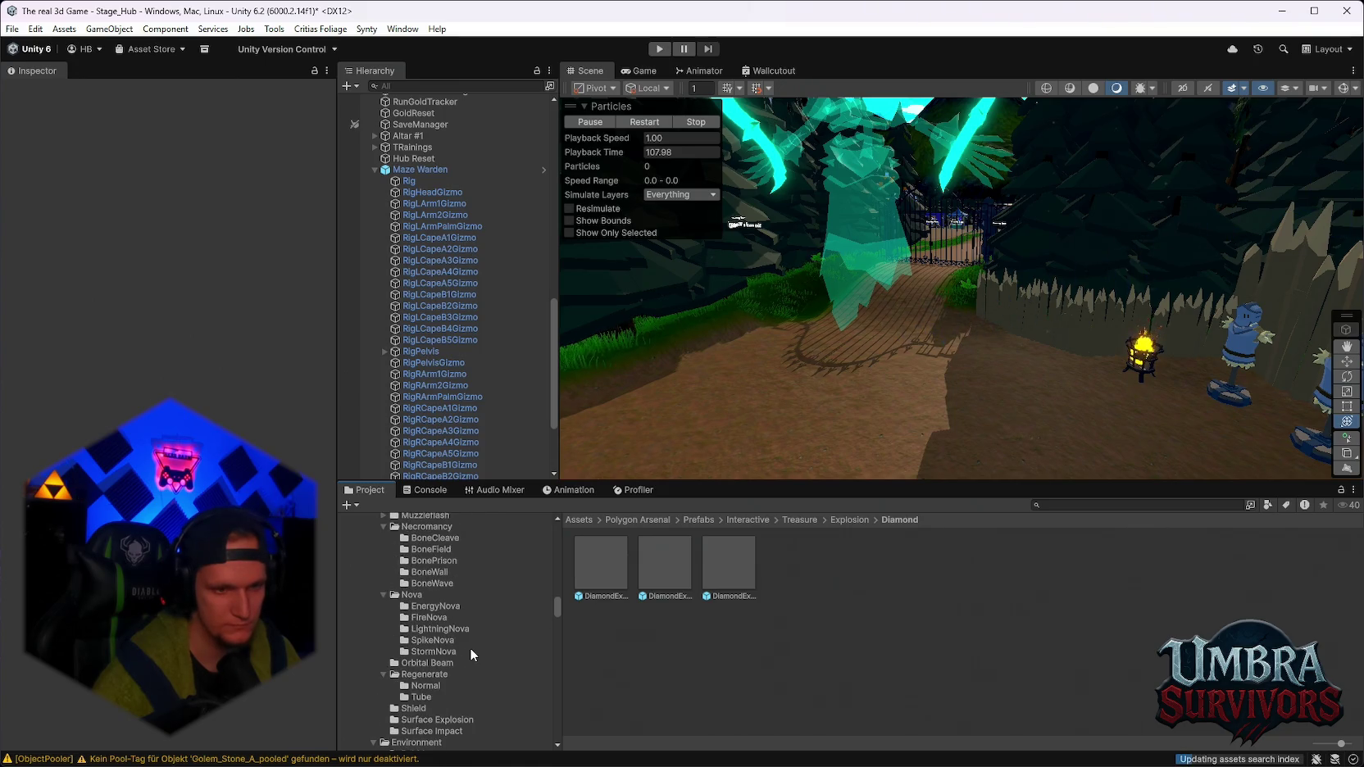
scroll(470, 647, down, 3)
scroll(470, 647, up, 3)
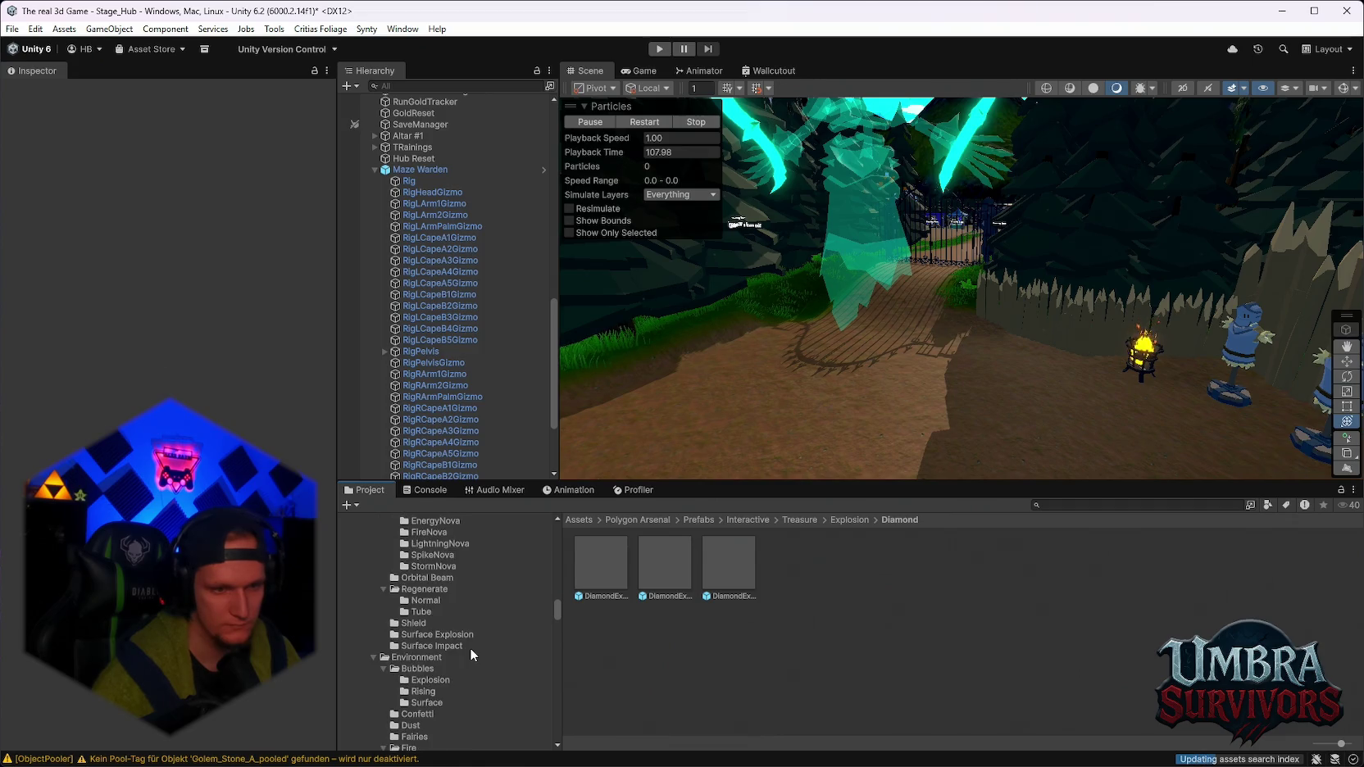
scroll(443, 610, up, 9)
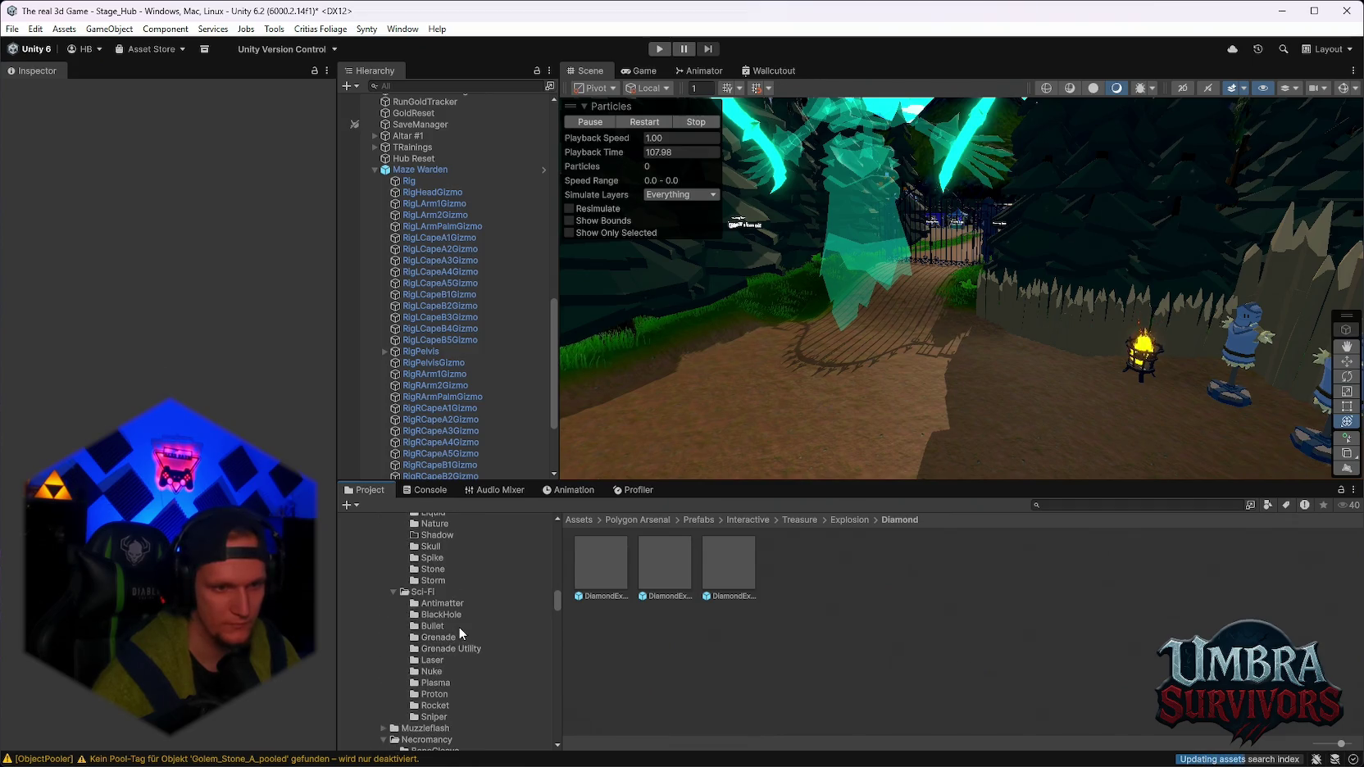
scroll(464, 631, up, 1)
scroll(385, 566, up, 10)
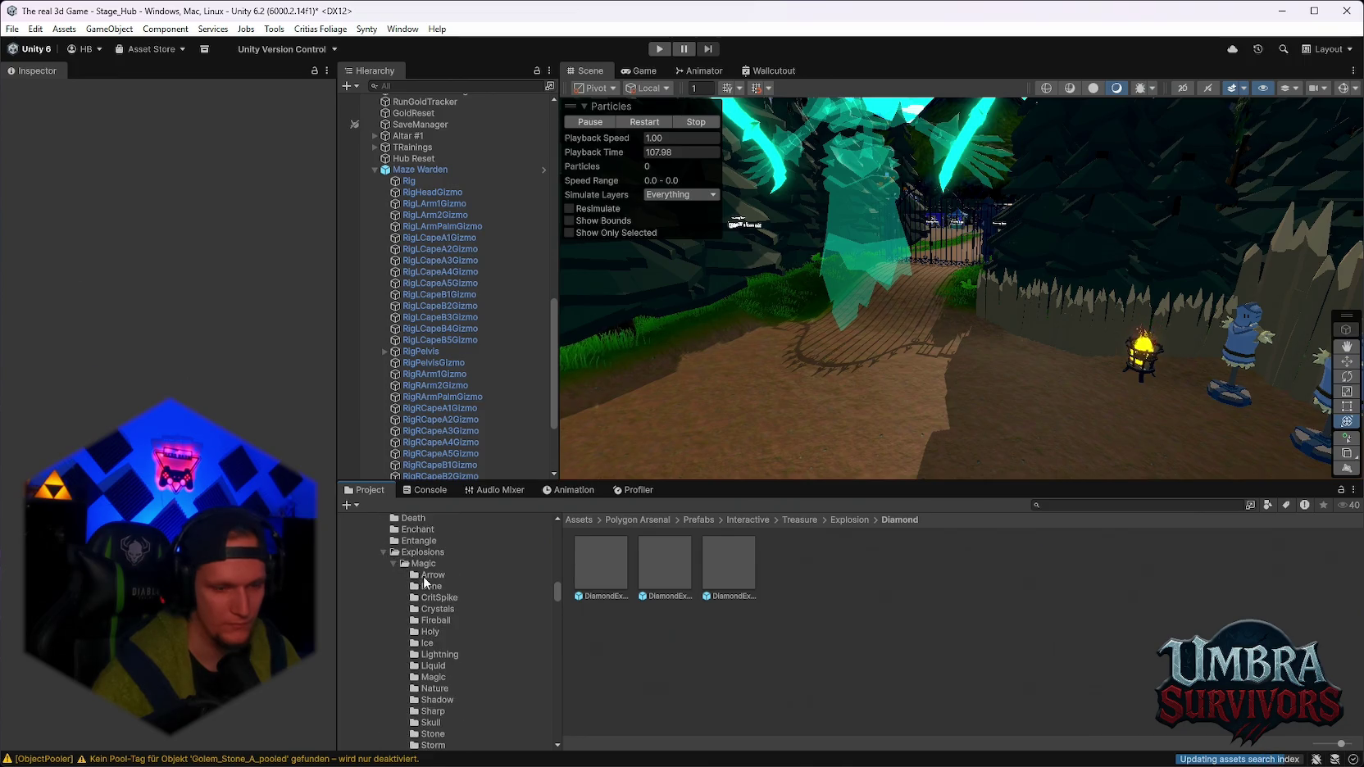
scroll(443, 590, down, 2)
click(442, 623)
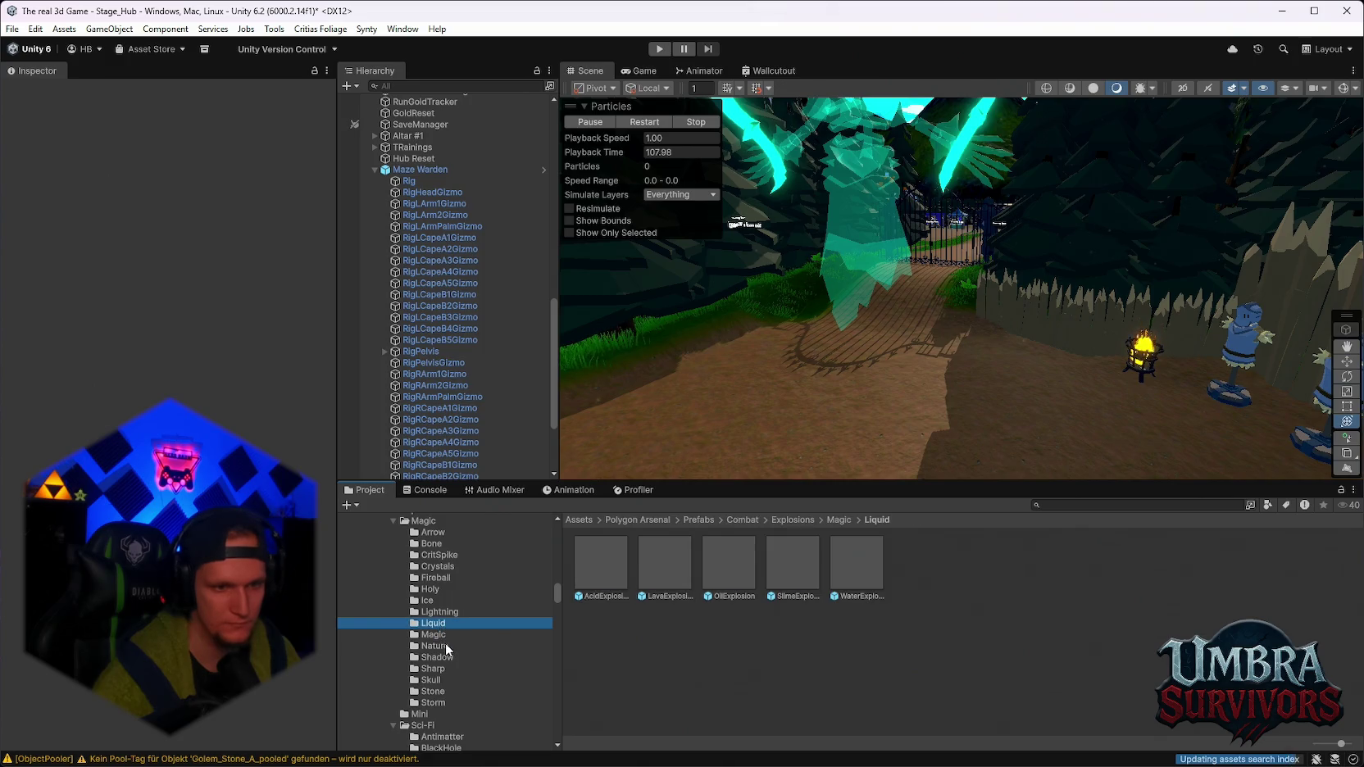
click(434, 646)
double_click(592, 564)
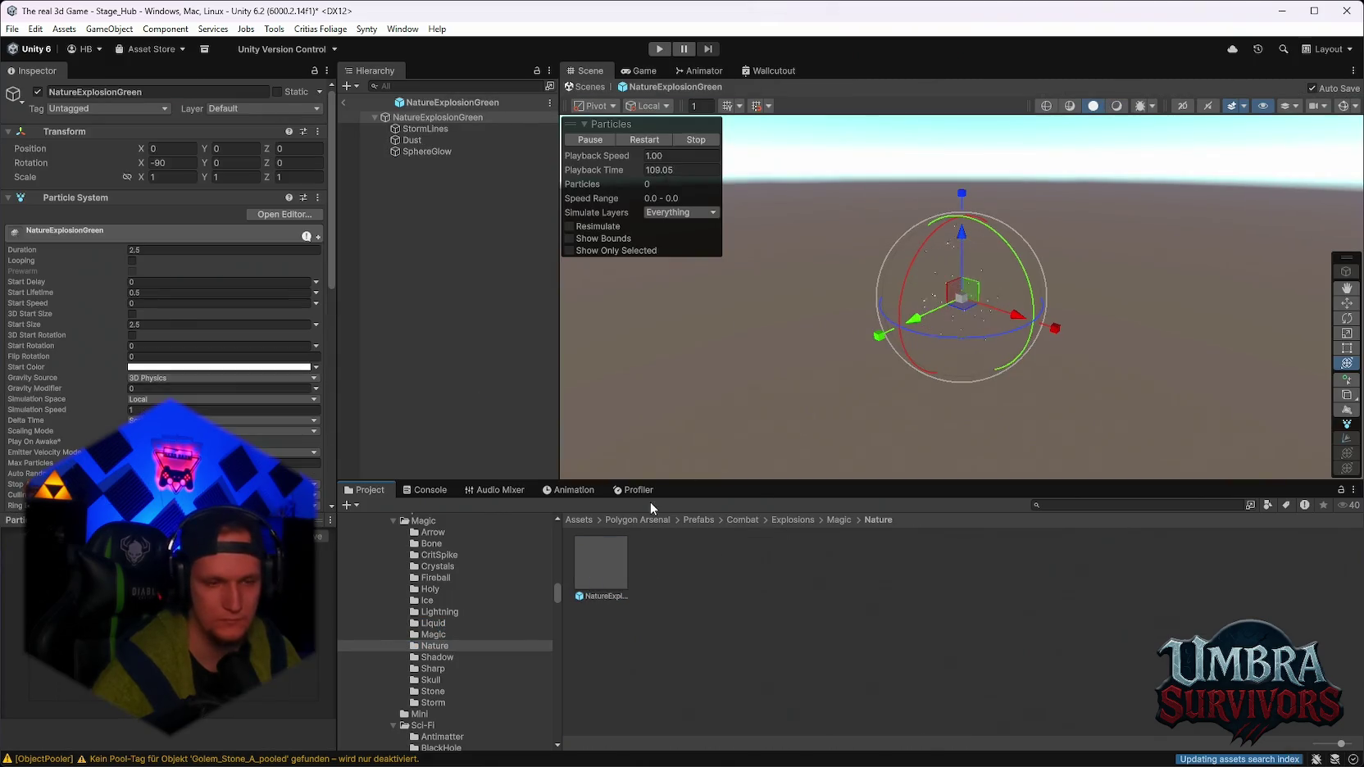
Replay NatureExplosionGreen, then preview ShadowPurpleExplosion and SharpExplosionBlue.
click(644, 140)
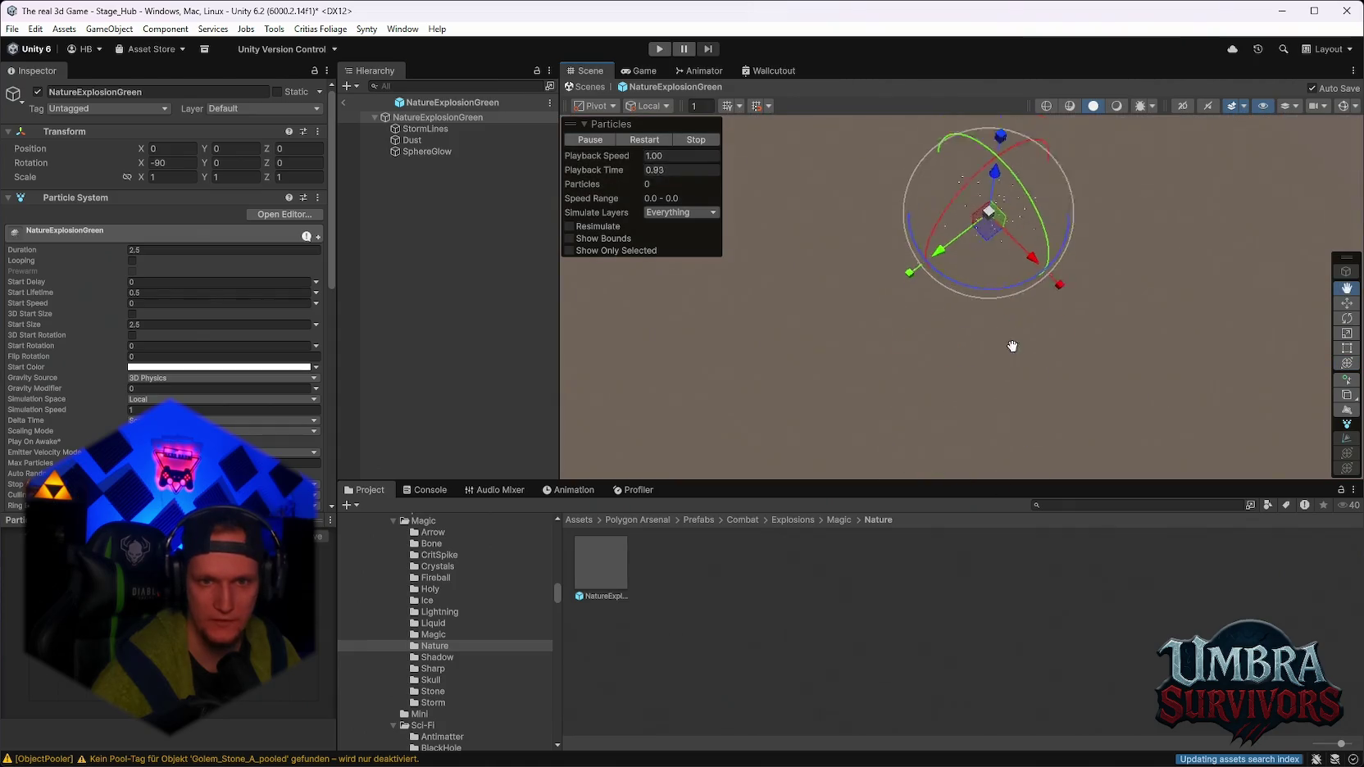
click(648, 139)
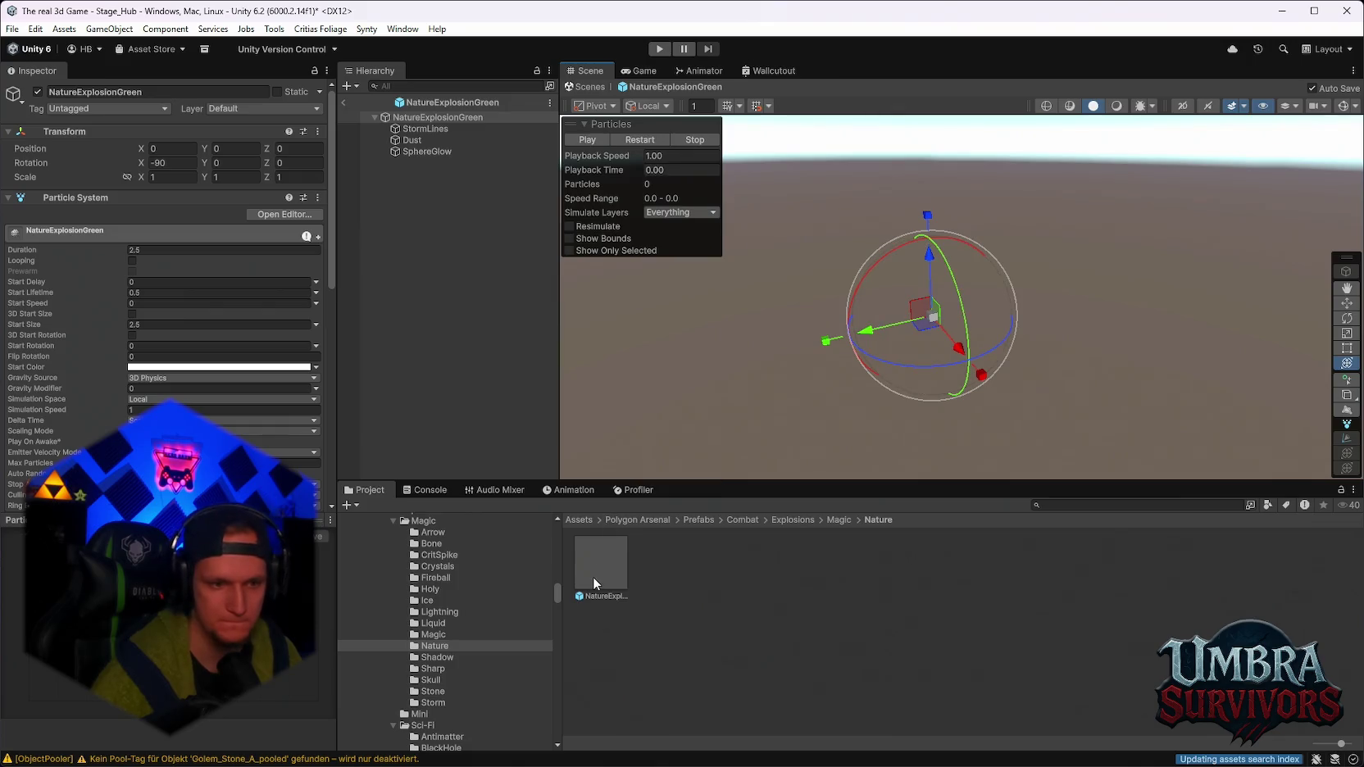
click(442, 660)
double_click(603, 583)
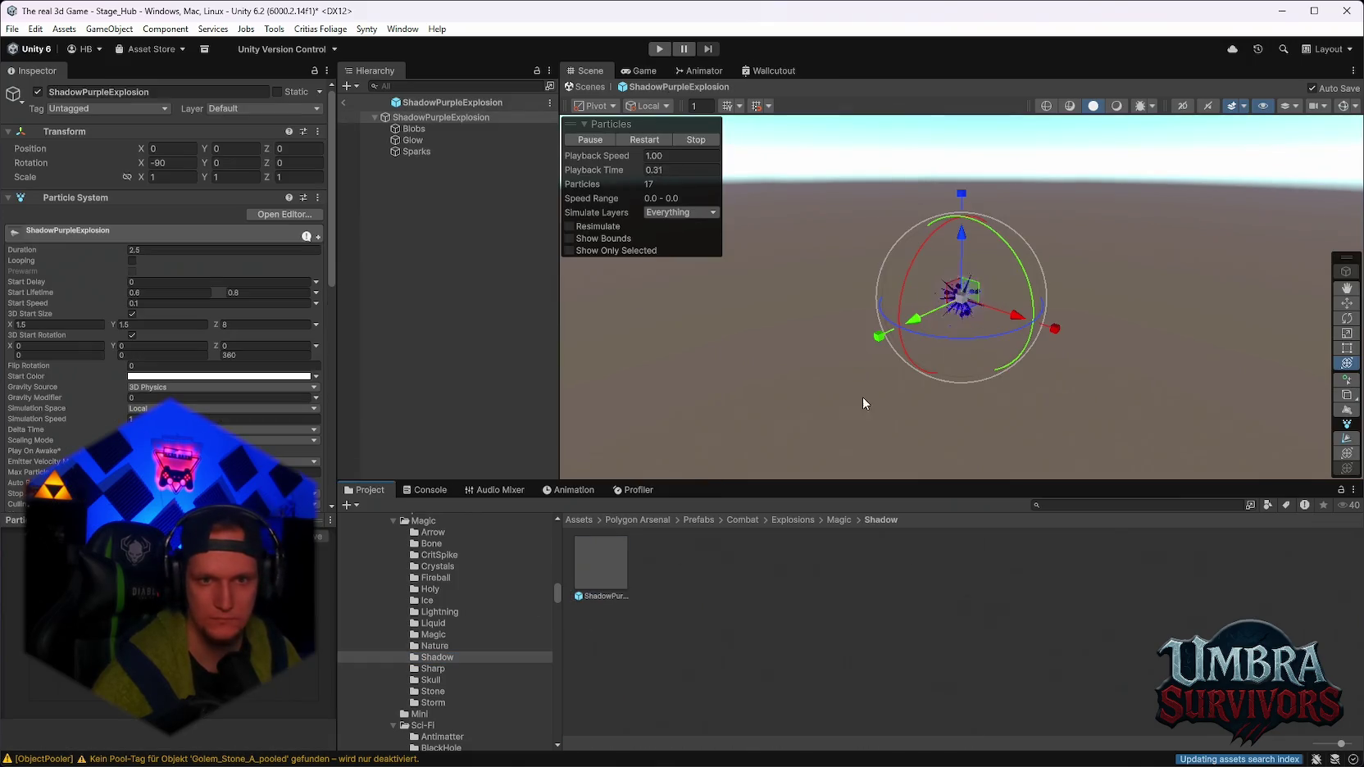
click(437, 666)
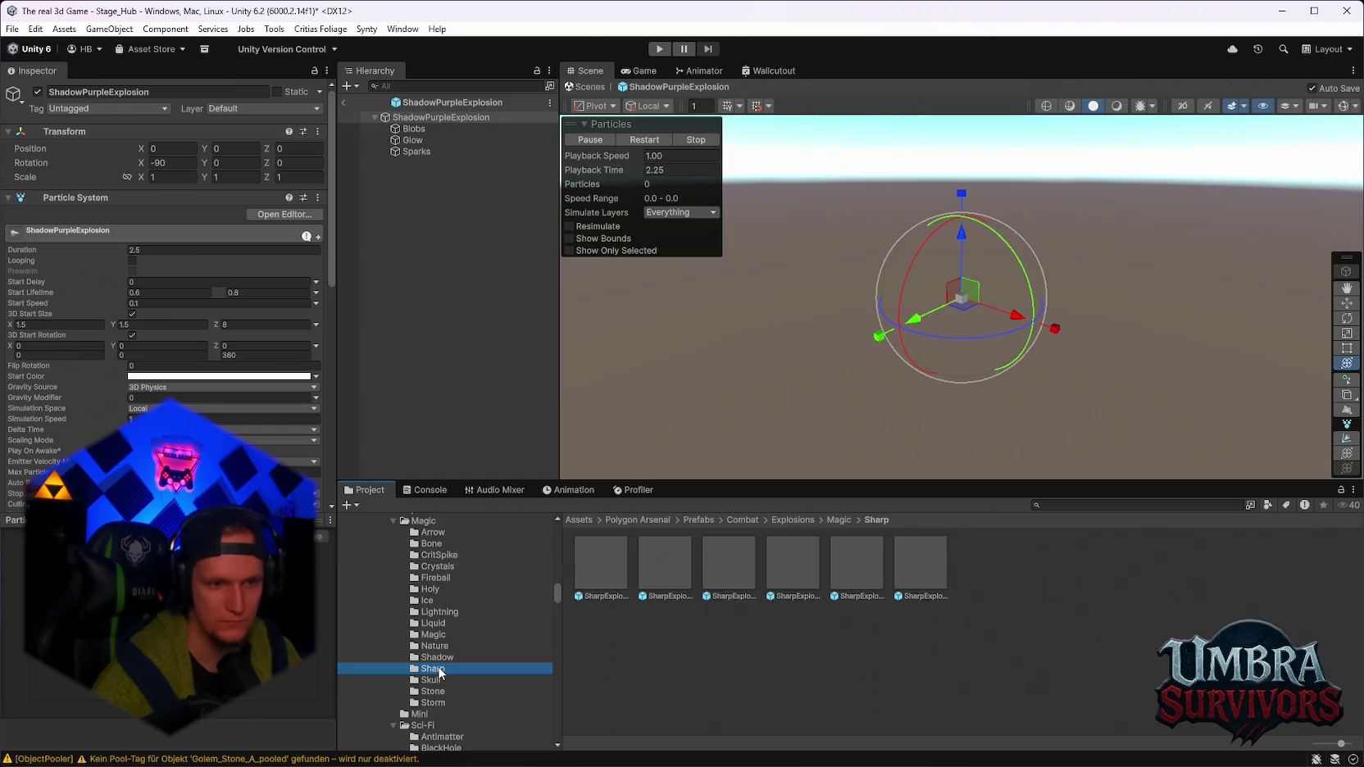
click(603, 578)
double_click(601, 575)
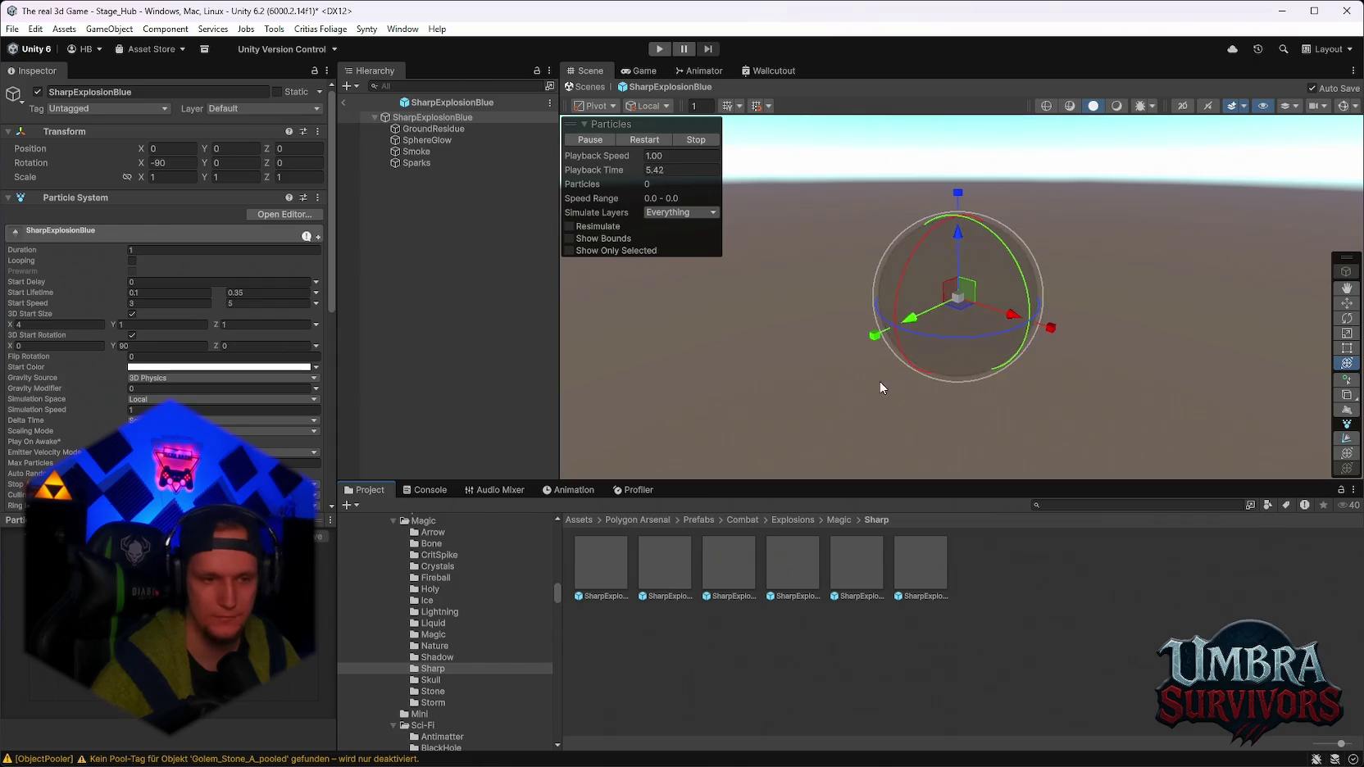
Preview SkullExplosionDark, StoneExplosion and SkullExplosionBlue in Prefab Mode.
click(432, 680)
double_click(668, 564)
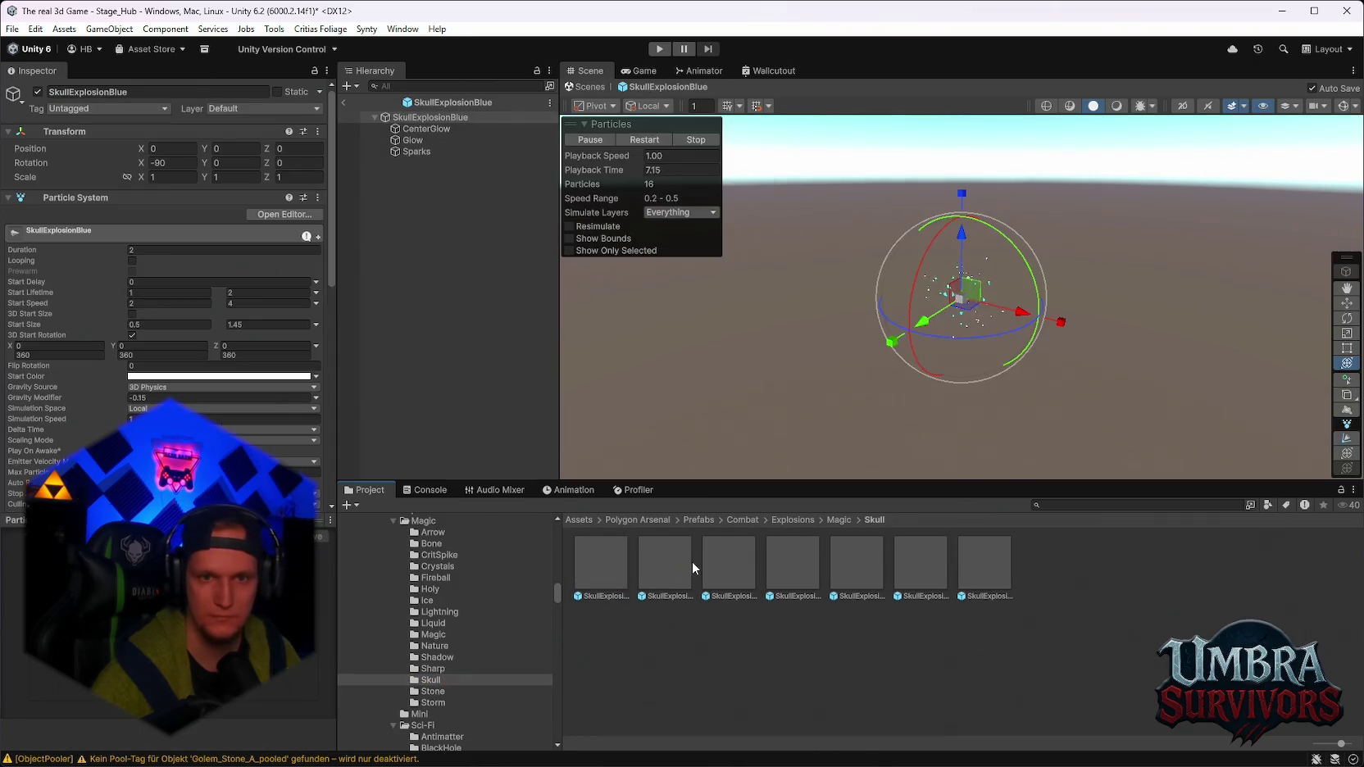
click(484, 688)
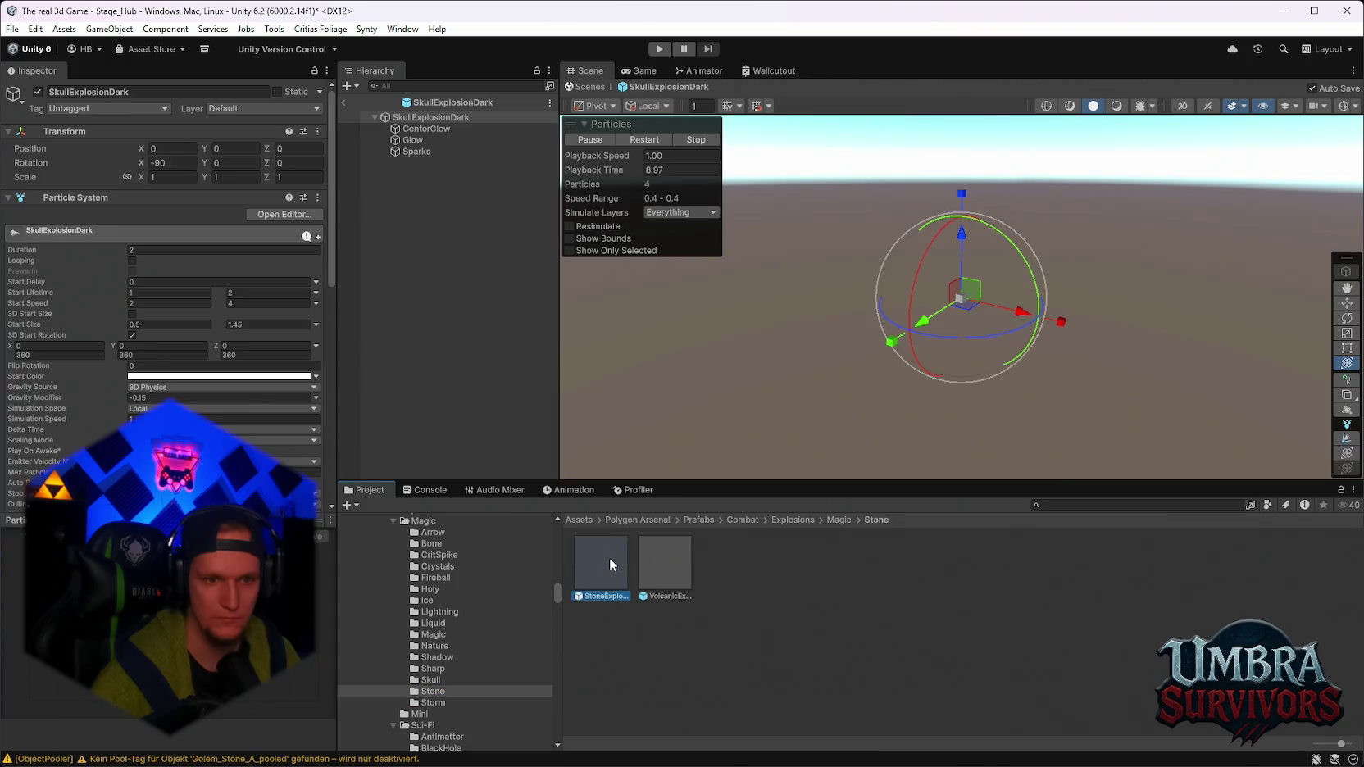
double_click(610, 559)
click(433, 679)
double_click(602, 573)
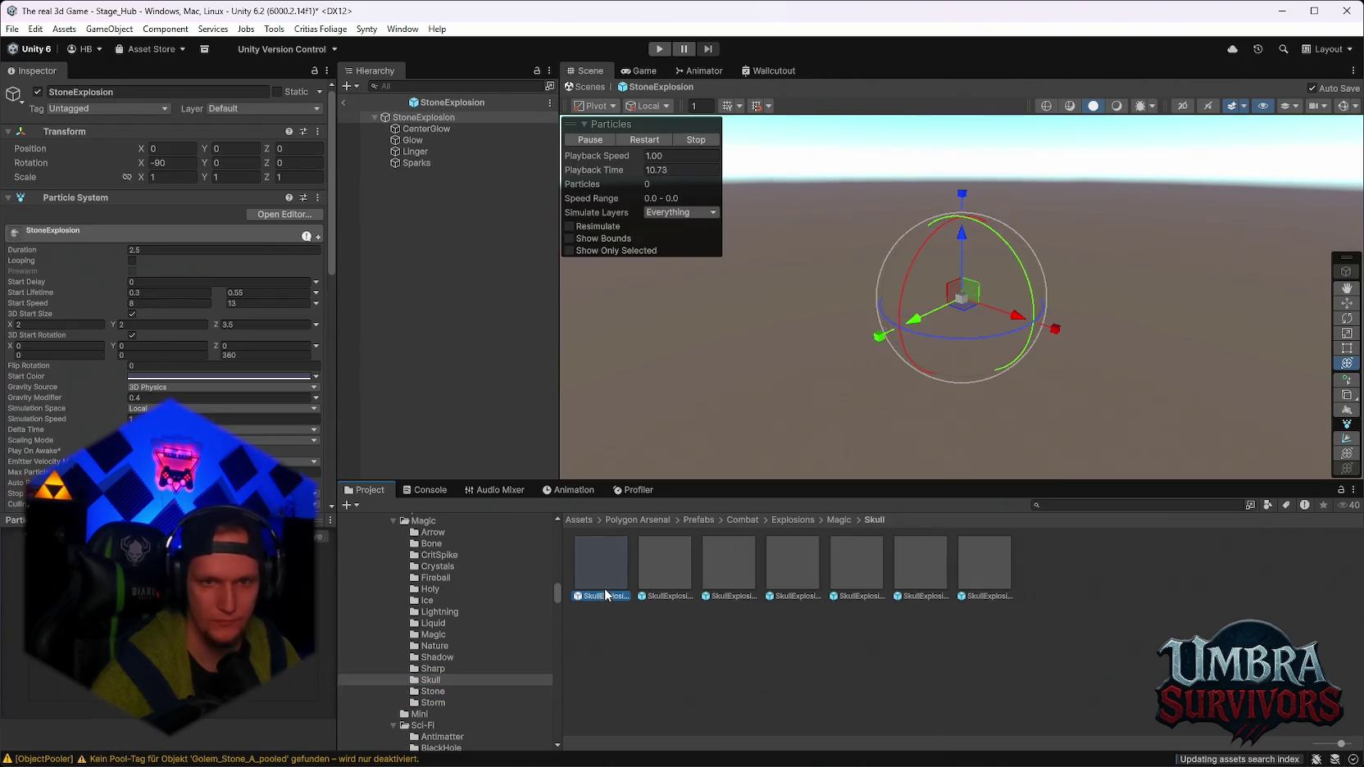
Reopen SkullExplosionBlue and replay its particle effect several times.
double_click(600, 556)
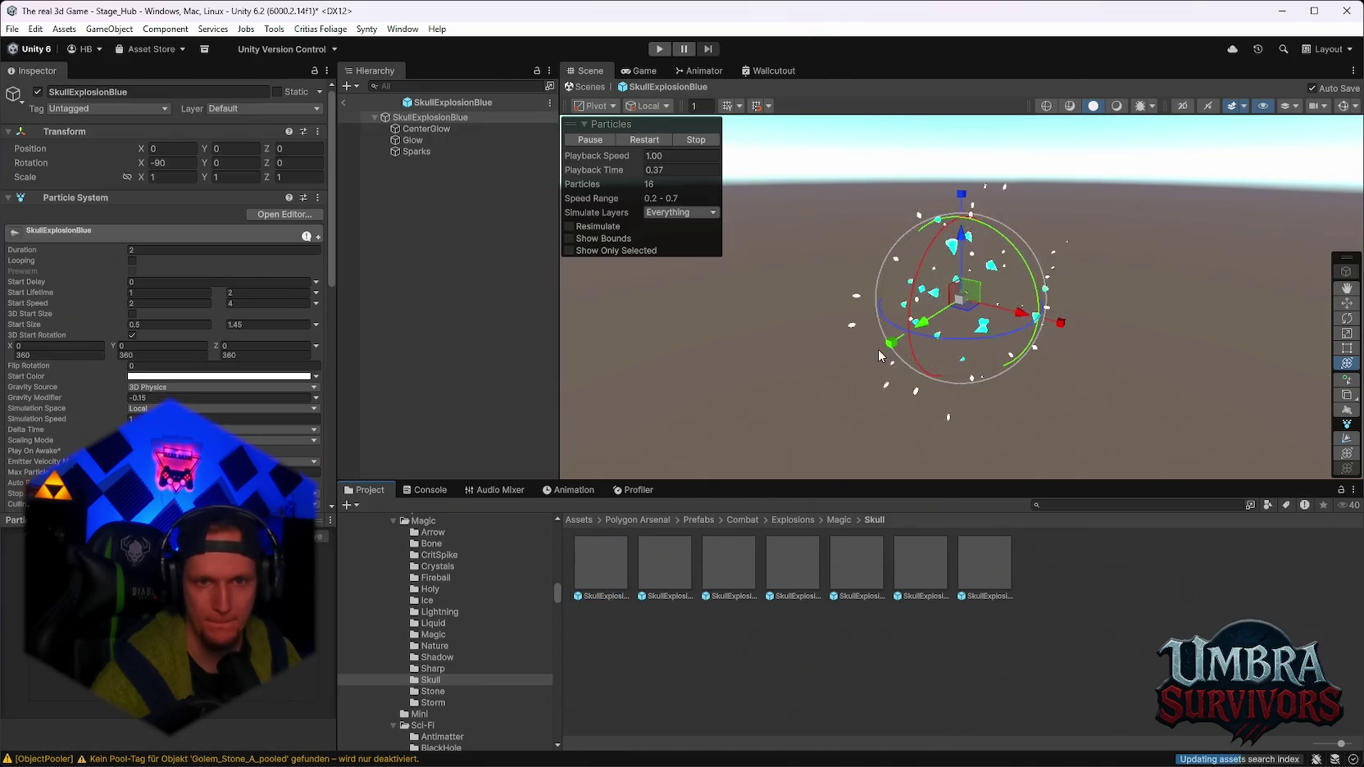
click(644, 139)
click(646, 138)
click(643, 143)
click(641, 141)
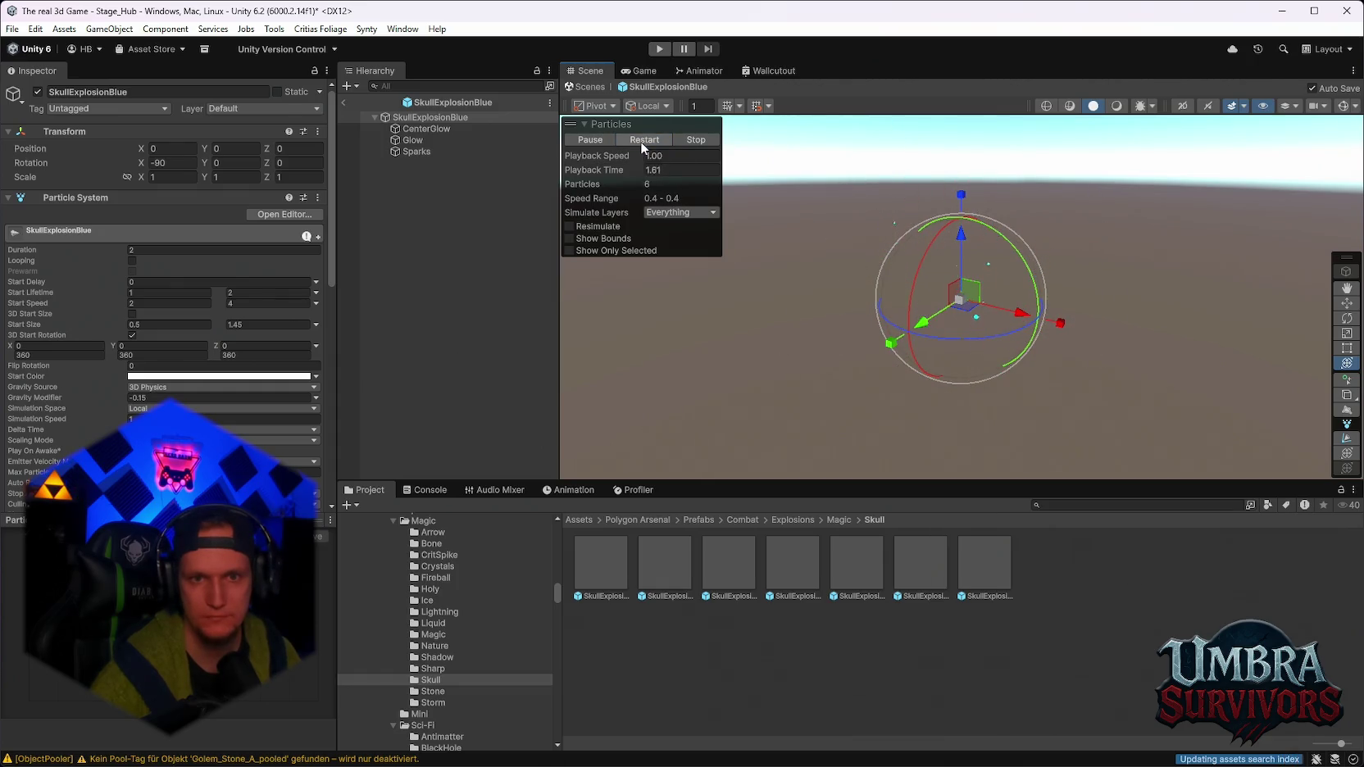
click(640, 141)
click(641, 141)
click(640, 141)
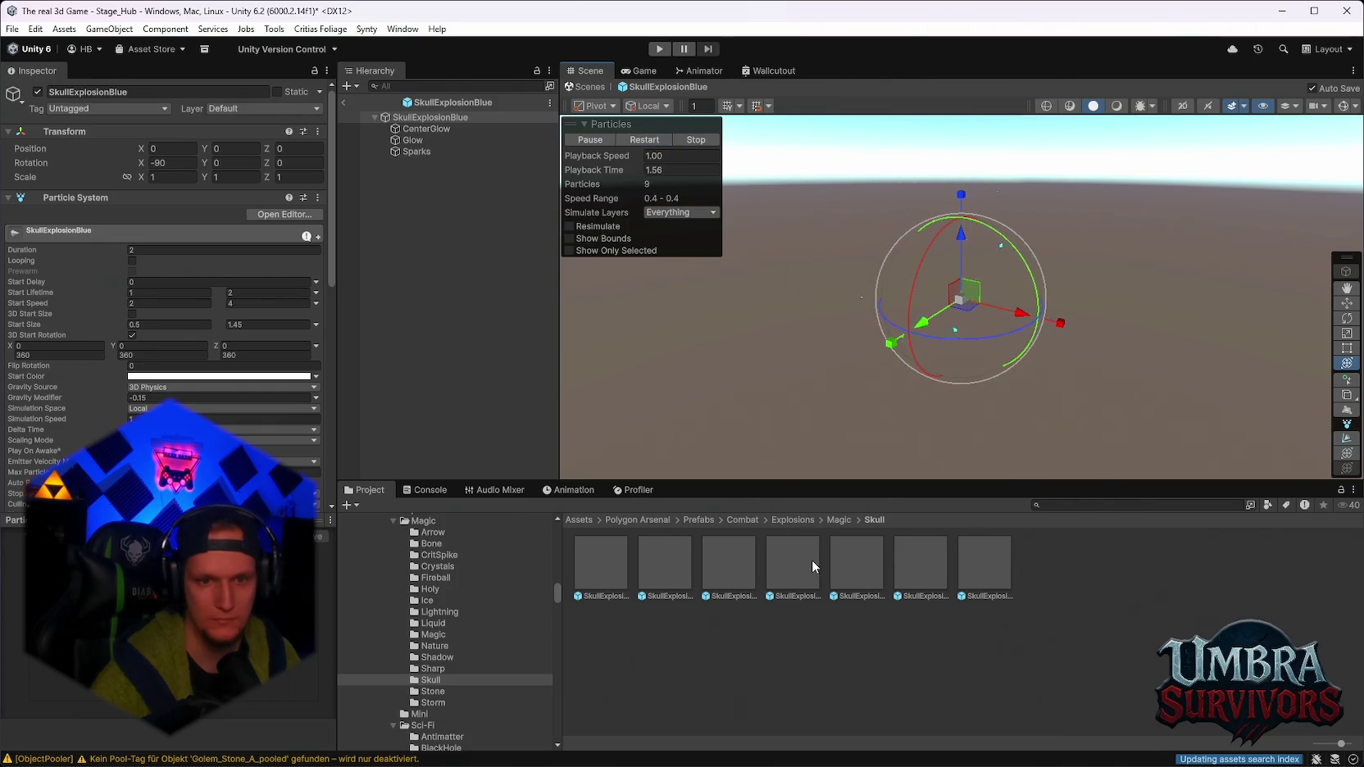
Preview the SkullExplosionDark, SkullExplosionPurple and SkullExplosionYellow prefabs.
click(633, 575)
double_click(682, 568)
double_click(749, 562)
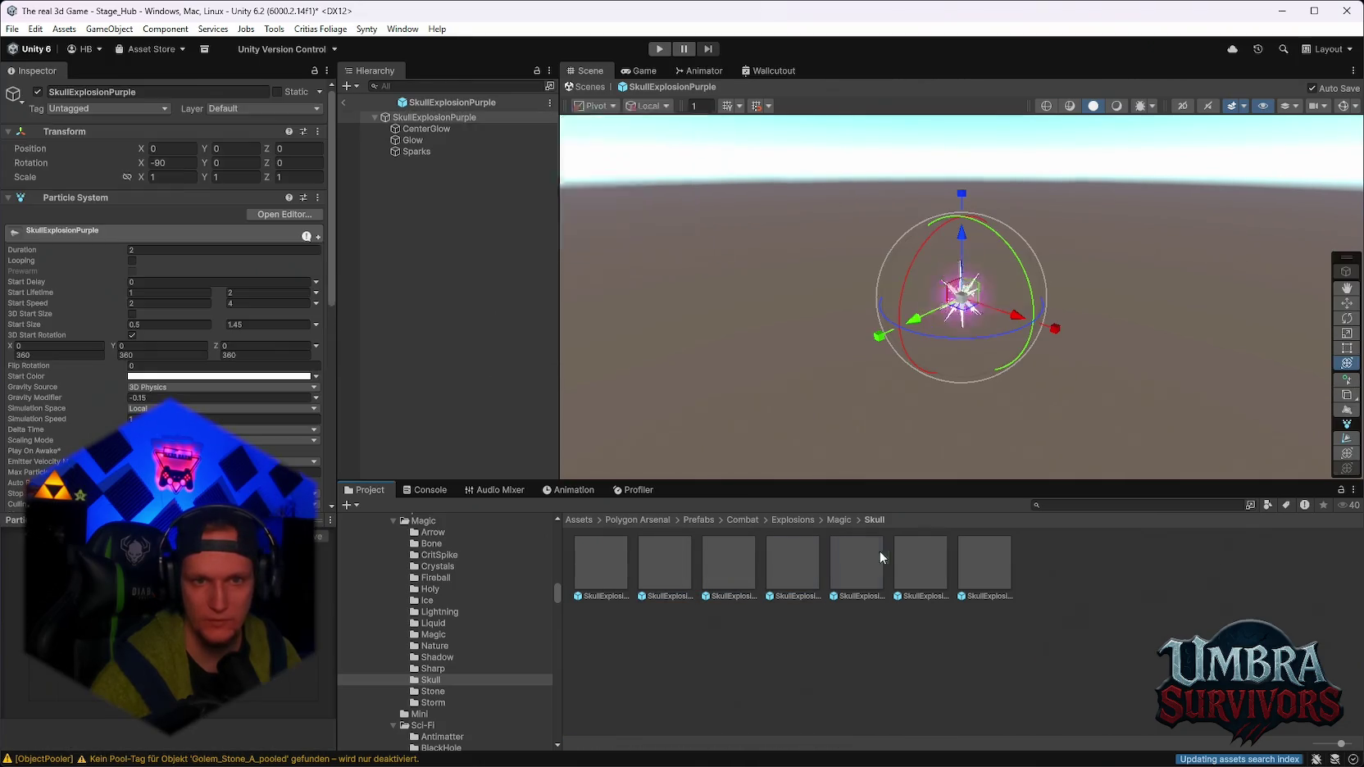
double_click(920, 562)
double_click(987, 559)
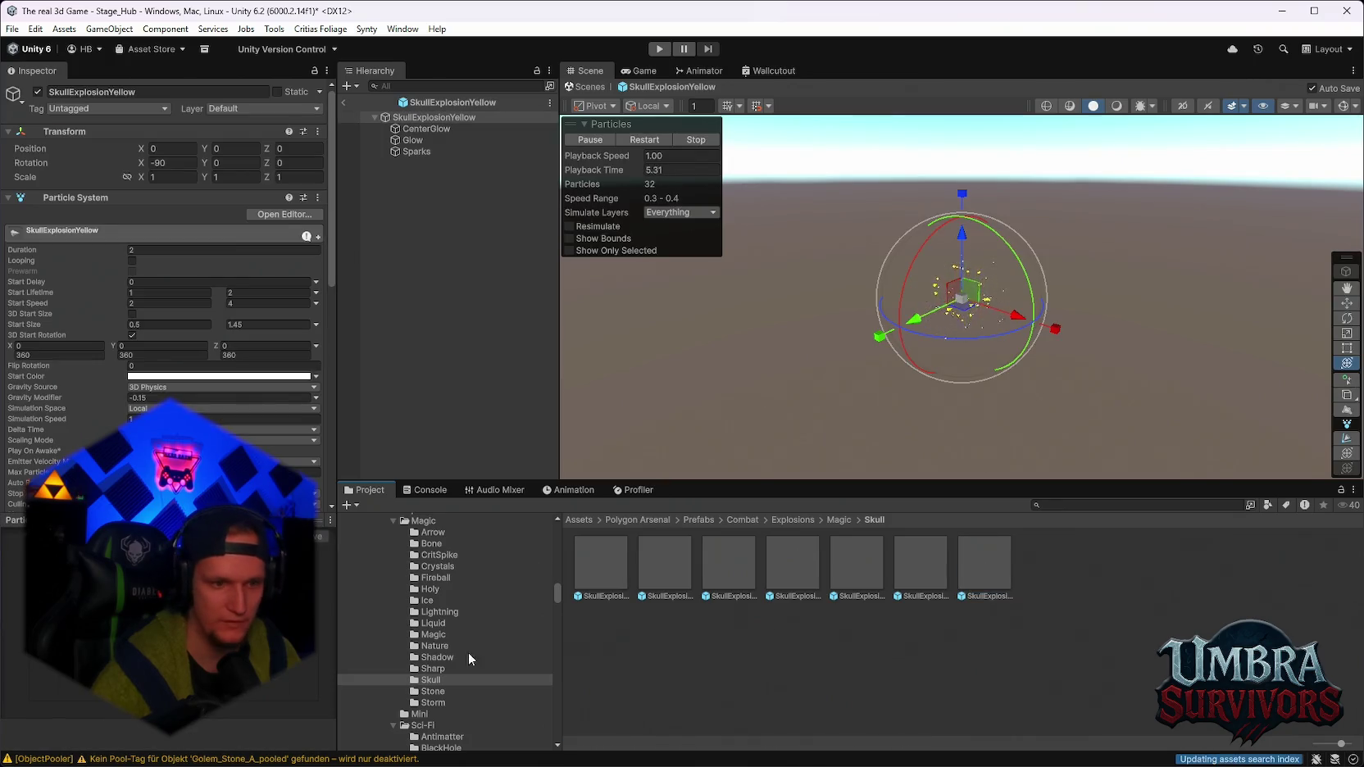
Preview StoneExplosion, VolcanicExplosion, StormExplosionBlue, then MagicExplosionBlue.
click(433, 691)
double_click(597, 562)
click(671, 558)
double_click(671, 558)
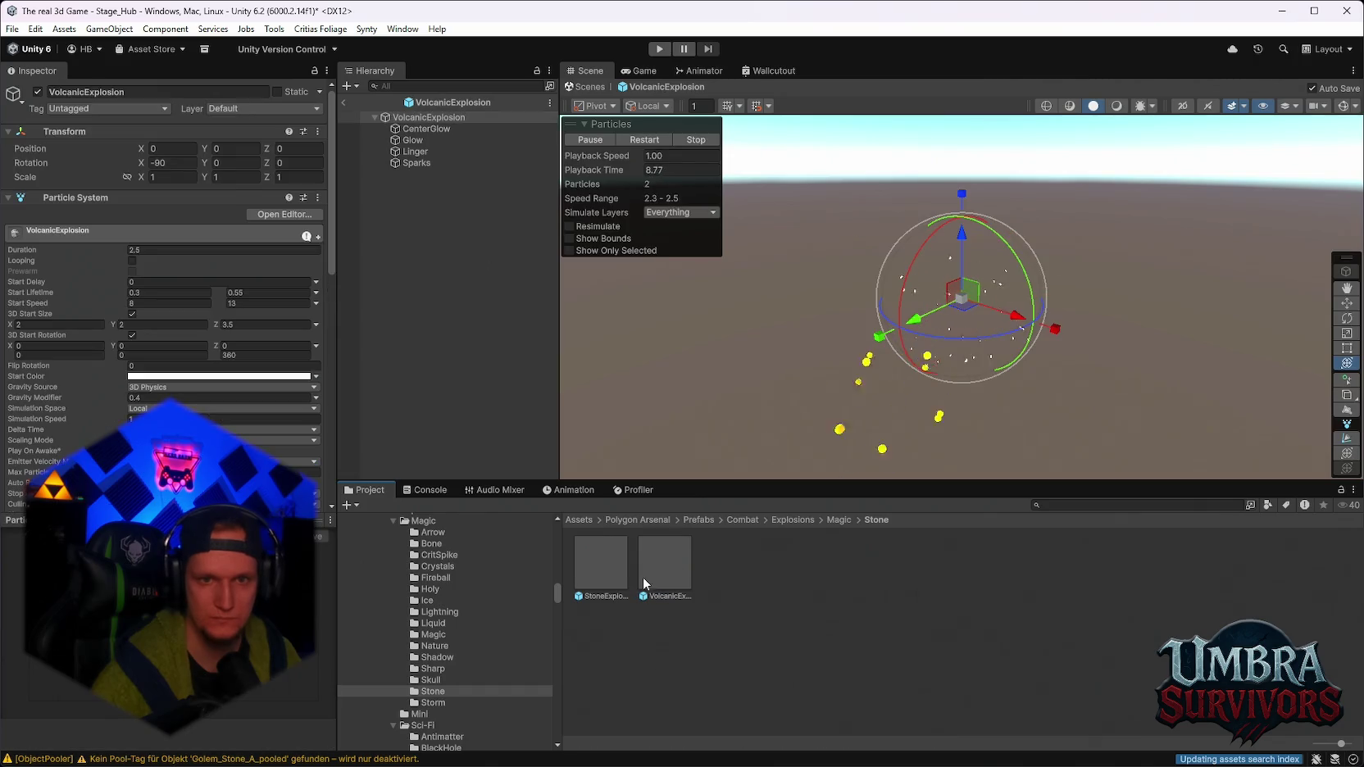
click(430, 701)
double_click(602, 557)
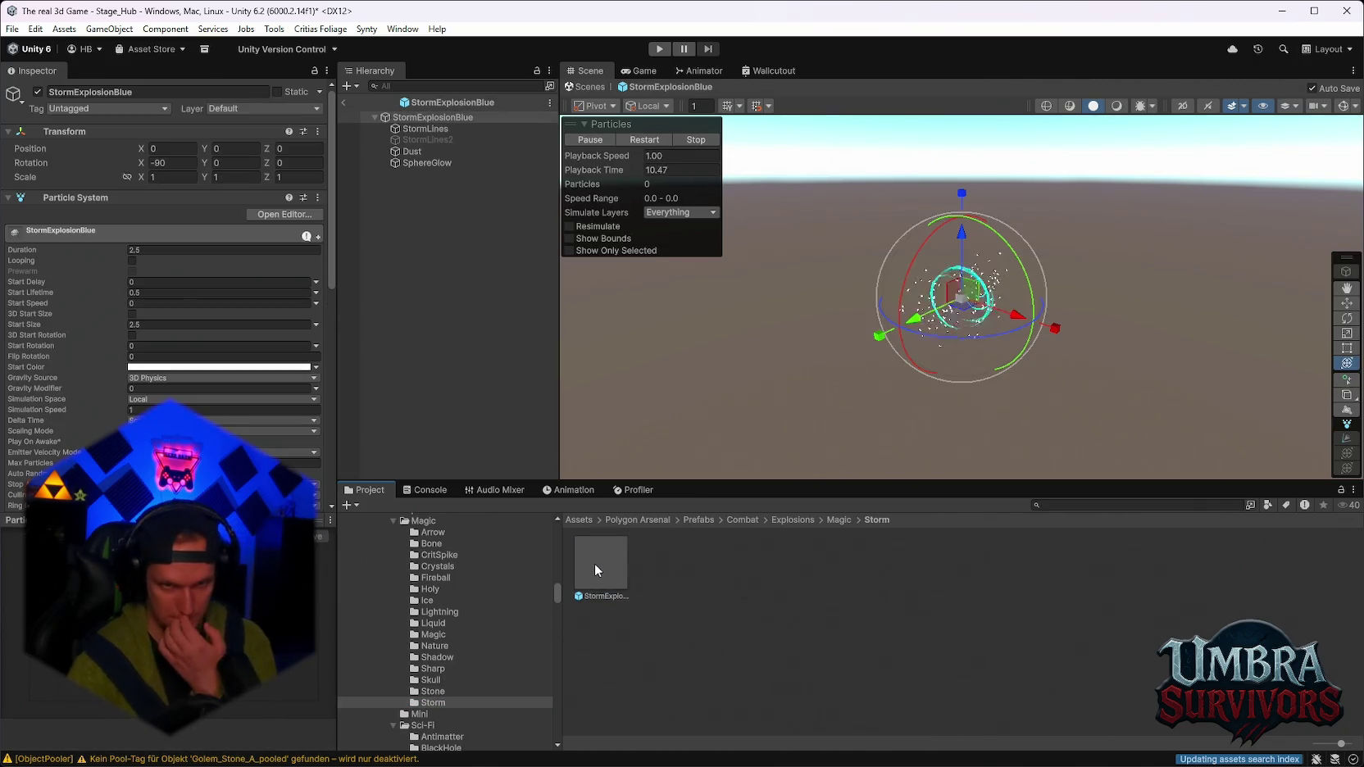
click(434, 635)
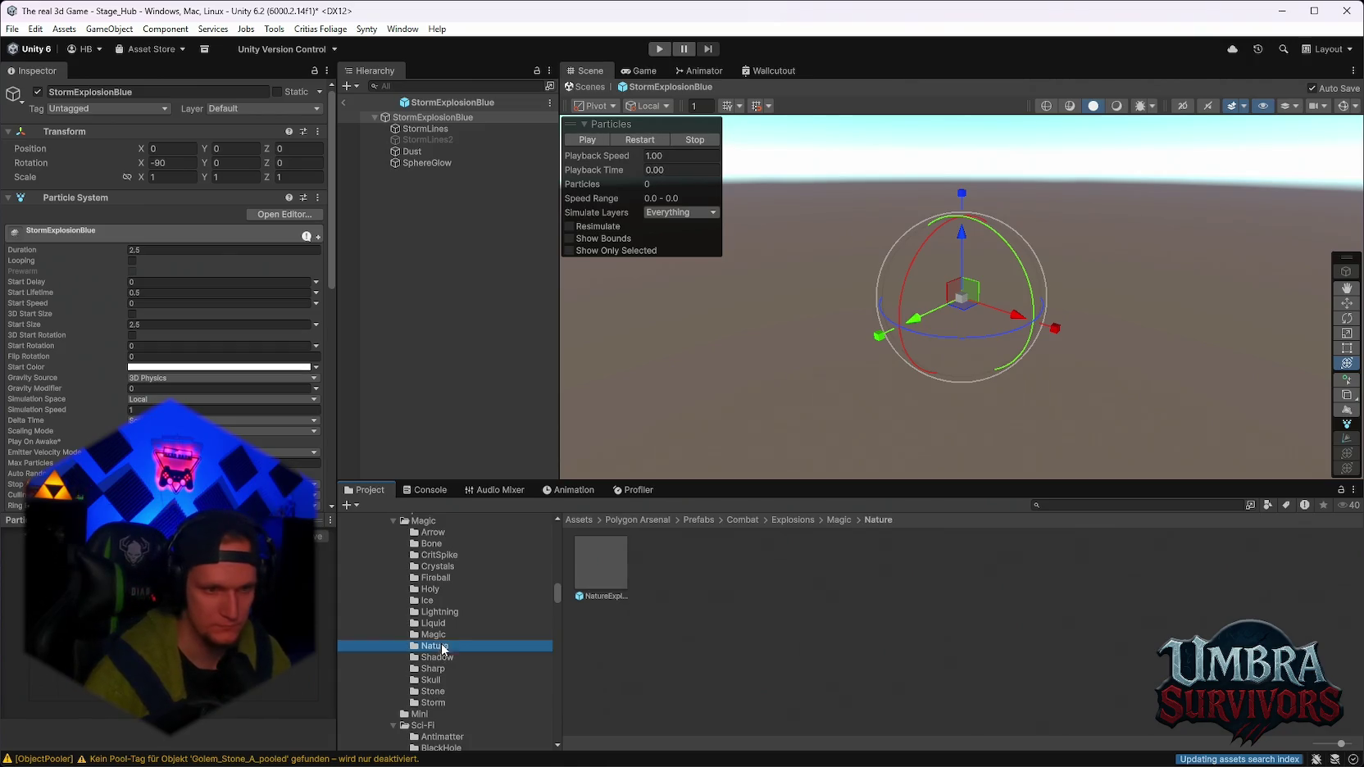
double_click(582, 571)
Preview MagicExplosionPink and the Liquid Acid, Lava, Oil, Slime and Water explosions.
double_click(696, 553)
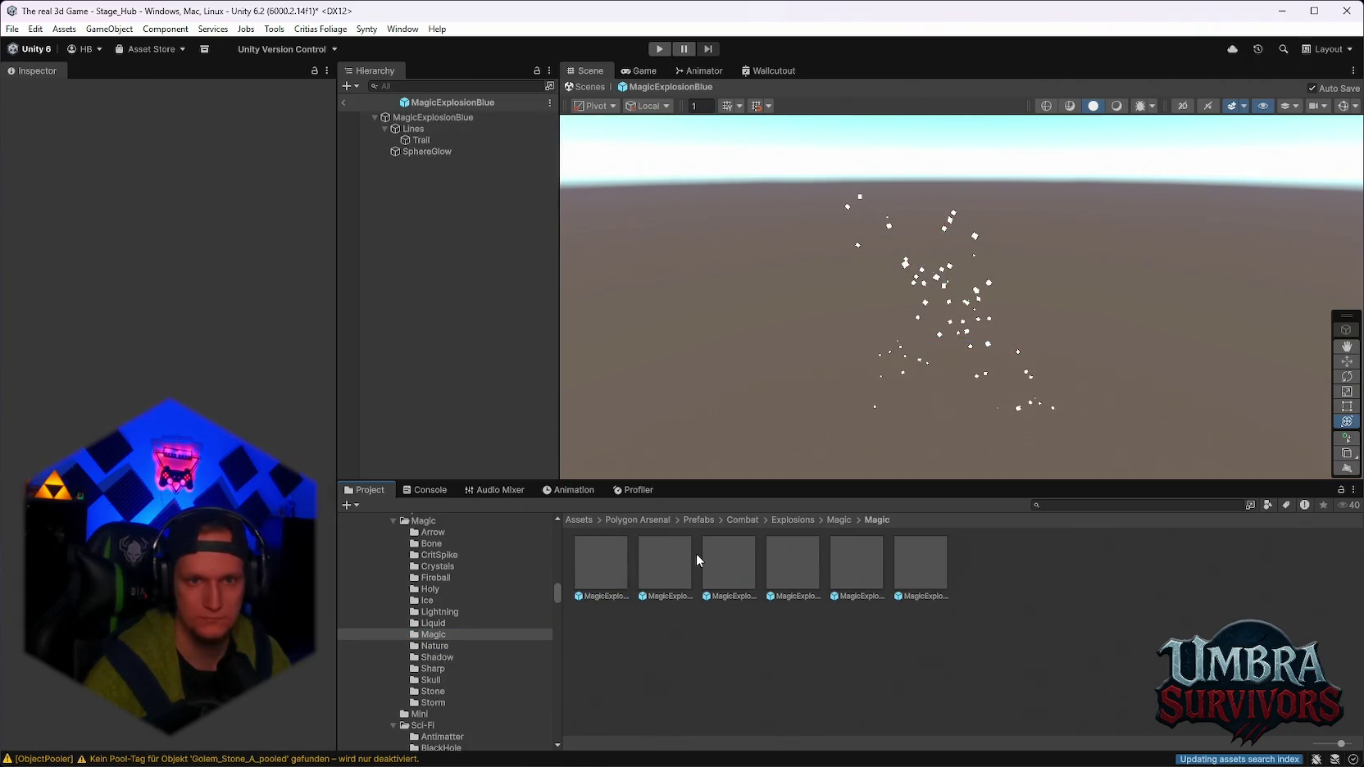
click(433, 623)
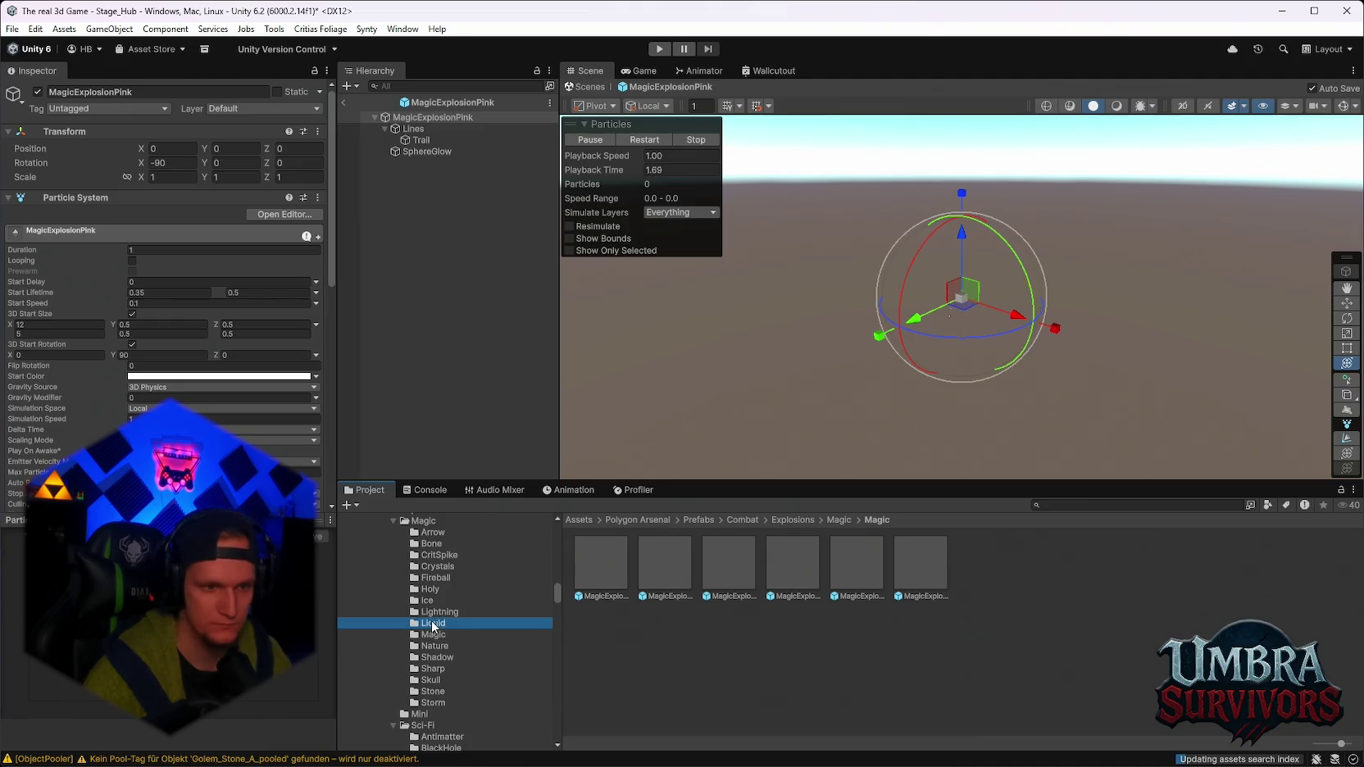
double_click(592, 574)
double_click(685, 559)
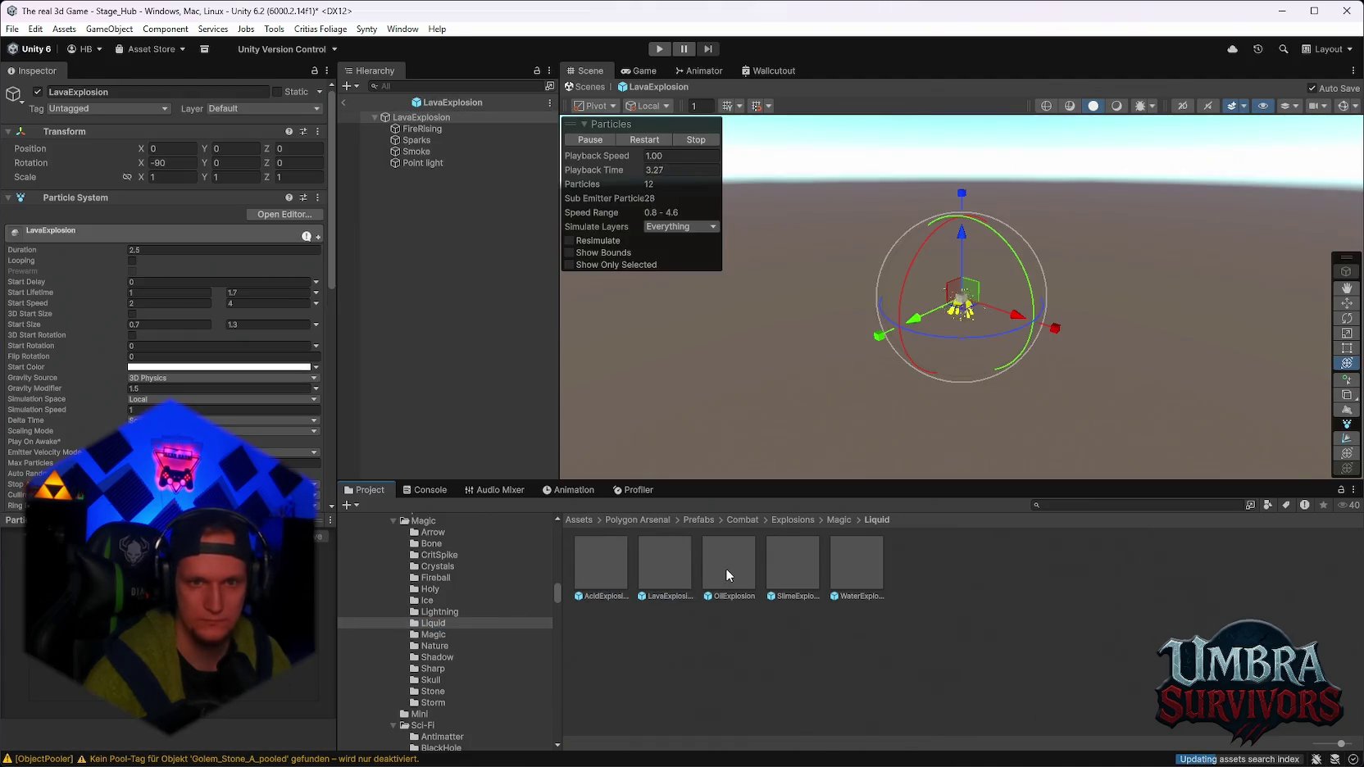
double_click(730, 564)
double_click(800, 561)
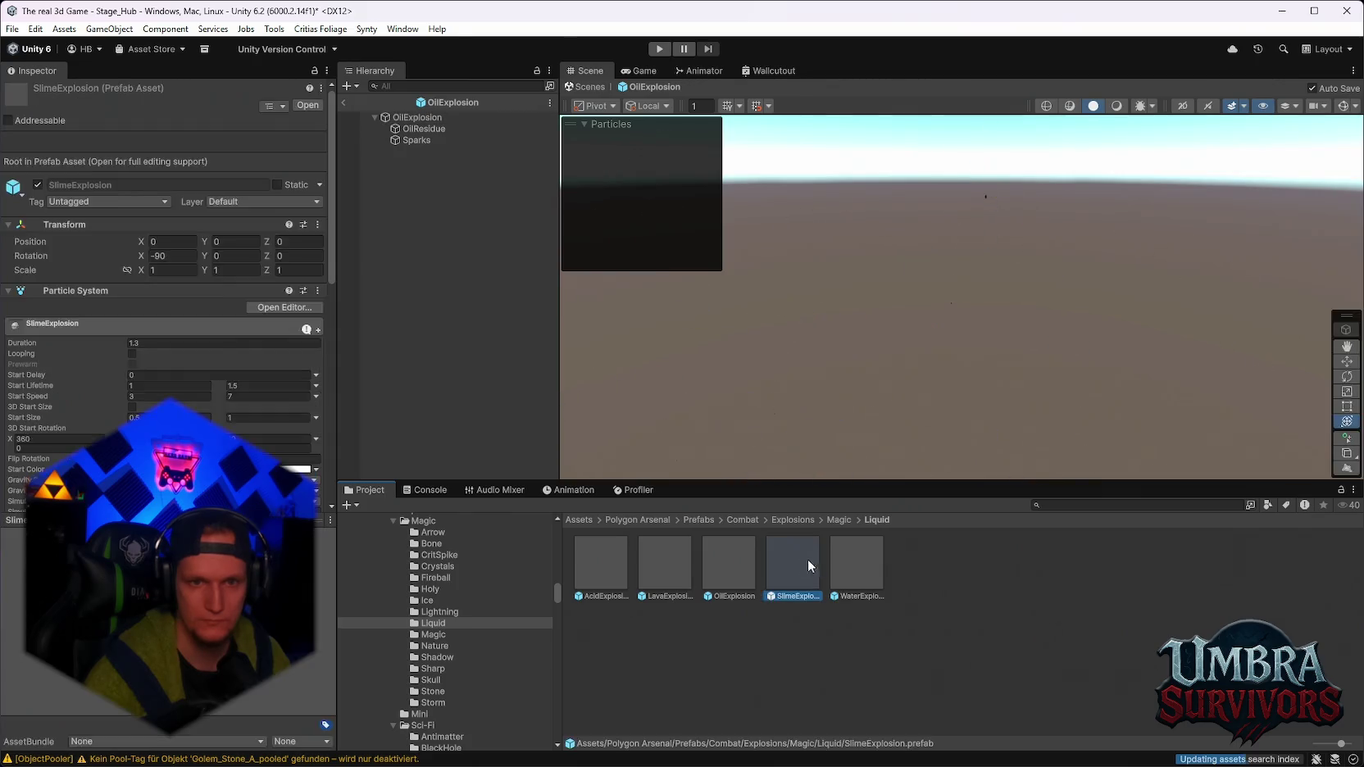
double_click(859, 558)
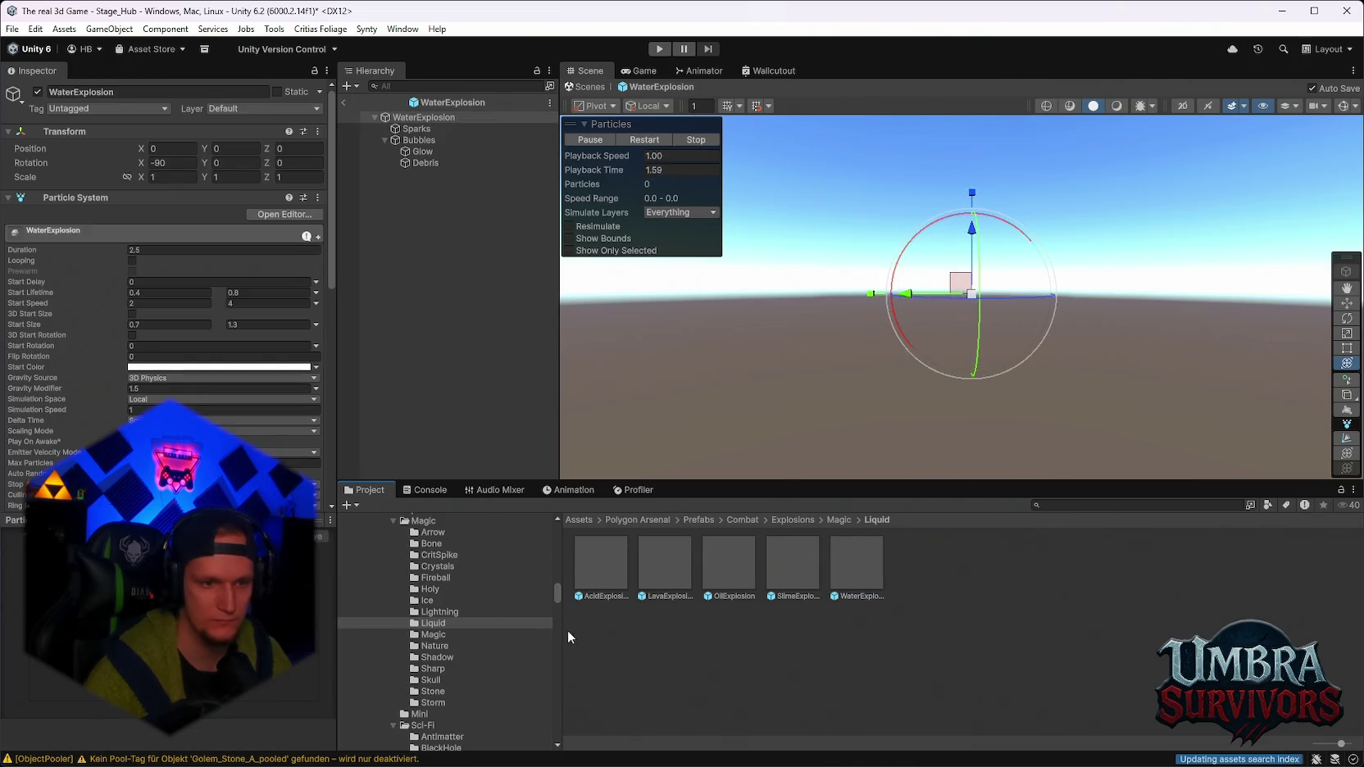
Preview the Lightning explosions, IceExplosion, HolyBigExplosion and HolyExplosion.
click(433, 612)
double_click(668, 568)
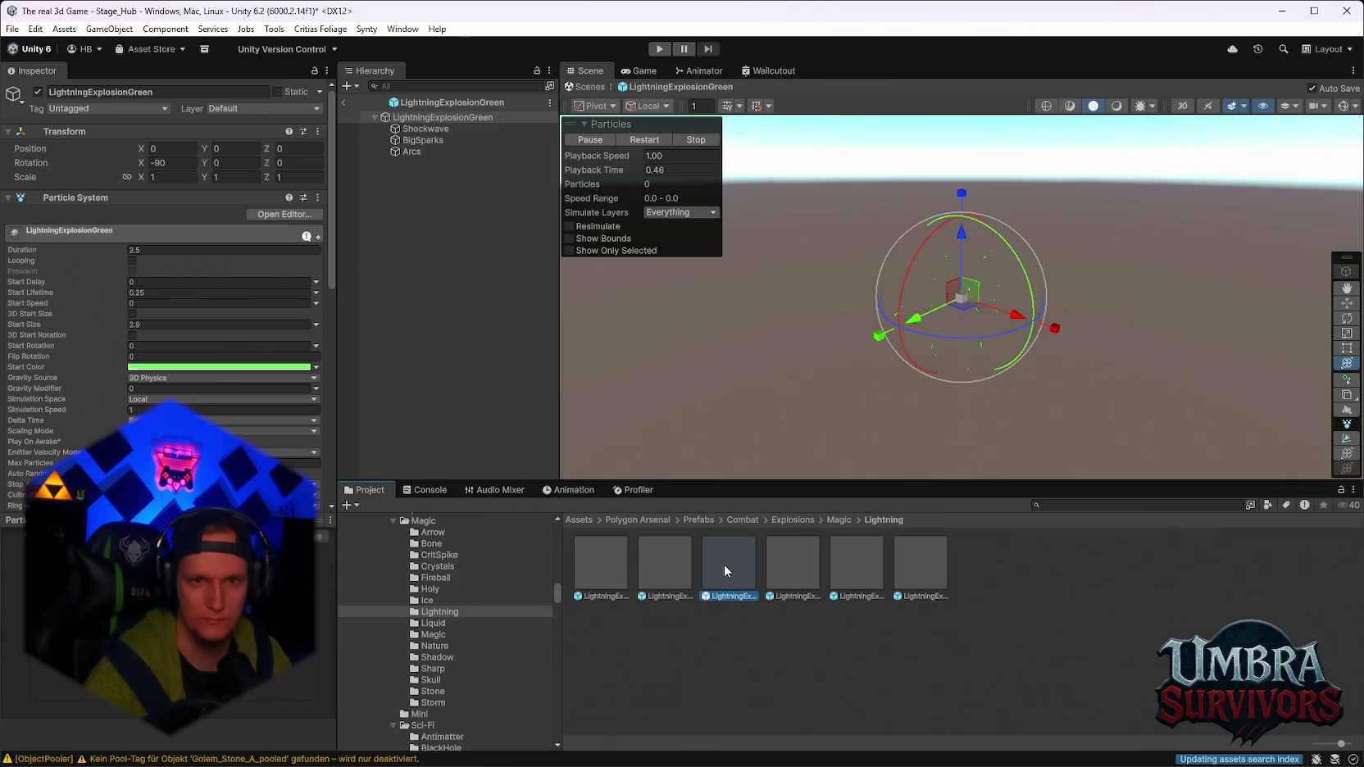
double_click(739, 575)
click(449, 600)
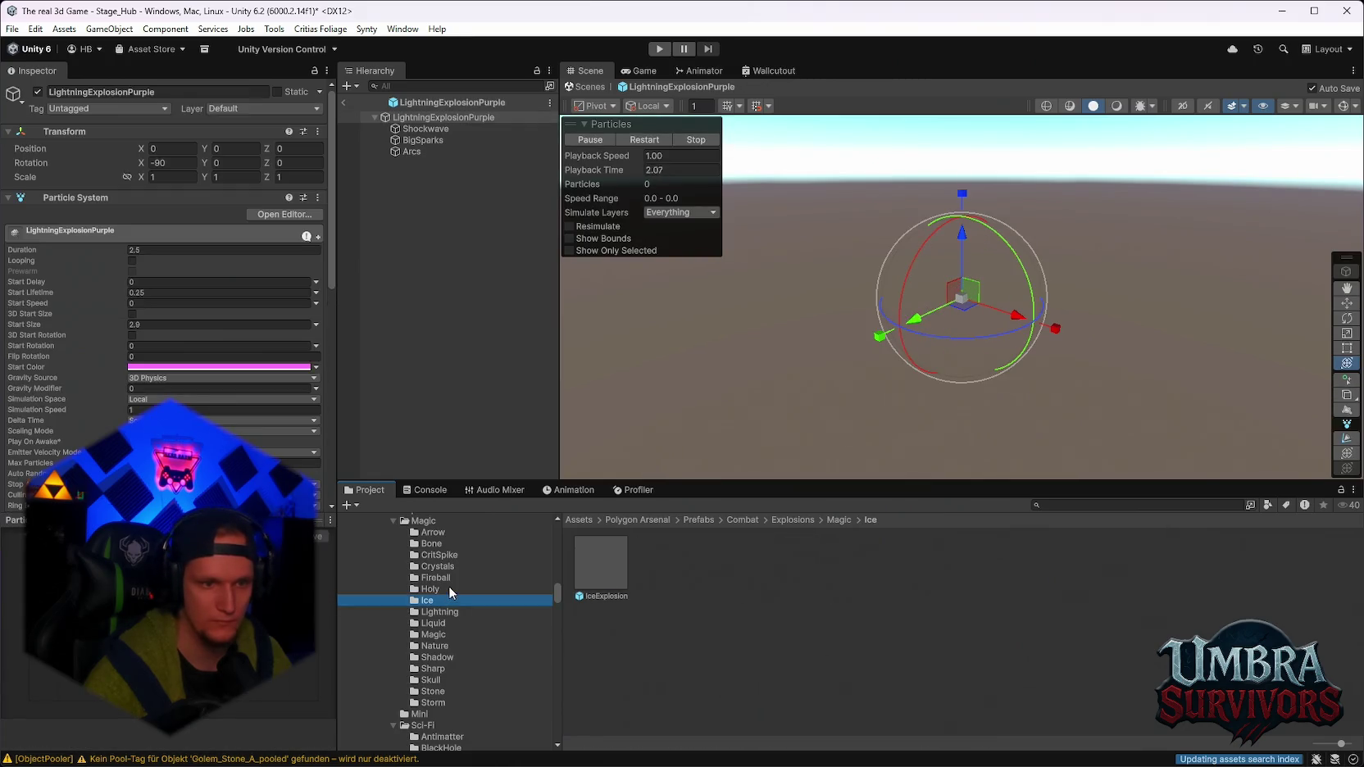
double_click(601, 568)
click(425, 588)
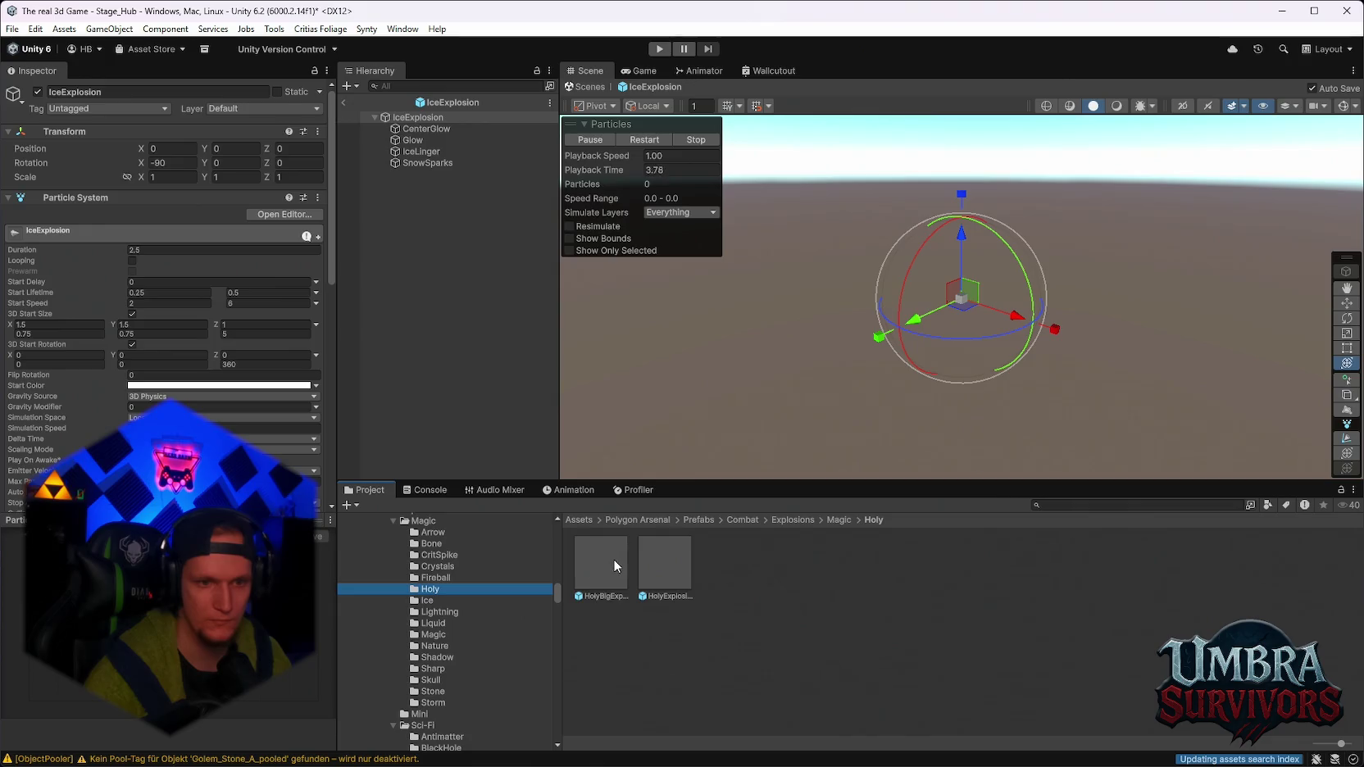
double_click(613, 559)
double_click(671, 559)
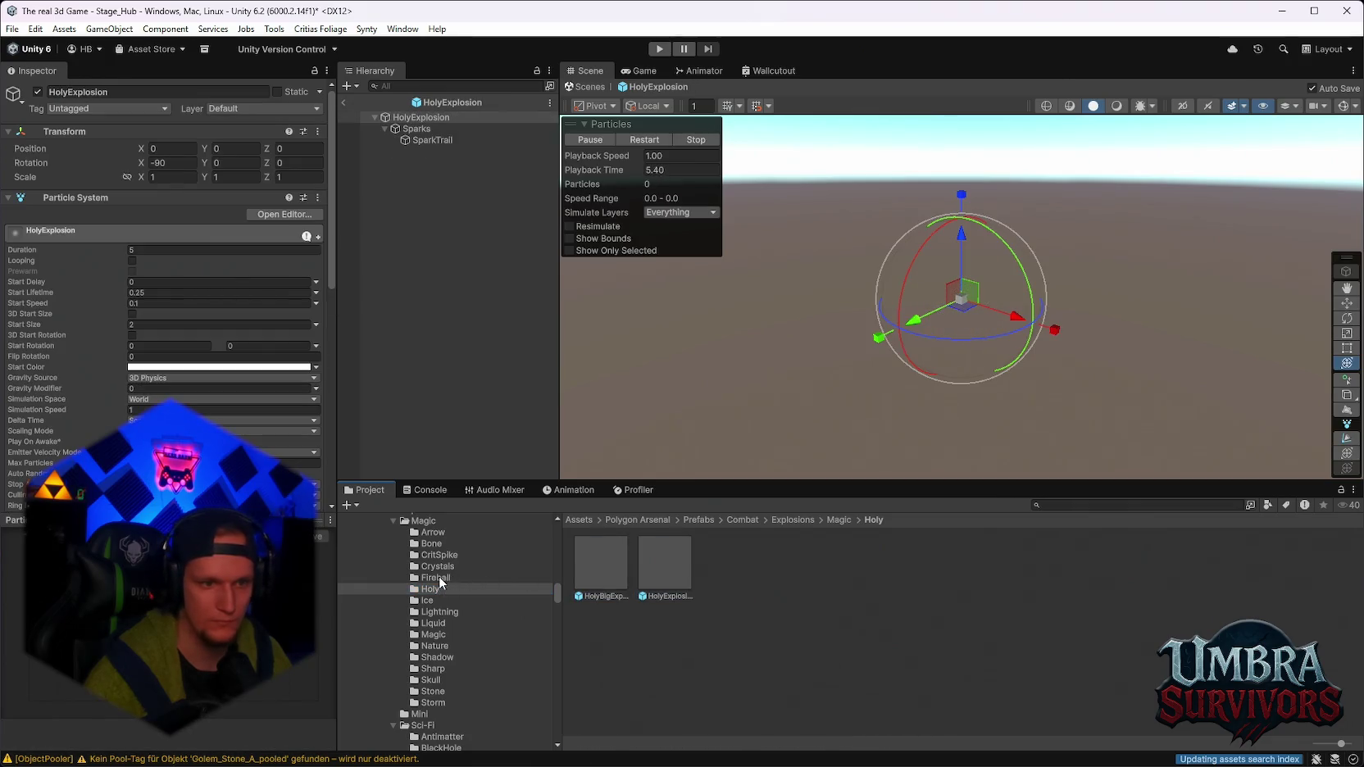
Preview the Fireball explosions and the Crystals Emerald and Molten explosions.
click(434, 578)
double_click(604, 558)
double_click(680, 557)
double_click(739, 555)
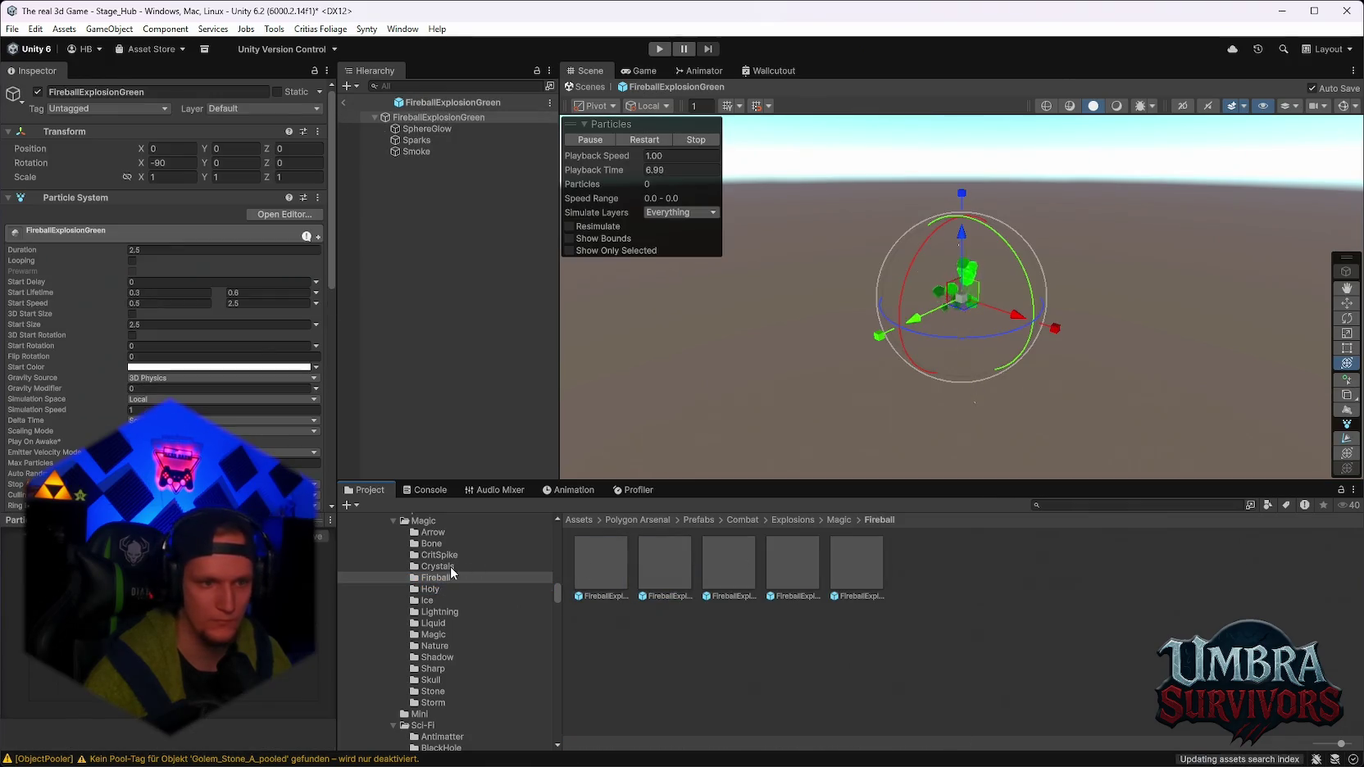
click(450, 567)
double_click(644, 562)
double_click(722, 563)
double_click(800, 565)
Preview the CritSpike explosions and replay CritSpikeExplosionPink.
click(449, 555)
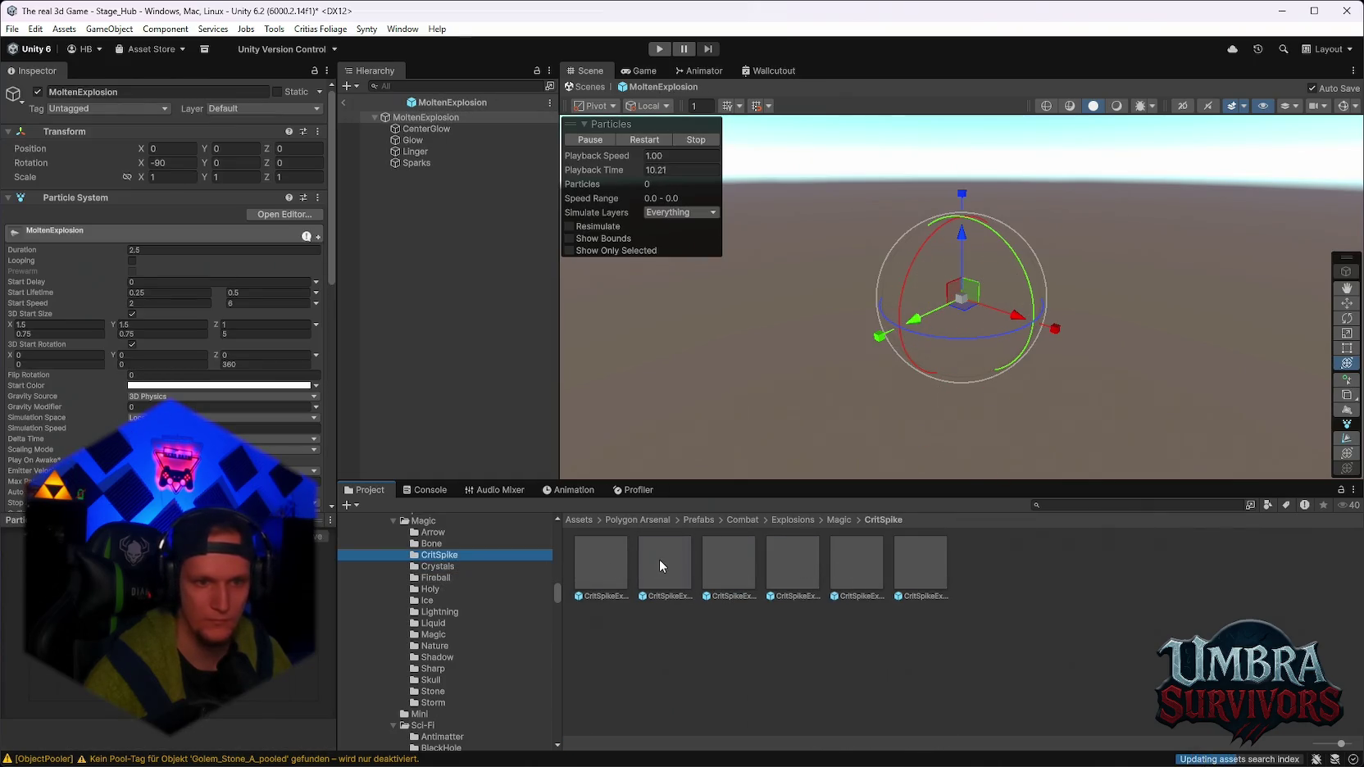
double_click(658, 559)
double_click(744, 555)
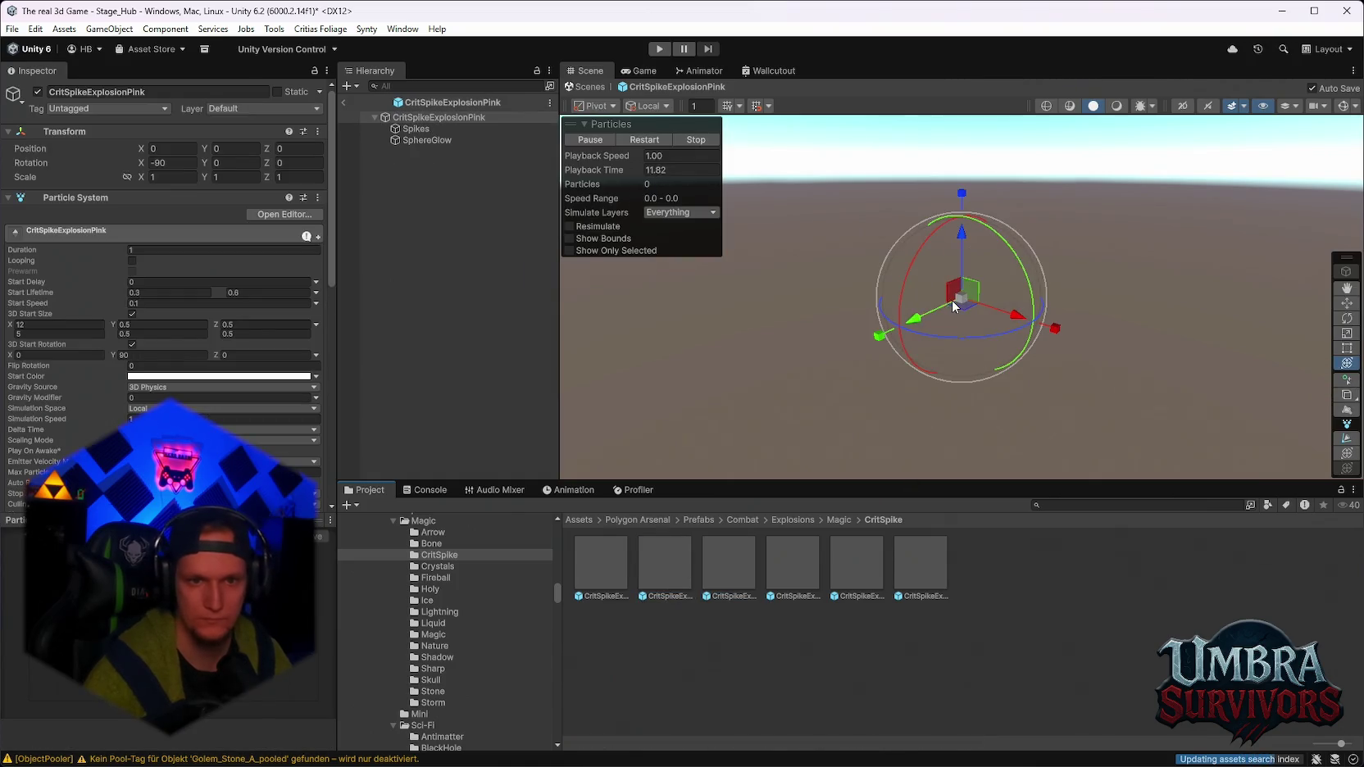
click(649, 138)
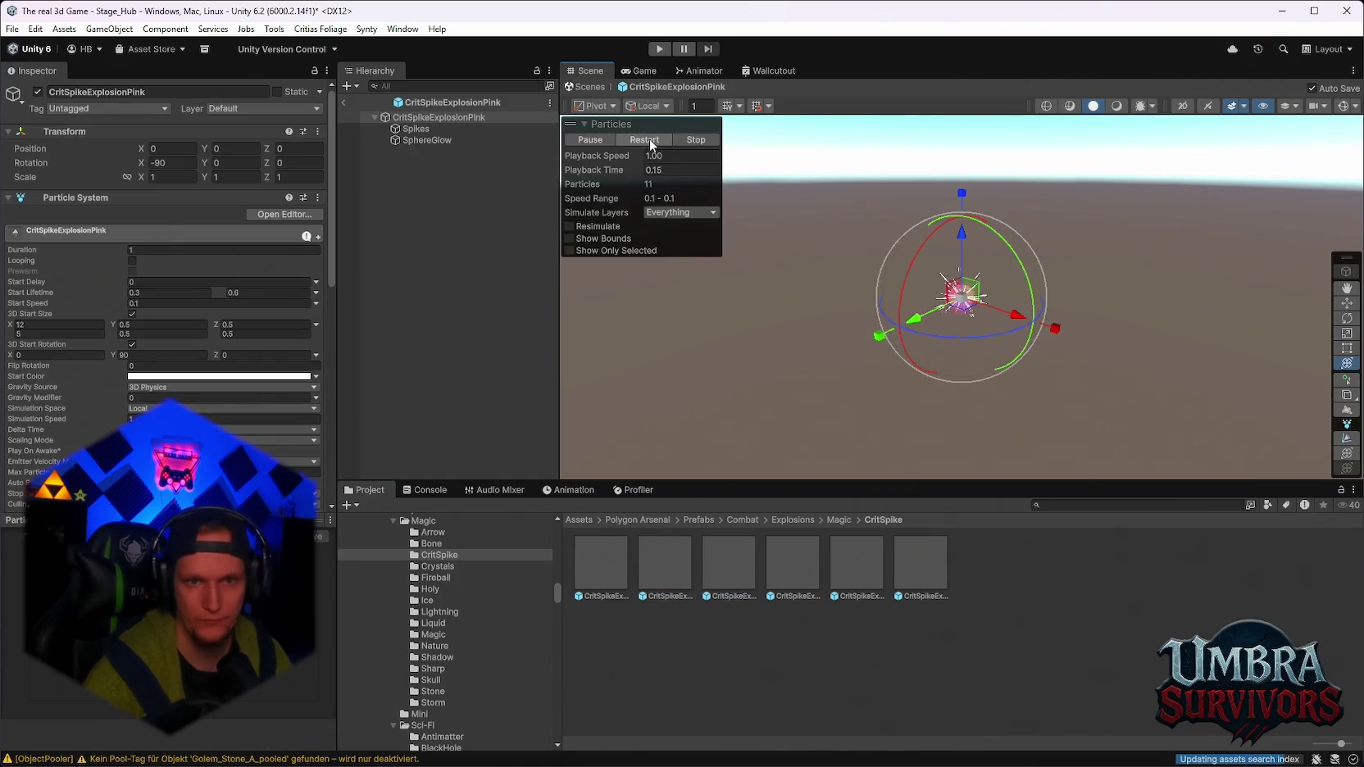
Preview and replay BoneExplosion, then open ArrowExplosionGreen.
click(444, 545)
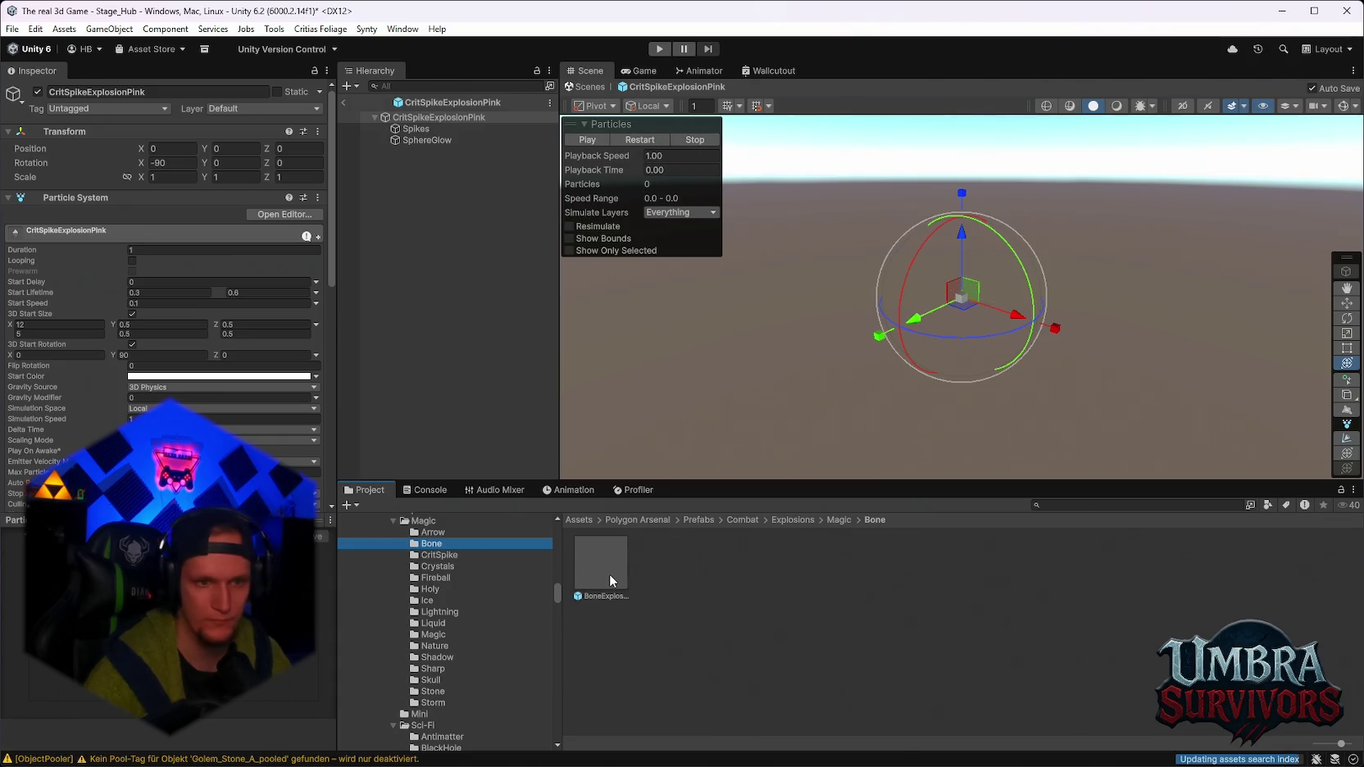
double_click(610, 573)
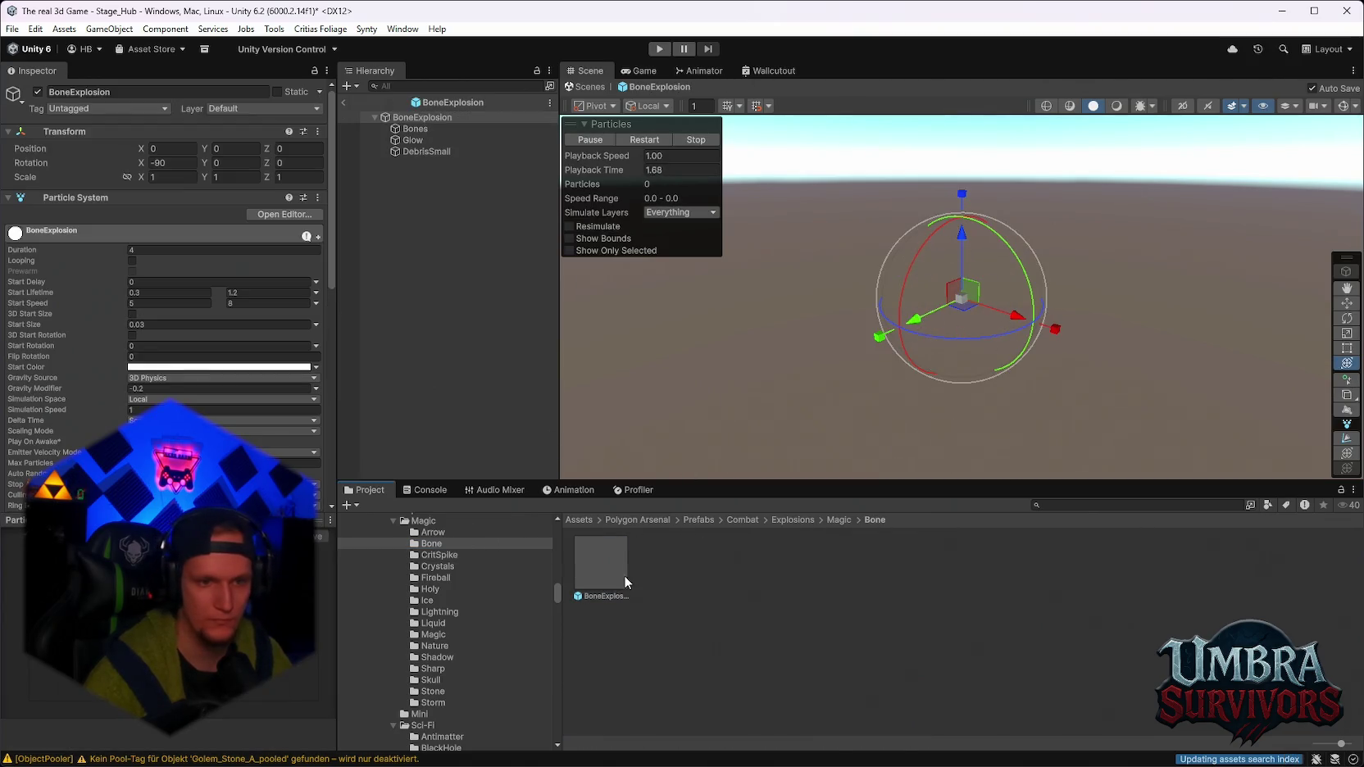
click(645, 139)
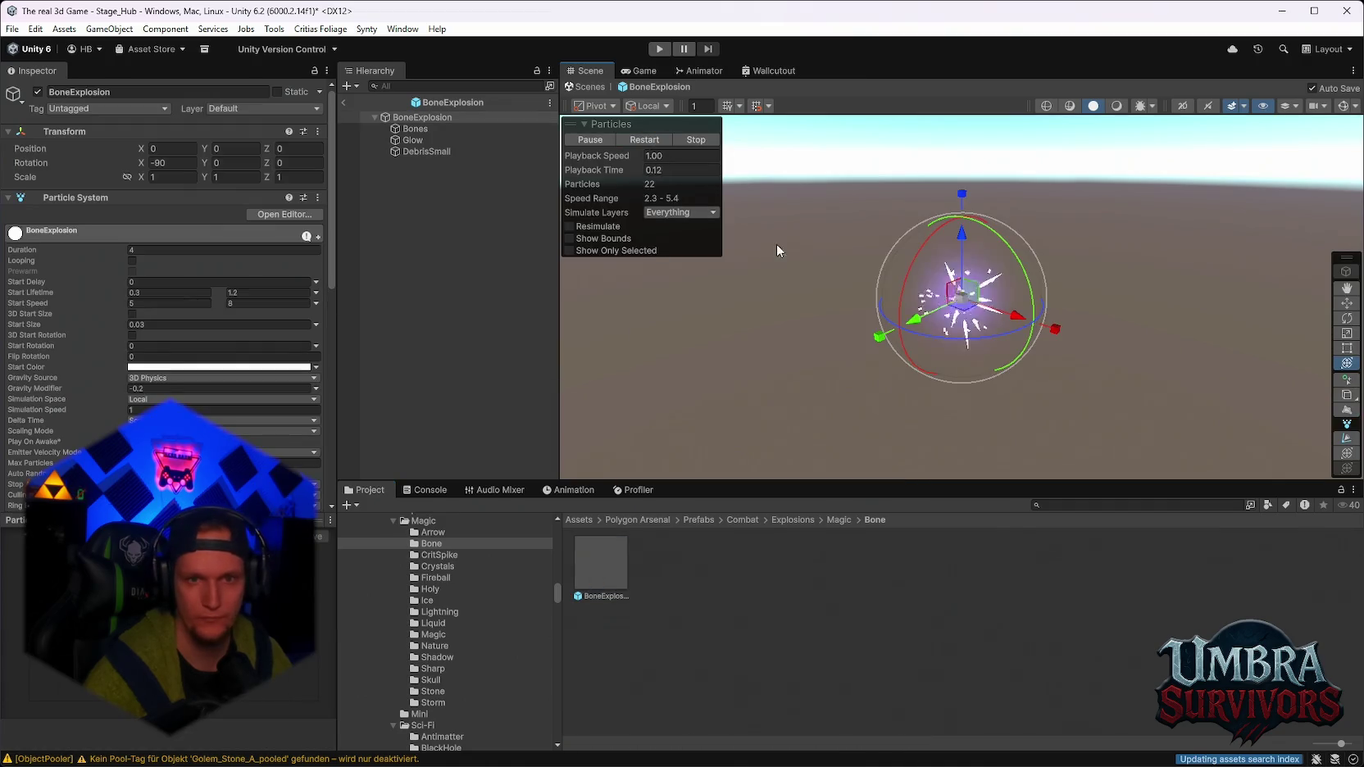
click(643, 141)
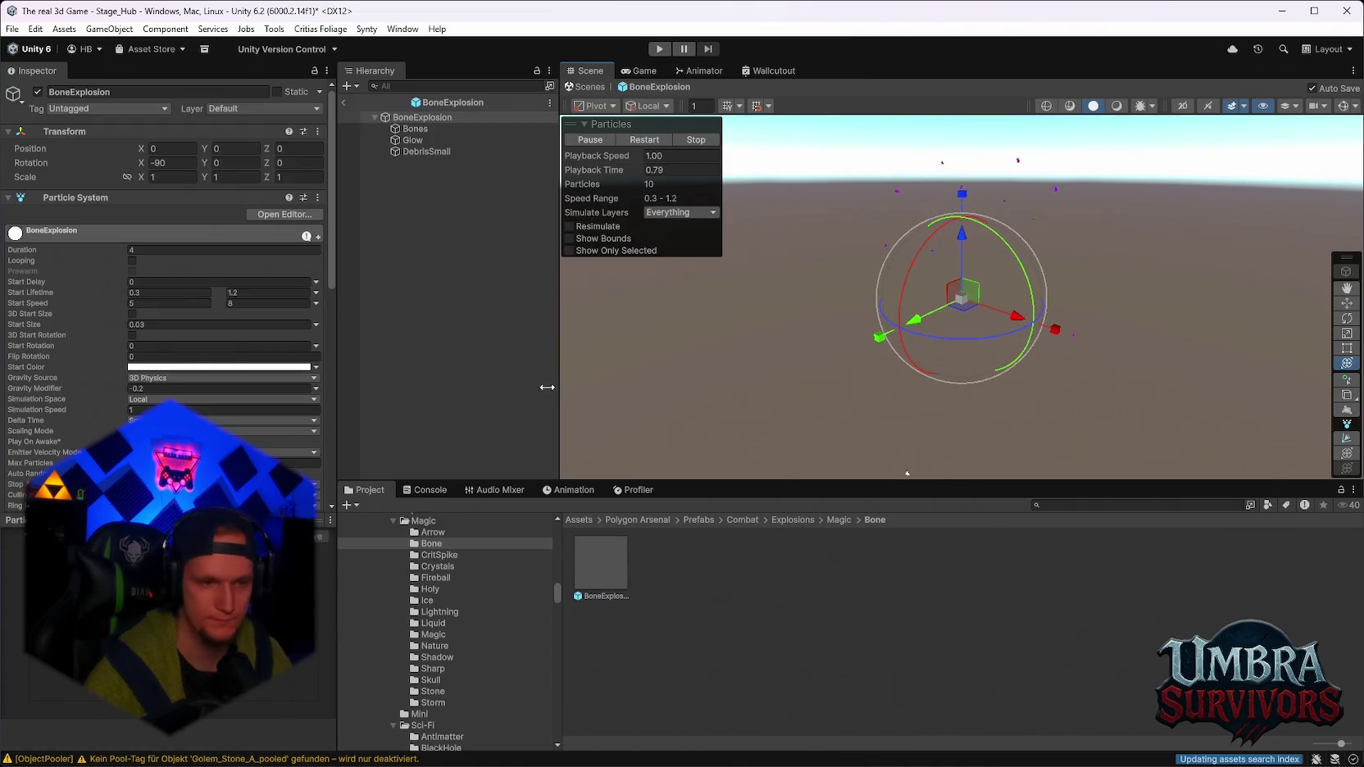
click(432, 532)
double_click(680, 554)
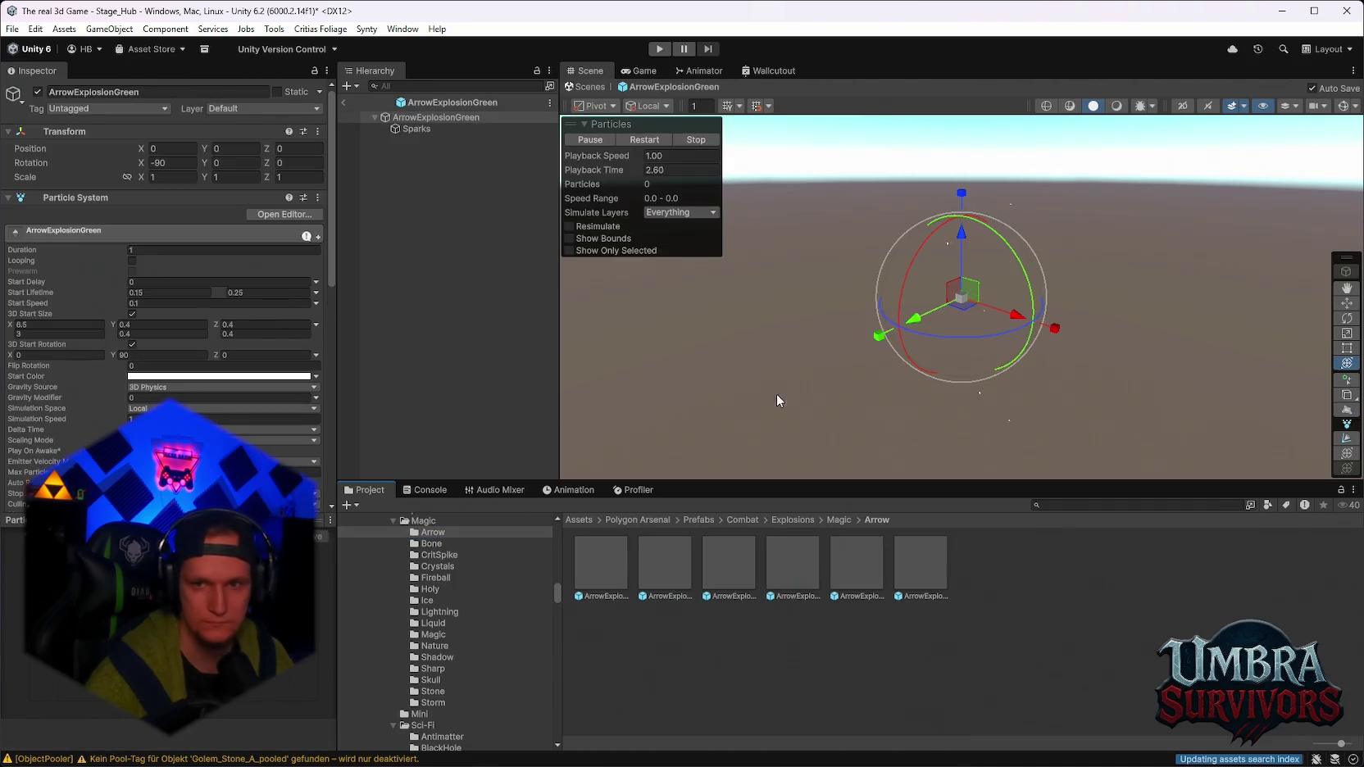